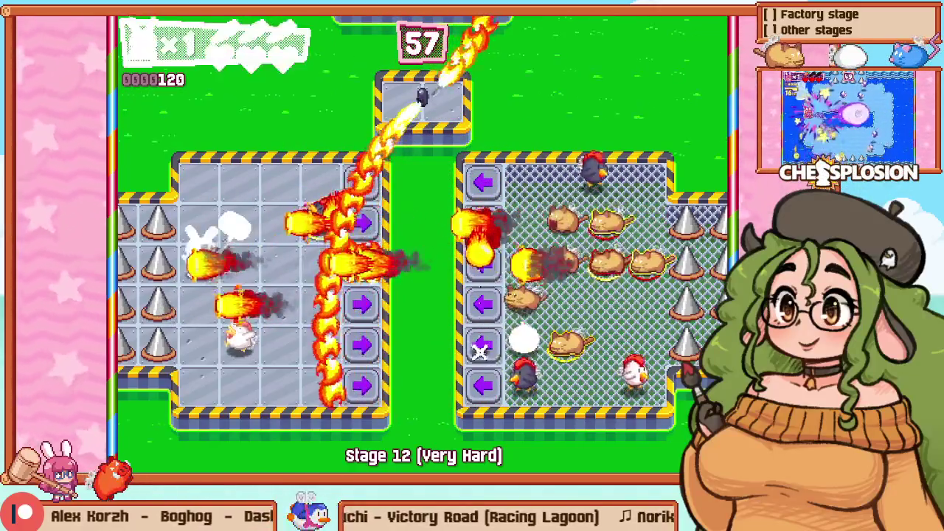
Step: Leave play mode for level editing and show the tile grid over room 17
key(F1)
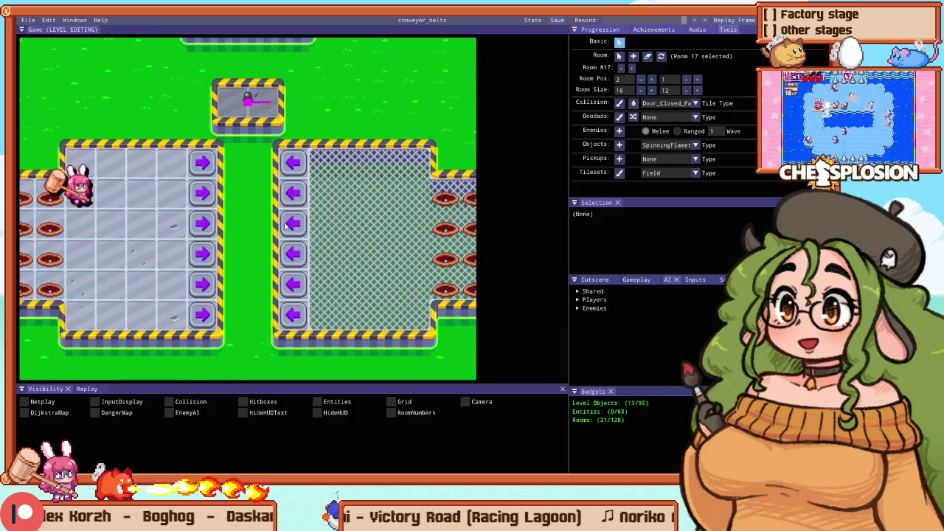
scroll(228, 156, down, 2)
key(g)
scroll(221, 150, up, 3)
Step: Paint a column of right-arrow (JumpR) conveyors and two columns of left-arrow (JumpL) conveyors
right_click(218, 133)
drag(140, 131, 139, 318)
key(d)
right_click(234, 151)
drag(272, 115, 310, 267)
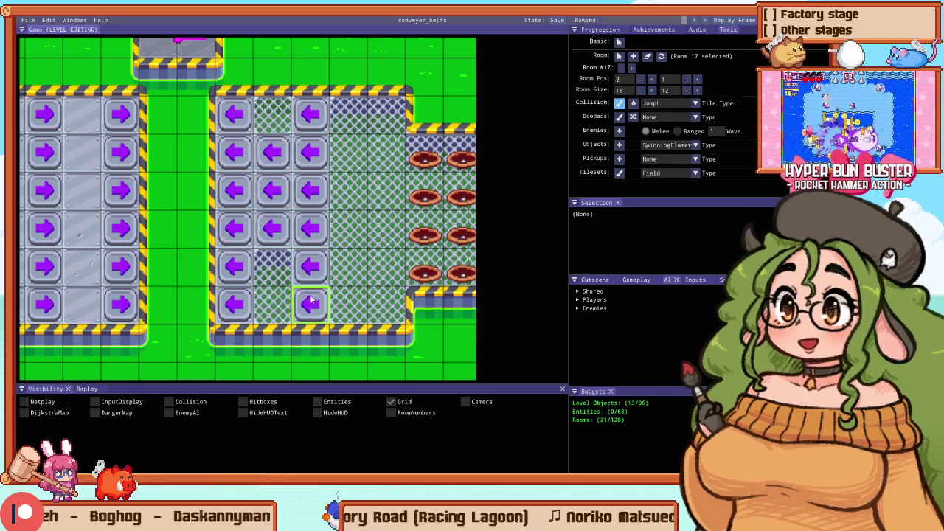
Step: Turn the conveyor and floor columns into holes and paint a two-tile-wide floor column between them
scroll(280, 235, down, 1)
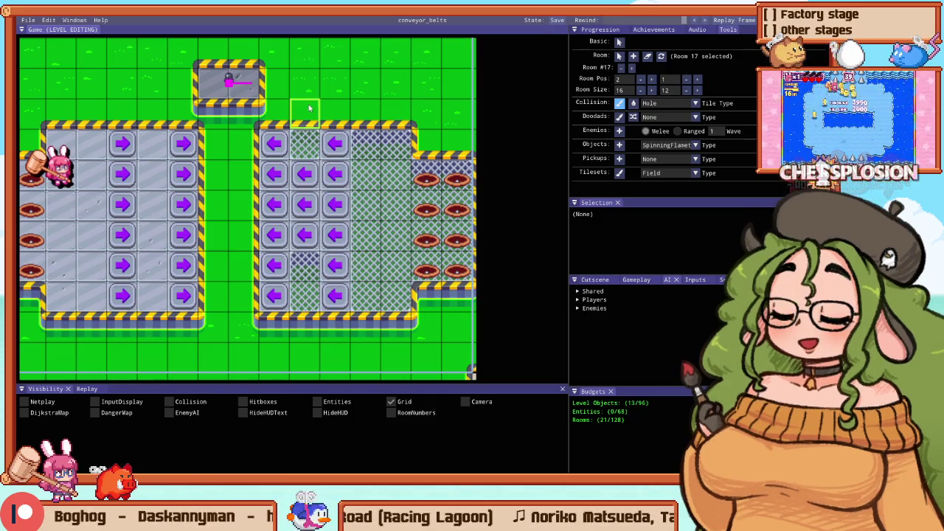
mouse_move(305, 112)
mouse_down()
mouse_move(297, 354)
mouse_move(278, 233)
mouse_up()
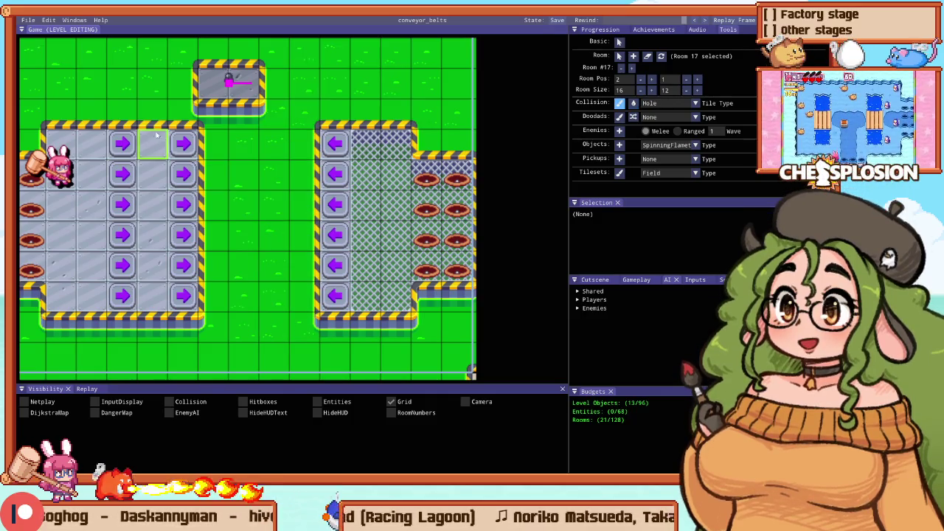
mouse_move(153, 168)
mouse_down()
mouse_move(191, 182)
mouse_move(265, 185)
mouse_move(279, 301)
mouse_move(293, 141)
mouse_up()
drag(325, 325, 325, 164)
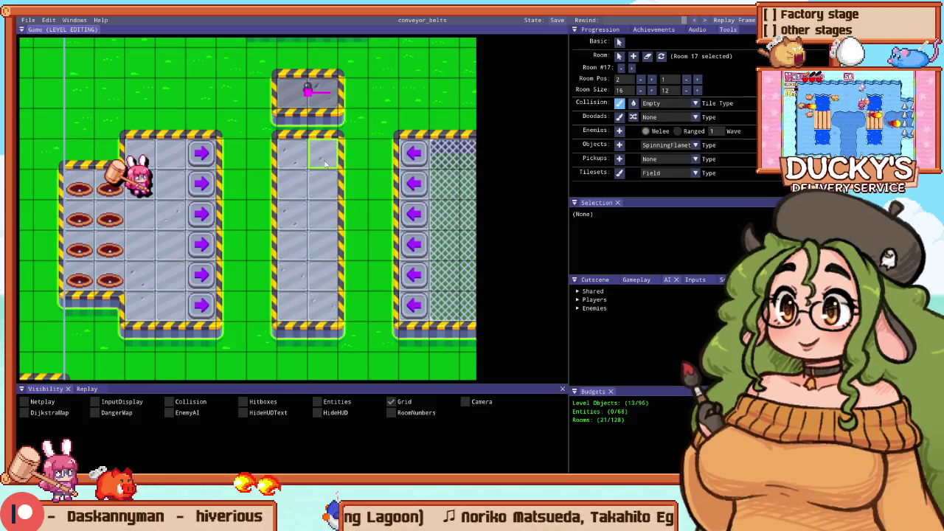
Step: Playtest the room, return to editing, and bring up the Windows Start menu
scroll(325, 164, down, 2)
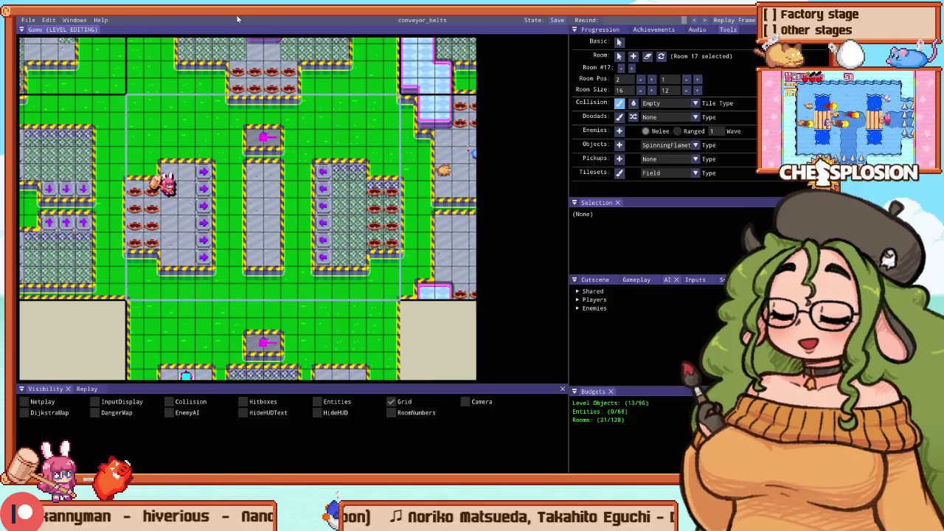
scroll(236, 186, up, 2)
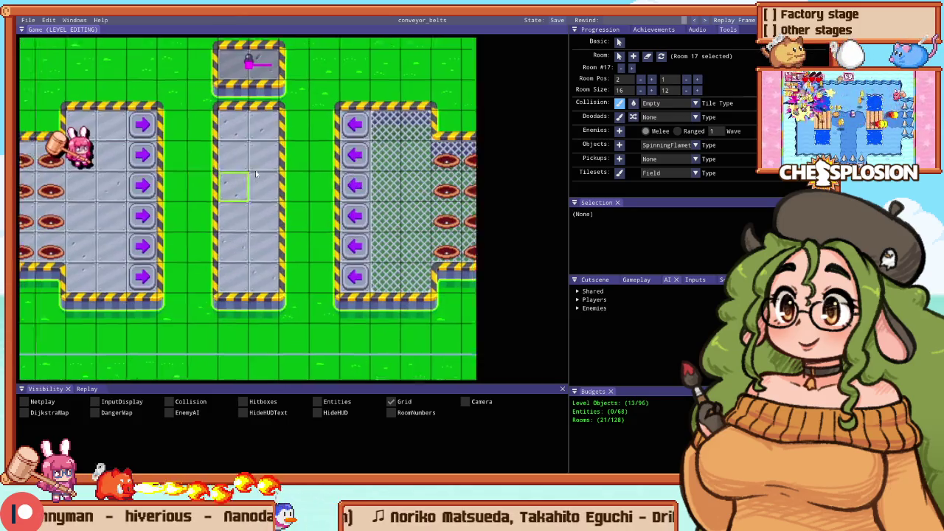
scroll(267, 152, down, 2)
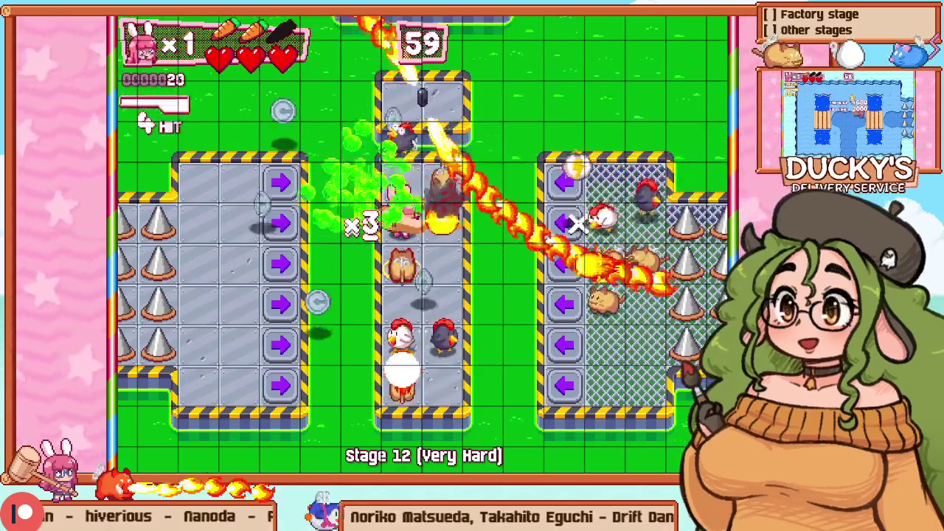
key(Escape)
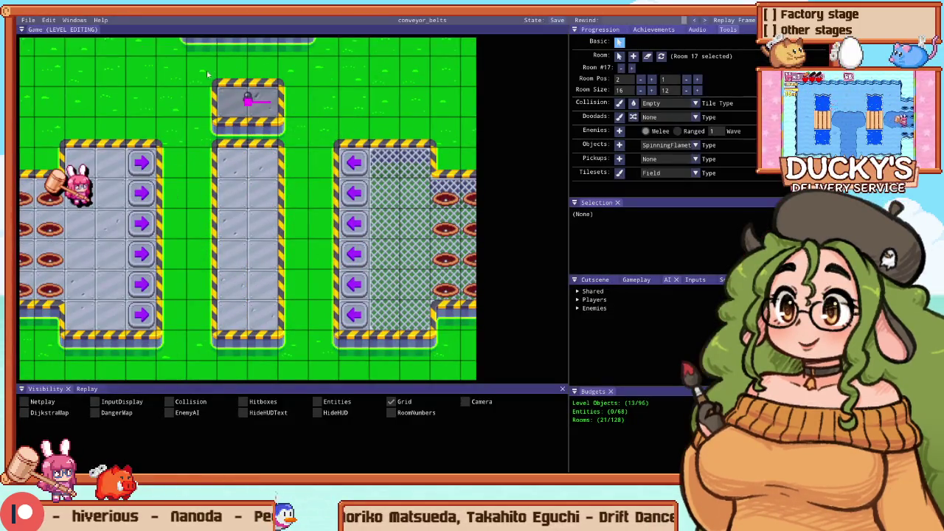
key(super)
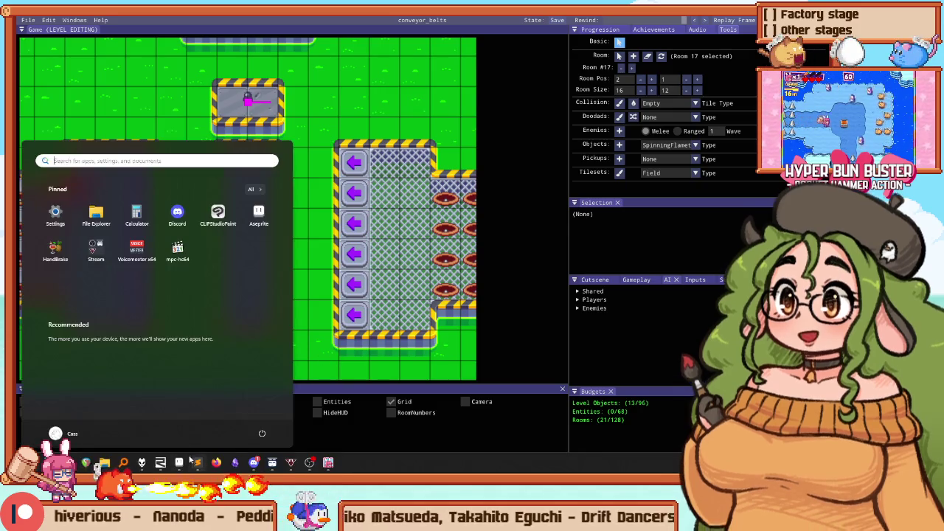
key(super)
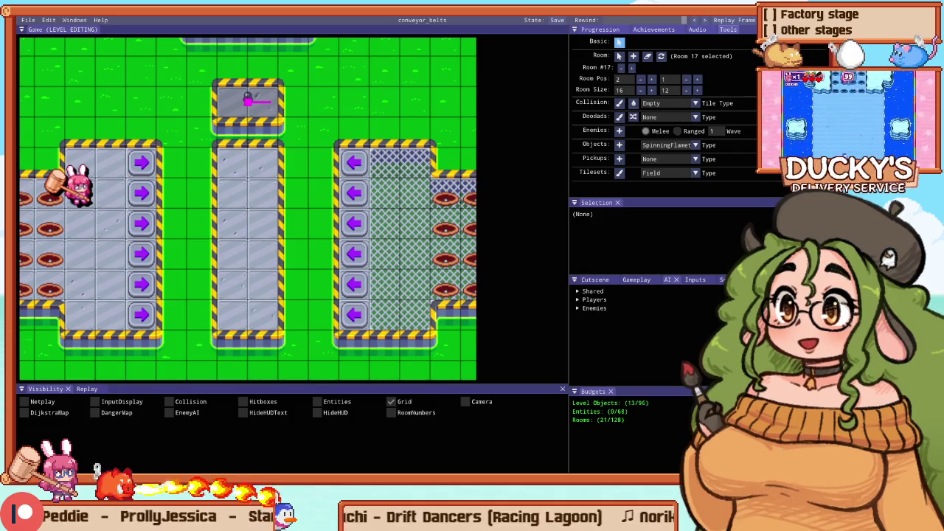
Step: Join the left and right platforms to the centre mesh with floor tiles
click(280, 131)
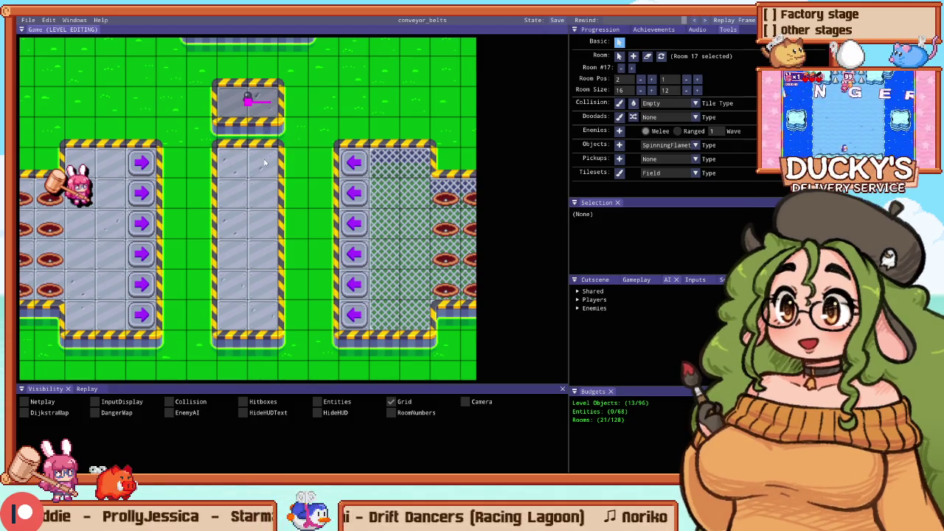
scroll(264, 163, down, 3)
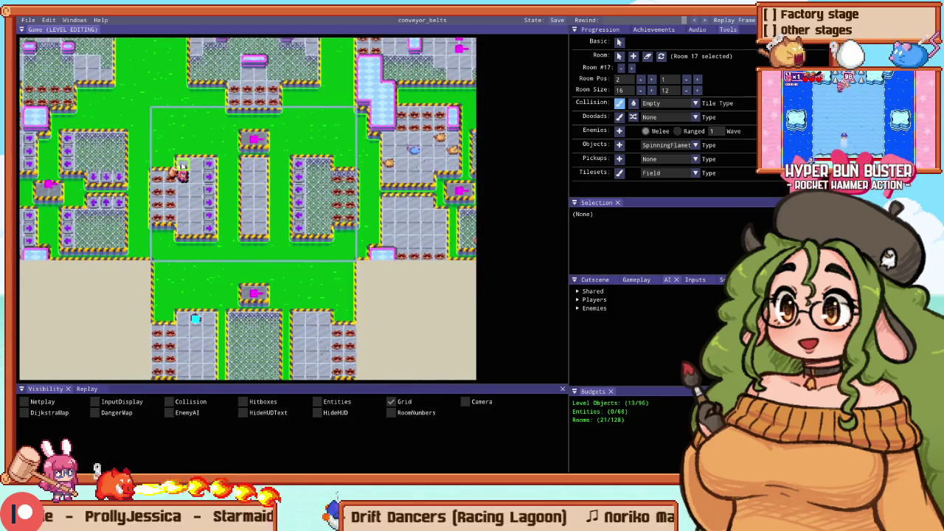
scroll(274, 285, down, 3)
scroll(275, 285, up, 3)
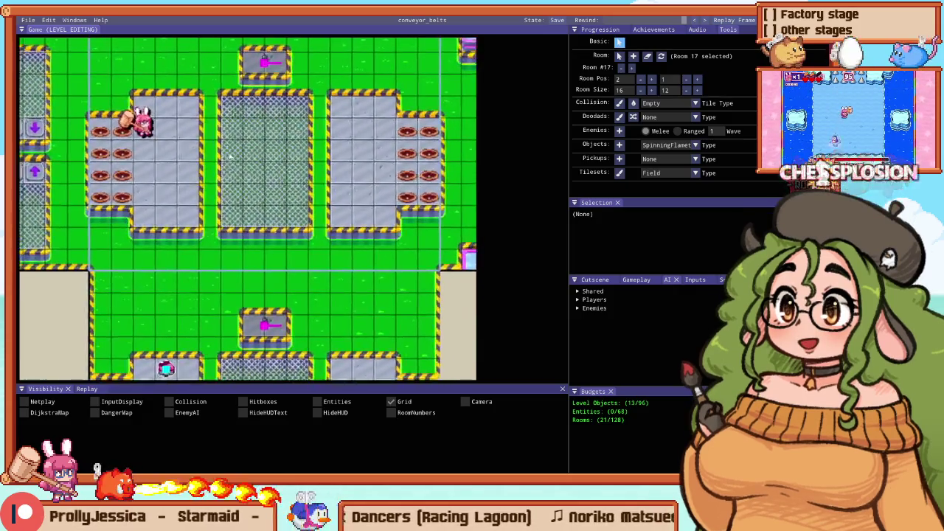
scroll(247, 169, up, 4)
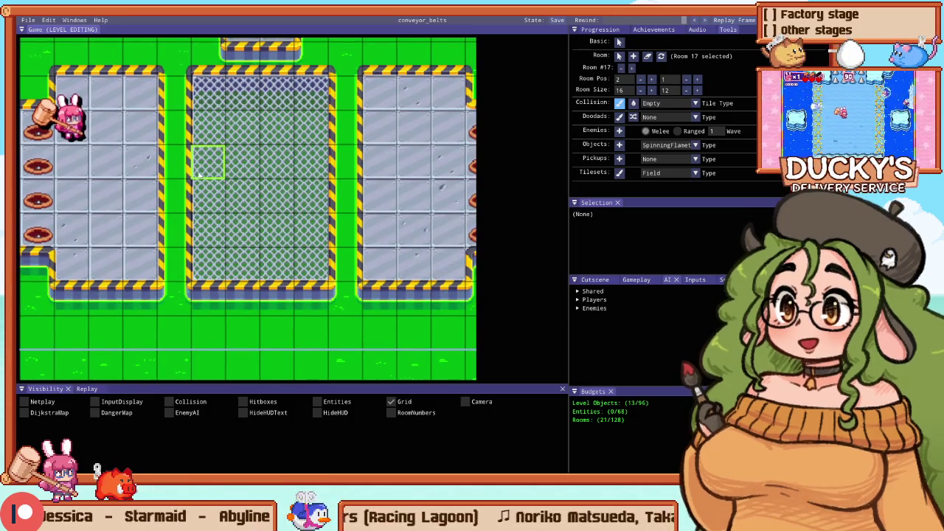
scroll(203, 178, down, 3)
scroll(197, 174, up, 2)
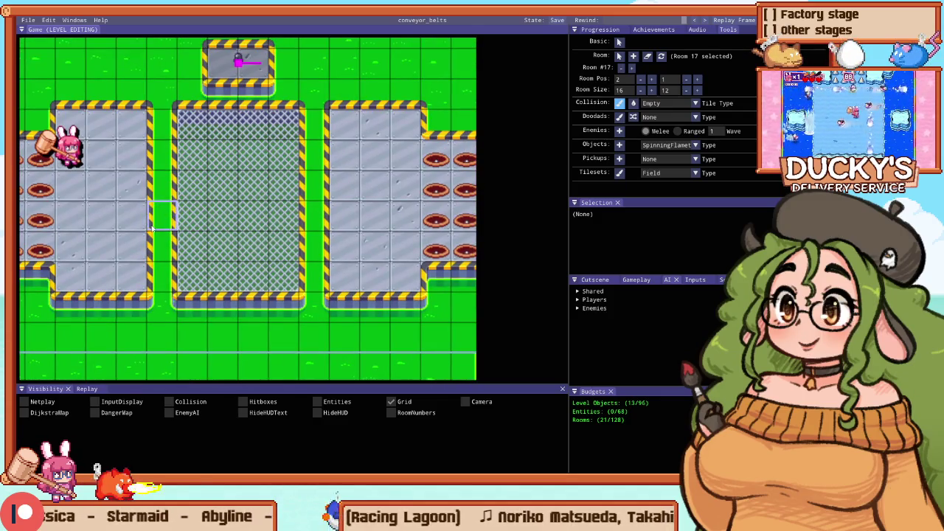
scroll(130, 253, down, 3)
scroll(162, 236, up, 3)
click(199, 221)
click(175, 256)
mouse_move(354, 217)
mouse_down()
mouse_move(293, 222)
mouse_move(325, 254)
mouse_up()
Step: Shape the mesh into a T, with a floor row, a notched lower floor and holes along the bottom
drag(311, 189, 231, 199)
mouse_move(215, 234)
mouse_down()
mouse_move(233, 284)
mouse_move(262, 235)
mouse_up()
mouse_move(240, 205)
mouse_down()
mouse_move(232, 280)
mouse_move(259, 221)
mouse_up()
scroll(259, 221, down, 3)
Step: Recentre the view, hide the tile grid, and start playtesting Stage 12
key(Left)
key(Up)
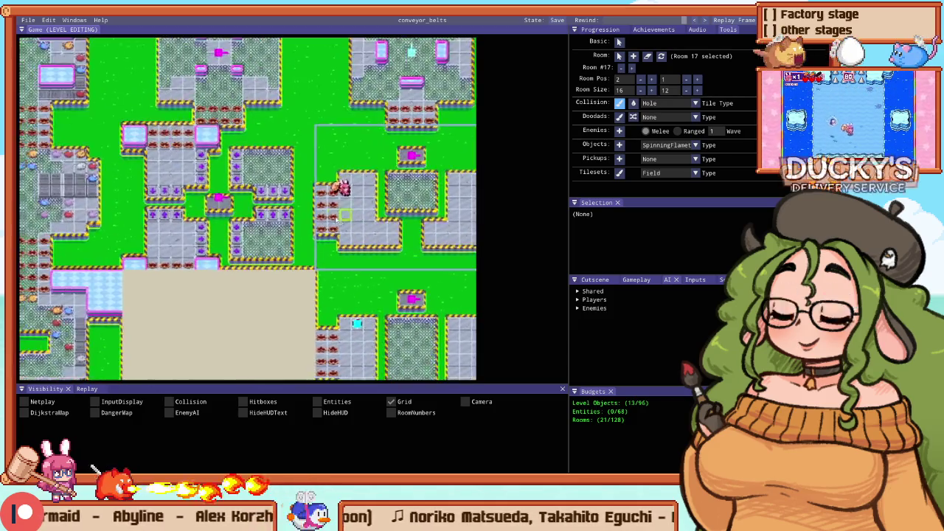
scroll(167, 204, up, 3)
scroll(167, 205, down, 1)
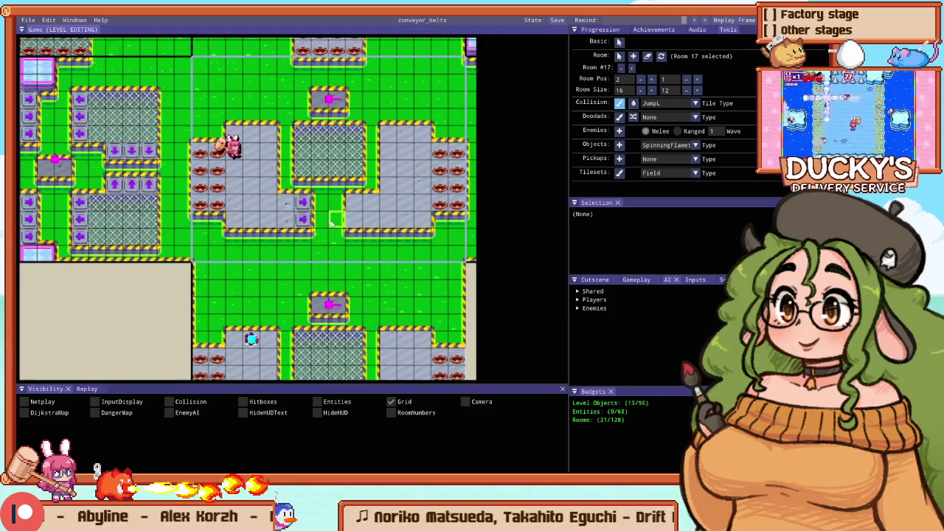
key(g)
key(F5)
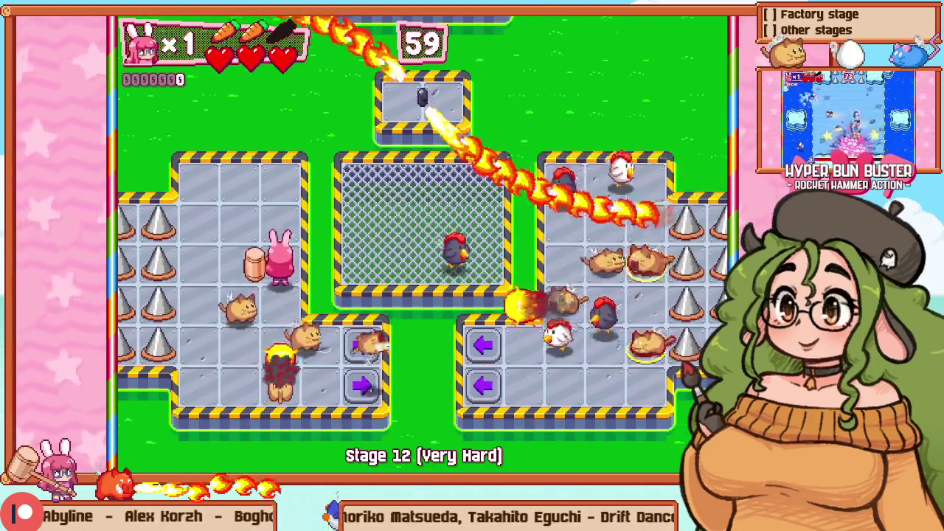
Step: Retry Stage 12 from the pause menu, drop back to the editor, and start the playtest again
key(Escape)
key(Down)
key(Return)
key(F5)
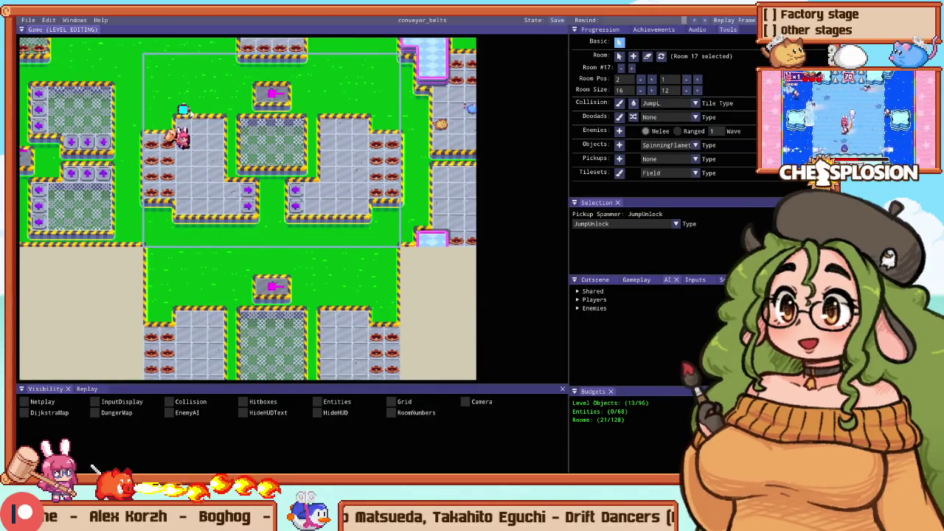
key(F5)
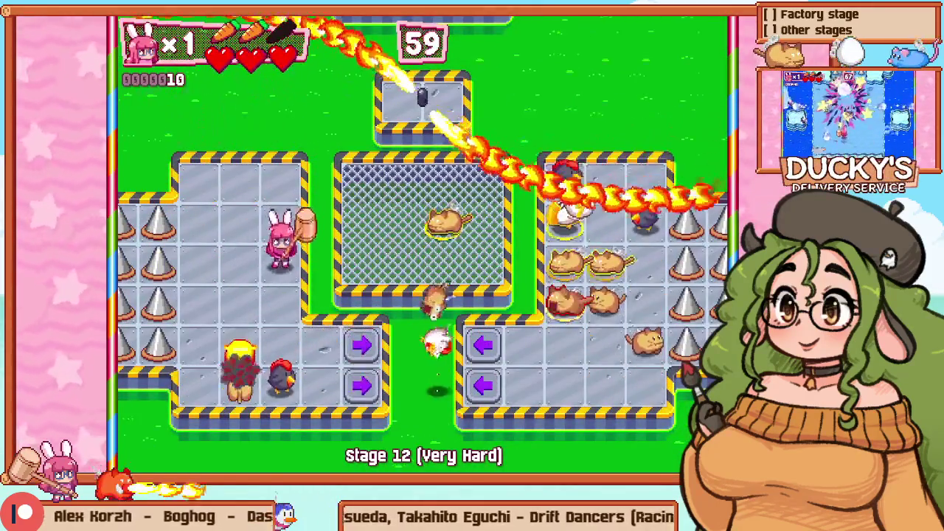
Step: Retry Stage 12 and run the bunny right, smashing enemies in the right room and cage
key(Escape)
key(Down)
key(Return)
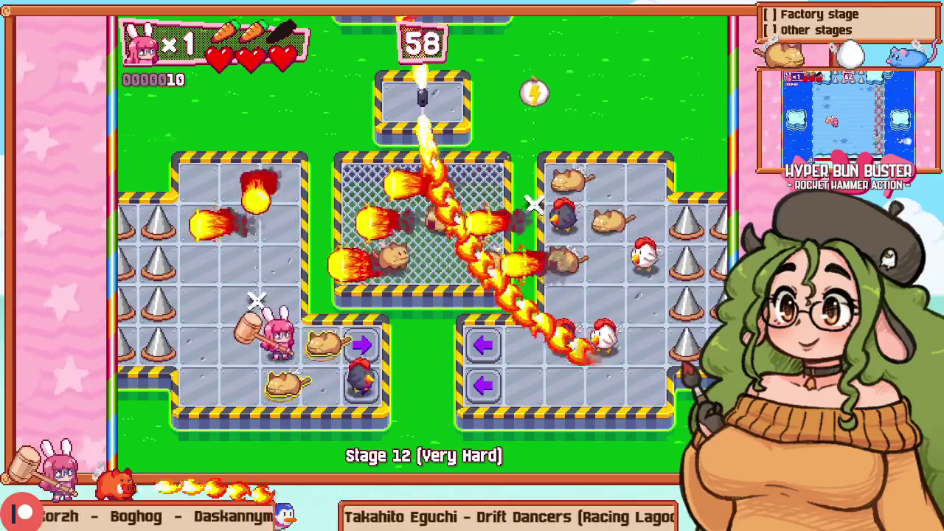
key(Right)
key(Up)
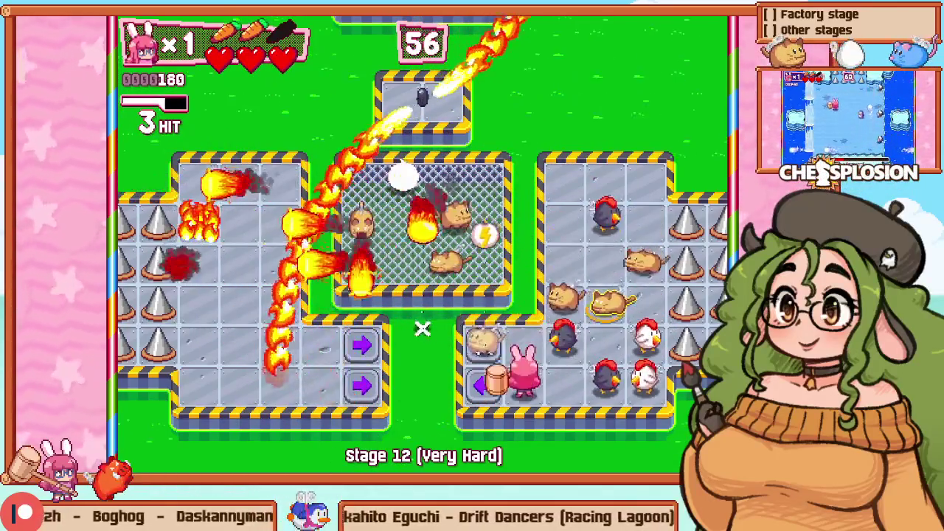
key(Up)
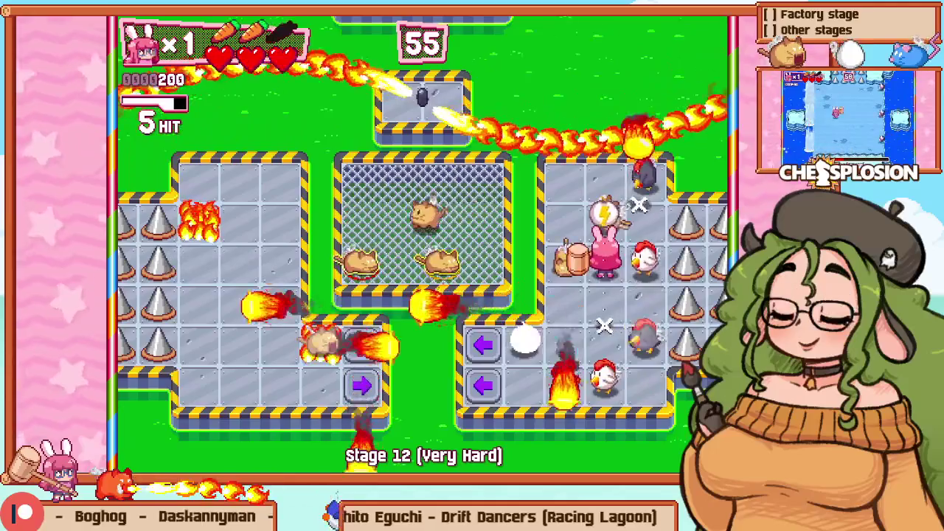
key(Left)
Step: Retry again, climb to the top row, hammer nearby enemies, and ride the arrows into the left room
key(Escape)
key(Down)
key(Return)
key(Up)
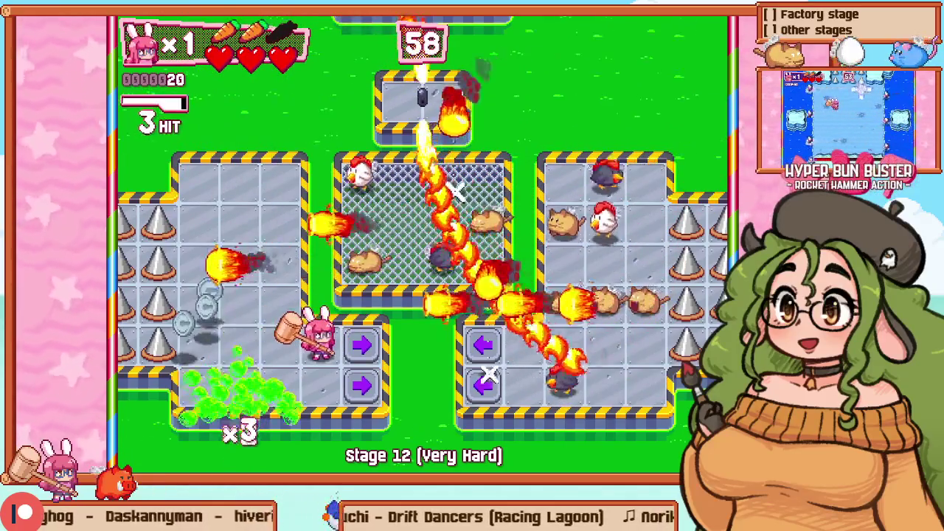
key(Right)
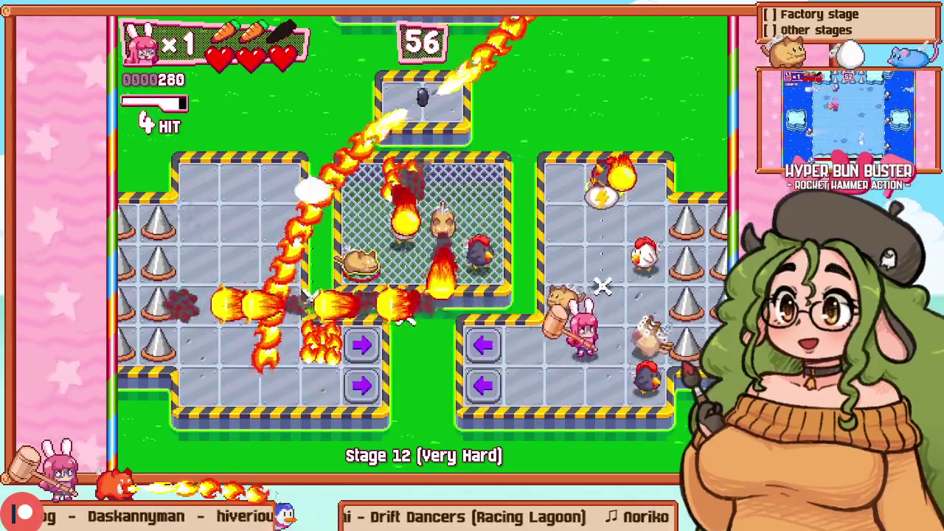
key(z)
key(Left)
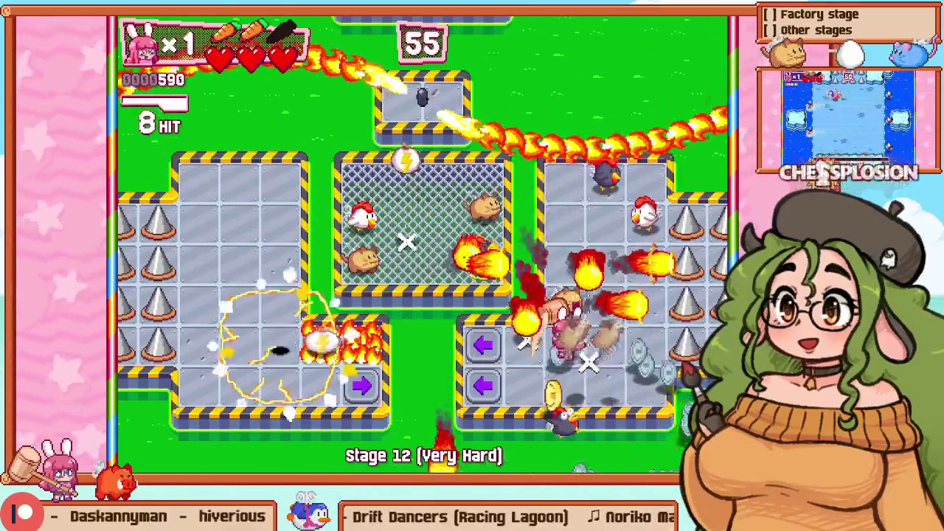
key(Down)
key(Left)
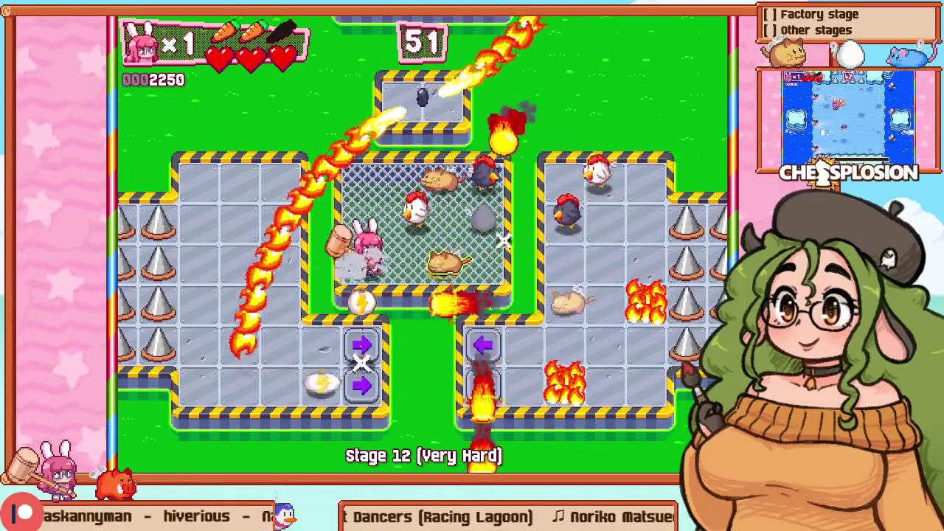
Step: Move through the centre room and cage smashing enemies, then head into the upper-left room
key(Up)
key(z)
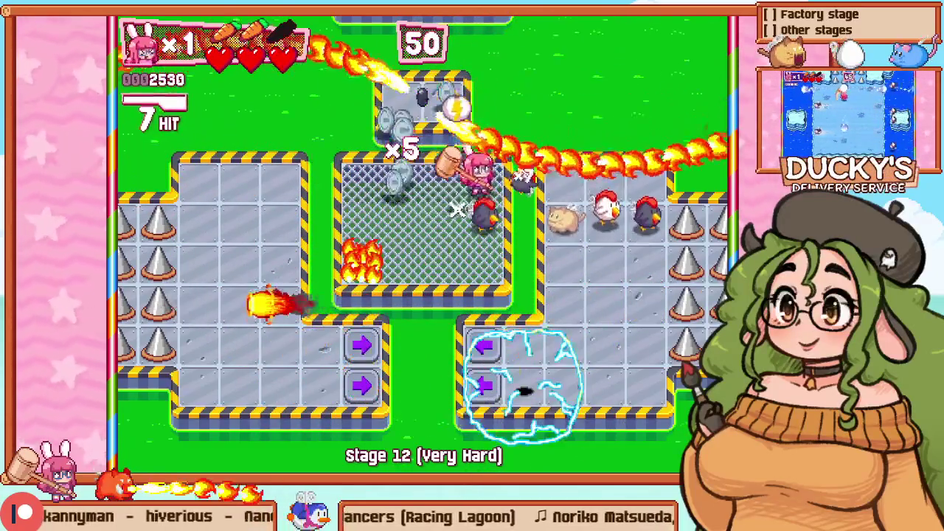
key(Down)
key(Left)
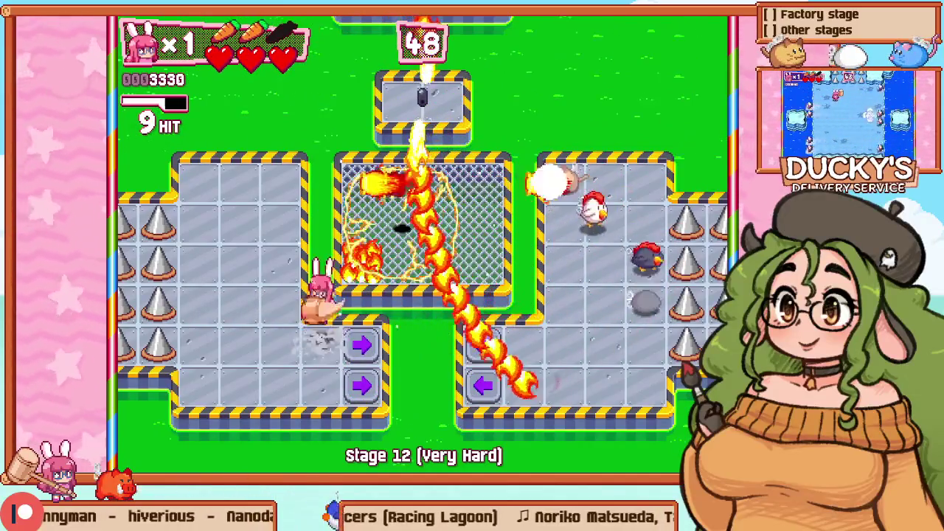
key(Up)
key(Left)
Step: Restart the stage, rocket-dash into the centre cage, smash its enemies, and circle through the right rooms
key(Escape)
key(Down)
key(z)
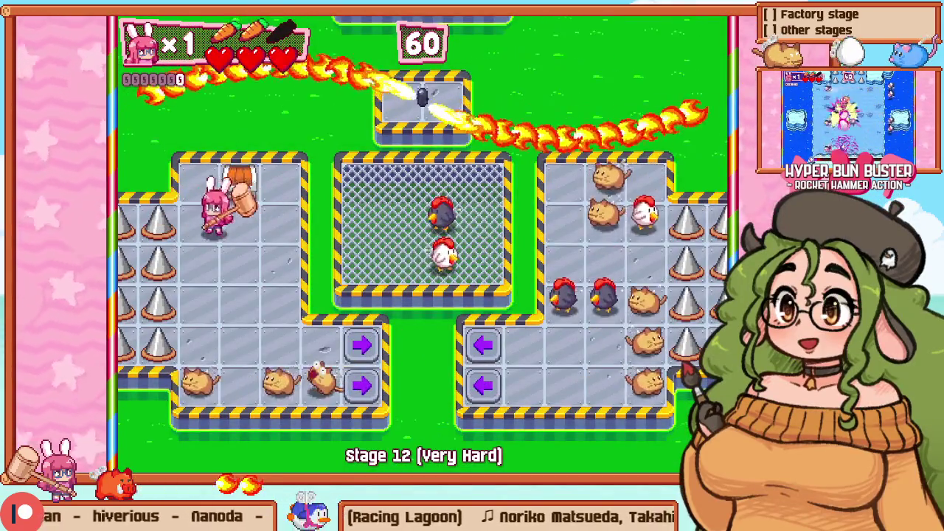
key(z)
key(Right)
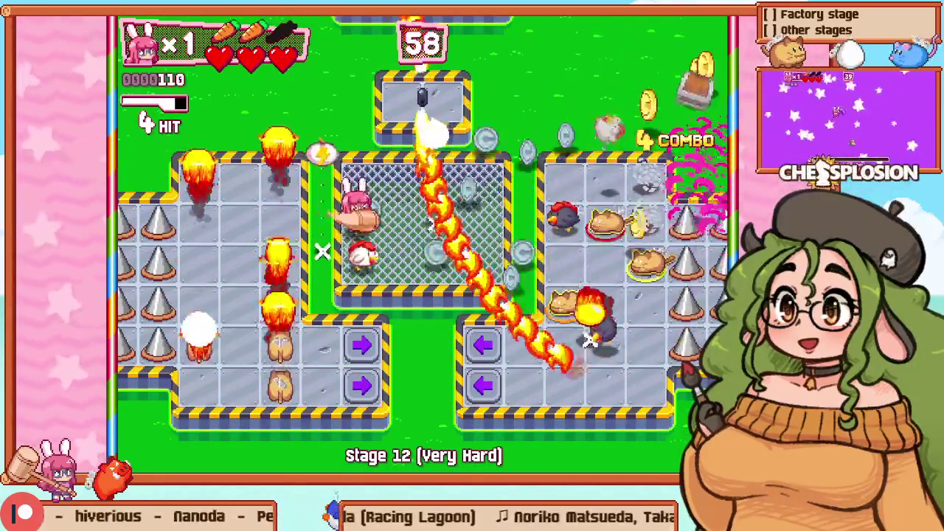
key(Down)
key(Right)
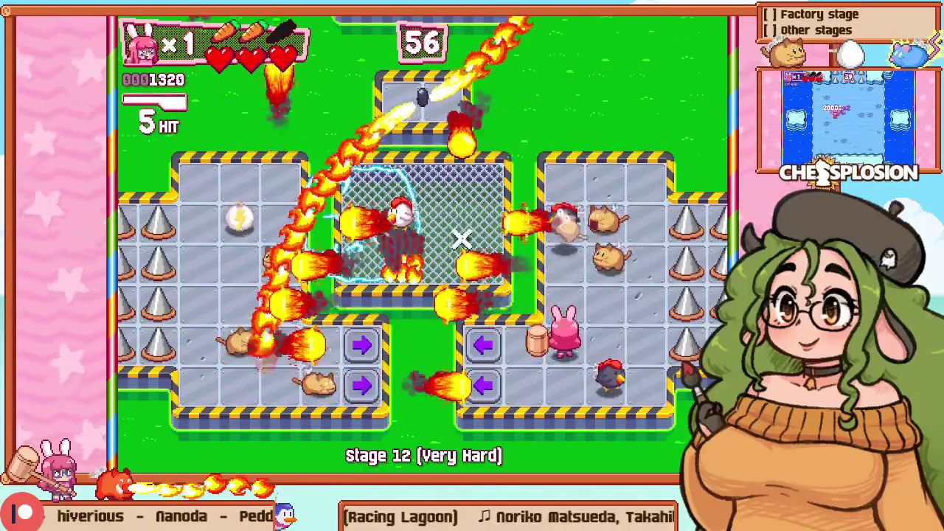
key(Up)
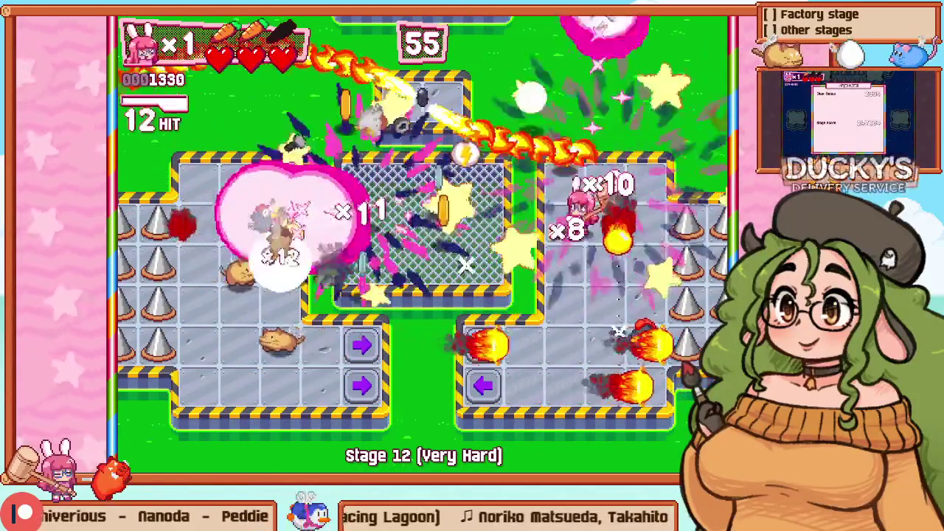
key(Left)
Step: Loop through the lower-left, centre cage and upper-right rooms until the last enemy is cleared
key(Down)
key(Left)
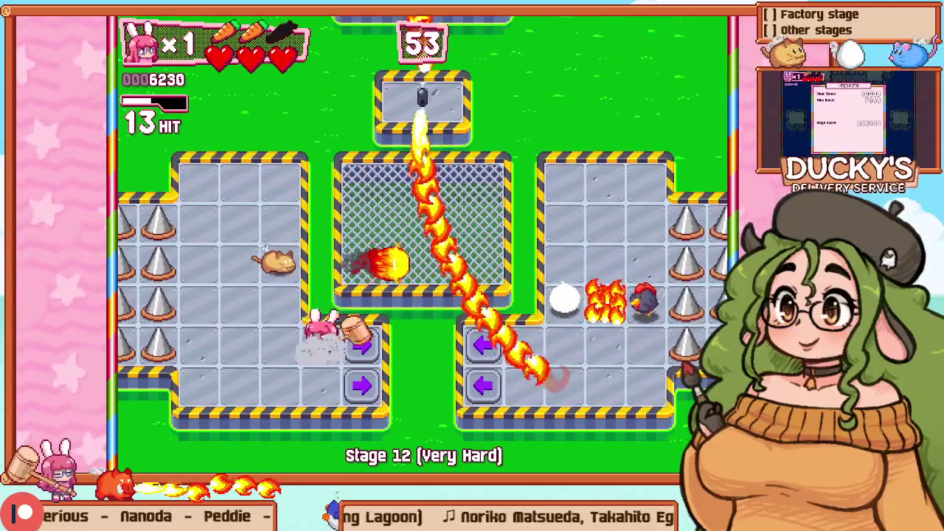
key(Up)
key(Right)
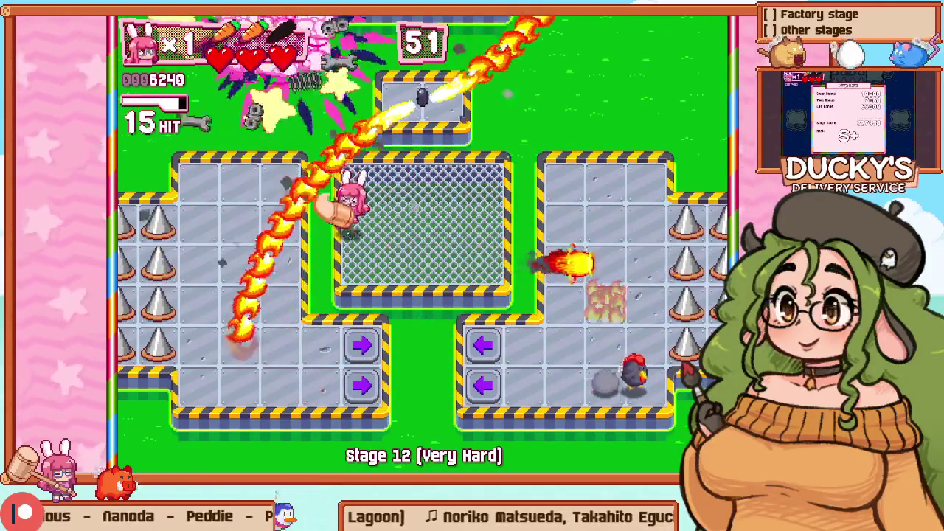
key(Right)
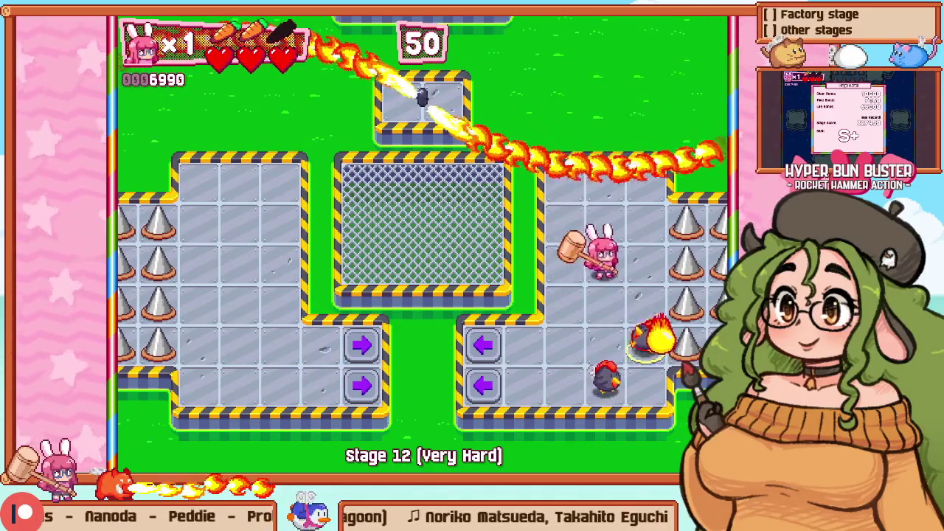
key(Down)
key(Left)
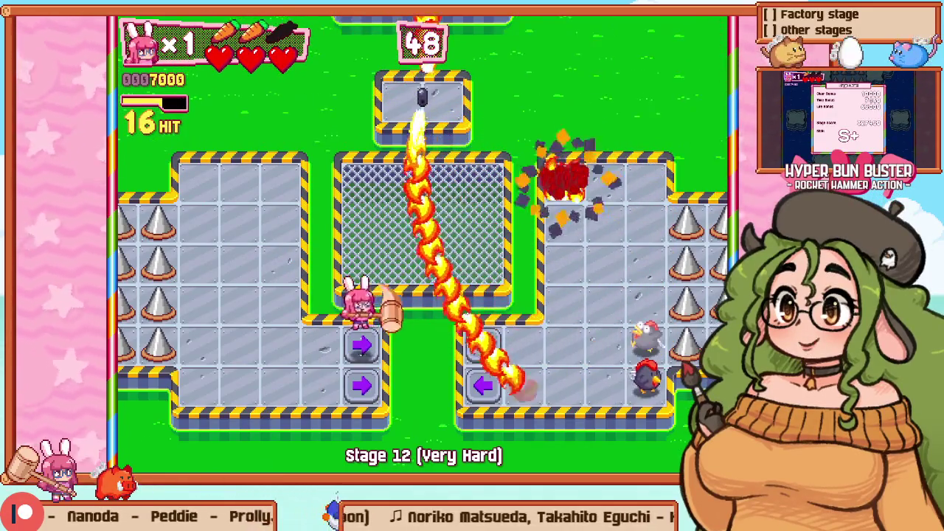
key(Left)
key(Up)
key(Right)
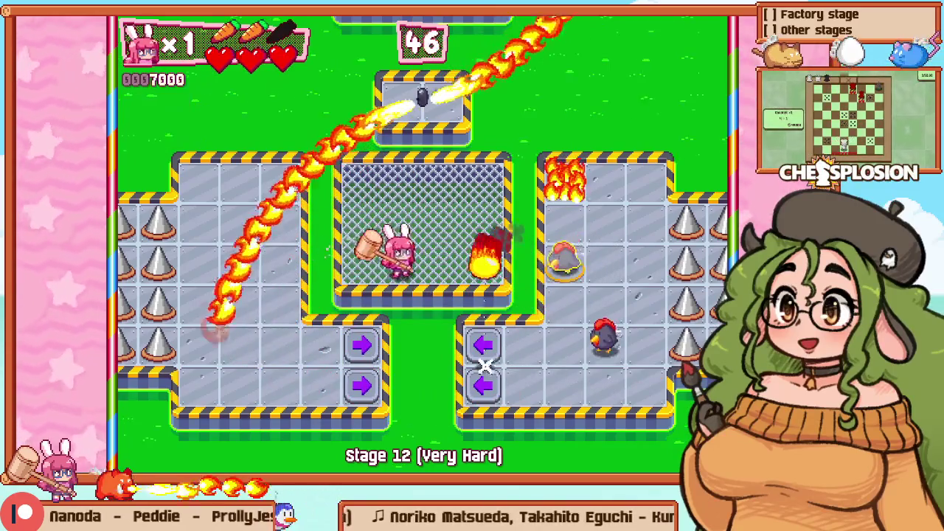
key(Right)
key(Up)
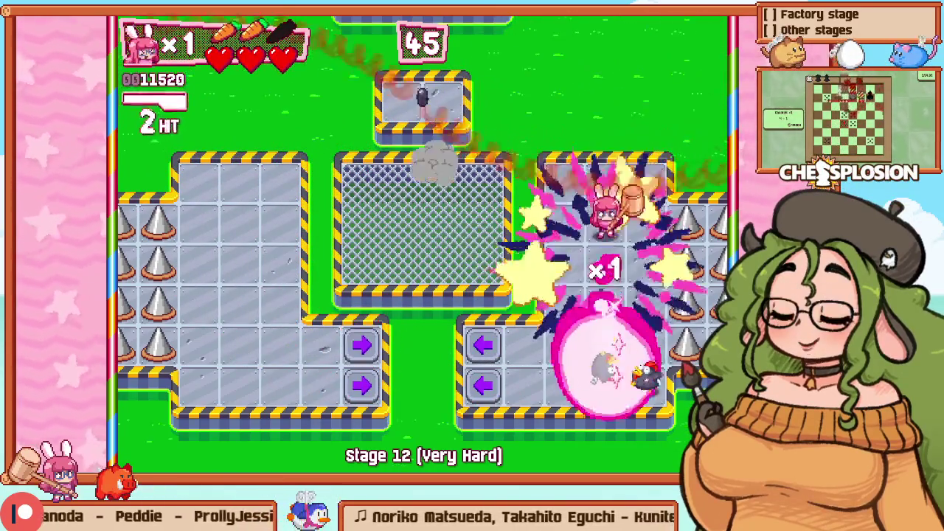
key(Down)
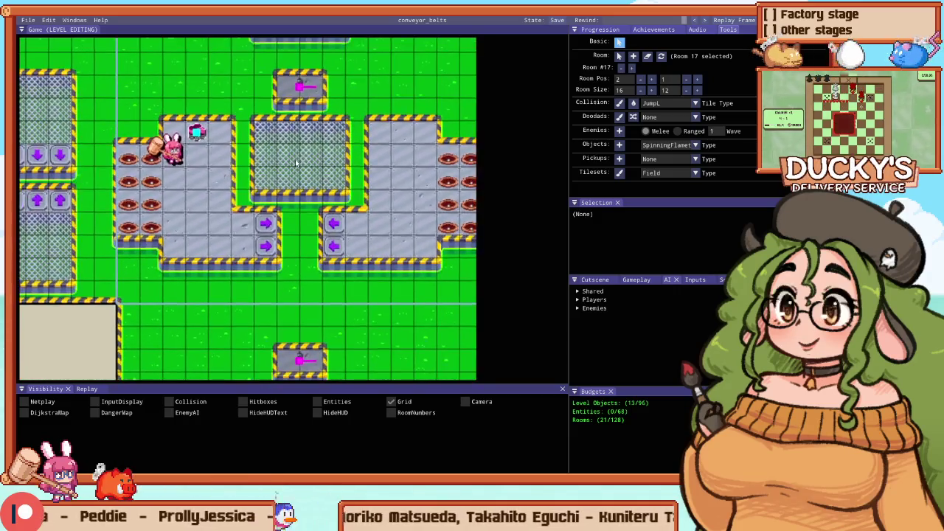
Step: Zoom in on the mesh pit's top-right corner, then start playtesting the edited room
scroll(292, 155, up, 5)
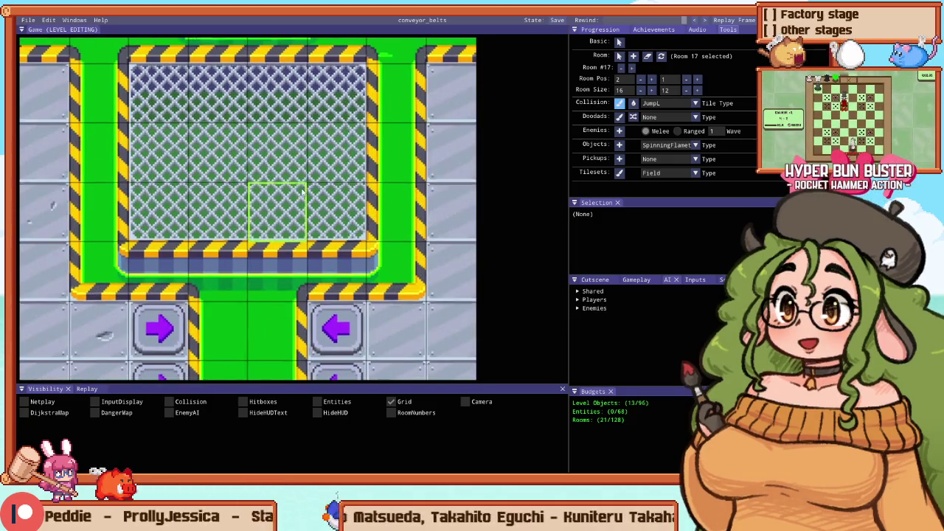
scroll(258, 127, down, 3)
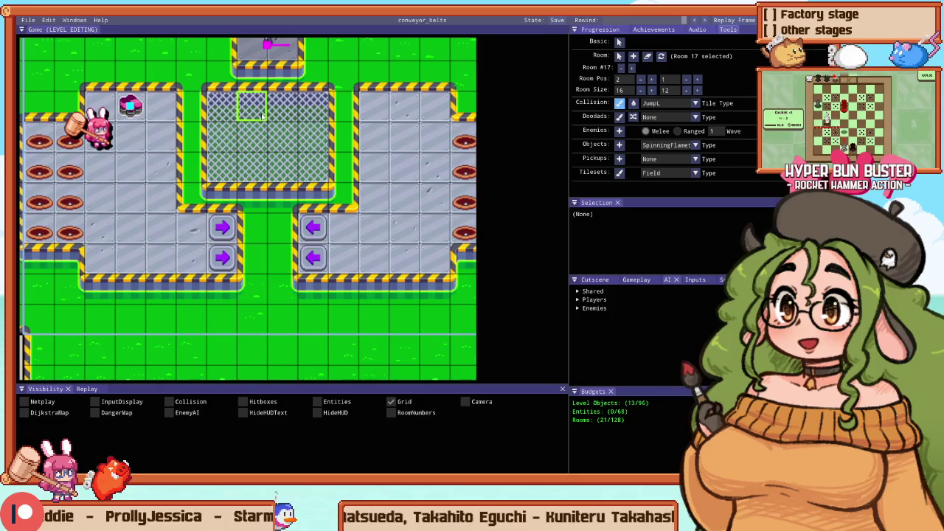
scroll(236, 152, down, 2)
scroll(201, 159, up, 3)
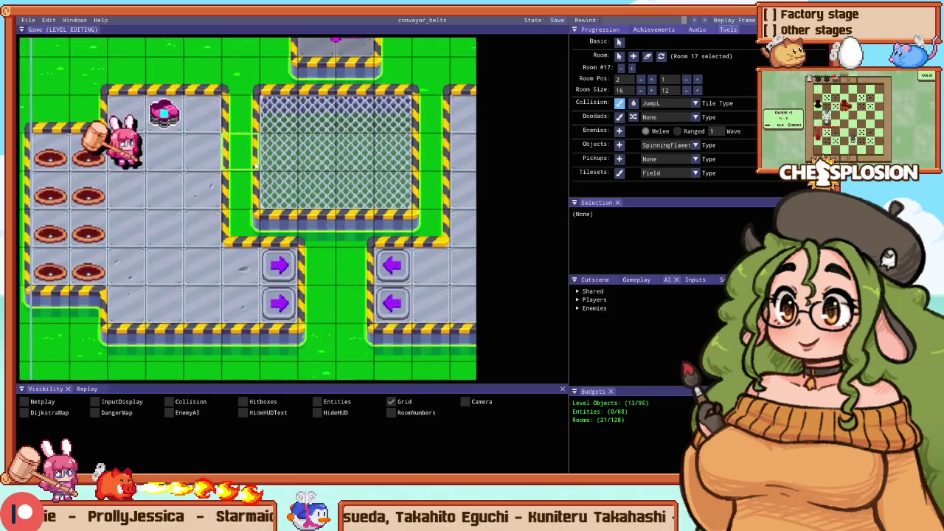
scroll(202, 144, down, 3)
scroll(205, 123, up, 1)
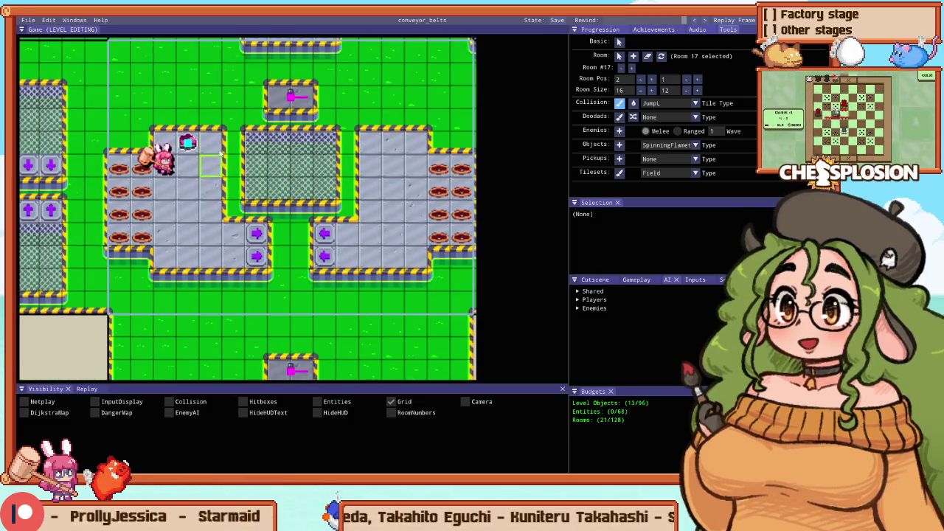
scroll(363, 170, up, 2)
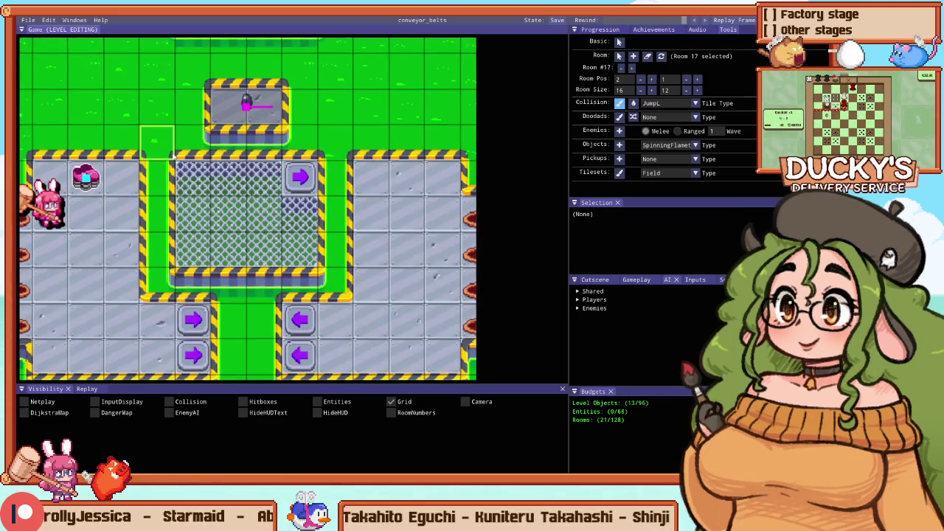
key(F5)
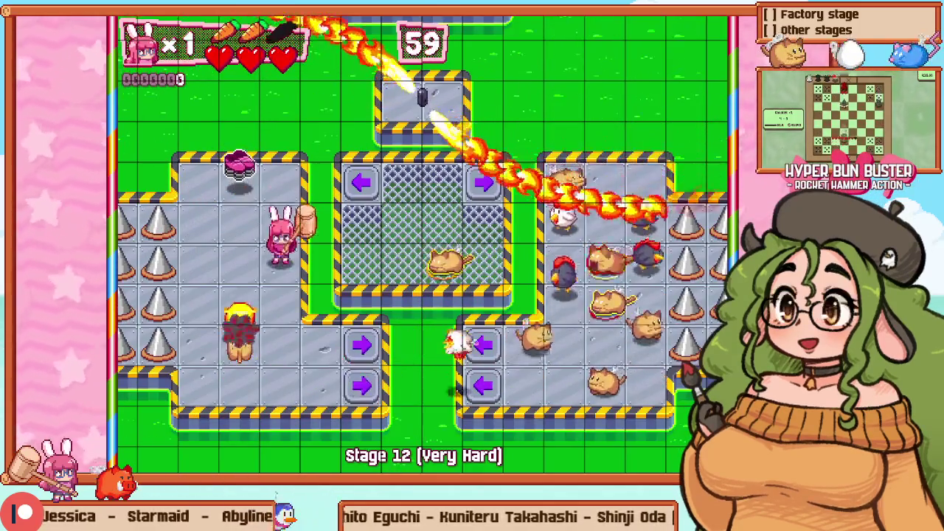
Step: Move the bunny up and onto the mesh platform, then retry Stage 12 after the fire hit
key(Up)
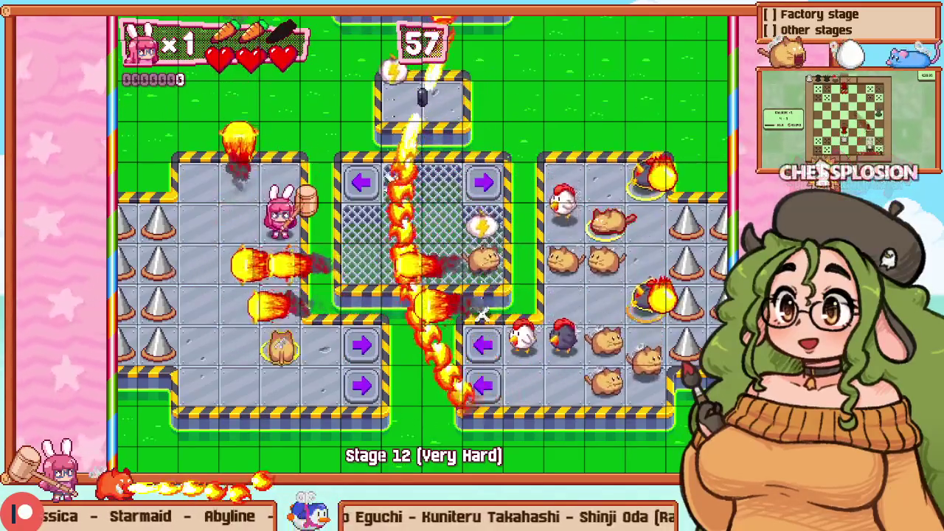
key(Right)
key(Escape)
key(Down)
key(Return)
Step: Break the crate, retry once more, then pass through the cage onto the left platform
key(Up)
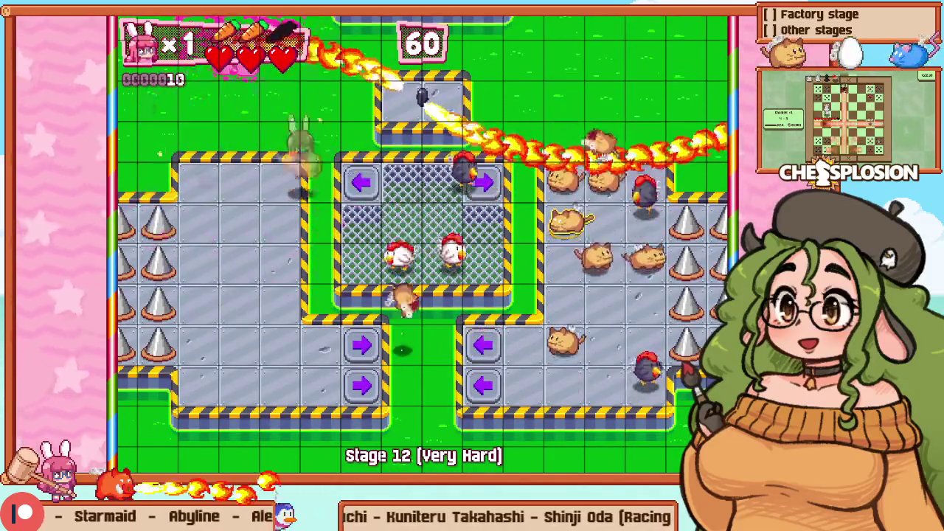
key(Right)
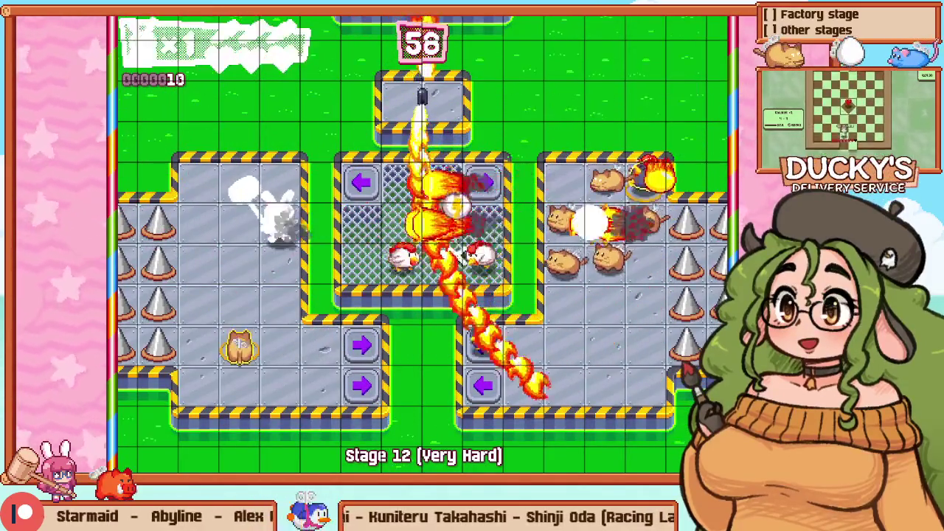
key(Escape)
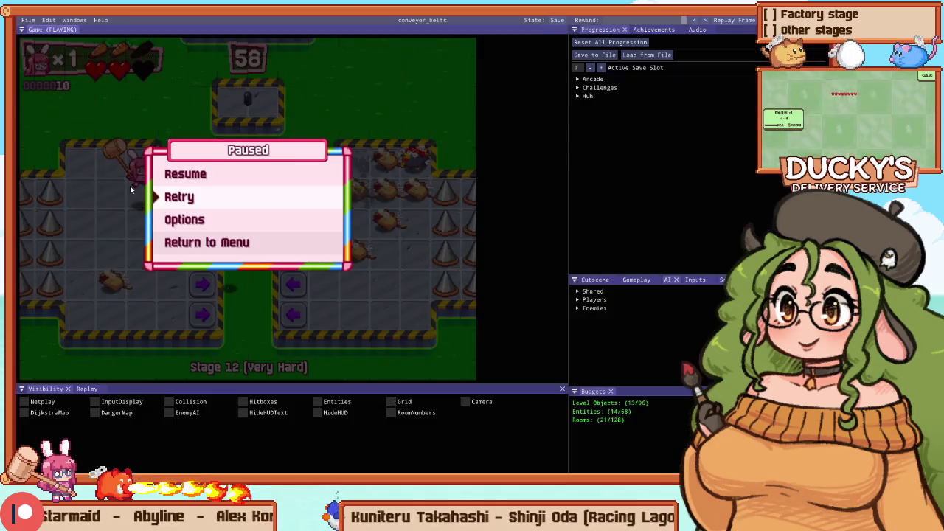
key(Return)
key(Right)
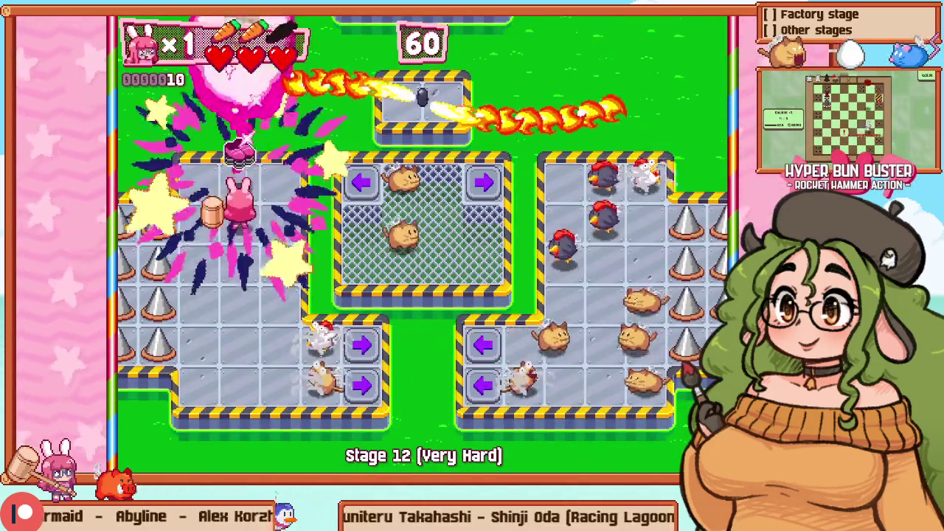
key(Up)
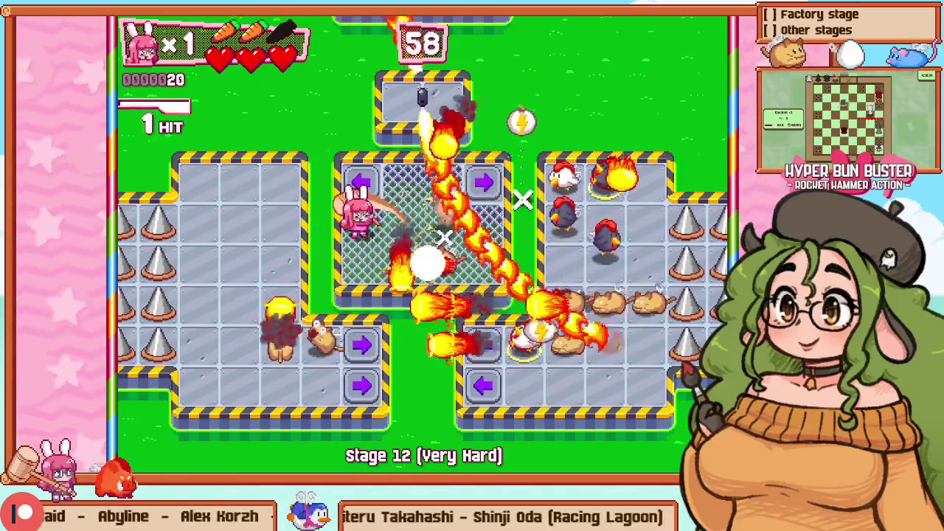
key(Left)
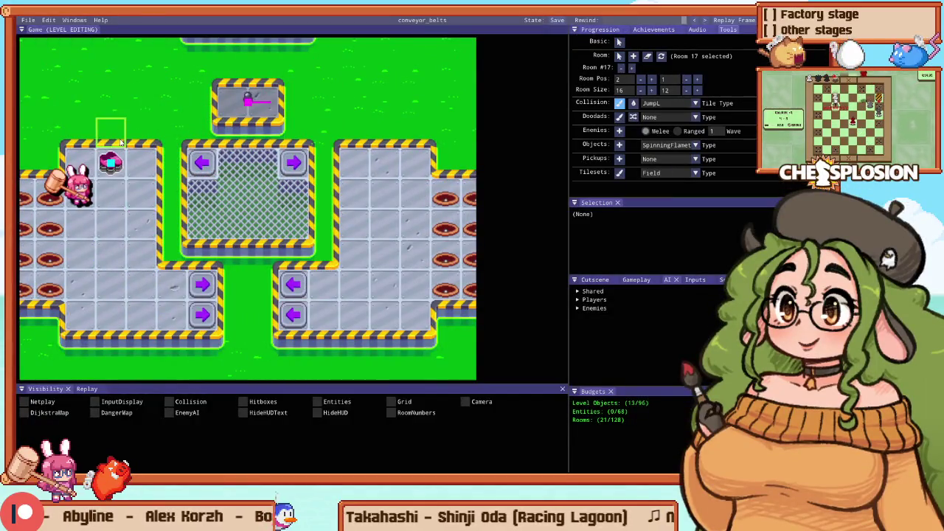
Step: Switch to left-pushing conveyor collision tiles, paint them on the platforms and pit, then playtest Stage 12
scroll(205, 251, down, 1)
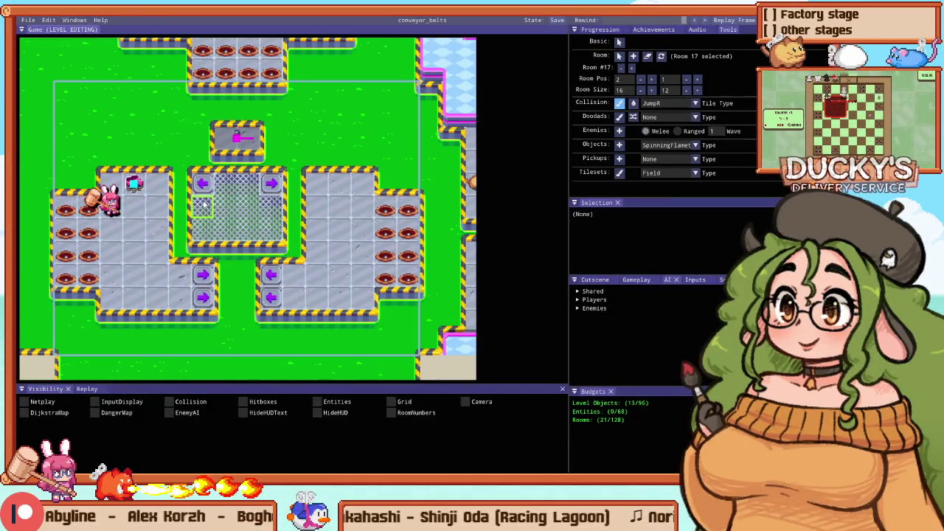
scroll(204, 206, down, 1)
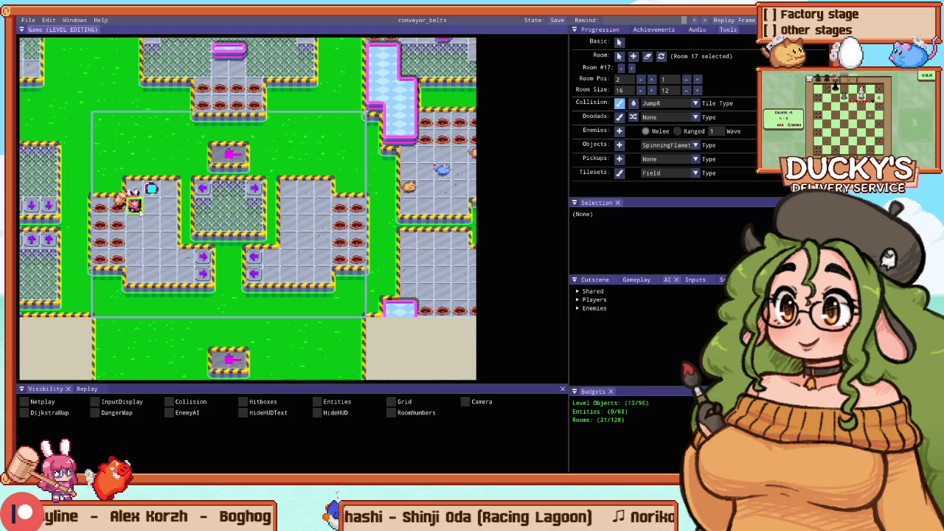
scroll(140, 212, up, 1)
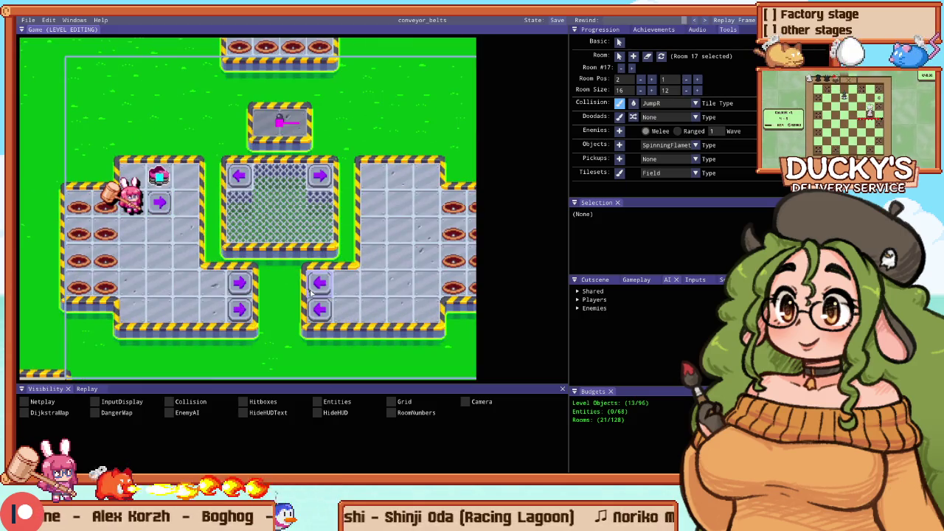
right_click(313, 290)
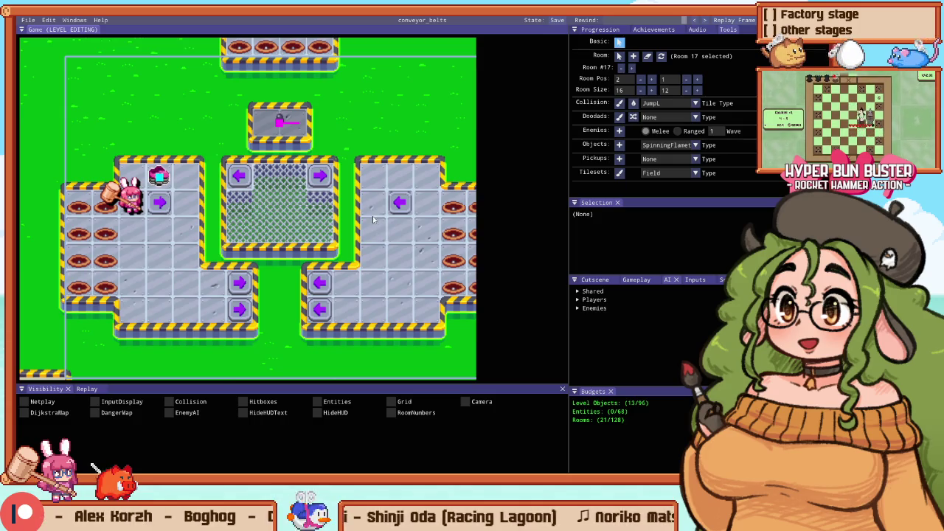
key(c)
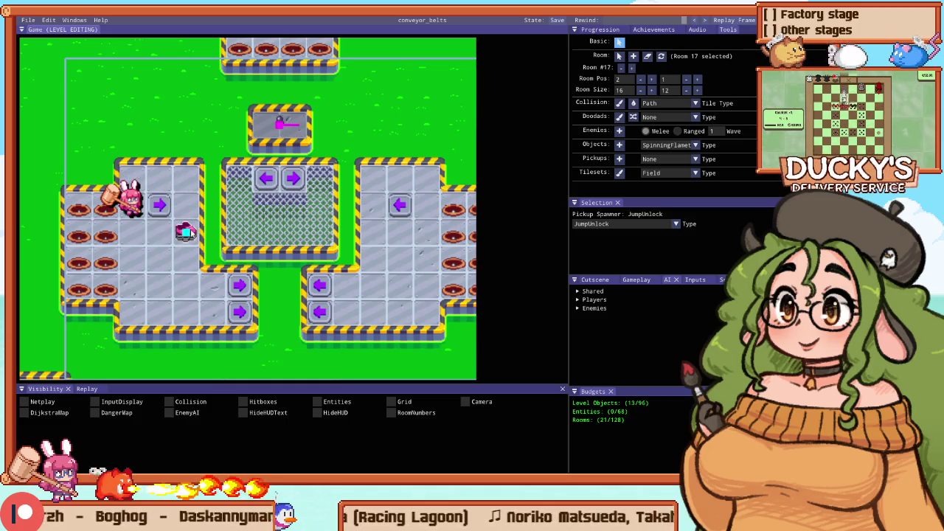
key(F5)
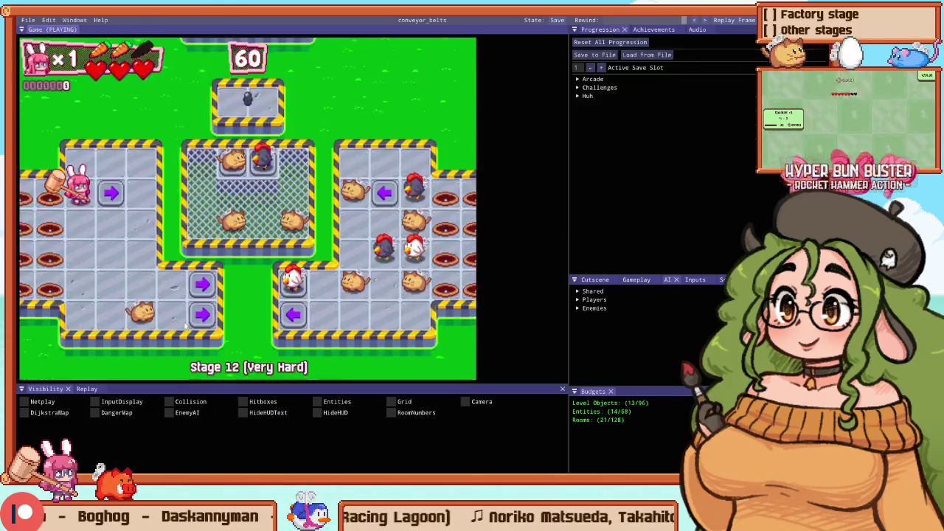
Step: Hammer enemies, move the bunny into the fenced centre, then return to level editing
key(z)
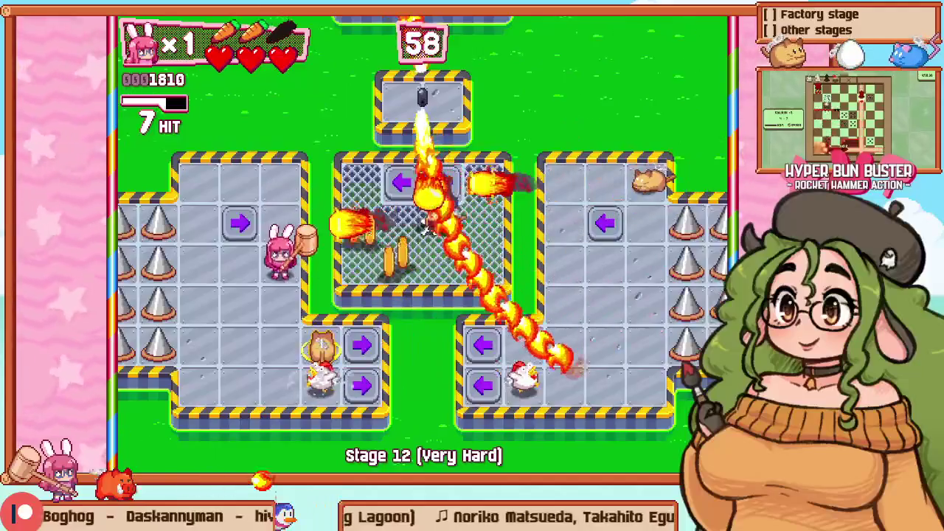
key(Up)
key(Right)
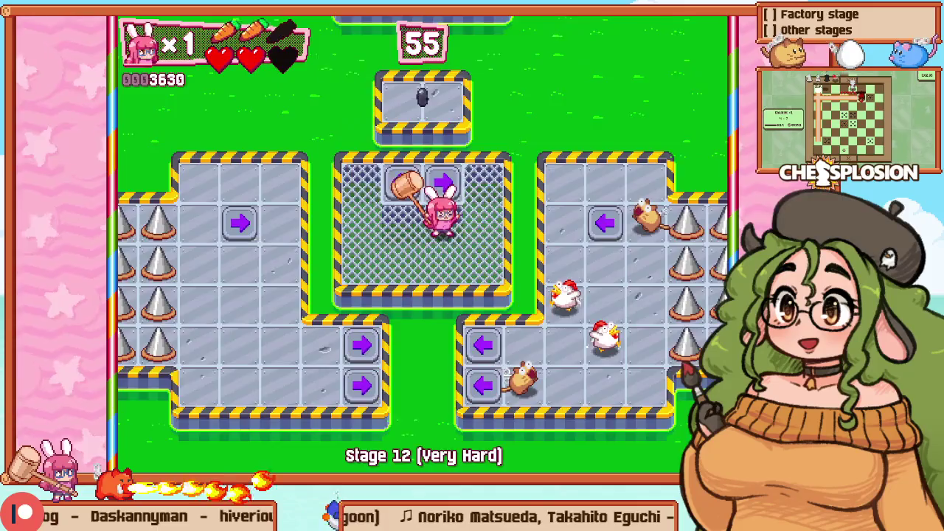
key(F1)
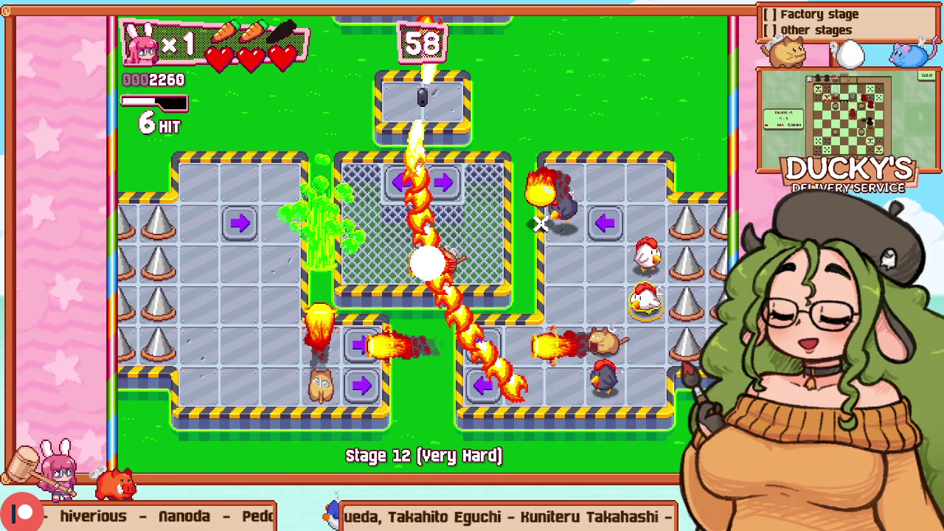
Step: Restart the Stage 12 playtest and turn on the InputDisplay on-screen input overlay
key(Escape)
key(Down)
key(Return)
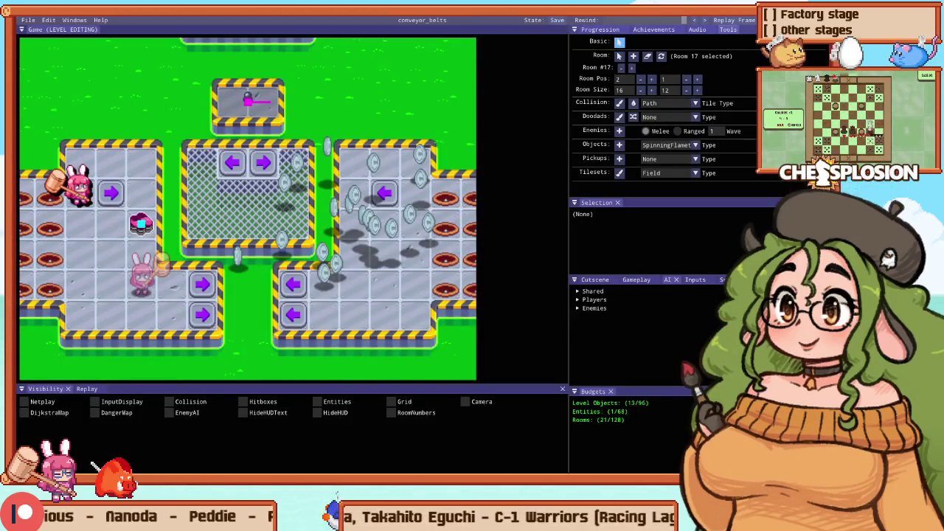
click(118, 402)
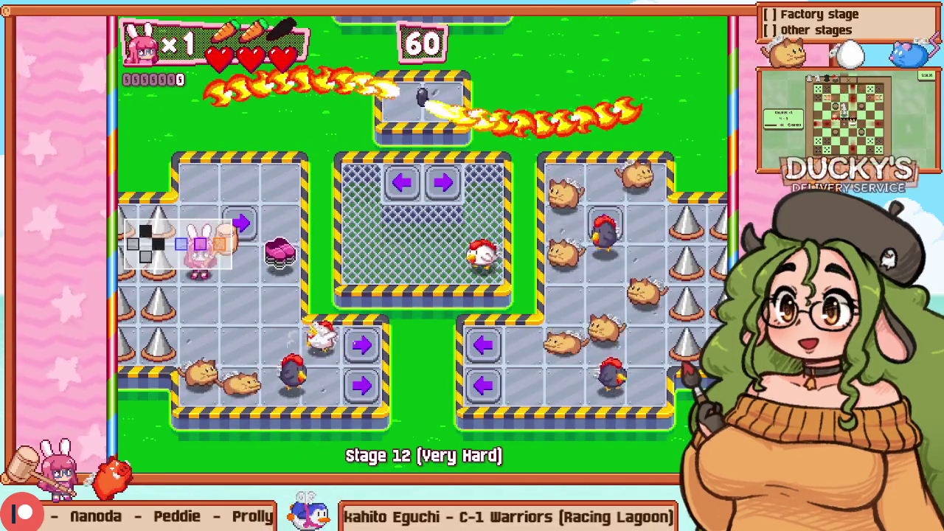
Step: Play Stage 12 briefly, retry from the start, and smash enemies at the cage
key(Down)
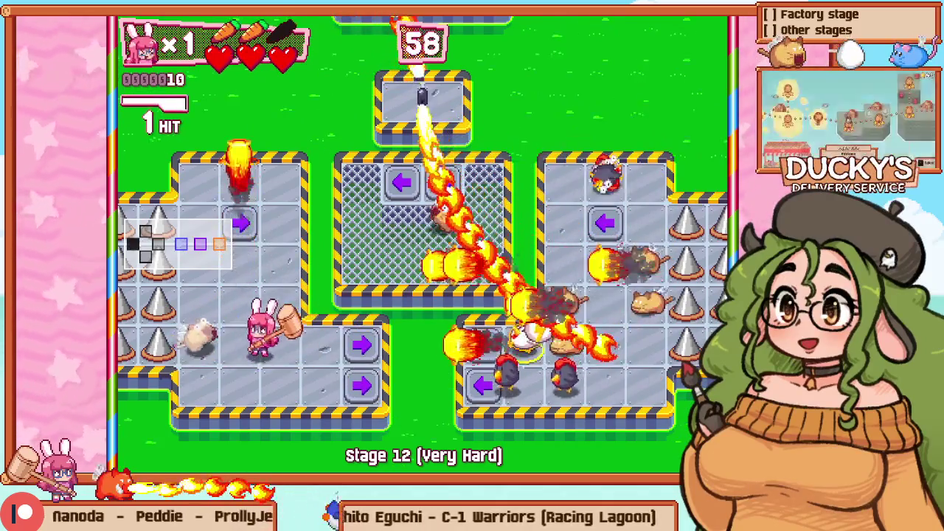
key(Left)
key(z)
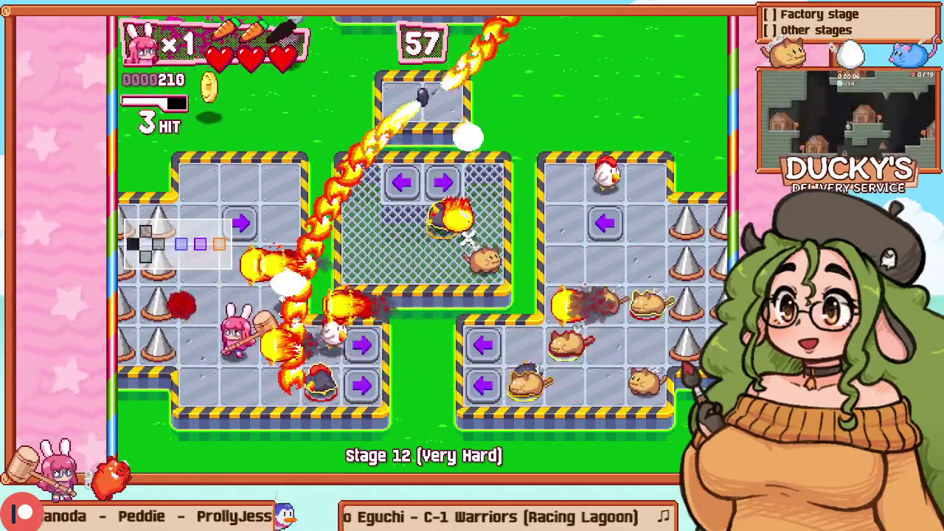
key(Escape)
key(Down)
key(z)
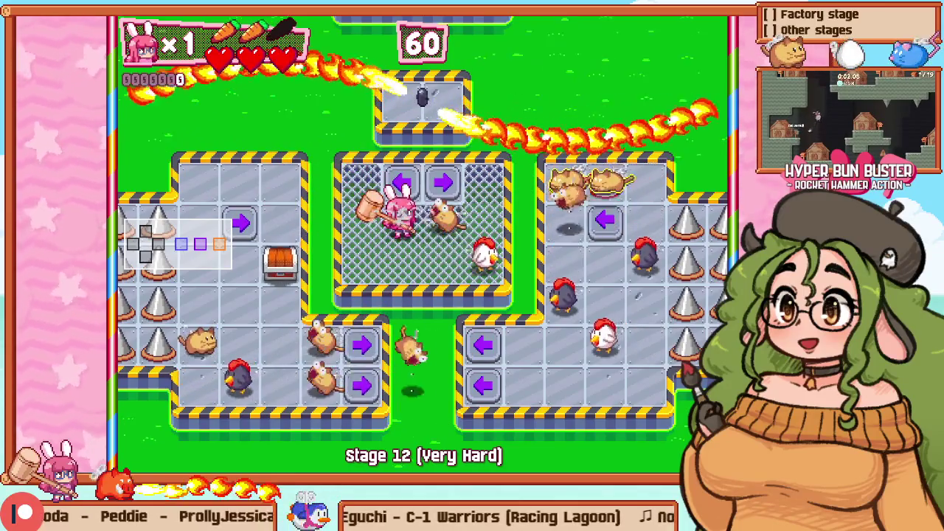
key(z)
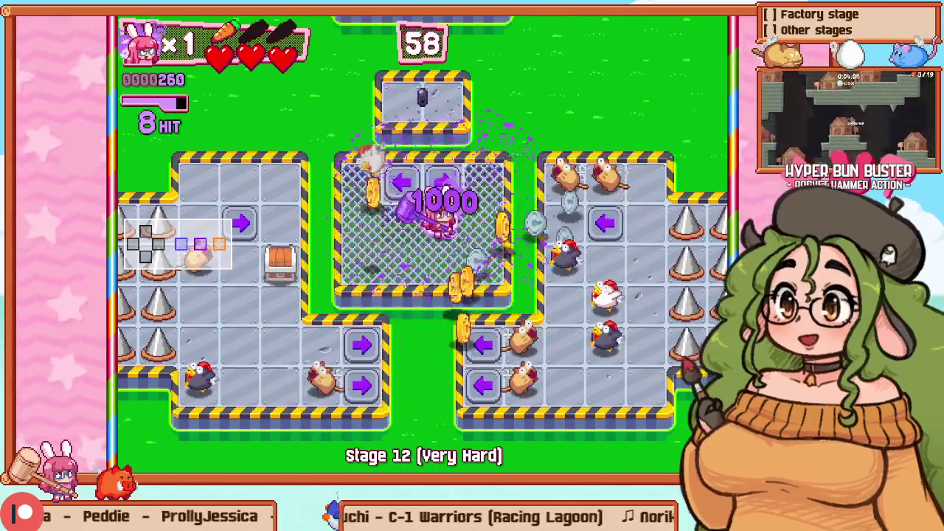
Step: Retry the stage again and hammer enemies over and inside the central cage
key(Escape)
key(Down)
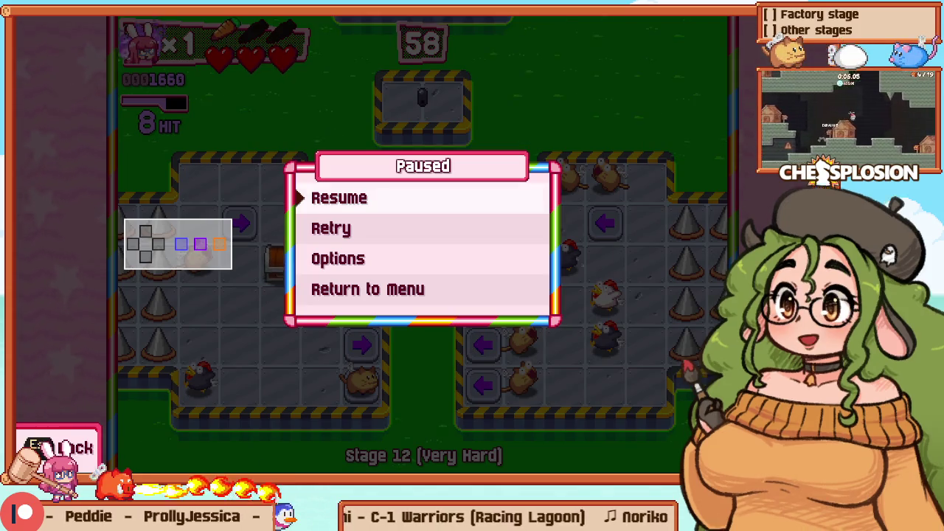
key(z)
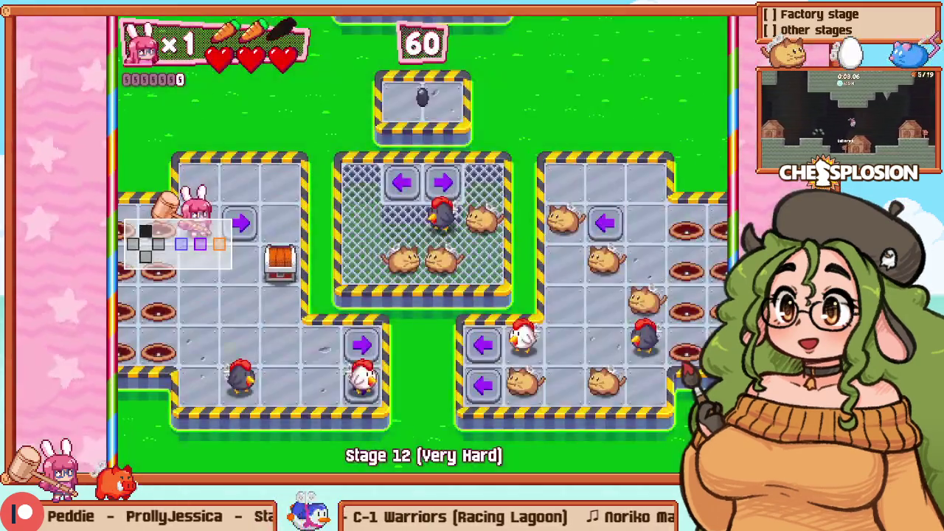
key(z)
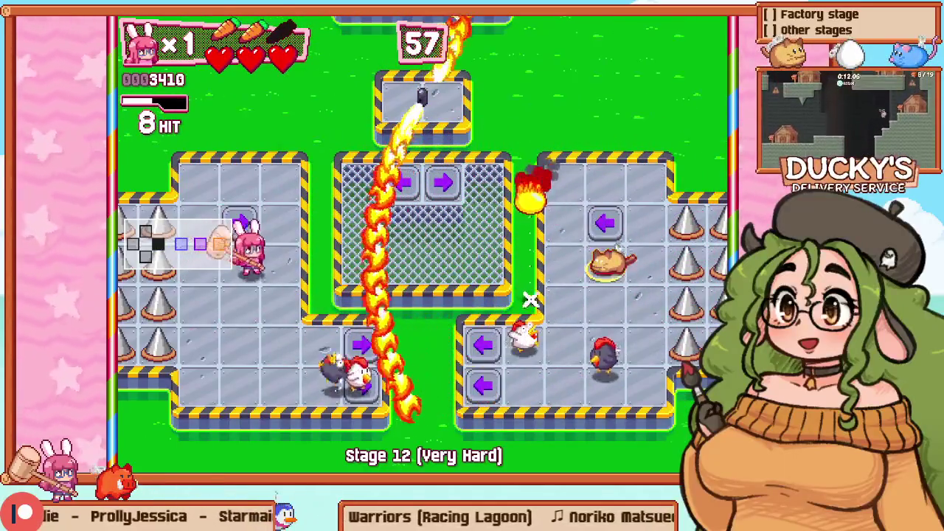
key(Right)
key(z)
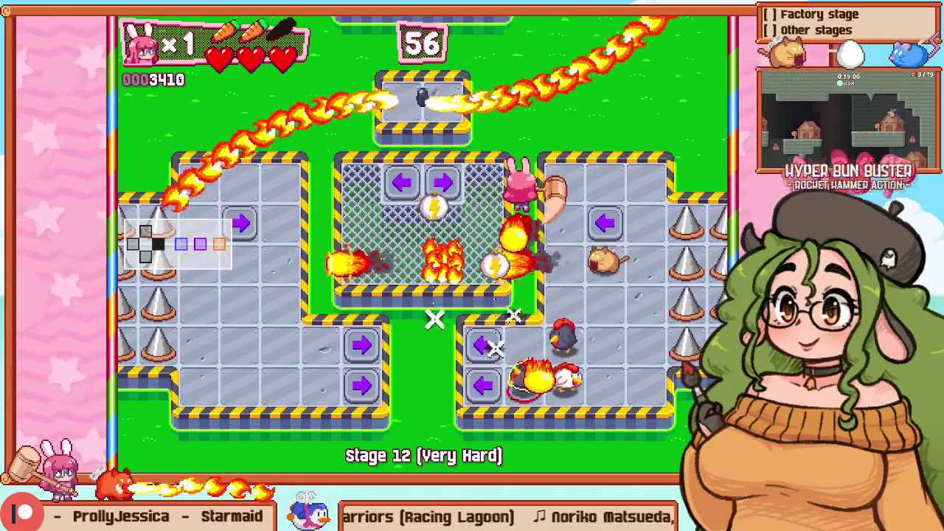
key(Down)
key(z)
Step: Move the bunny between the left block, central cage and right block, swinging the hammer
key(Left)
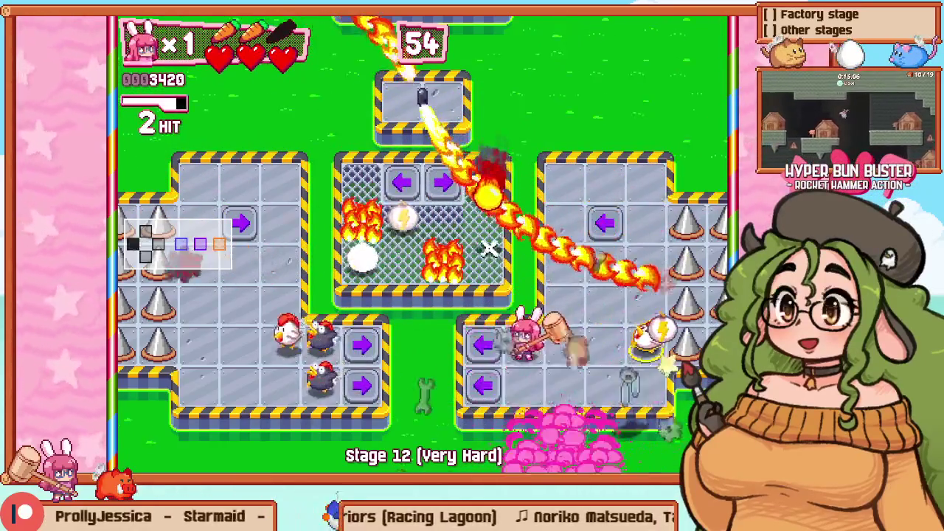
key(Left)
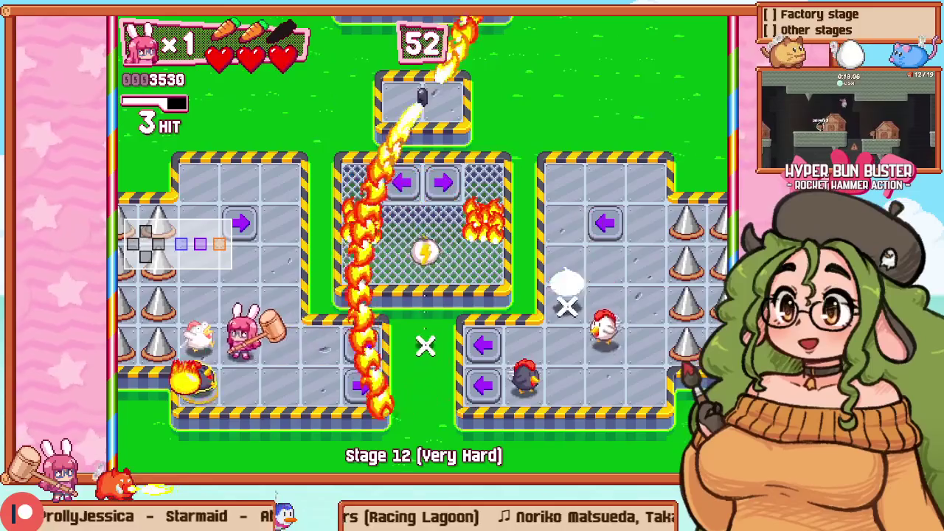
key(Up)
key(Up)
key(Right)
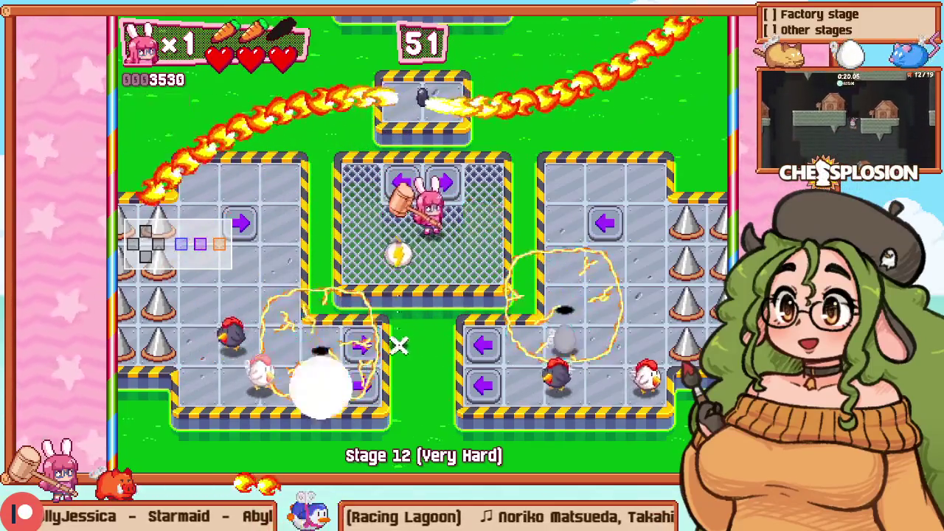
key(Right)
key(Down)
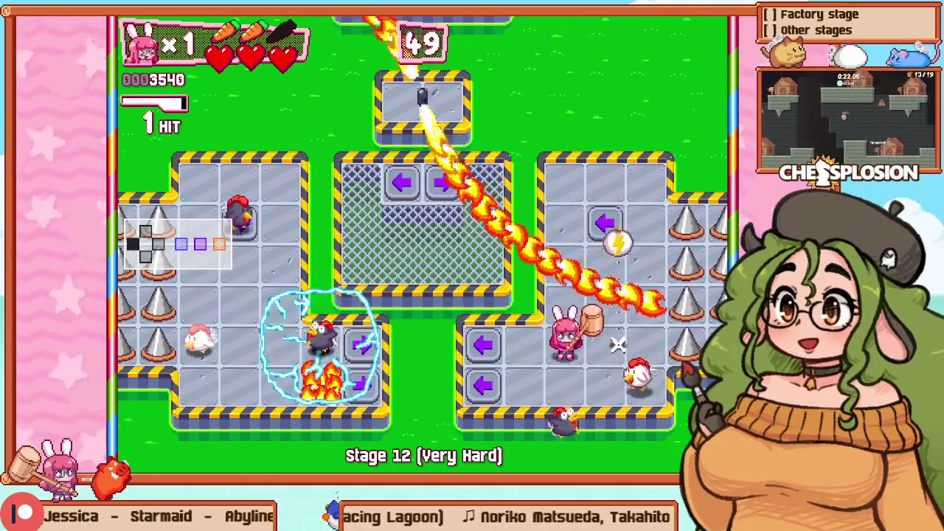
key(Left)
key(z)
Step: Work the bunny up and around the left block, hammering enemies along the way
key(Left)
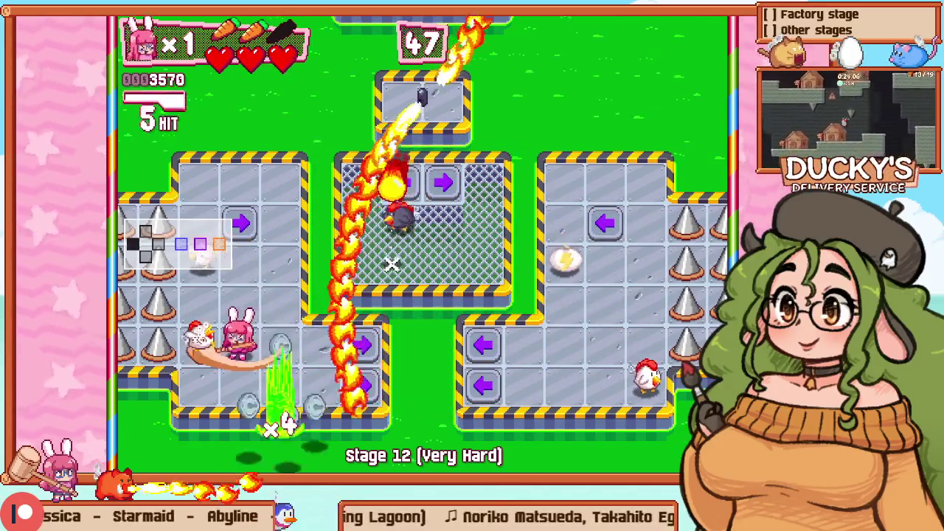
key(Up)
key(z)
key(Up)
key(z)
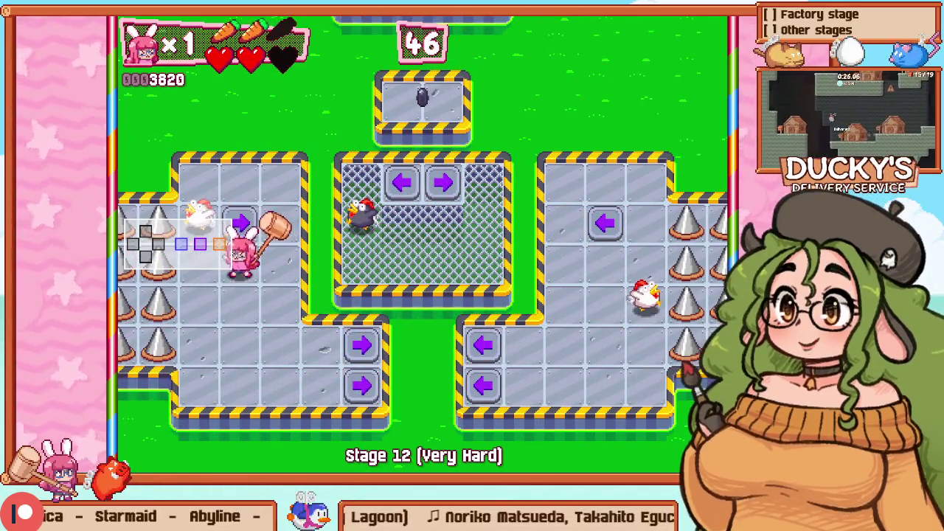
key(Left)
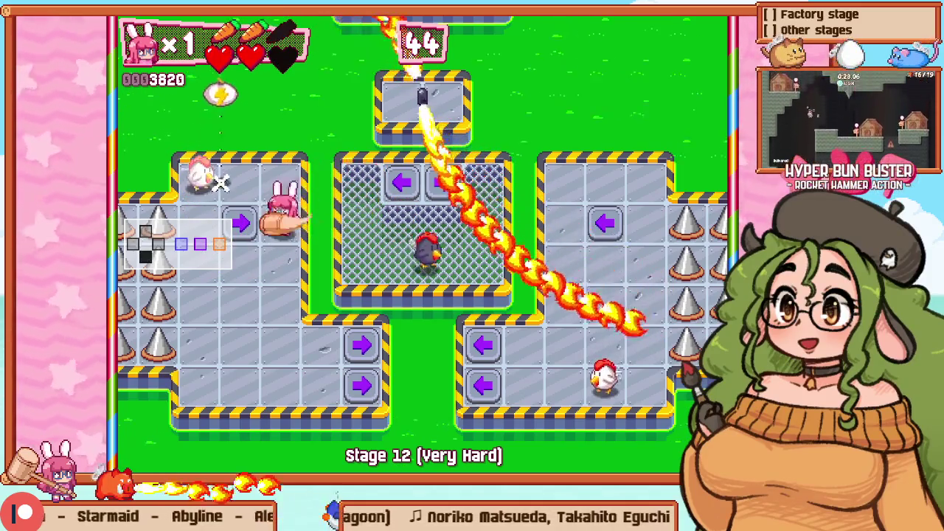
key(Down)
key(Right)
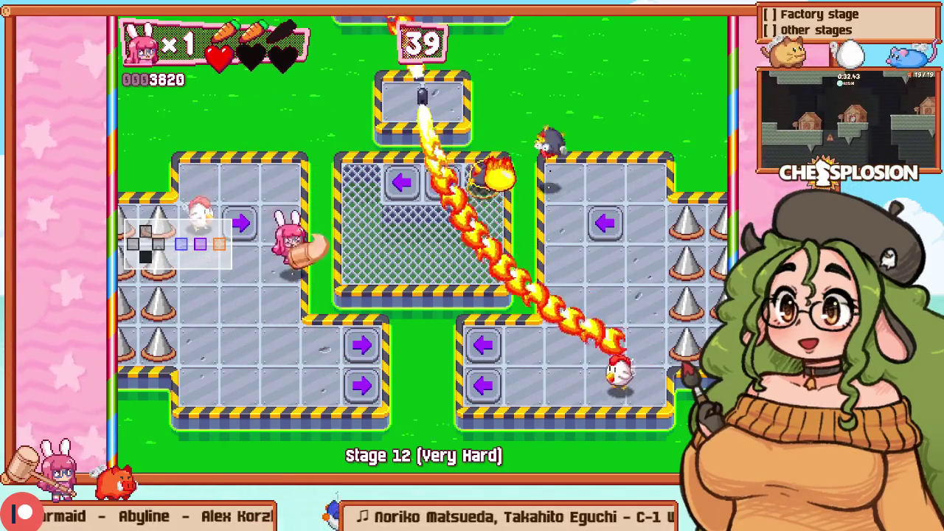
key(Right)
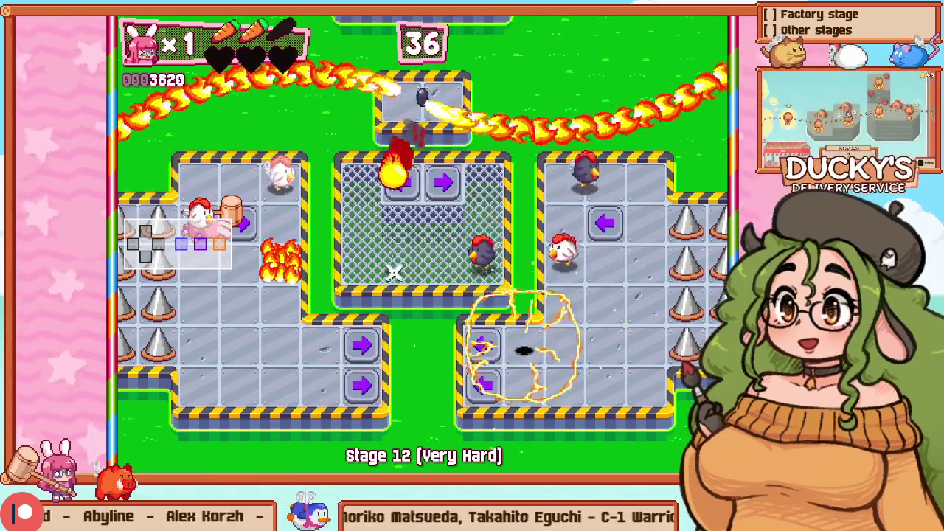
Step: Restart Stage 12 twice, launching the rocket hammer and attacking nearby enemies after each restart
key(Escape)
key(Down)
key(Return)
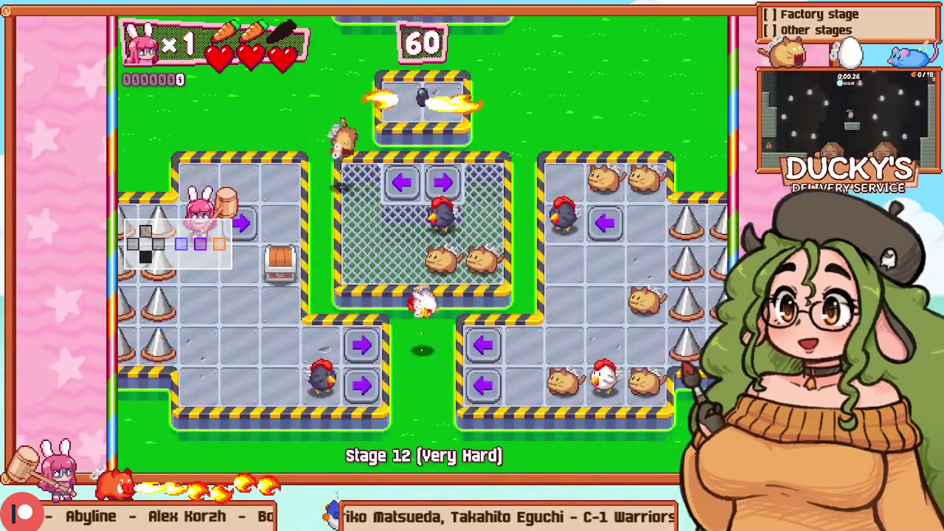
key(Right)
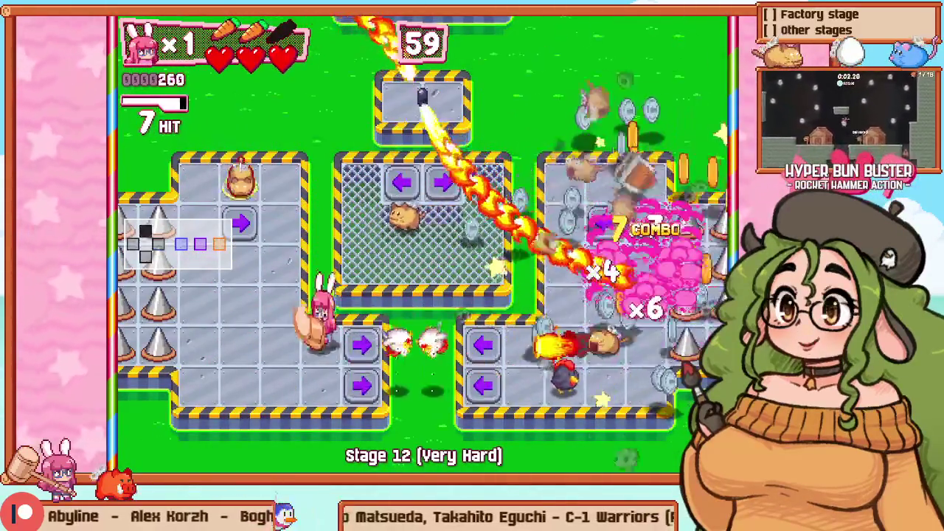
key(Left)
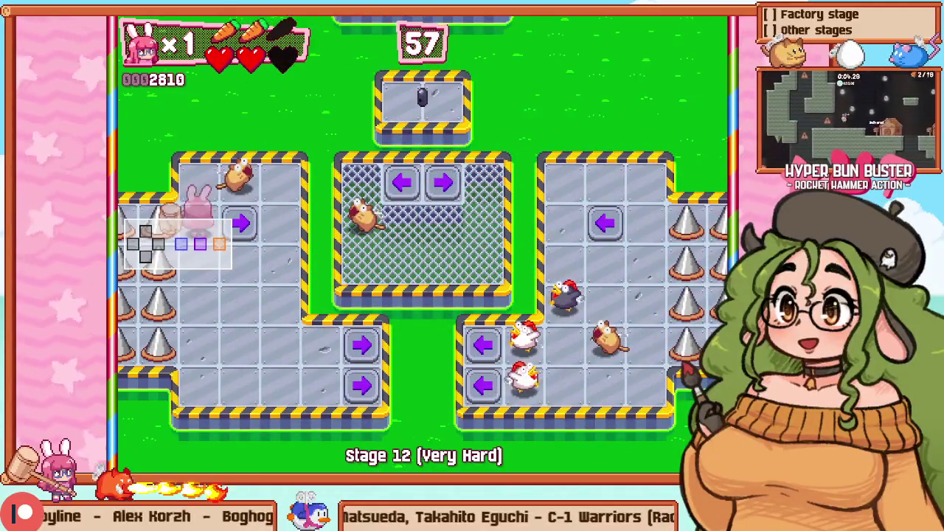
key(Escape)
key(Down)
key(Return)
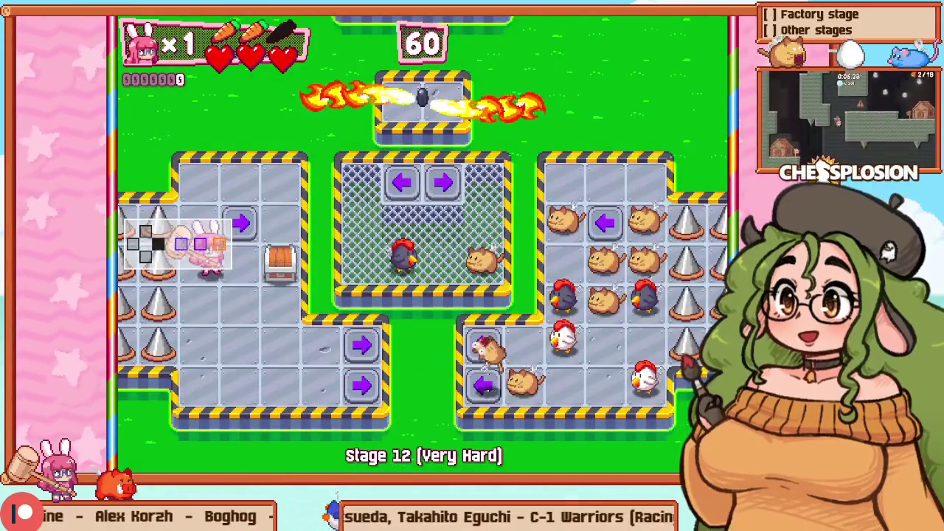
key(Right)
key(Down)
key(Down)
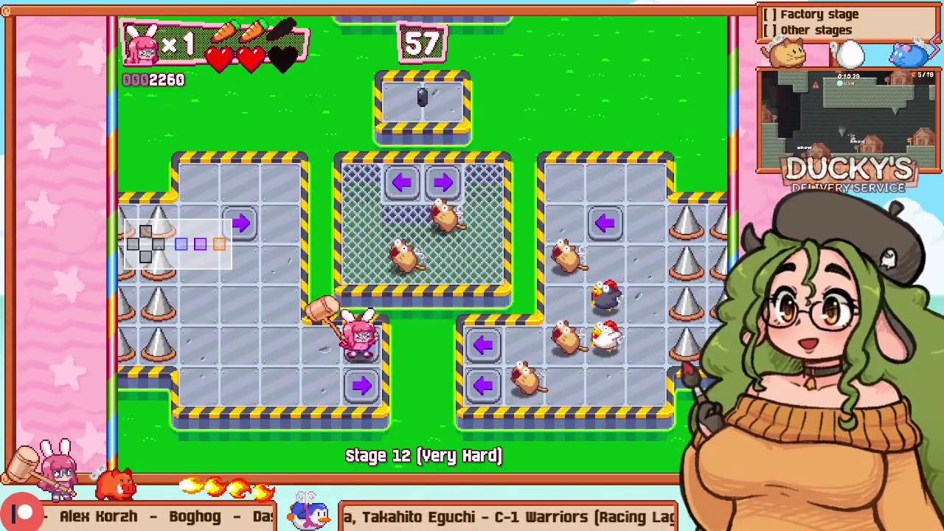
Step: Retry once more, swing the hammer in the cage, then switch back to level editing
key(Escape)
key(Down)
key(Return)
key(Right)
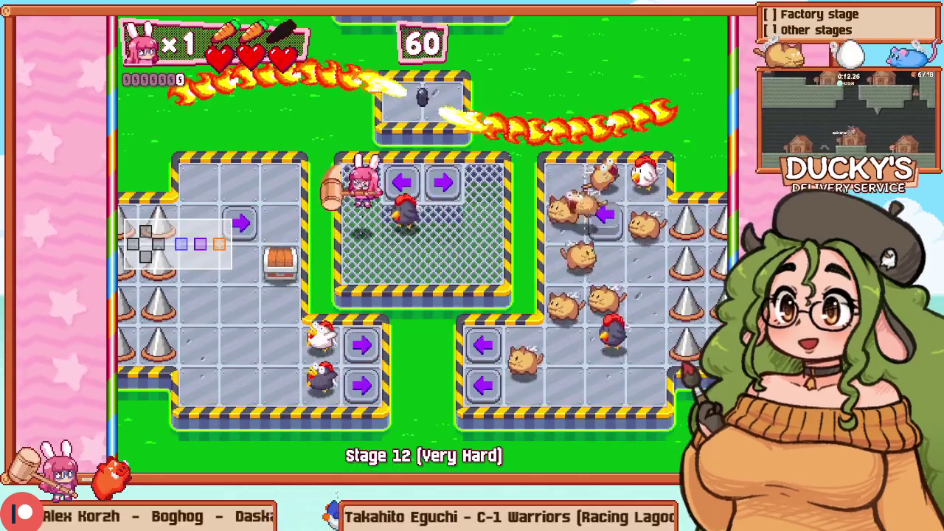
key(F1)
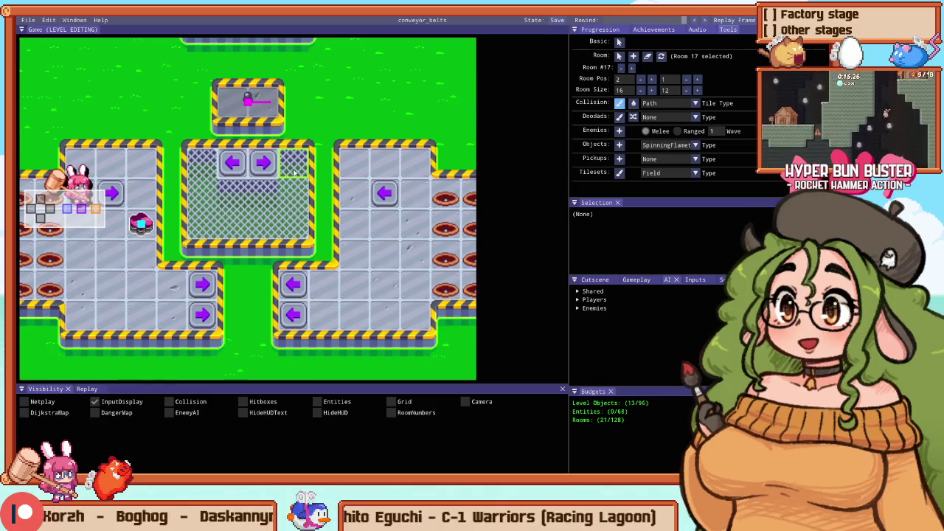
Step: Delete a left-arrow conveyor tile and select the JumpUnlock pickup in room 17
click(384, 193)
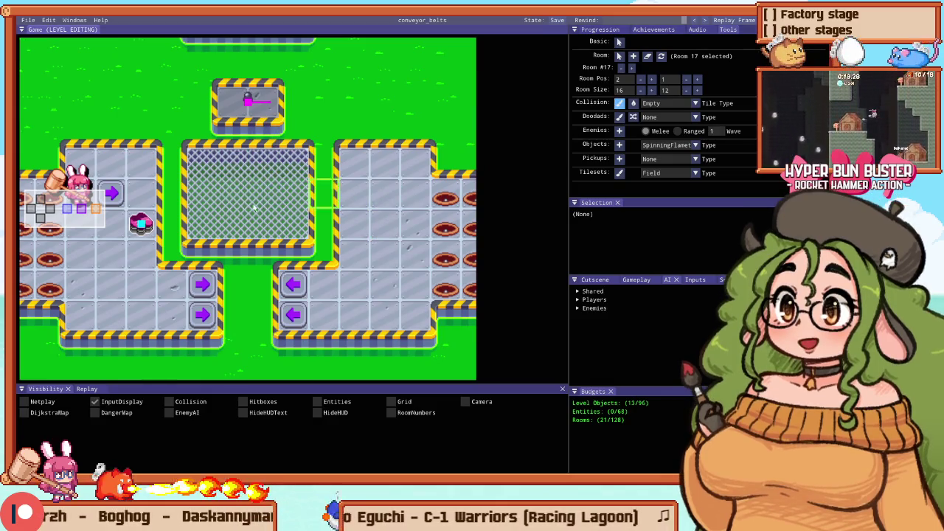
scroll(118, 208, down, 2)
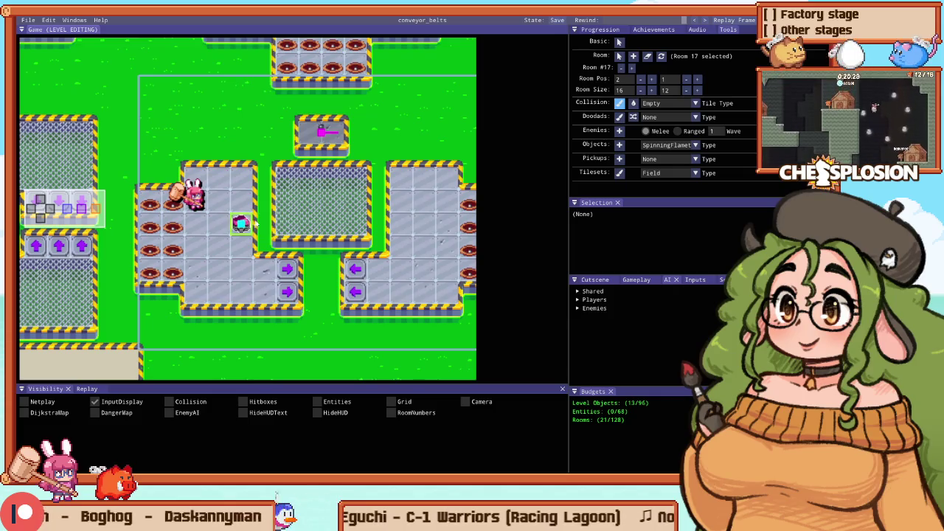
scroll(289, 175, up, 3)
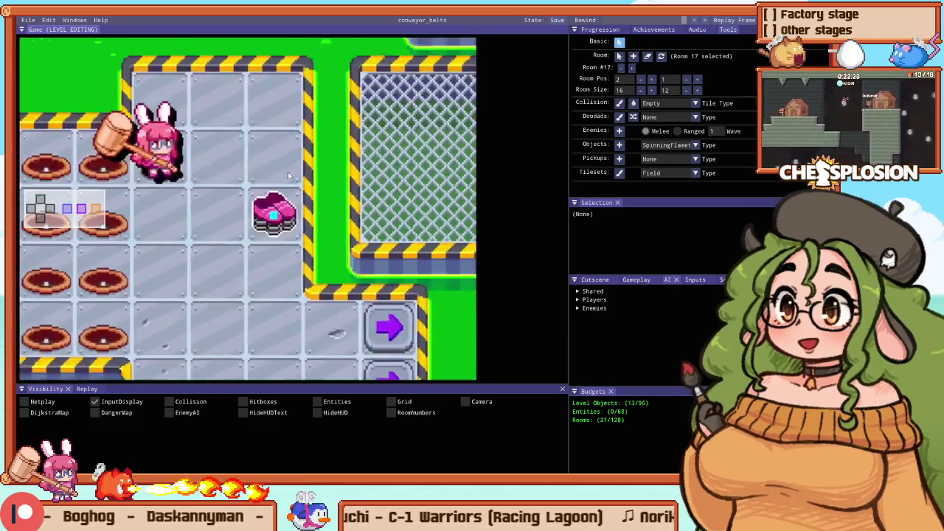
scroll(288, 175, down, 1)
click(277, 203)
scroll(243, 268, down, 1)
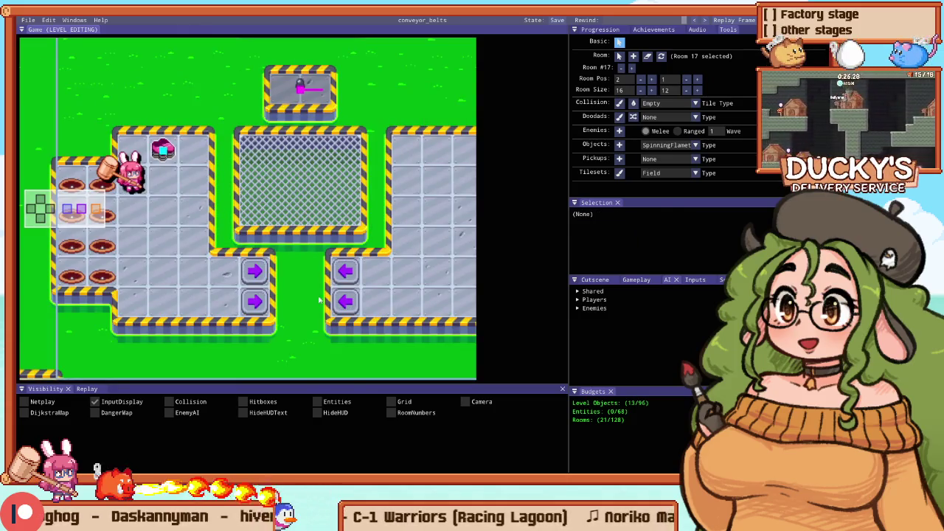
Step: With the Collision pencil, paint pink-and-blue blocks above and below the hole columns
key(c)
scroll(244, 274, down, 3)
scroll(191, 186, up, 3)
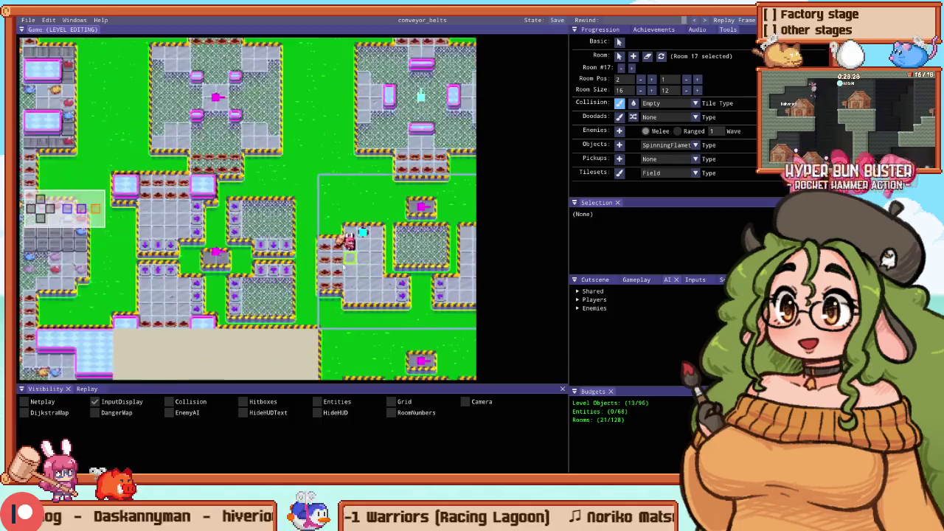
scroll(331, 329, up, 3)
drag(317, 254, 387, 332)
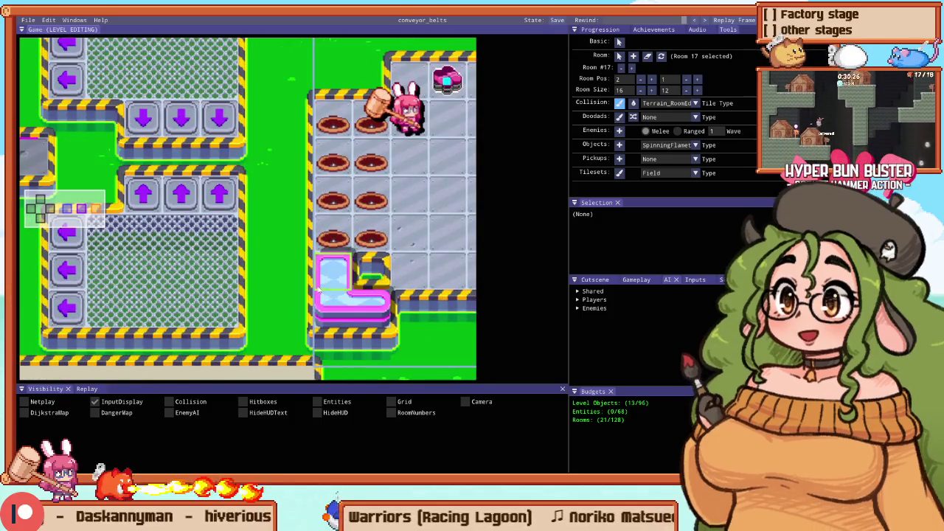
scroll(247, 228, down, 3)
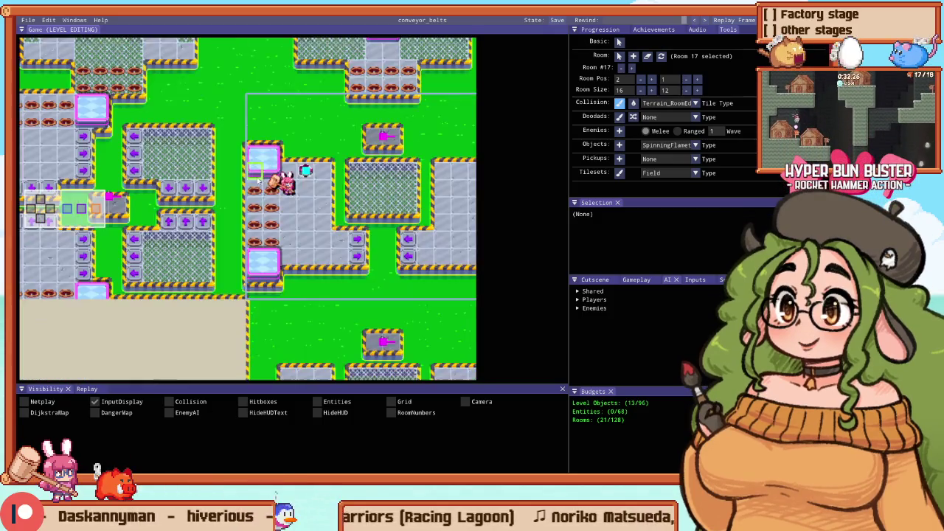
scroll(382, 143, up, 3)
drag(382, 143, 404, 168)
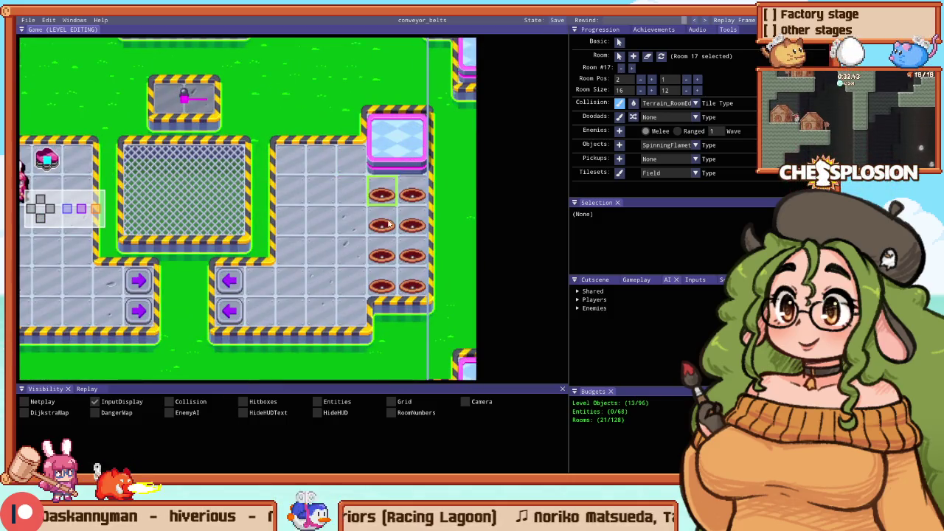
click(378, 334)
scroll(313, 279, down, 2)
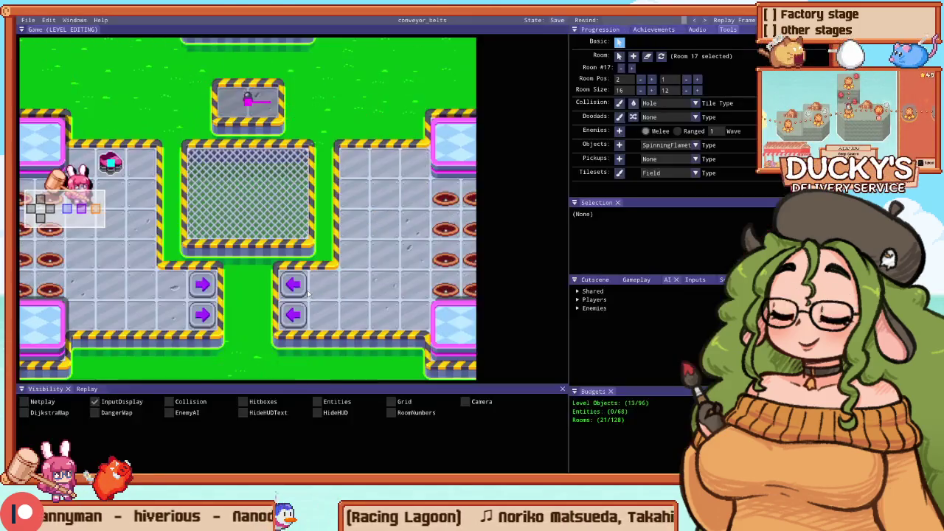
Step: Uncheck InputDisplay under Visibility to hide the input overlay, then exit the editor
click(130, 402)
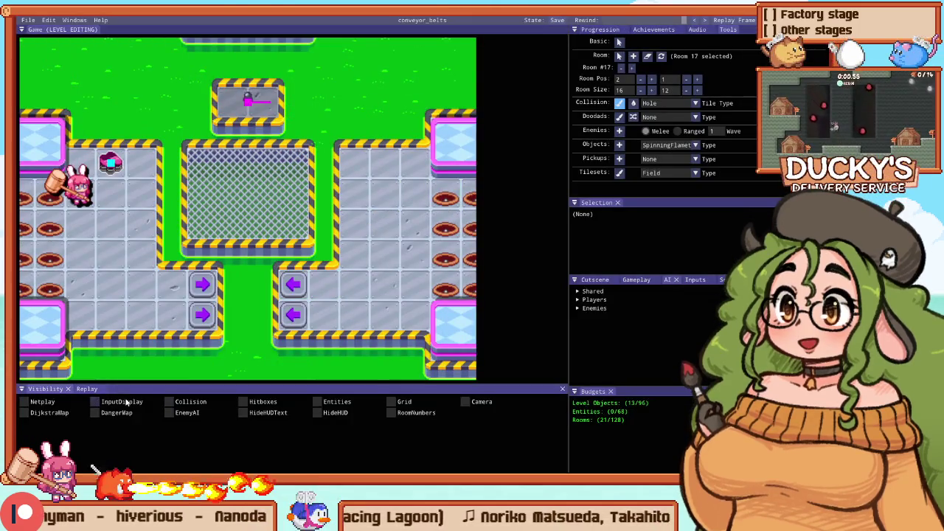
scroll(177, 190, down, 2)
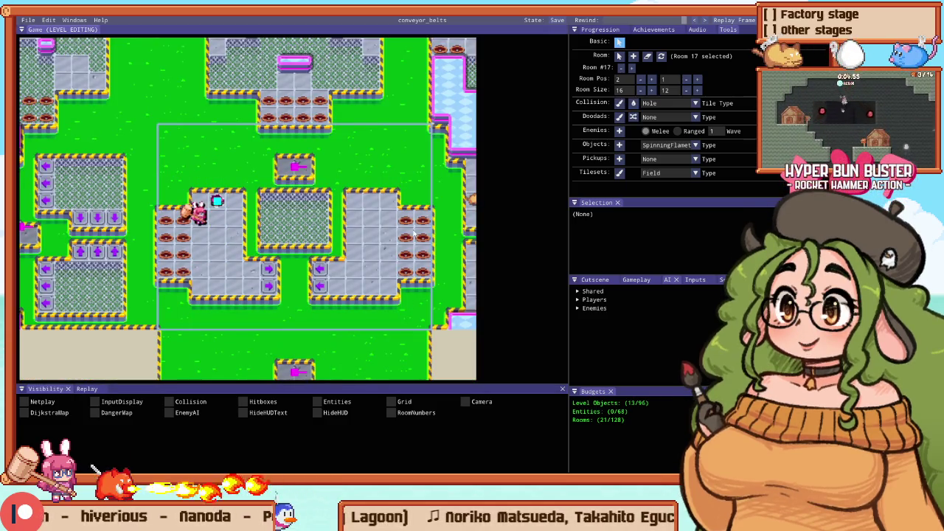
key(Escape)
Step: Start a Stage 12 practice run from the Arcade menu and play toward the right platform
key(Return)
key(Escape)
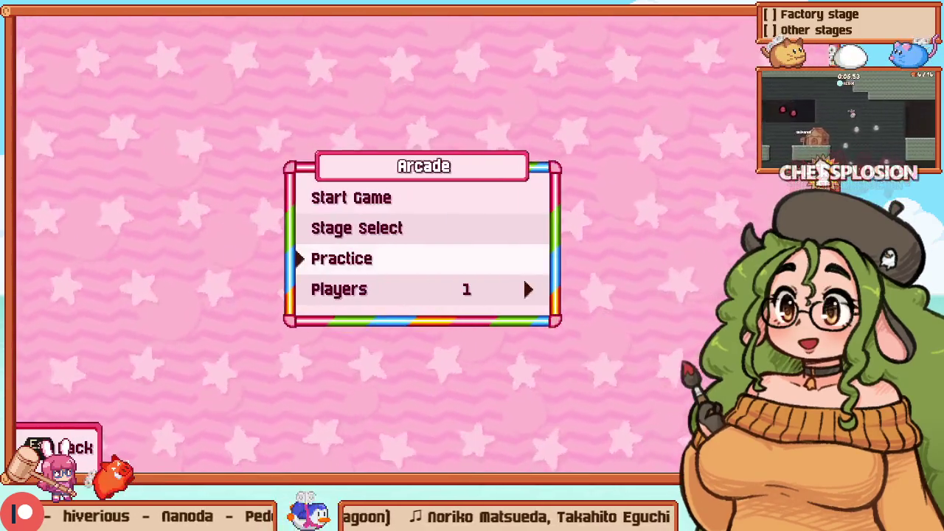
key(Return)
key(Return)
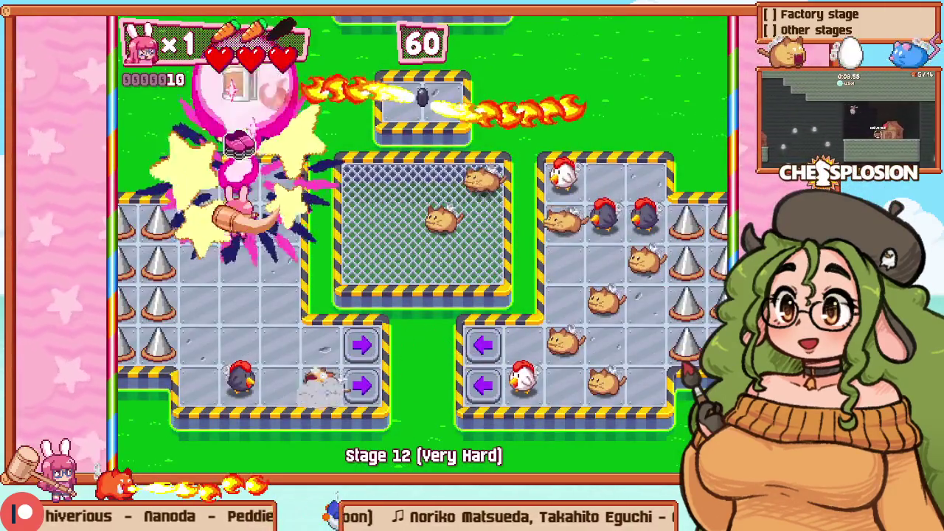
key(Down)
key(z)
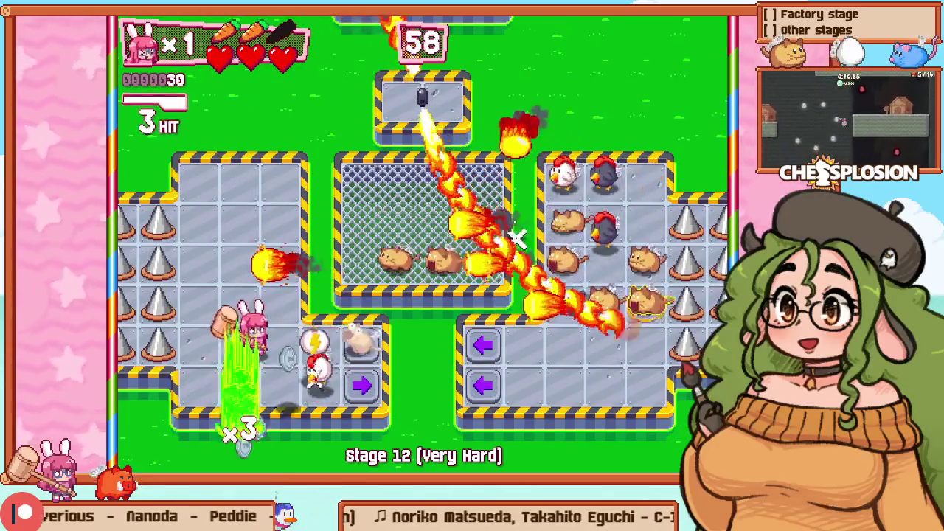
key(Down)
key(Right)
key(Right)
key(Right)
key(Right)
key(Up)
key(Right)
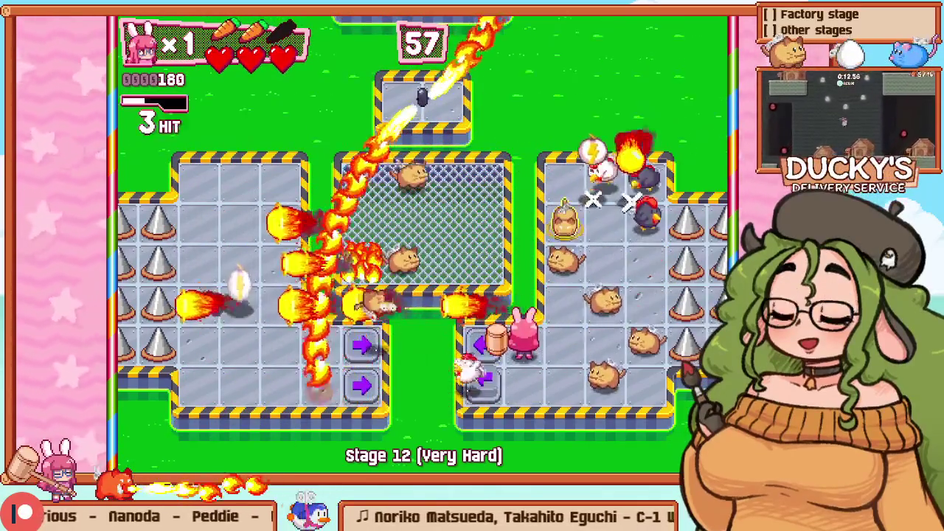
Step: Retry Stage 12, play through the cage to the right platform, then return to the editor
key(Escape)
key(Down)
key(Return)
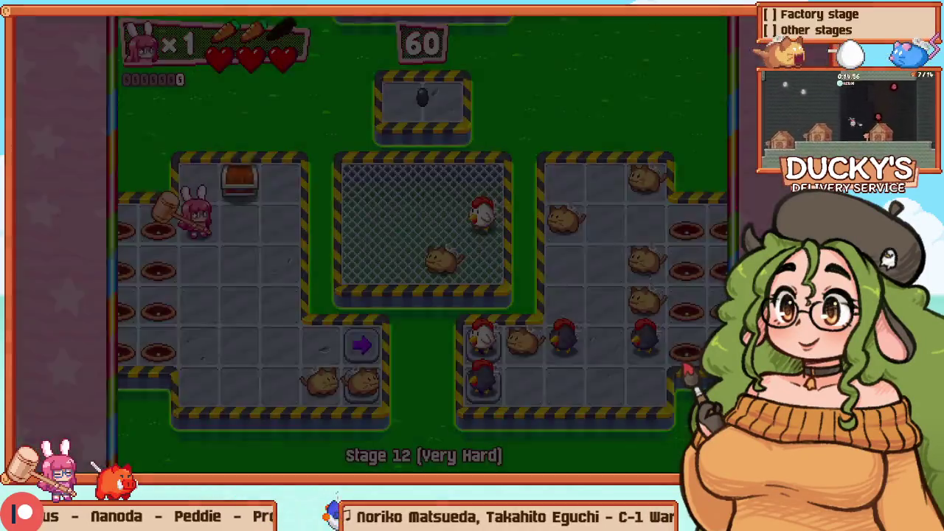
key(z)
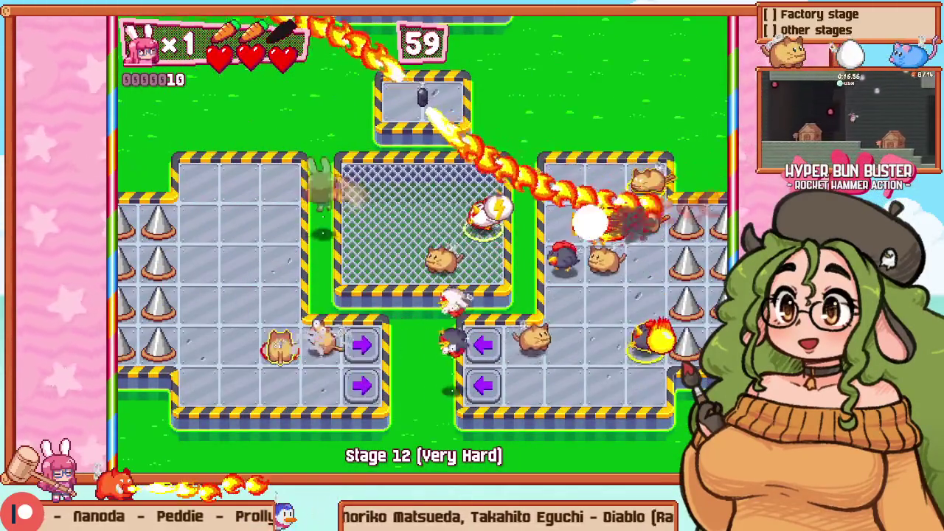
key(Right)
key(Down)
key(Down)
key(Right)
key(z)
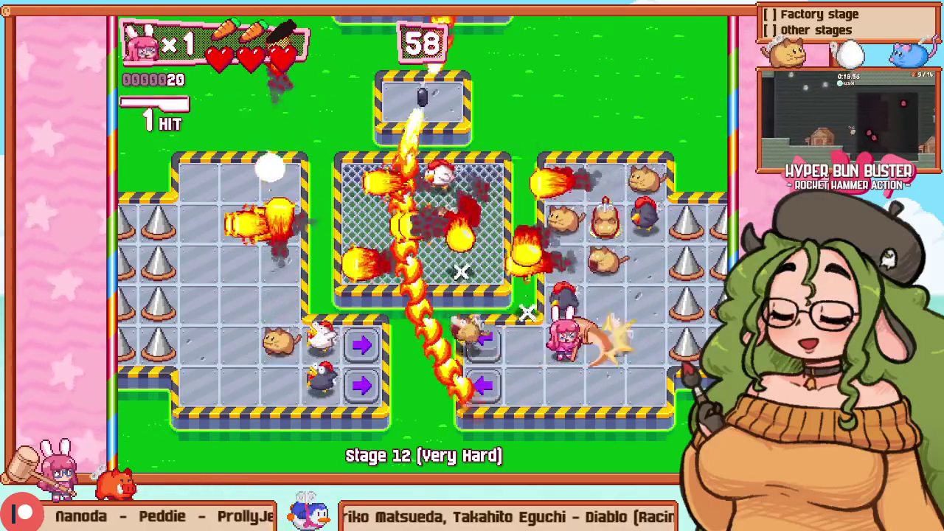
key(Up)
key(Up)
key(Up)
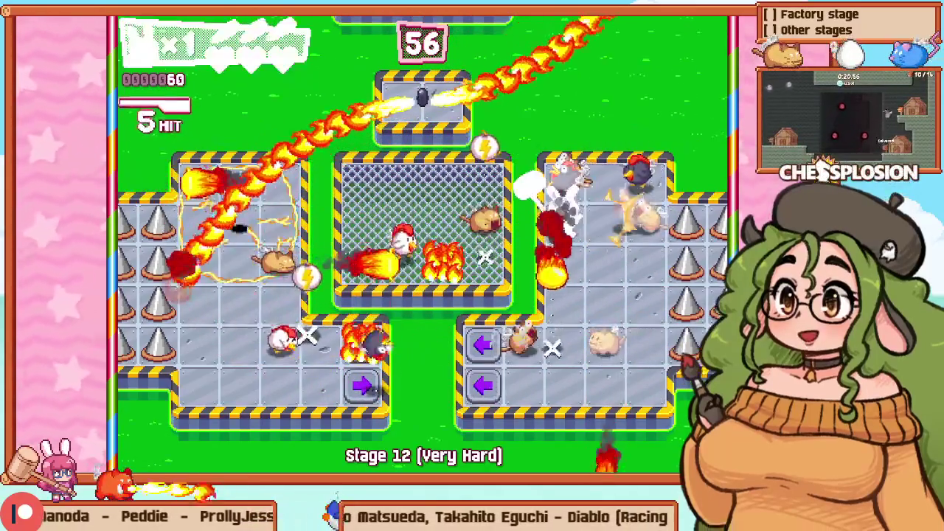
key(F1)
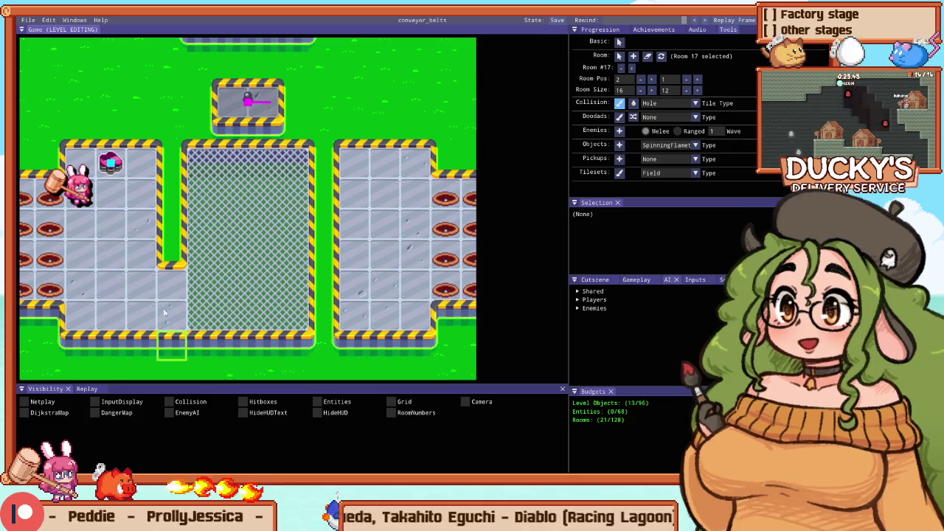
Step: Test the stage, restart it, hammer nearby enemies, and return to the editor
key(F1)
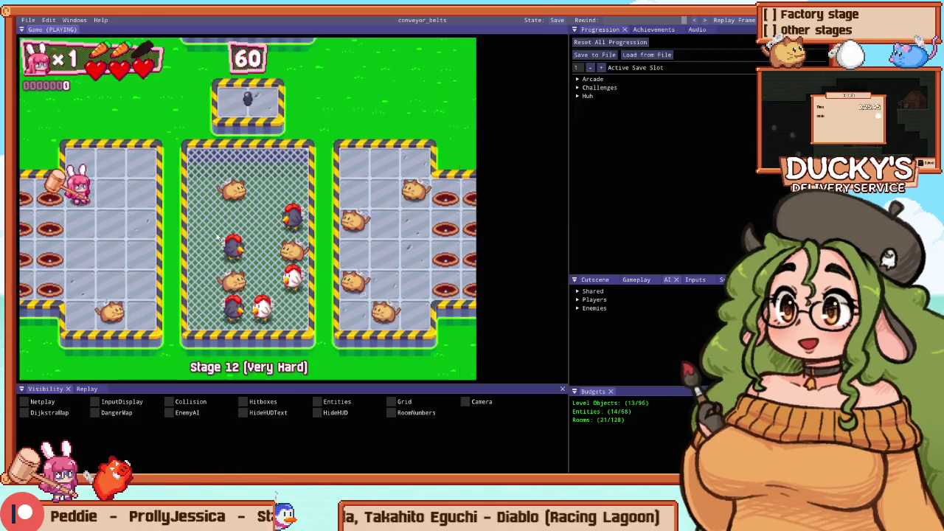
key(Escape)
key(Return)
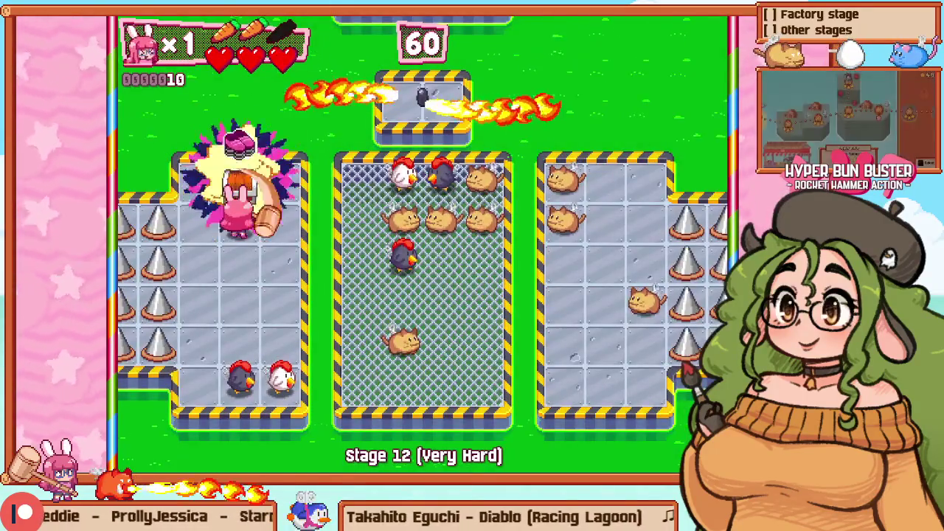
key(Down)
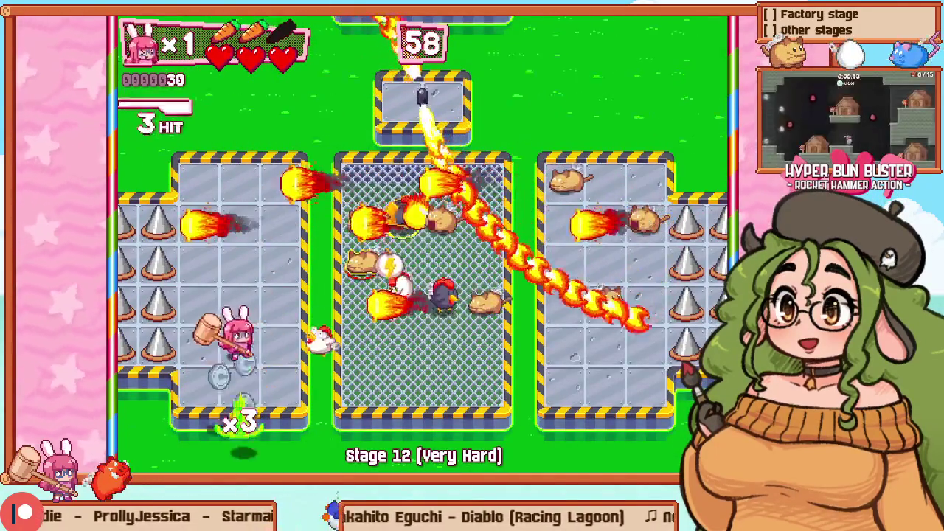
key(Right)
key(F1)
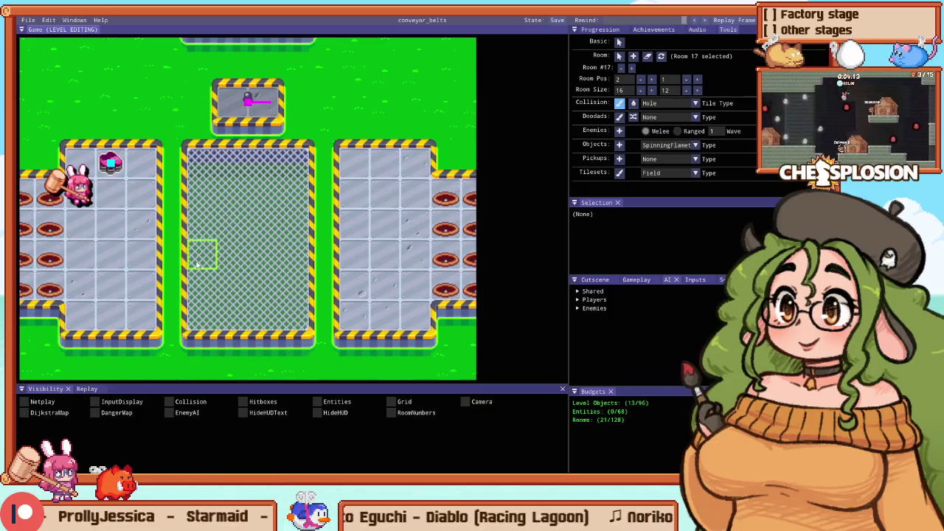
Step: Paint the lower-left and lower-right mesh columns back to floor, then resume playing
drag(197, 265, 239, 289)
drag(298, 277, 298, 321)
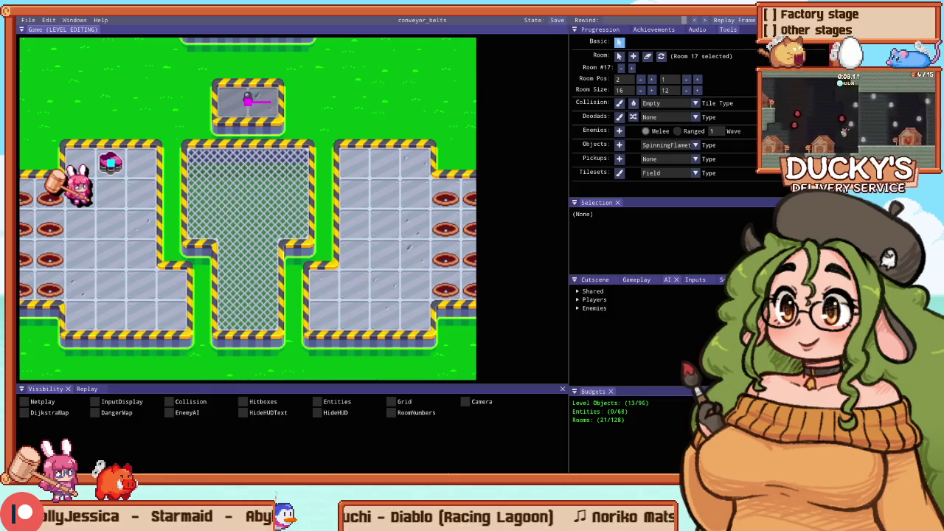
key(F1)
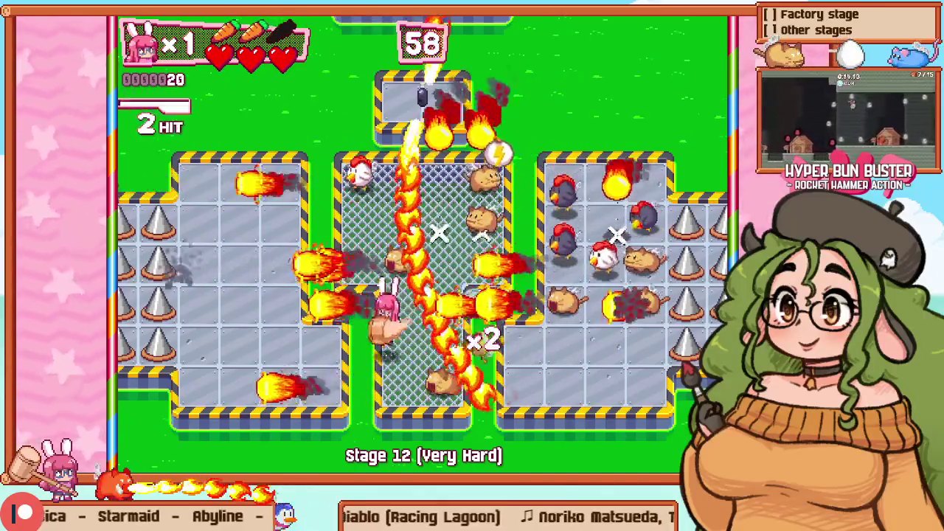
Step: Play Stage 12, moving the rabbit around the arena and hammering enemies
key(Right)
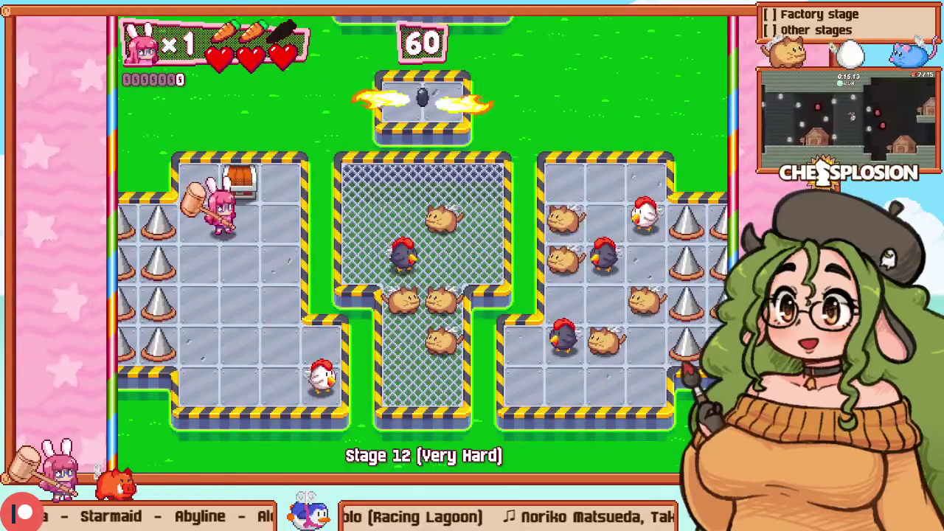
key(Down)
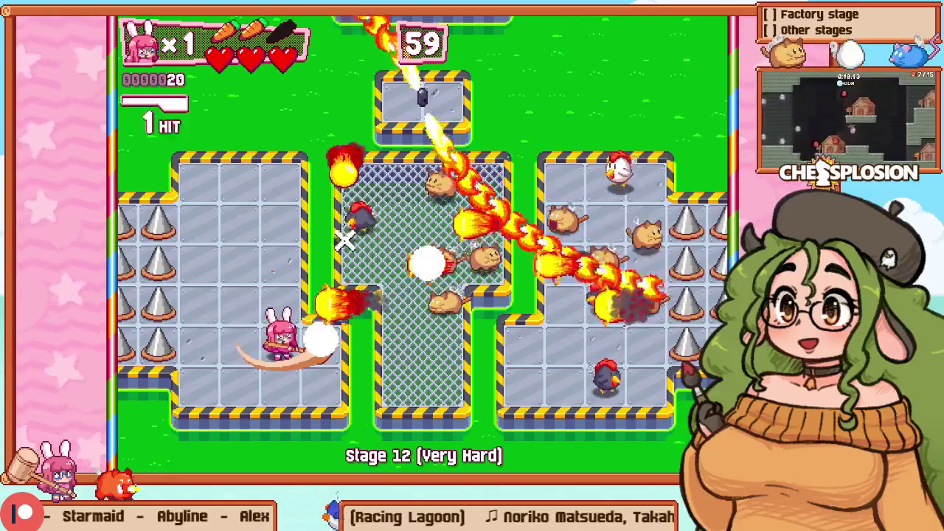
key(Right)
key(Up)
key(Left)
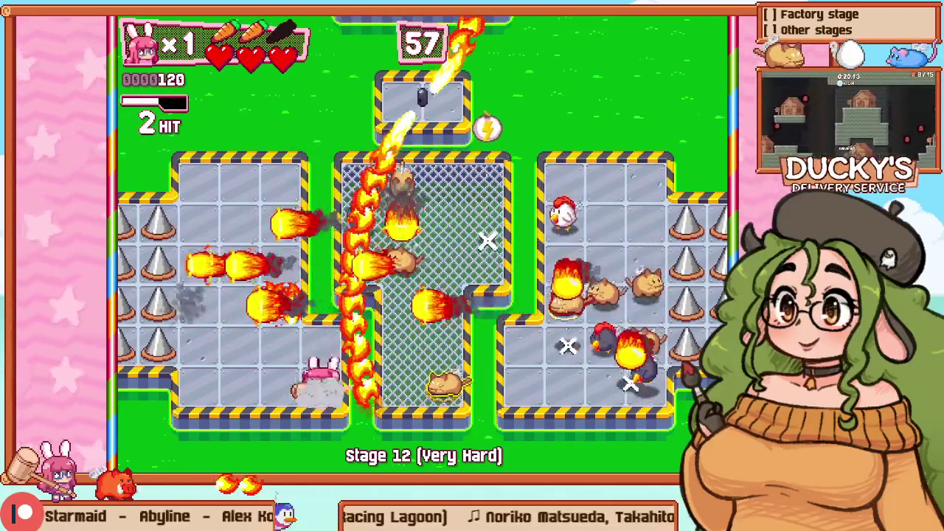
key(Right)
key(Up)
Step: Retry the stage, move the bunny a bit, then bring up game_enemy_waves.cpp in Sublime Text
key(Escape)
key(Down)
key(Return)
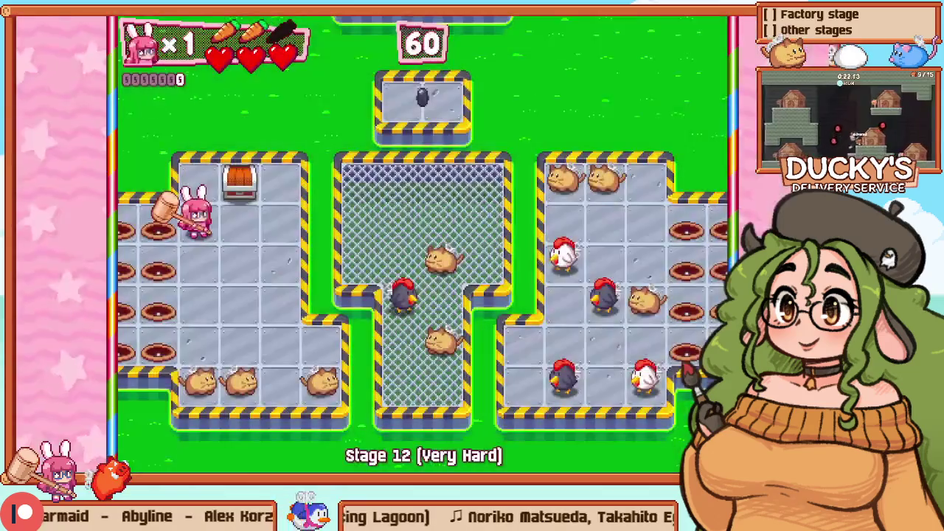
key(Right)
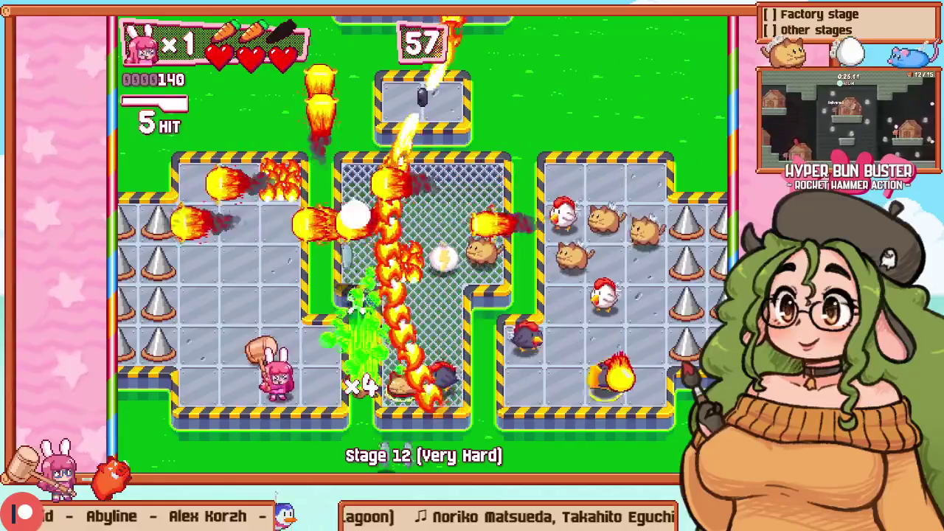
key(Down)
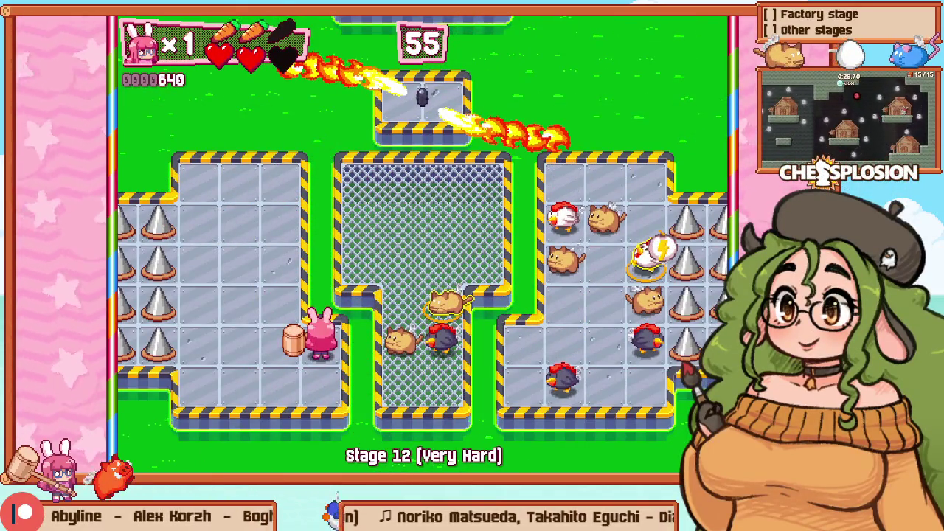
key(alt+Tab)
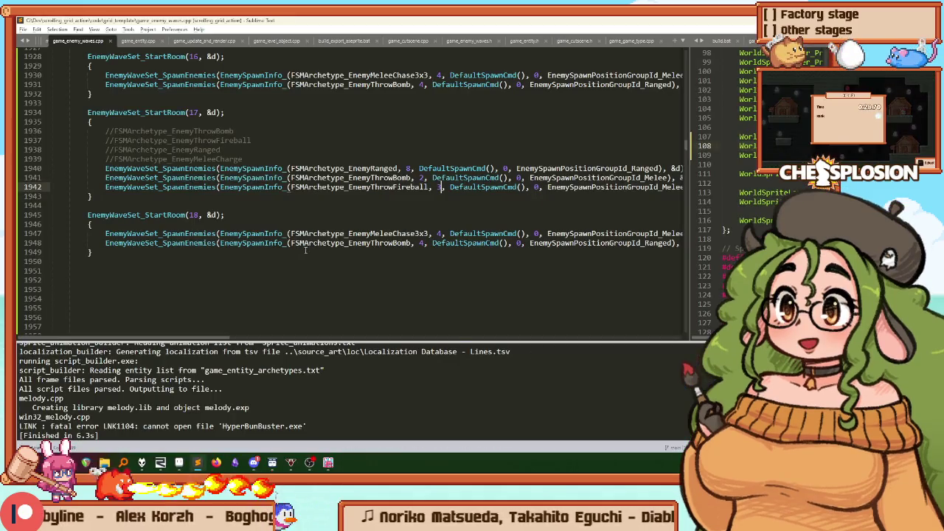
Step: Comment out room 17's EnemyRanged spawn on line 1940, rebuild, and retry Stage 12
click(308, 169)
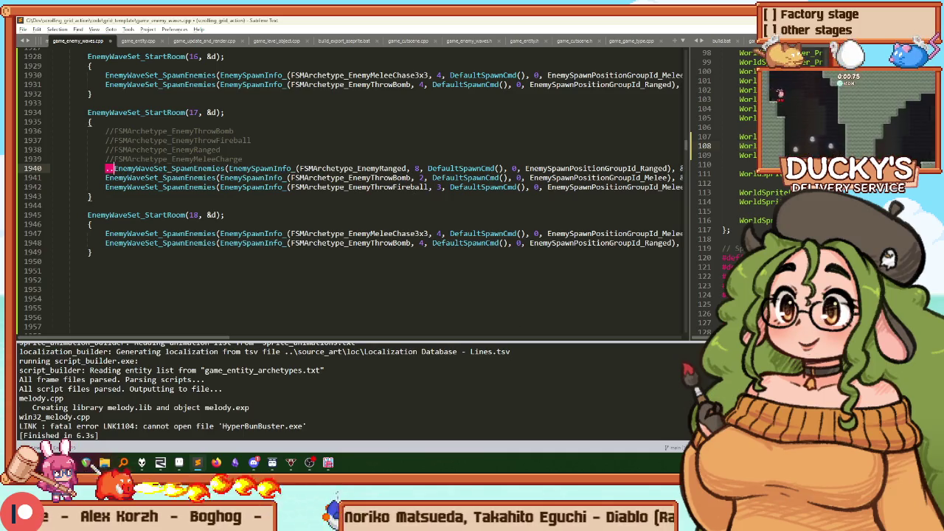
key(BackSpace)
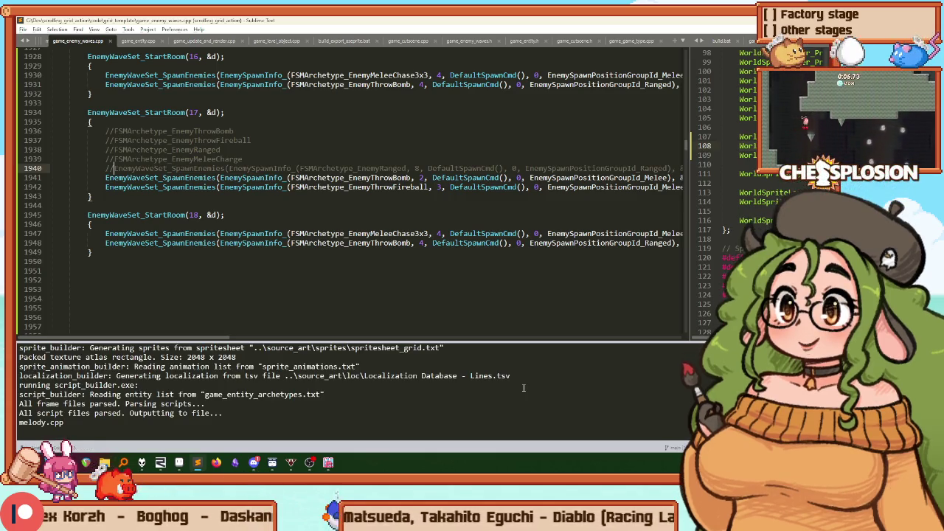
key(alt+Tab)
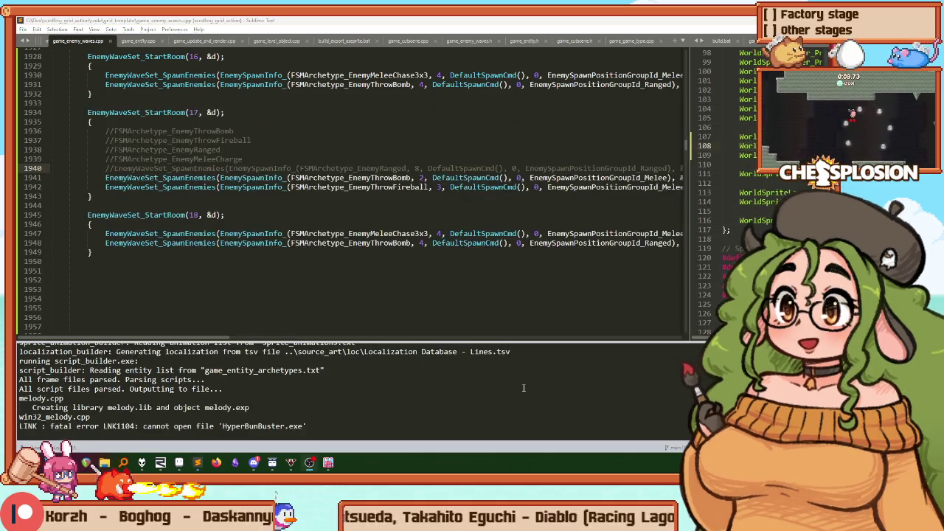
key(Escape)
key(Down)
key(Return)
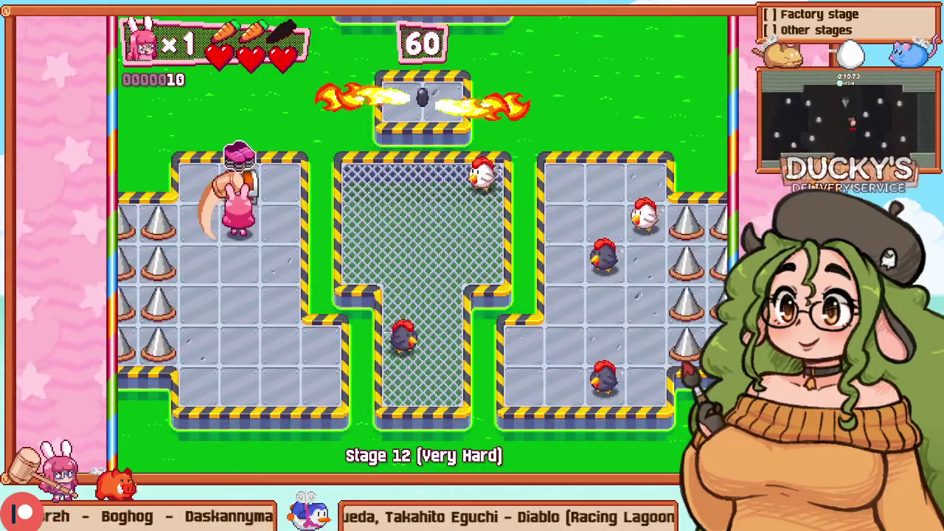
Step: Move the bunny into the centre mesh pit and hammer the enemies there
key(Right)
key(Down)
key(Right)
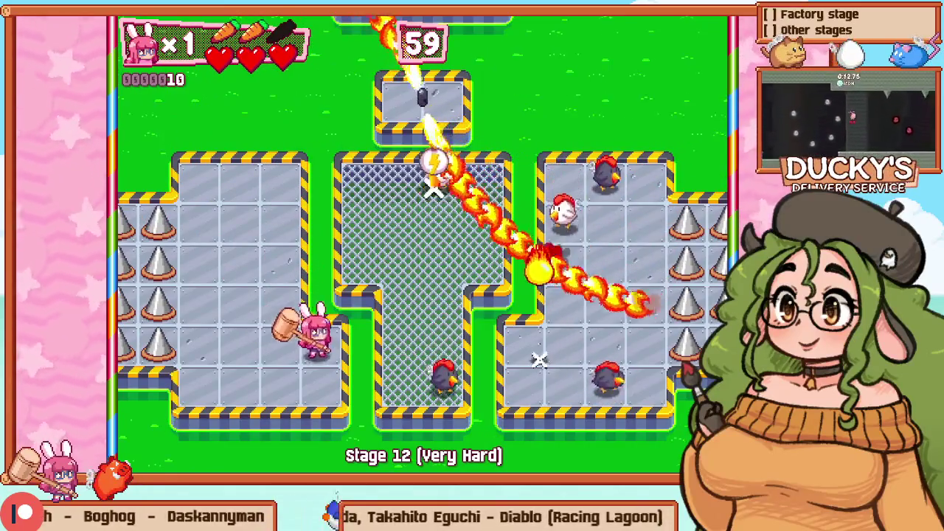
key(Right)
key(z)
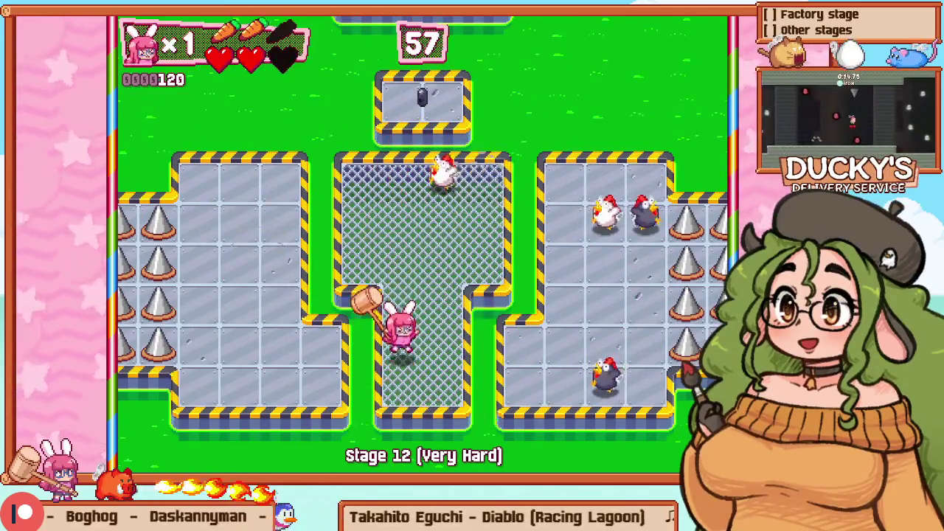
Step: Retry Stage 12, hammer the chickens near the pit, then return to level editing
key(Escape)
key(Down)
key(Return)
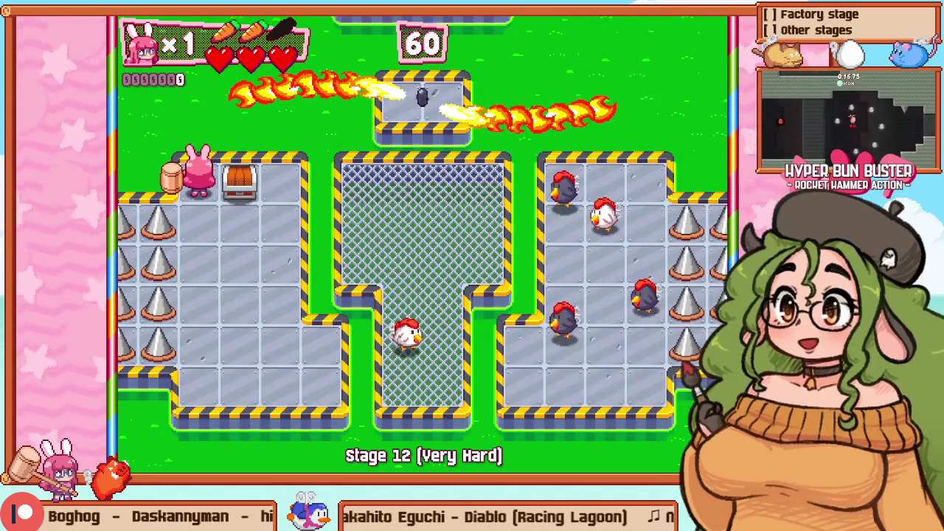
key(z)
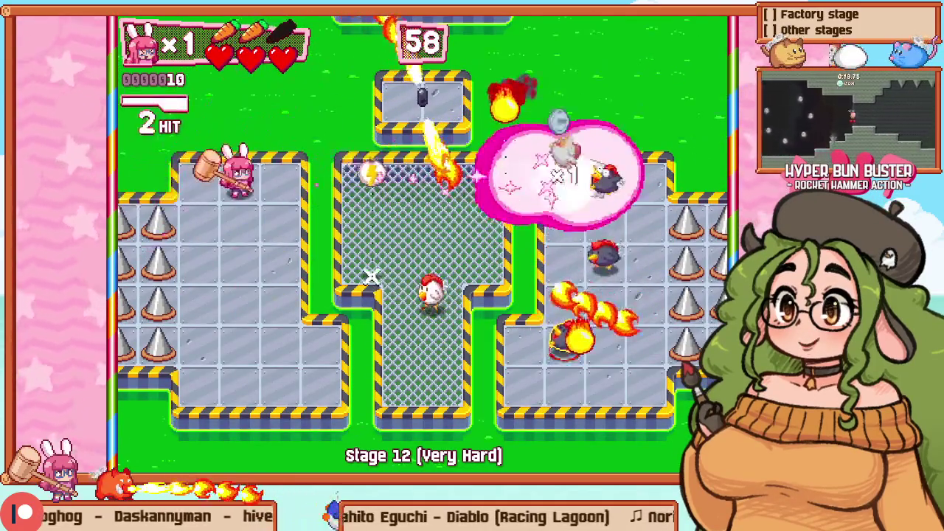
key(Down)
key(z)
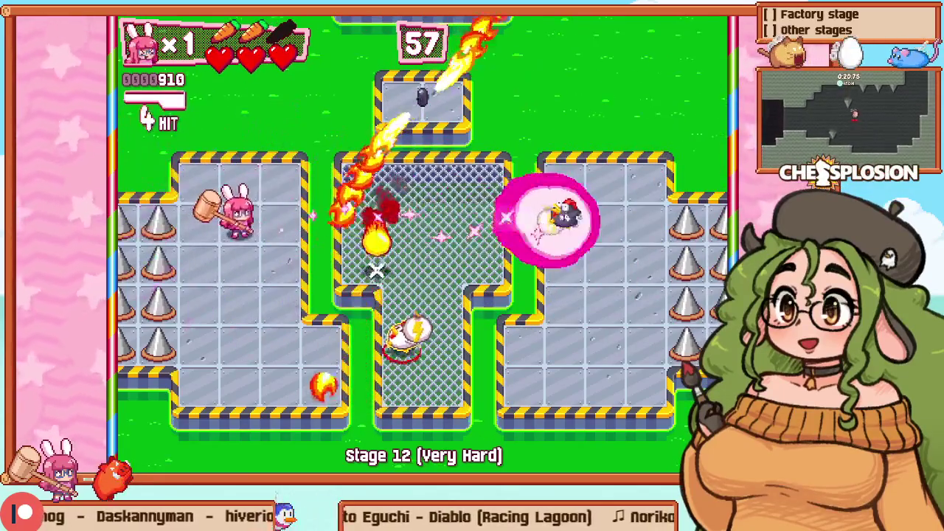
key(F1)
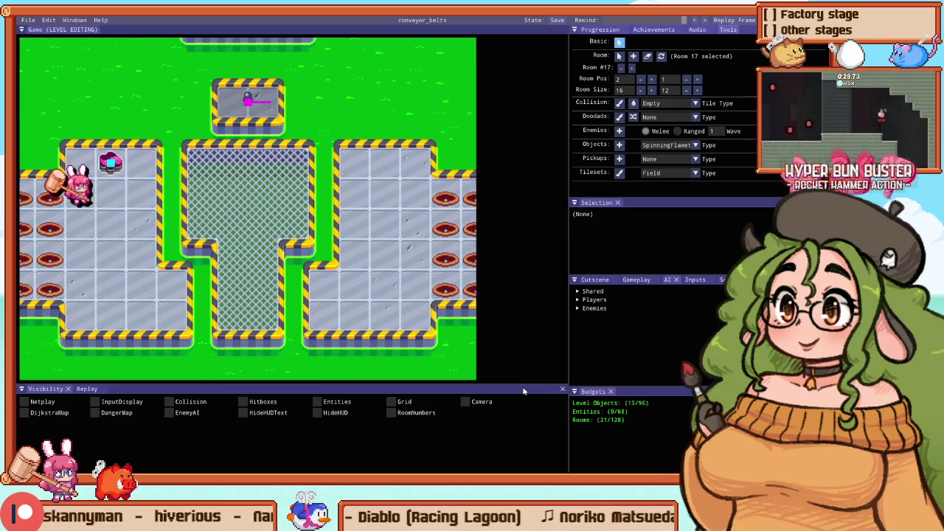
Step: Place a left-pushing conveyor tile on room 17's right platform
scroll(248, 177, down, 3)
scroll(236, 219, up, 3)
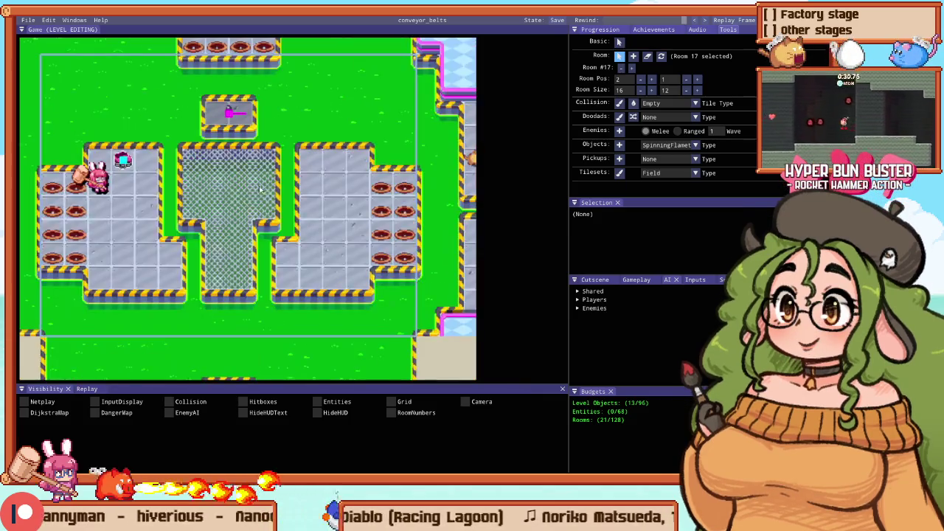
scroll(317, 179, down, 2)
scroll(354, 198, up, 1)
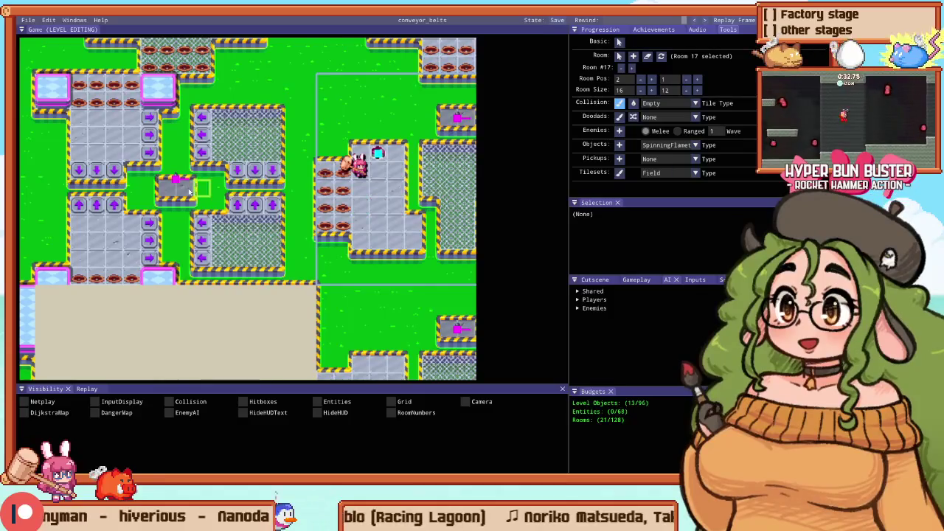
drag(388, 257, 188, 238)
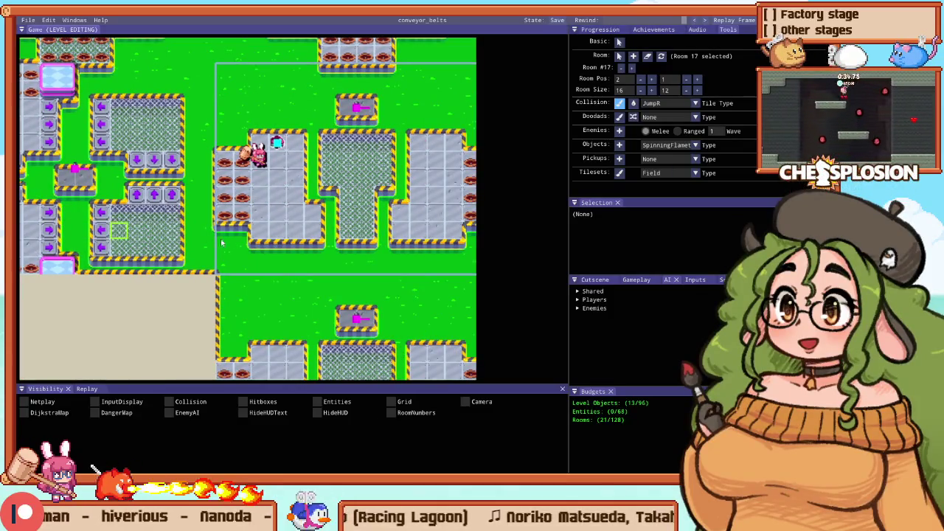
scroll(300, 212, up, 1)
drag(382, 224, 258, 214)
scroll(258, 214, down, 2)
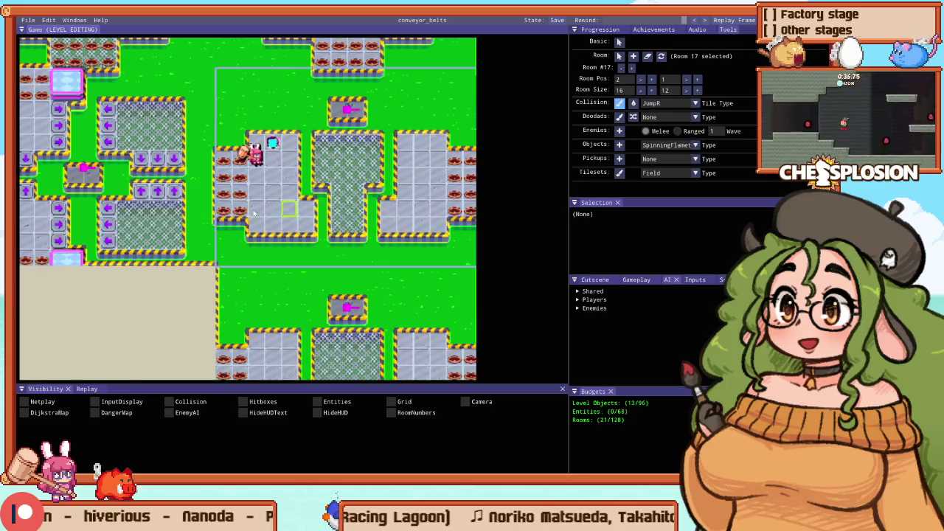
scroll(332, 214, up, 1)
scroll(333, 214, up, 1)
click(354, 205)
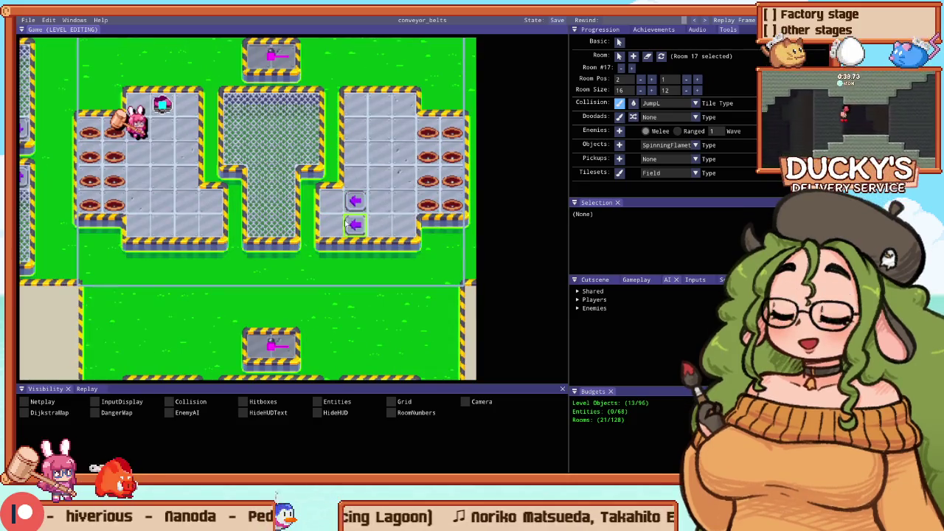
Step: Paint grass over the right platform's inner edge column and switch to playing
drag(346, 223, 378, 214)
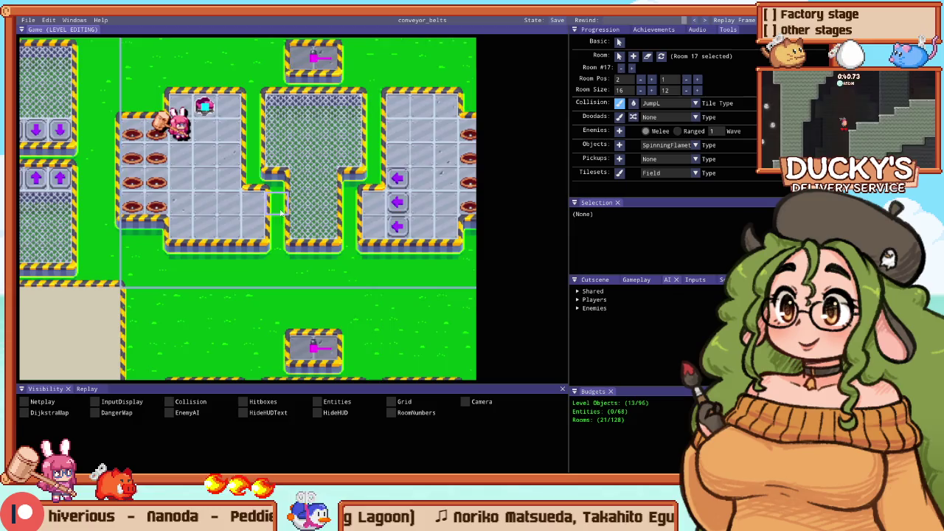
scroll(280, 213, down, 2)
drag(270, 182, 203, 214)
scroll(385, 204, up, 3)
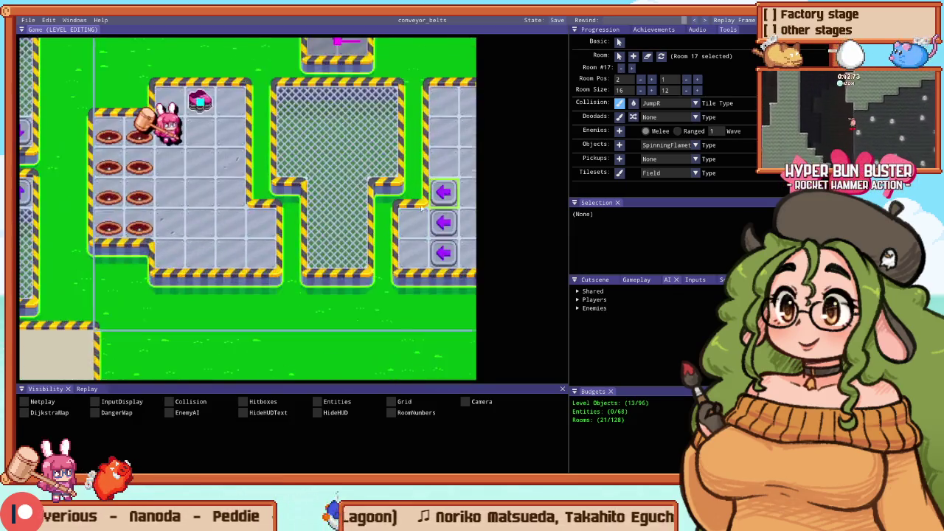
drag(396, 211, 336, 204)
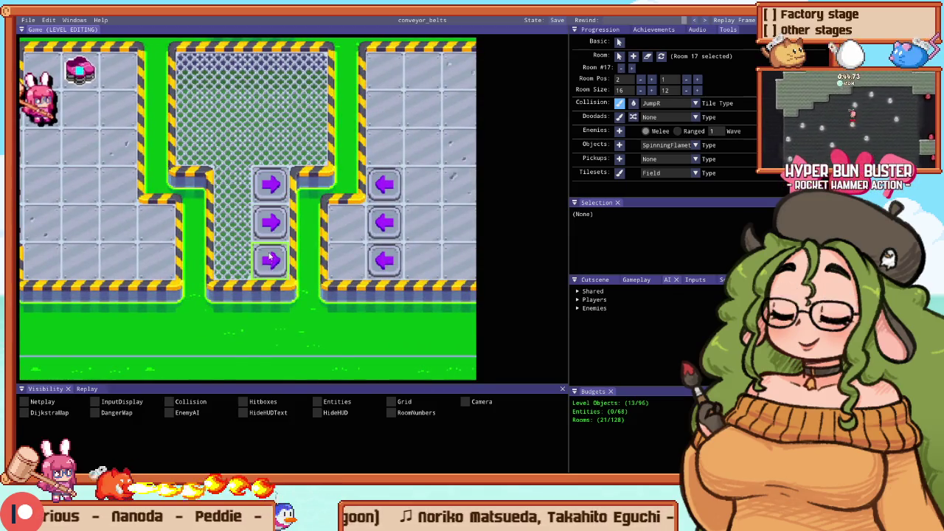
scroll(271, 257, down, 2)
drag(299, 240, 305, 263)
scroll(248, 239, up, 1)
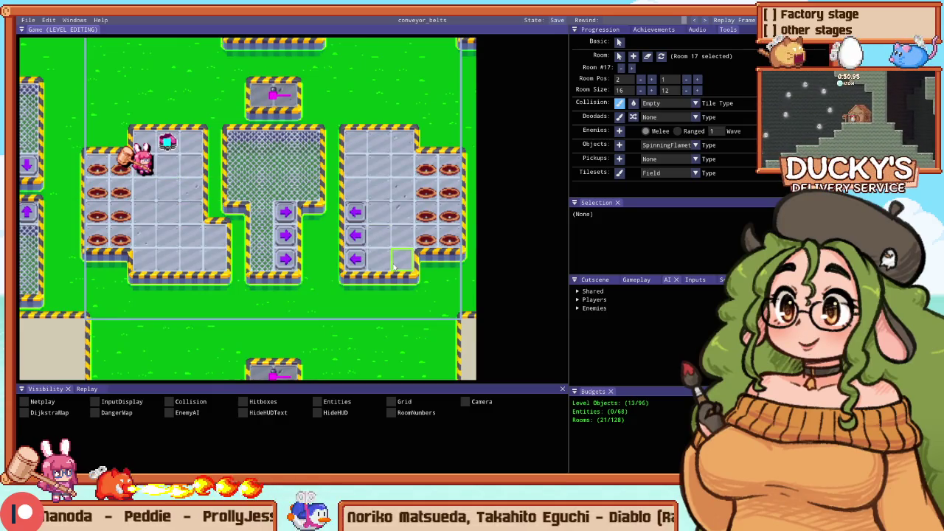
key(Escape)
key(Escape)
Step: Return to the Practice menu and start a Stage 9 (Ice) run
key(Up)
key(Return)
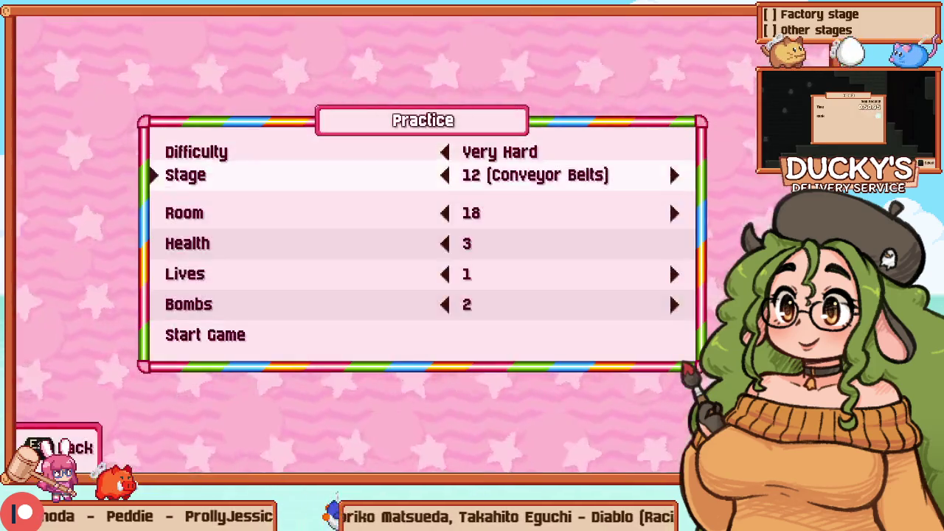
key(Left)
key(Left)
key(Left)
key(Down)
key(Right)
key(Right)
key(Right)
key(Left)
key(Up)
key(Up)
key(Up)
key(Return)
Step: Play the ice room briefly, restarting Stage 9 twice for fresh enemies
key(Right)
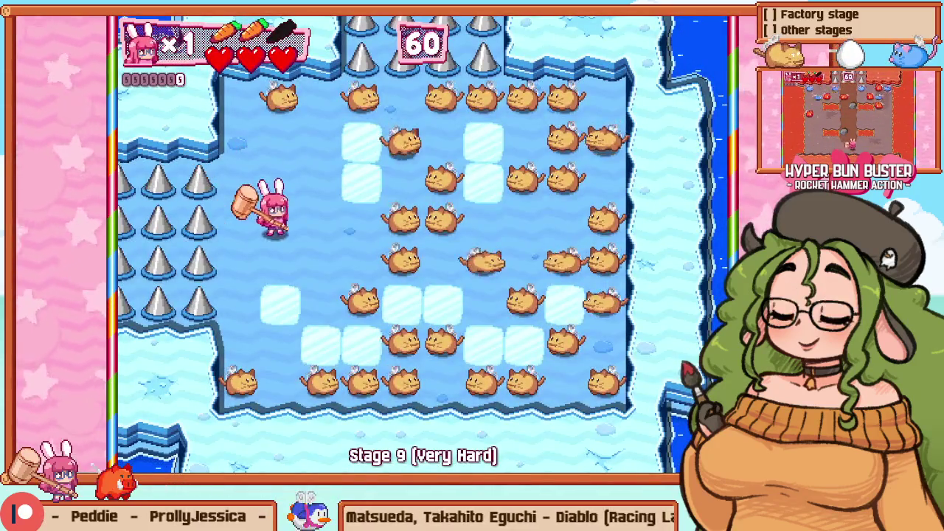
key(Left)
key(Down)
key(Right)
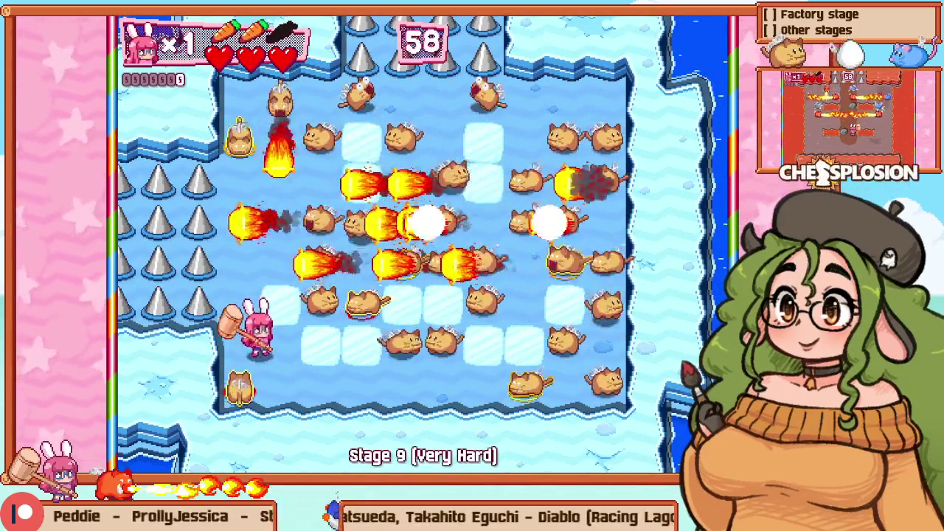
key(Right)
key(Up)
key(Escape)
key(Down)
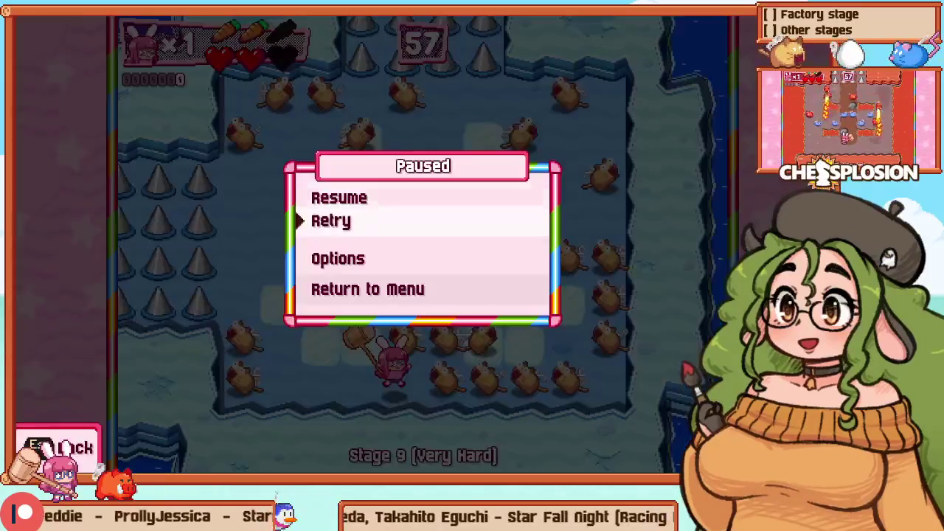
key(Return)
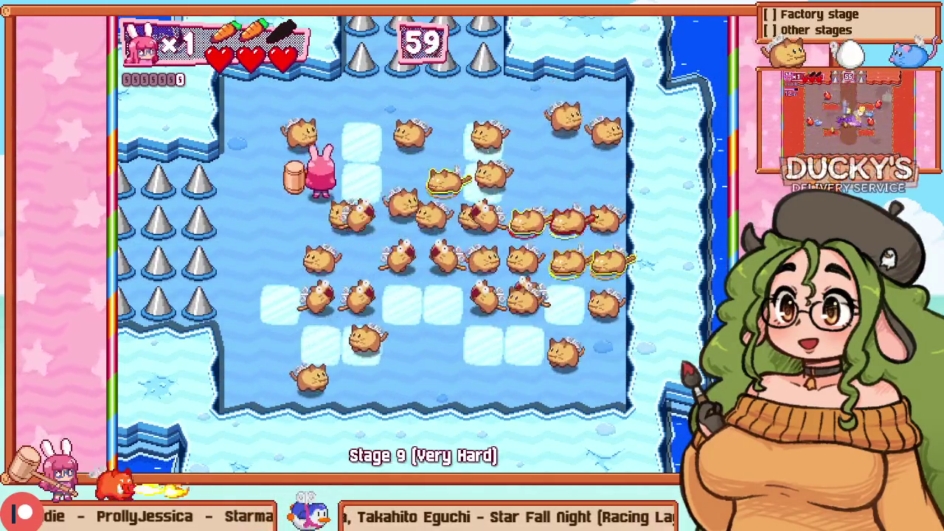
key(Left)
key(Up)
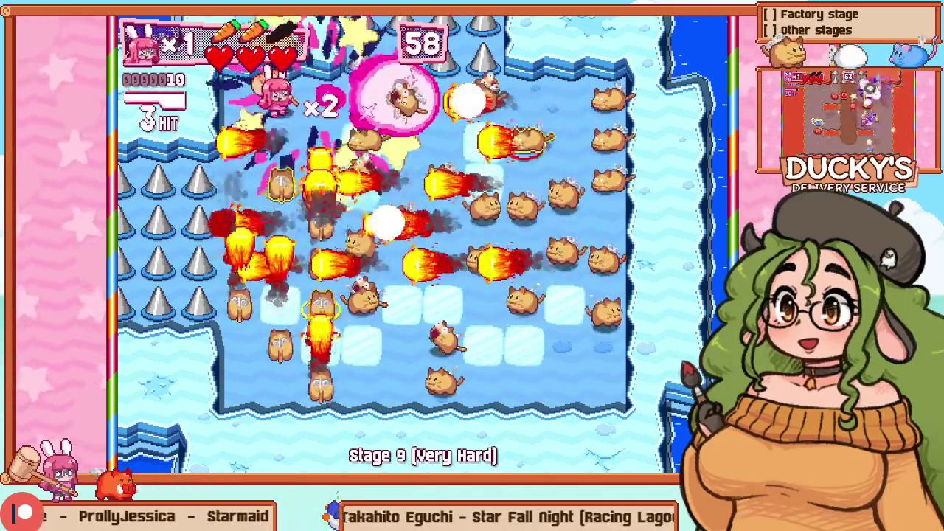
key(Escape)
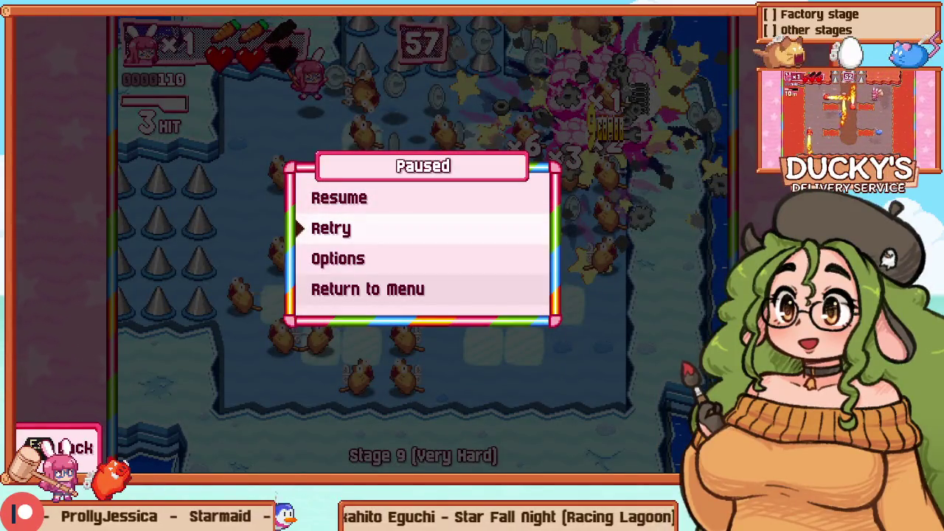
key(Return)
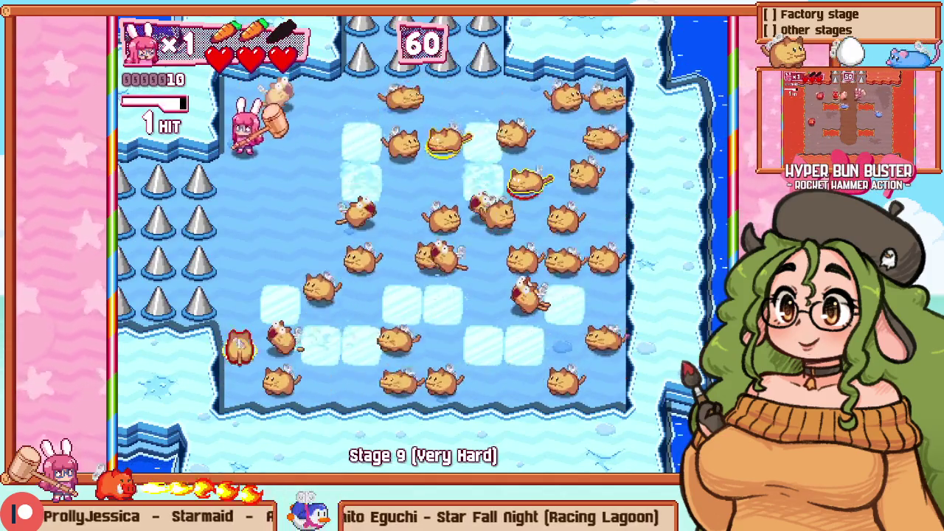
Step: Hammer the cat waves along the top edge, centre and left side, then collect coins
key(Up)
key(Right)
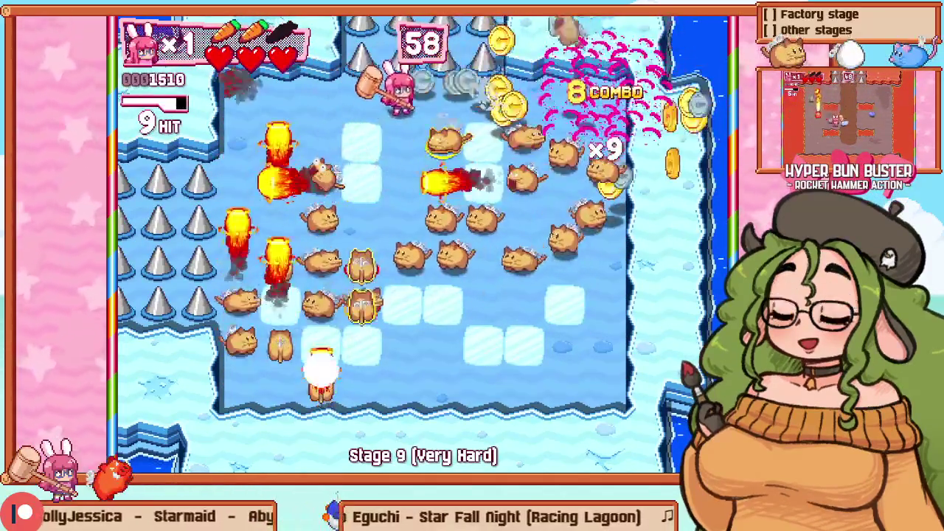
key(Right)
key(Down)
key(Down)
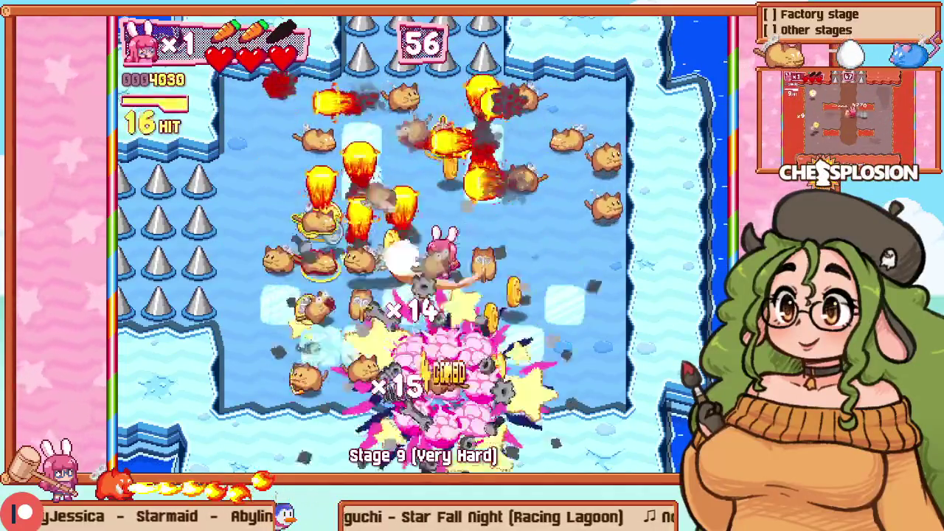
key(Left)
key(Down)
key(Left)
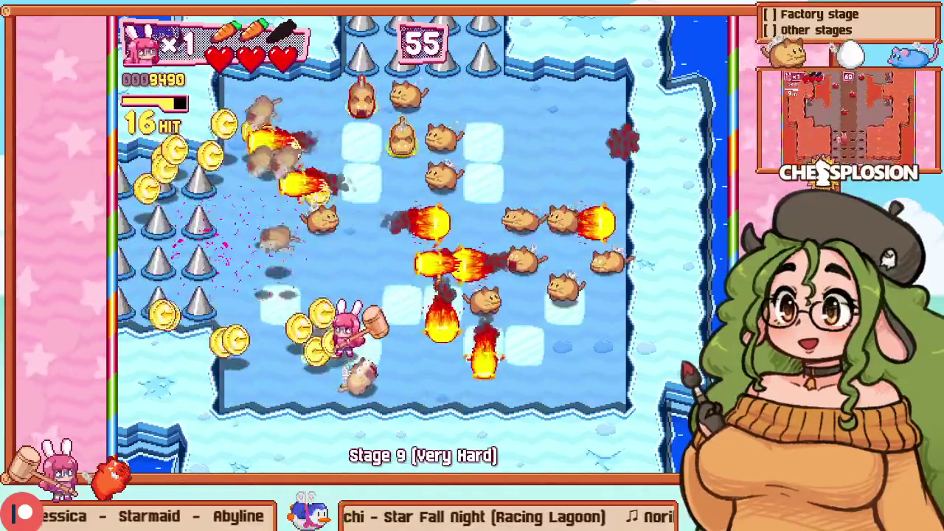
key(Left)
key(Up)
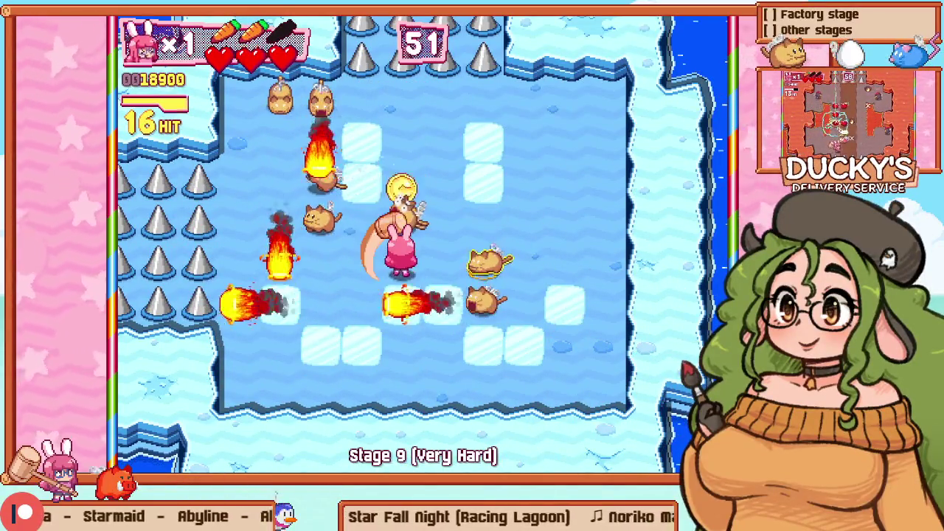
key(Up)
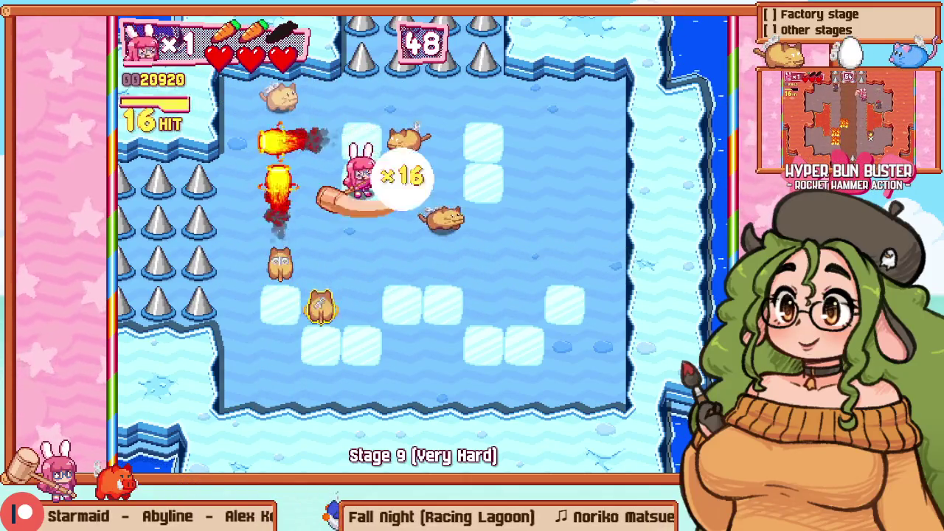
key(Up)
key(Right)
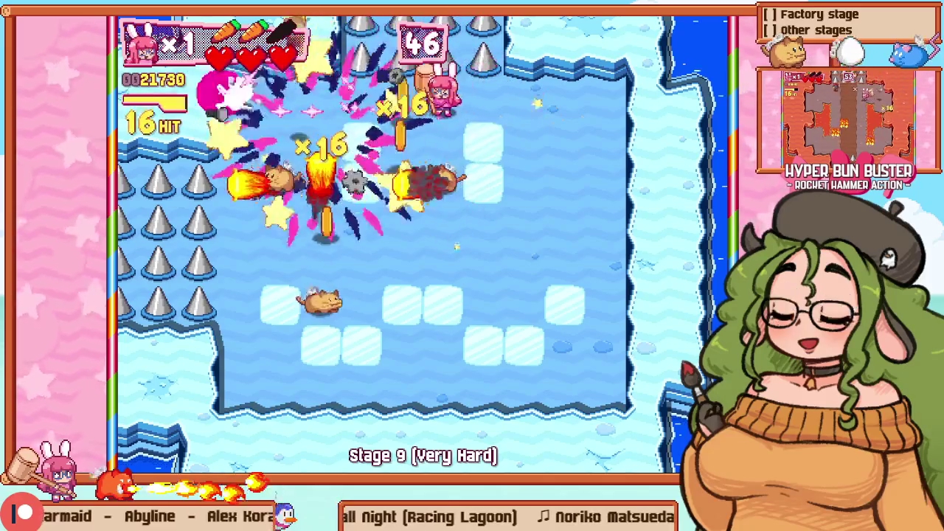
key(Down)
key(Down)
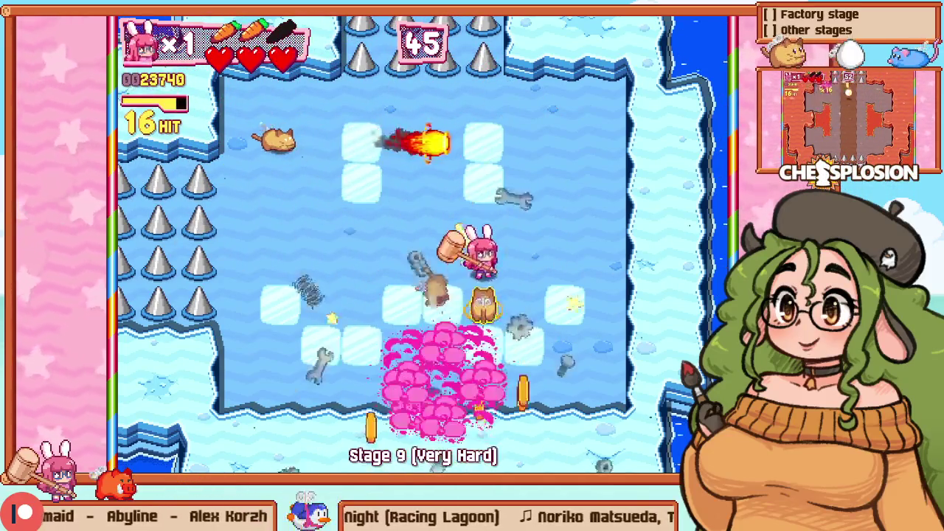
key(Left)
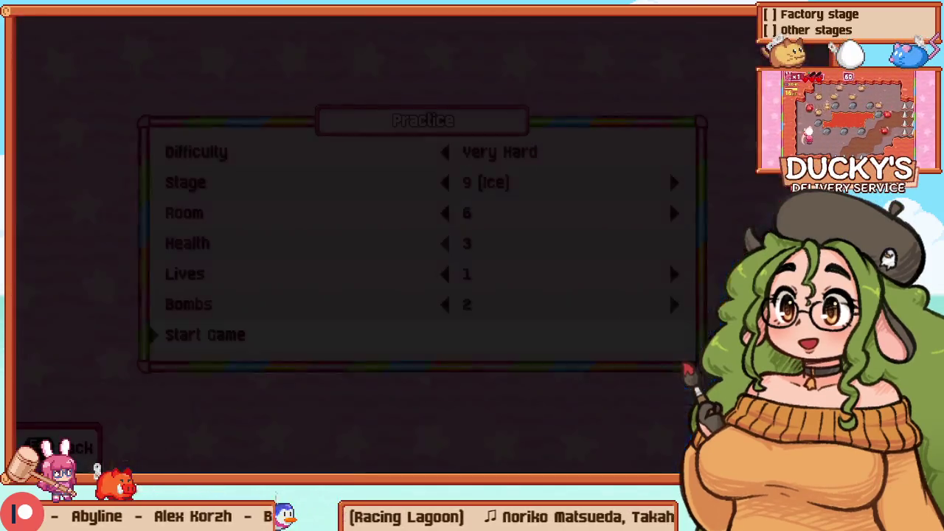
Step: Set the practice run to Stage 6 (Moles), room 3, and start it
key(Down)
key(Left)
key(Left)
key(Left)
key(Down)
key(Right)
key(Right)
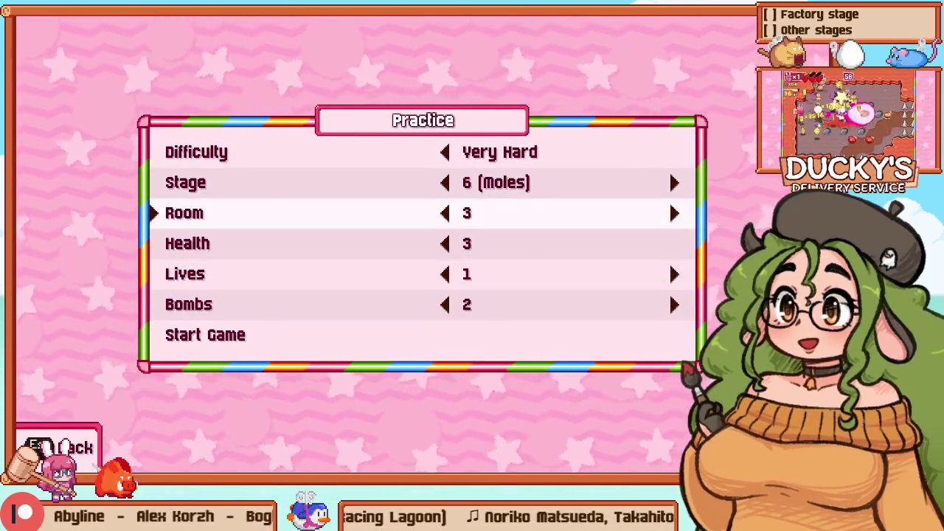
key(Up)
key(Up)
key(Up)
key(Return)
Step: Smash the crate with a rocket-hammer blast and hammer the left and upper moles
key(Right)
key(x)
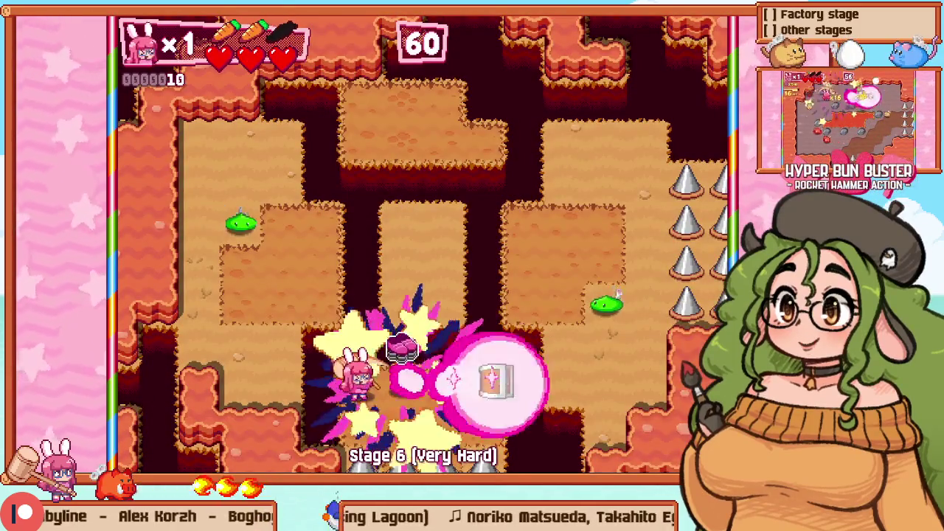
key(Up)
key(Left)
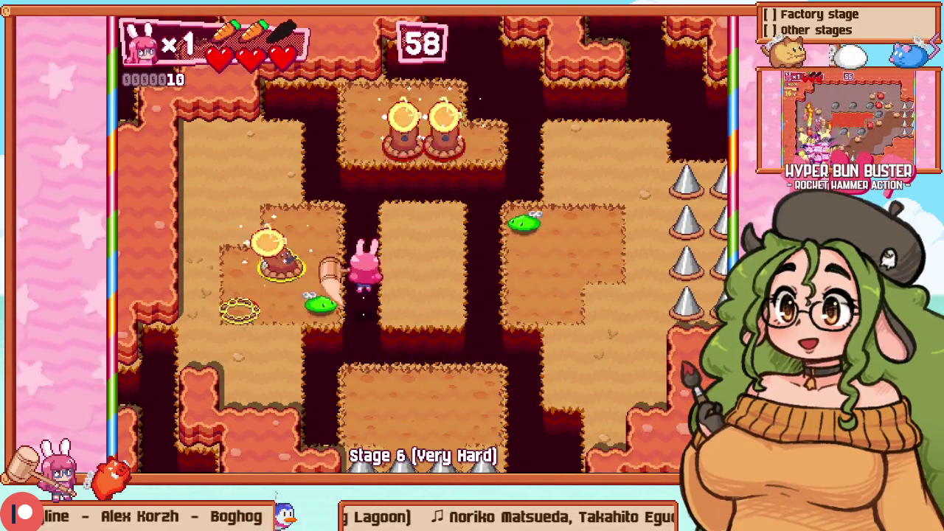
key(x)
key(Up)
key(Right)
key(x)
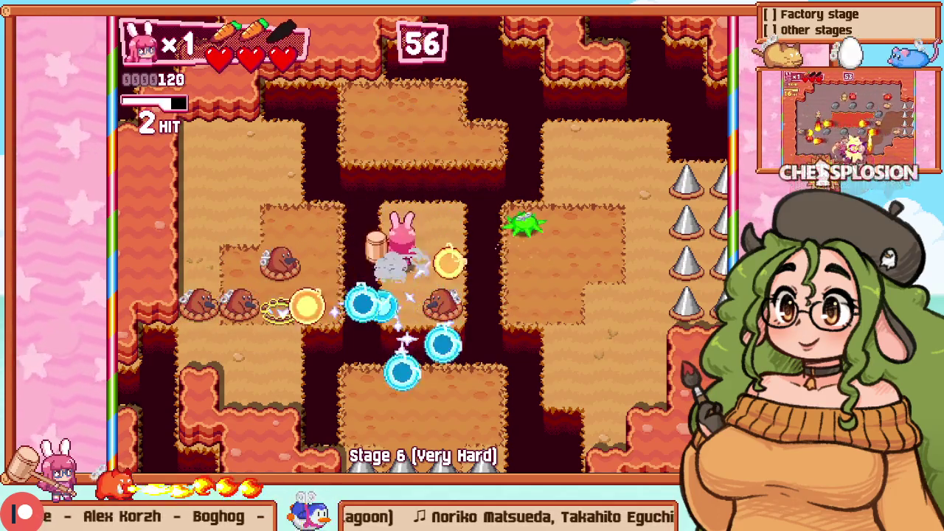
key(Up)
Step: Hammer the moles on the right platform and the upper-centre platform
key(x)
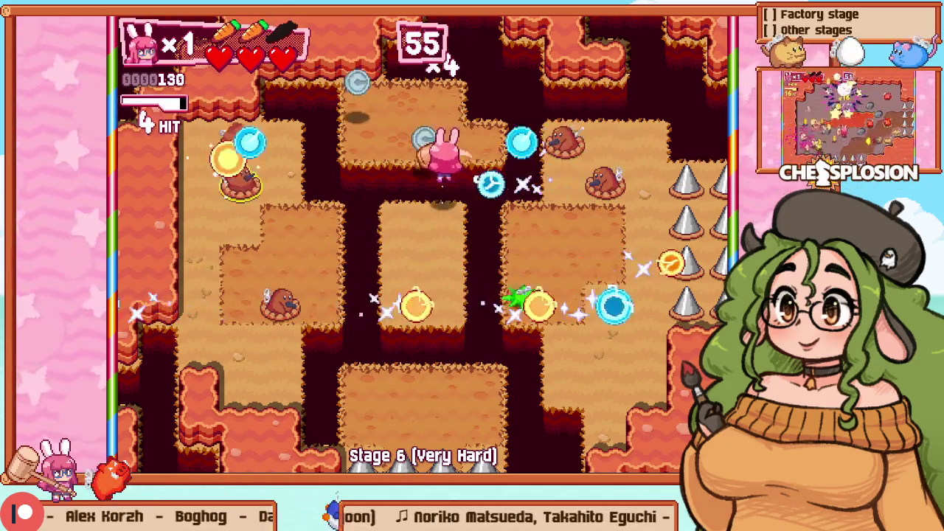
key(Down)
key(Right)
key(x)
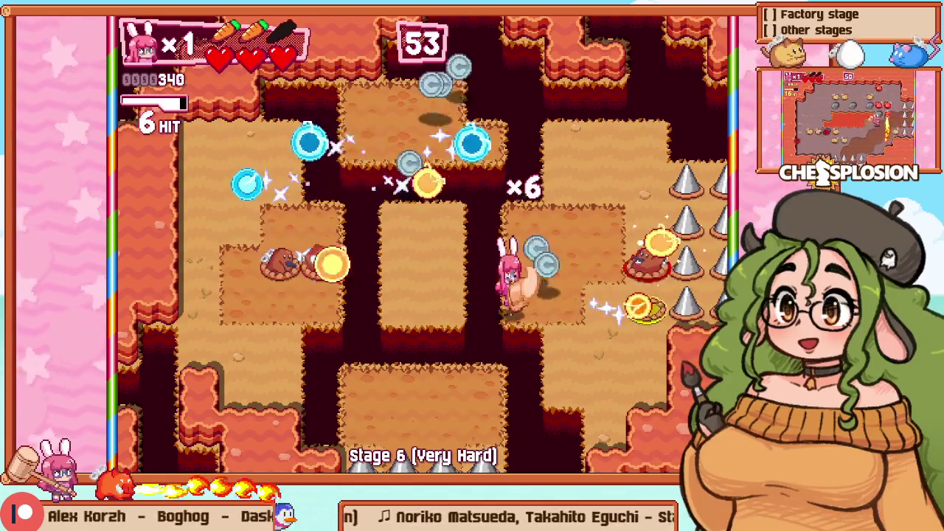
key(Left)
key(x)
key(Left)
key(Up)
key(x)
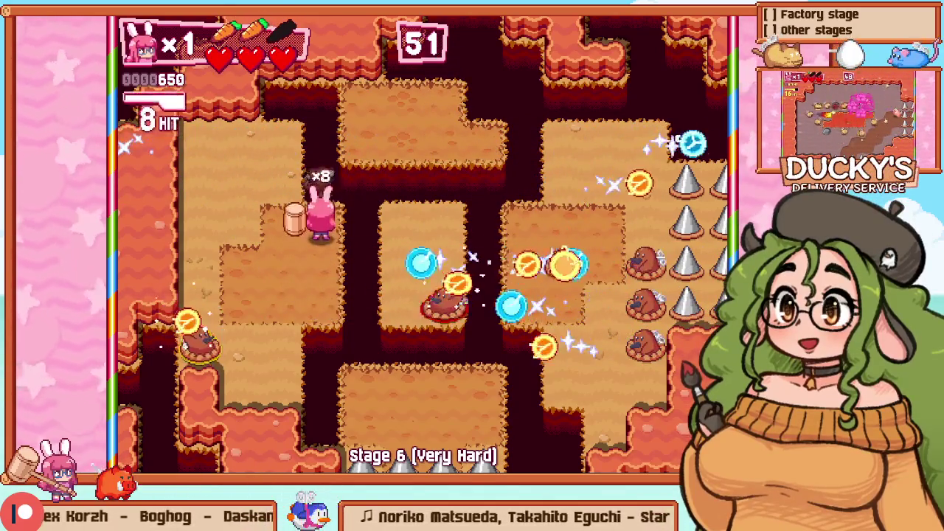
key(Right)
key(x)
Step: Hammer the bottom-centre and right-column moles, finishing the last one to clear the room
key(x)
key(Down)
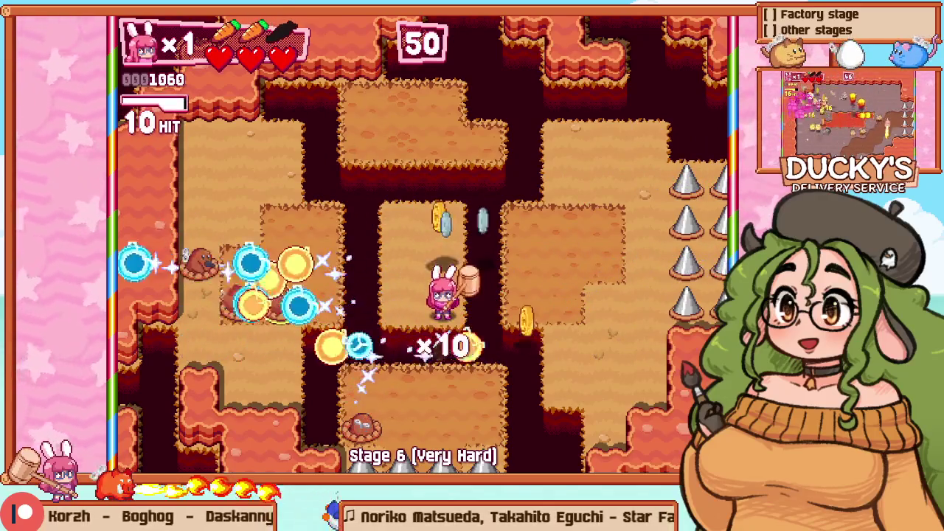
key(x)
key(Up)
key(x)
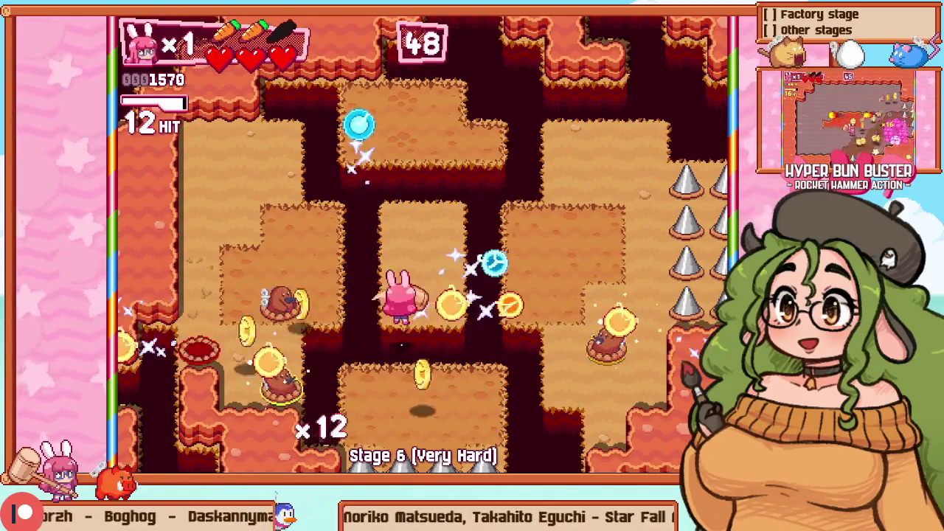
key(Right)
key(x)
key(x)
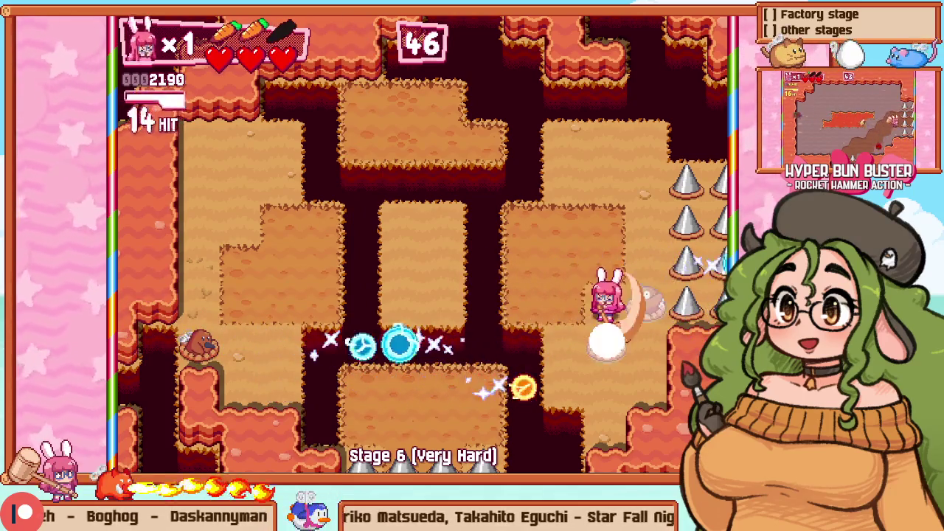
key(Down)
key(x)
key(Up)
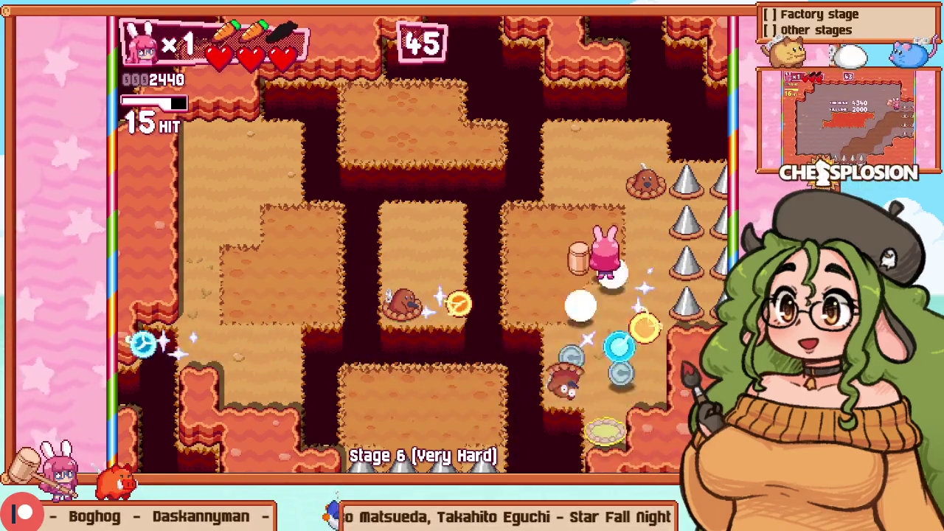
key(x)
key(x)
key(Down)
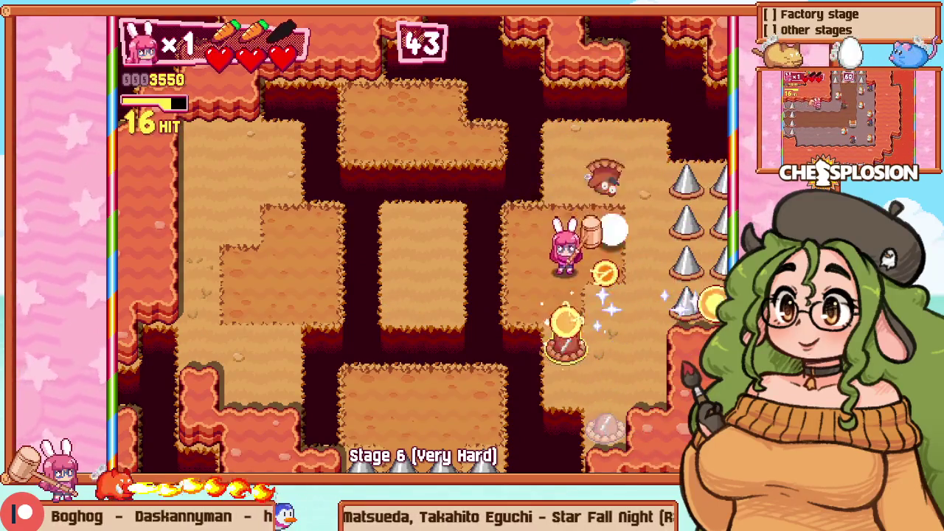
key(Up)
key(Left)
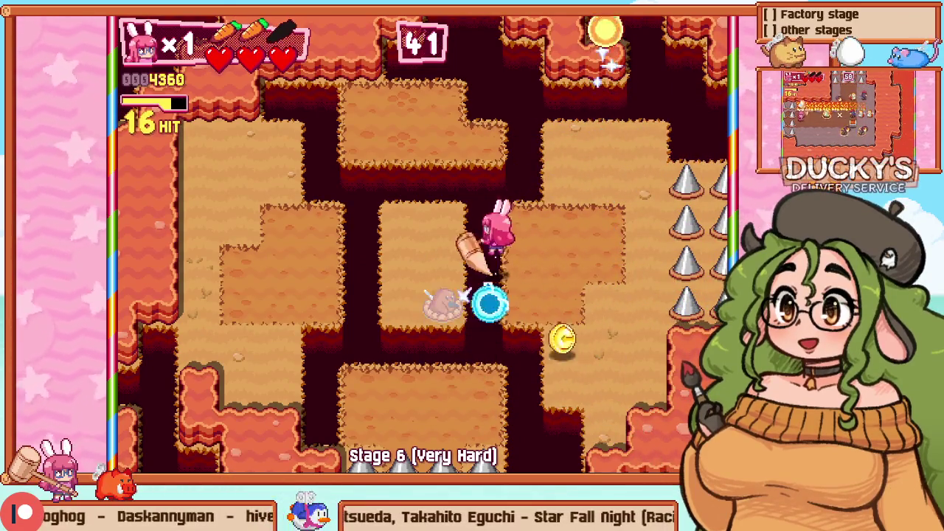
key(x)
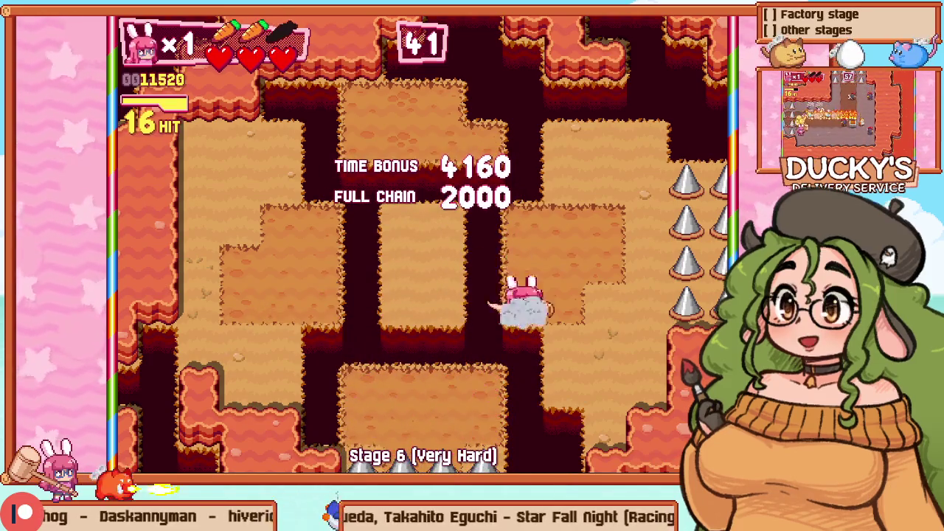
Step: Walk the cleared room toward the GO arrow exit, then quit back to Practice setup
key(Up)
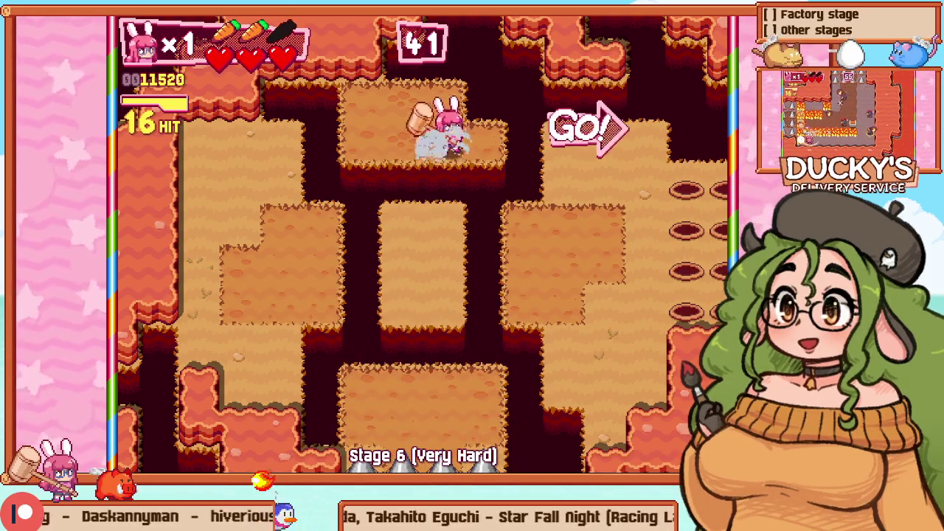
key(Right)
key(Down)
key(Right)
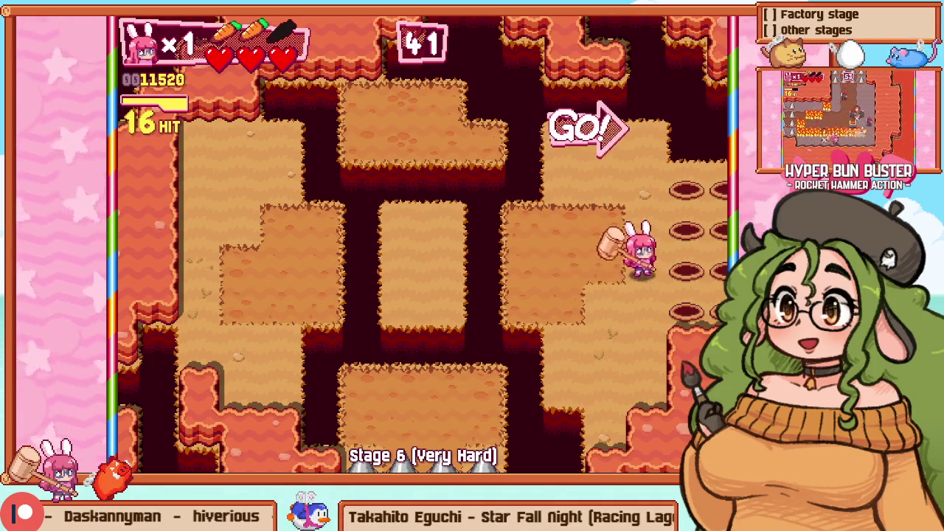
key(Left)
key(Left)
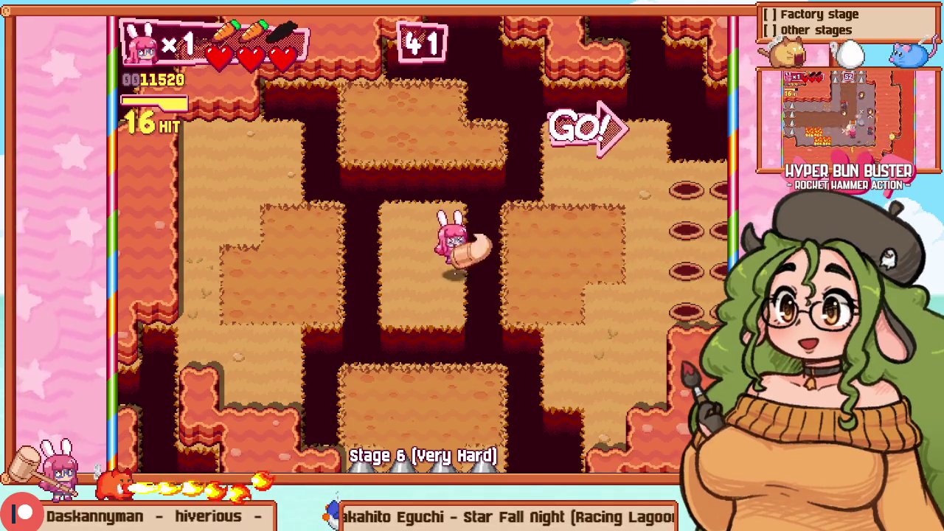
key(Up)
key(Right)
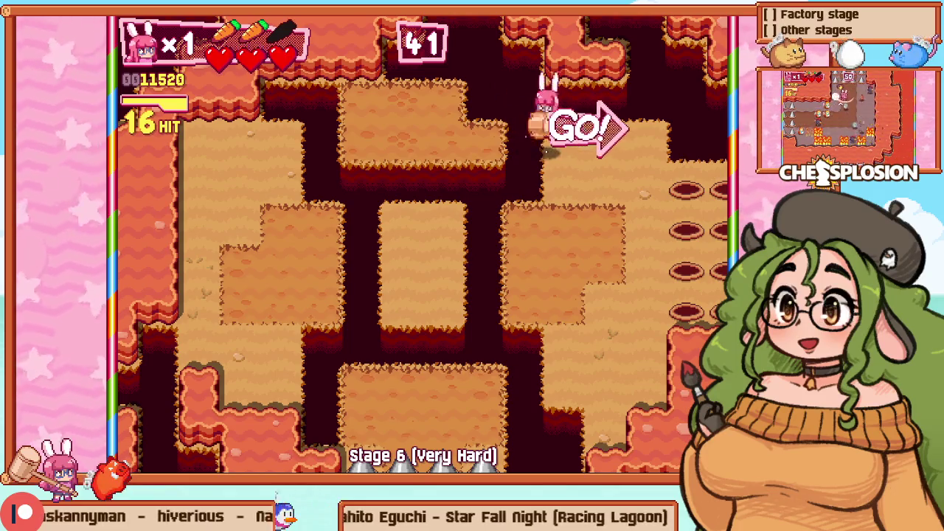
key(Down)
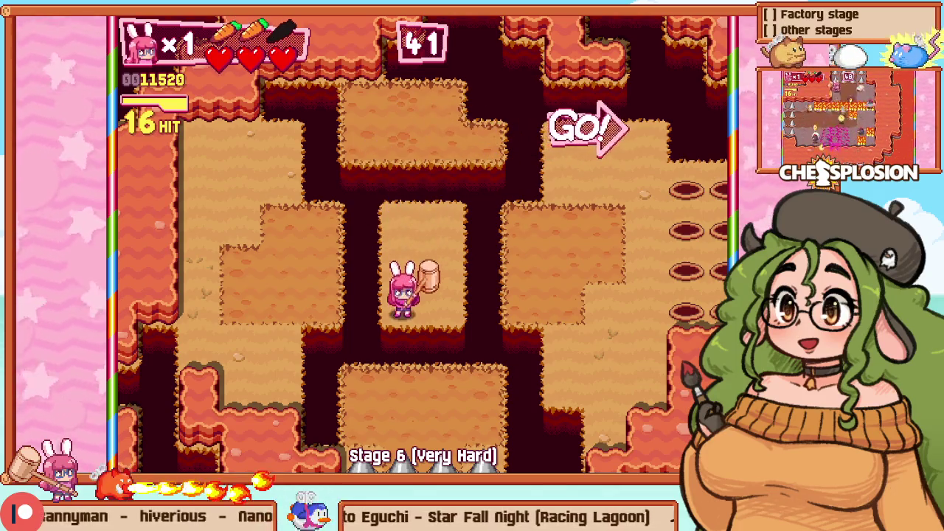
Step: Start a practice run of Stage 12 (Conveyor Belts), room 18
key(Escape)
key(Down)
key(Down)
key(Down)
key(Return)
key(Down)
key(Down)
key(Right)
key(Right)
key(Right)
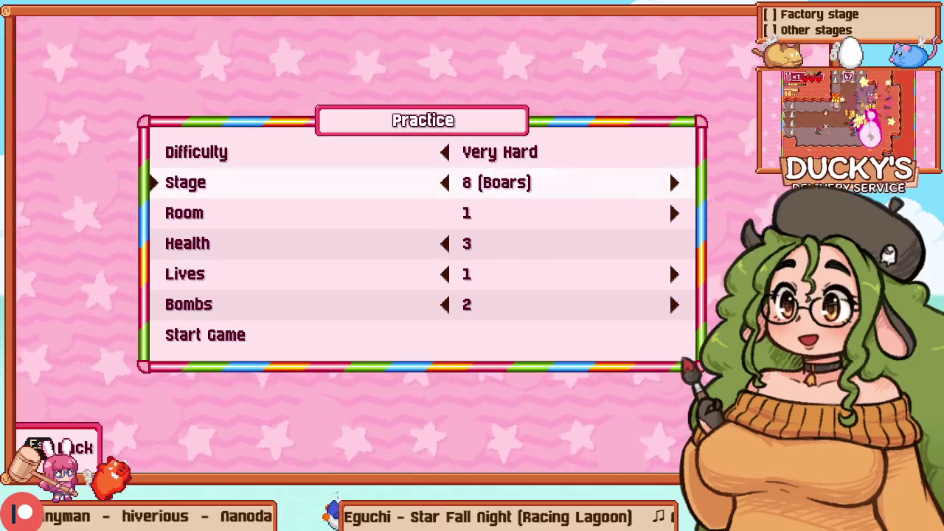
key(Right)
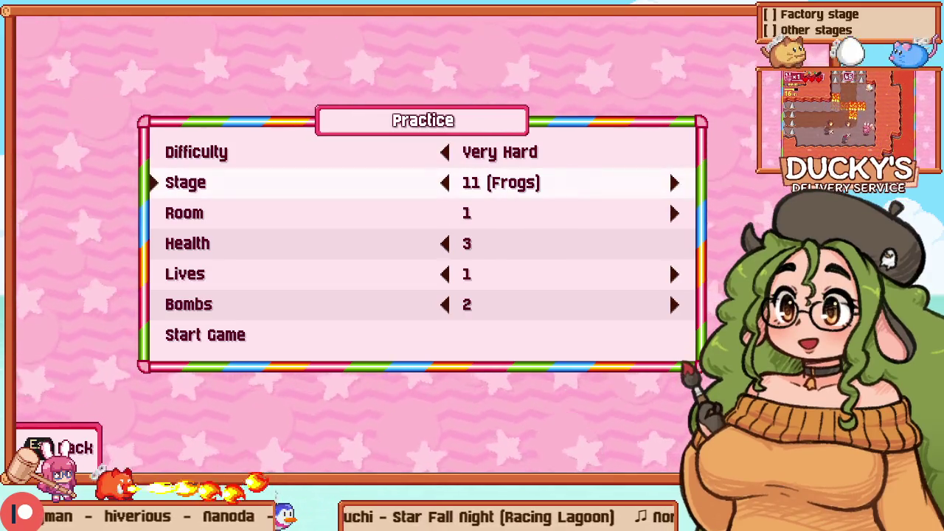
key(Right)
key(Down)
key(Right)
key(Right)
key(Right)
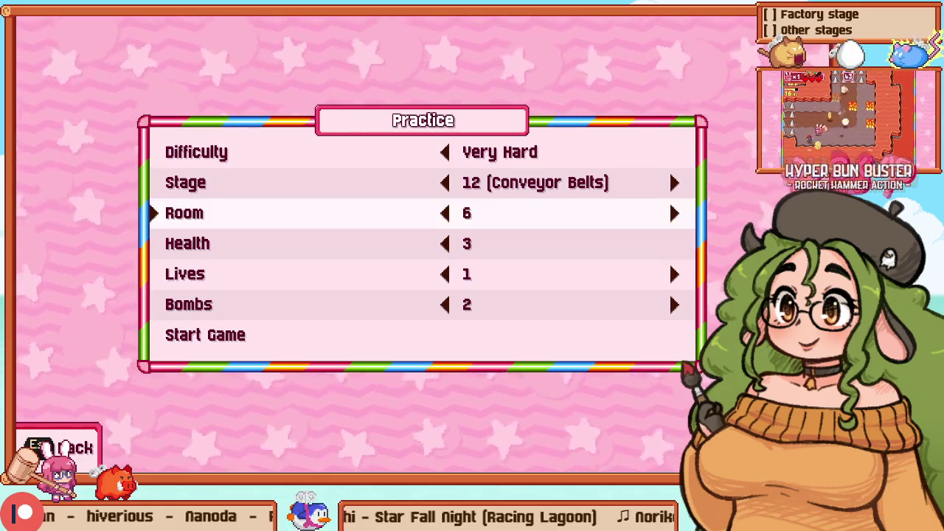
key(Right)
key(Right)
key(Right)
key(Right)
key(Right)
key(Right)
key(Left)
key(Down)
key(Down)
key(Down)
key(Return)
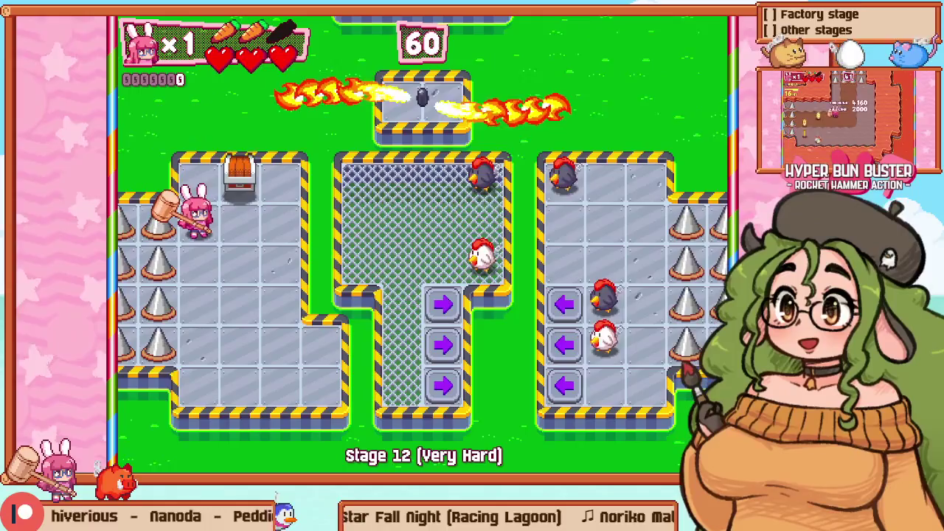
Step: Walk the bunny into the mesh pit and hit chickens there, then return to the editor
key(Right)
key(Up)
key(Down)
key(Down)
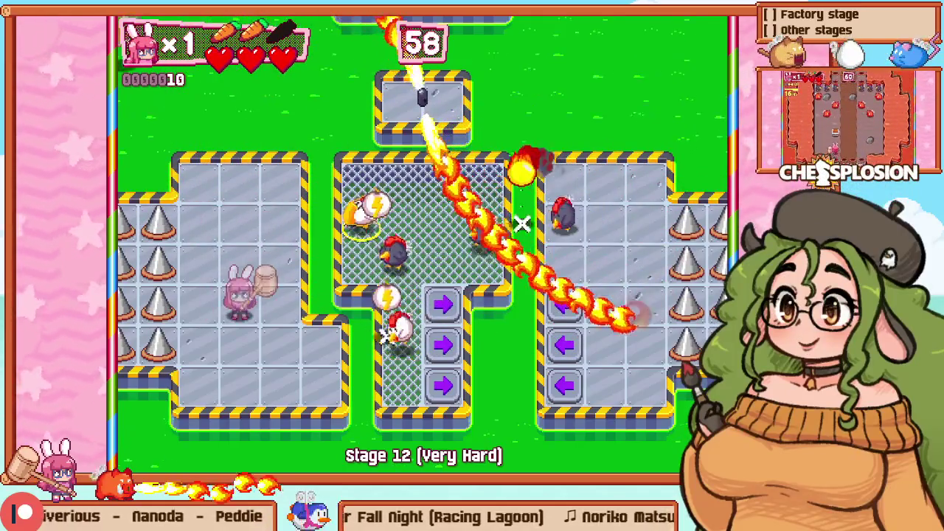
key(Right)
key(Up)
key(Up)
key(Up)
key(Right)
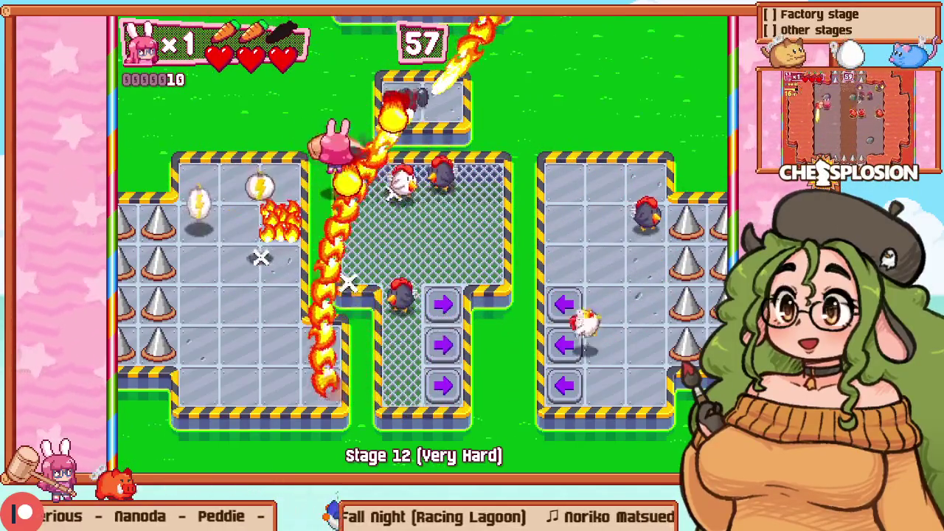
key(Right)
key(Right)
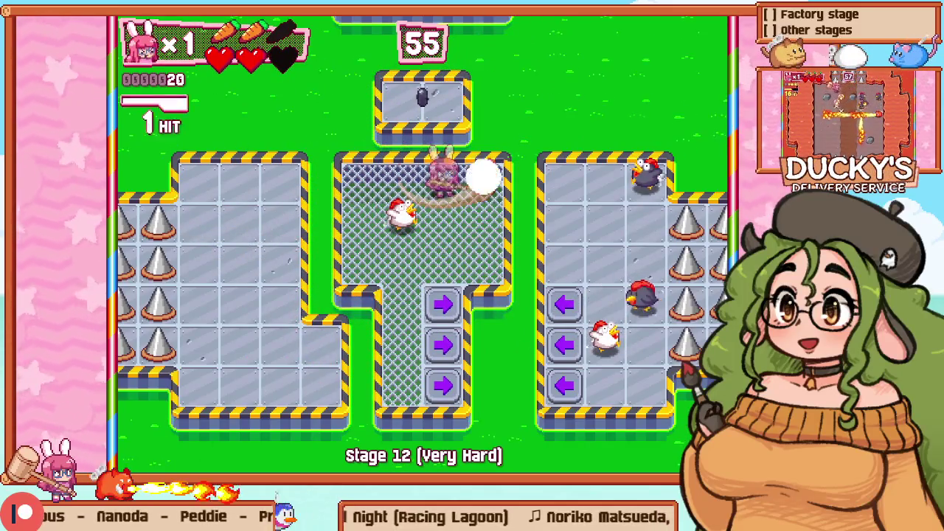
key(Down)
key(Left)
key(Down)
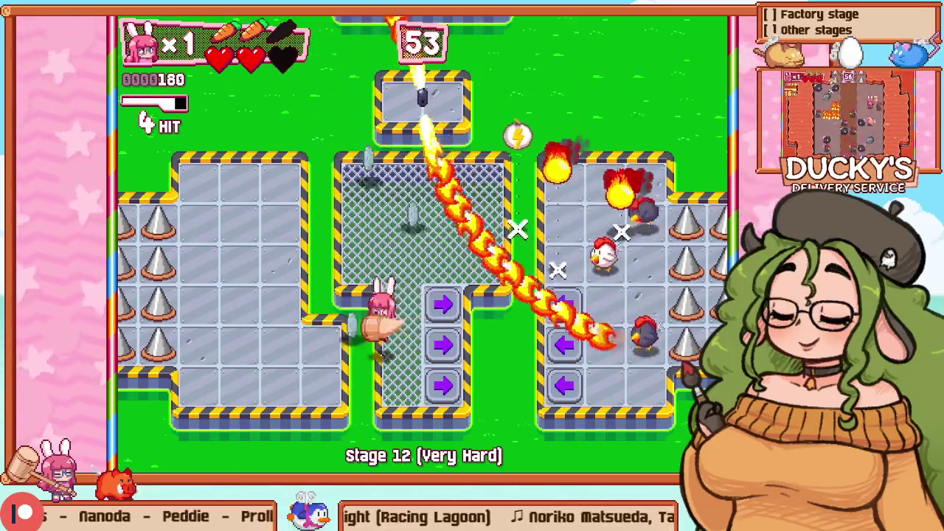
key(F1)
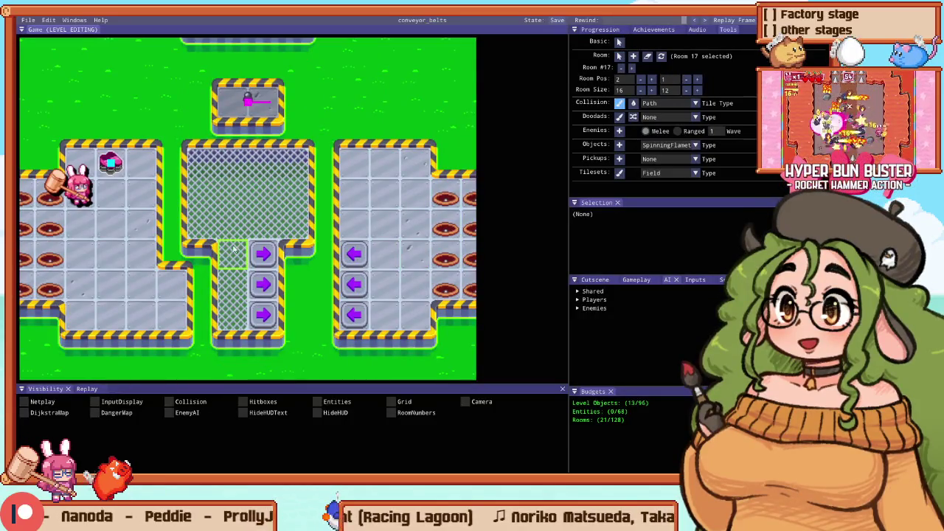
Step: Replace the middle mesh floor with plain tiles, opening the gap between the platforms
click(212, 298)
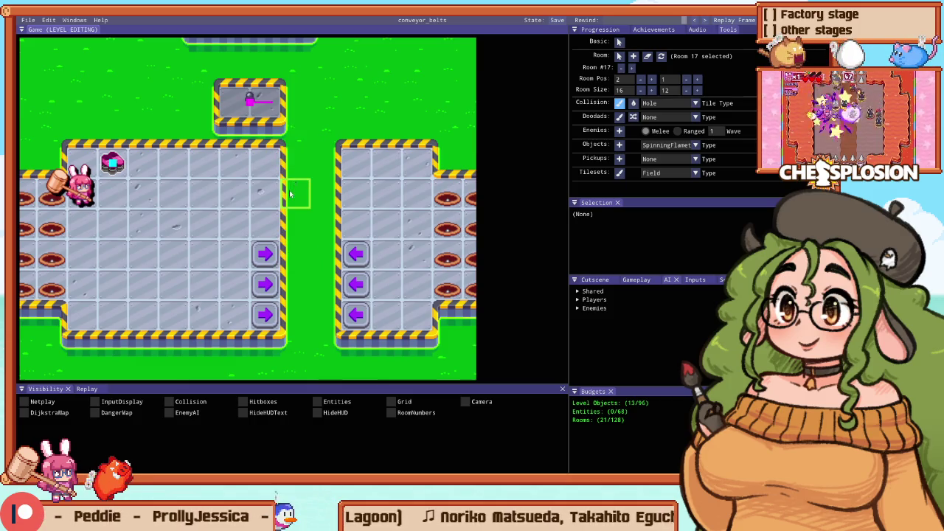
drag(245, 223, 326, 213)
drag(406, 217, 360, 234)
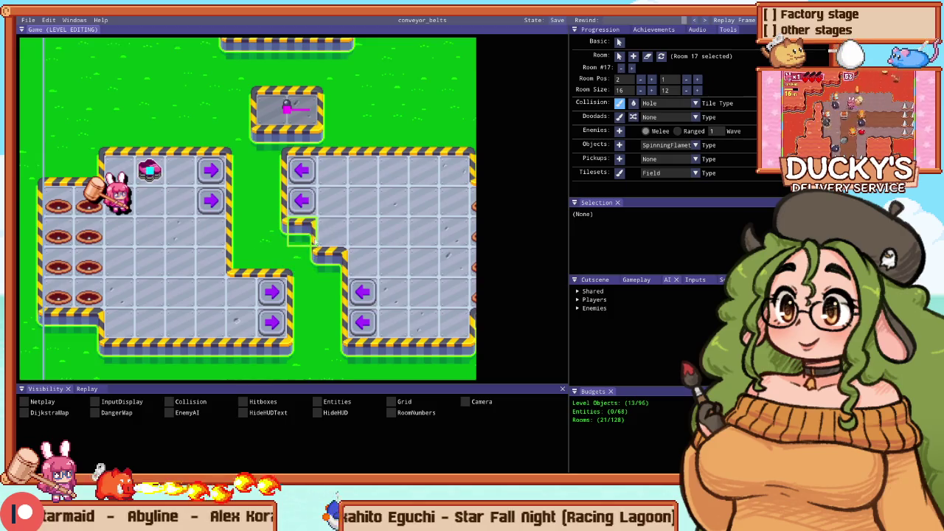
scroll(283, 255, down, 5)
Step: Change the painted tile type and repaint the right platform's interior as chain-link mesh
scroll(287, 251, up, 4)
click(298, 248)
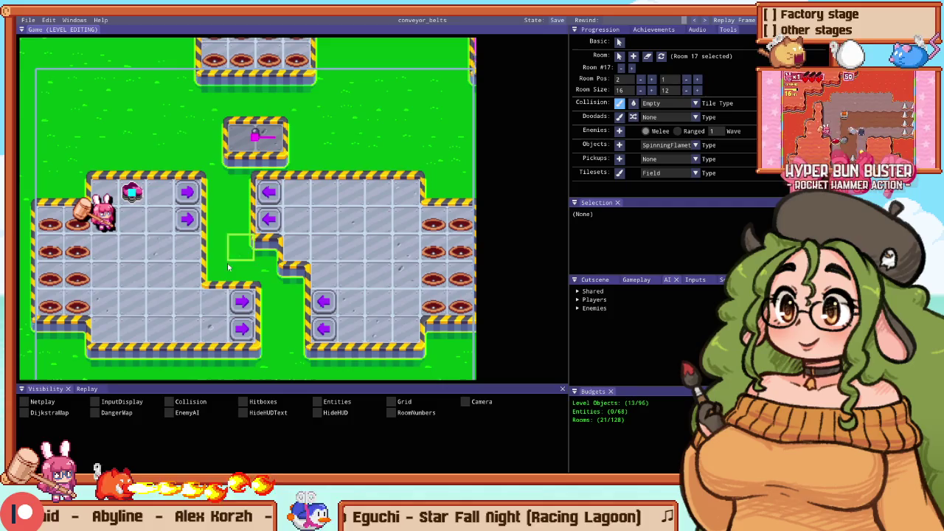
scroll(290, 228, down, 2)
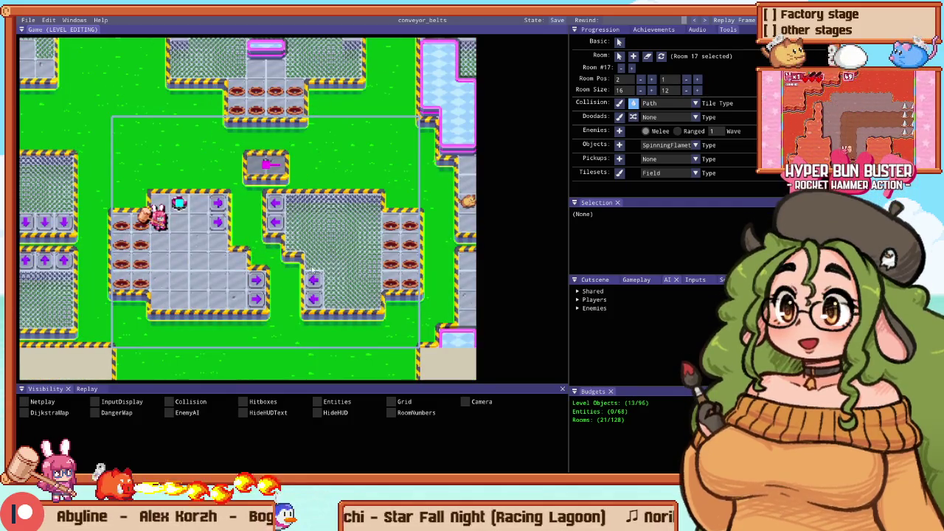
scroll(205, 224, down, 1)
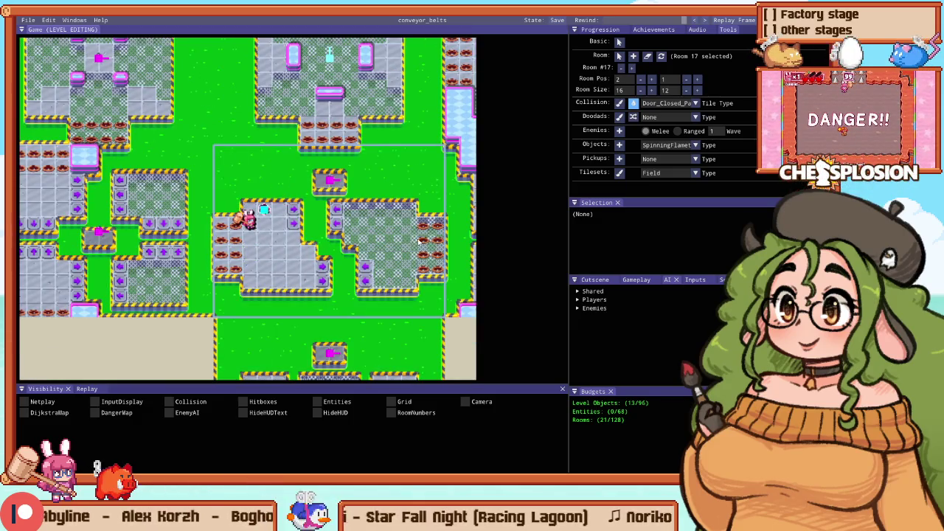
scroll(365, 241, up, 3)
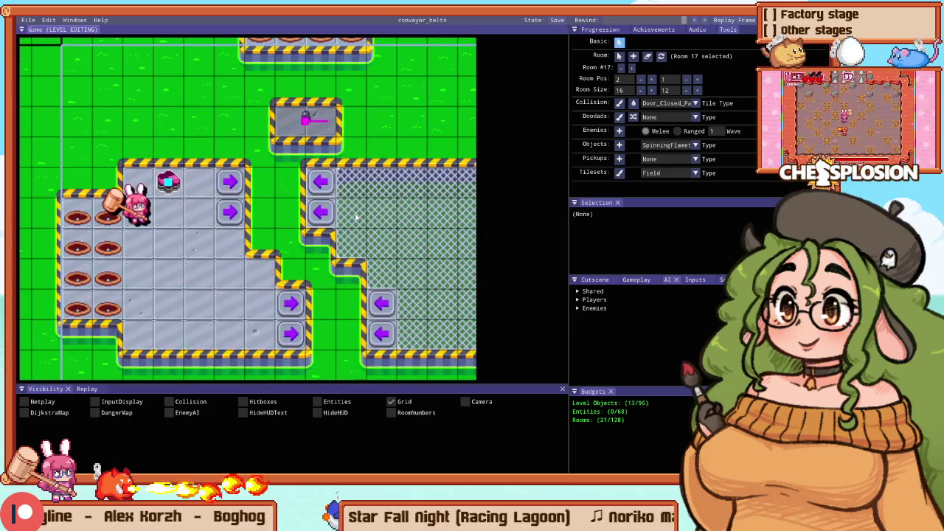
Step: Launch a playtest with F5, briefly return to the editor, then resume playing
key(F5)
key(Escape)
key(F1)
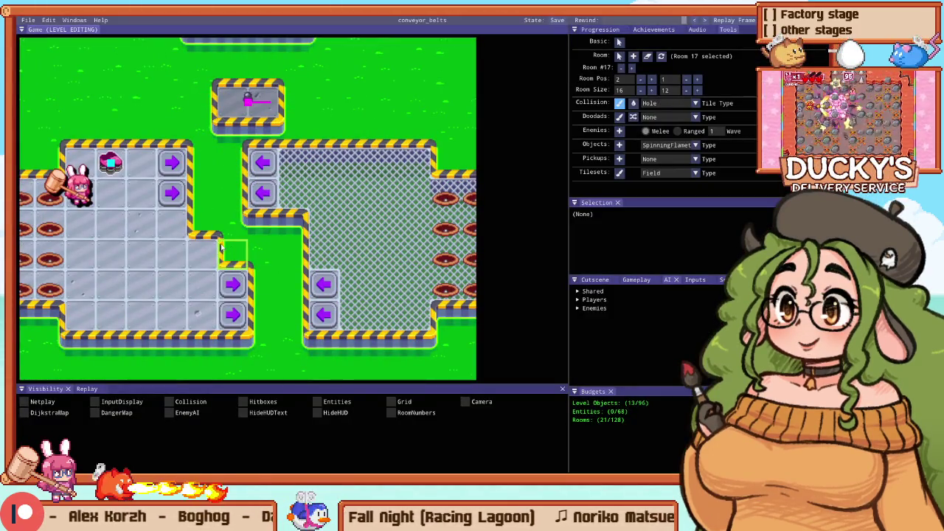
key(F1)
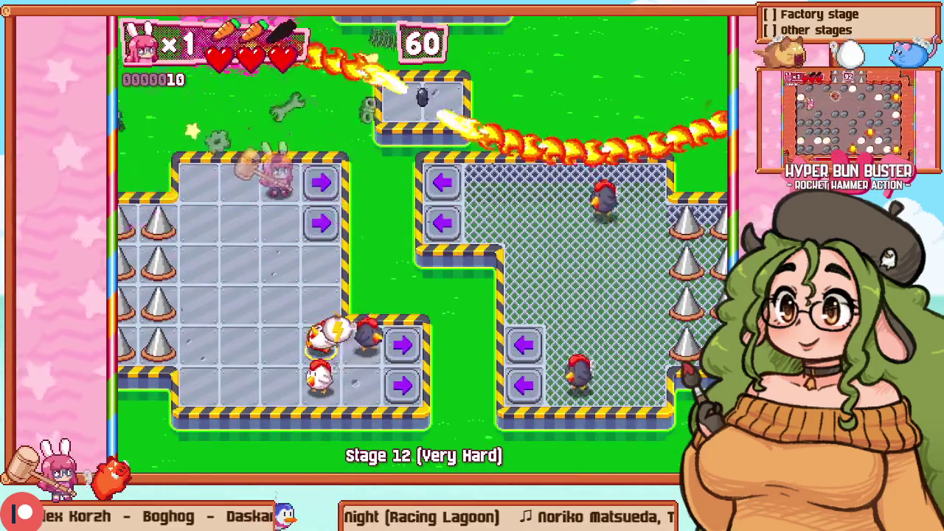
Step: Retry the stage, move the pink object up one tile off the left platform, and resume play
key(Escape)
key(Return)
key(F1)
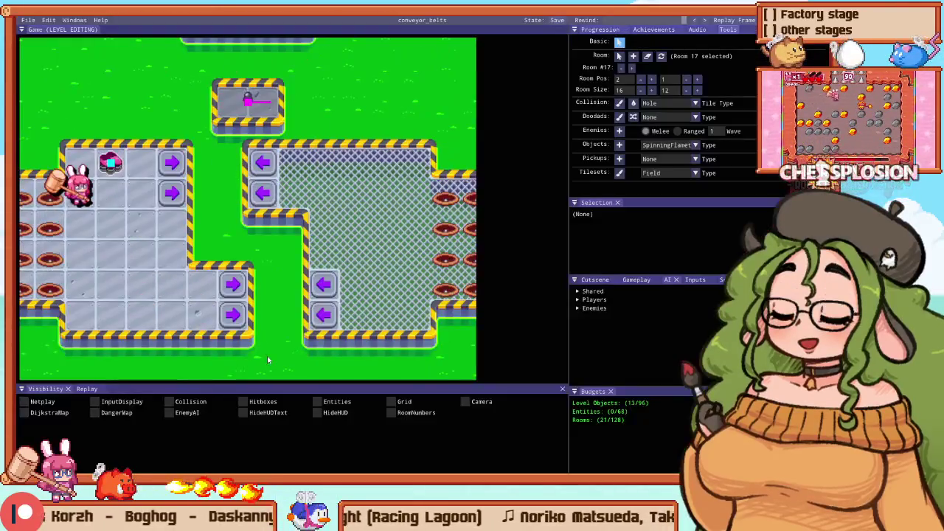
drag(65, 94, 41, 64)
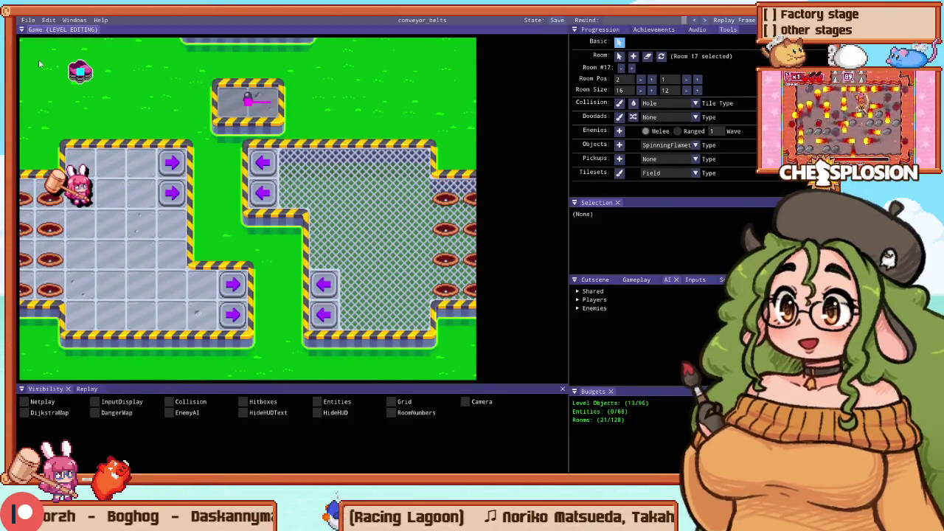
key(F1)
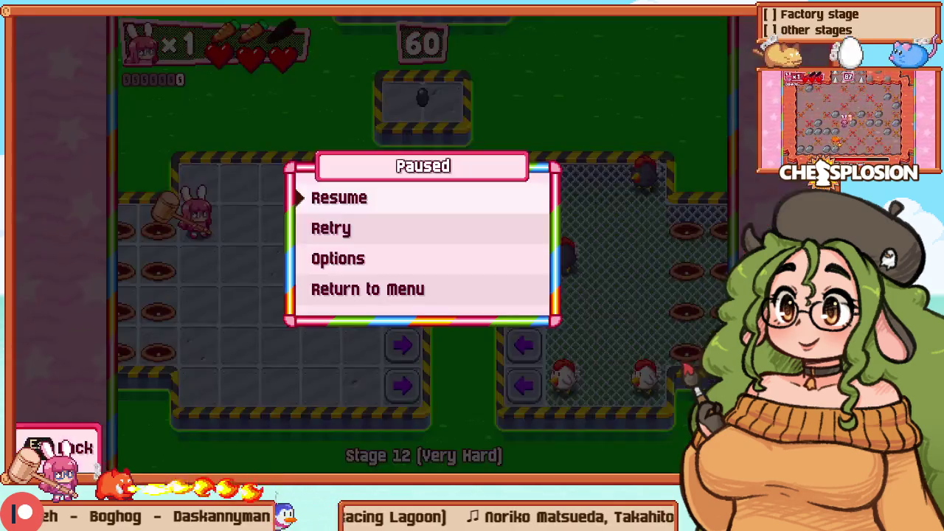
key(Return)
Step: Walk the bunny around the mesh floor hitting chickens with the hammer
key(Right)
key(Down)
key(Up)
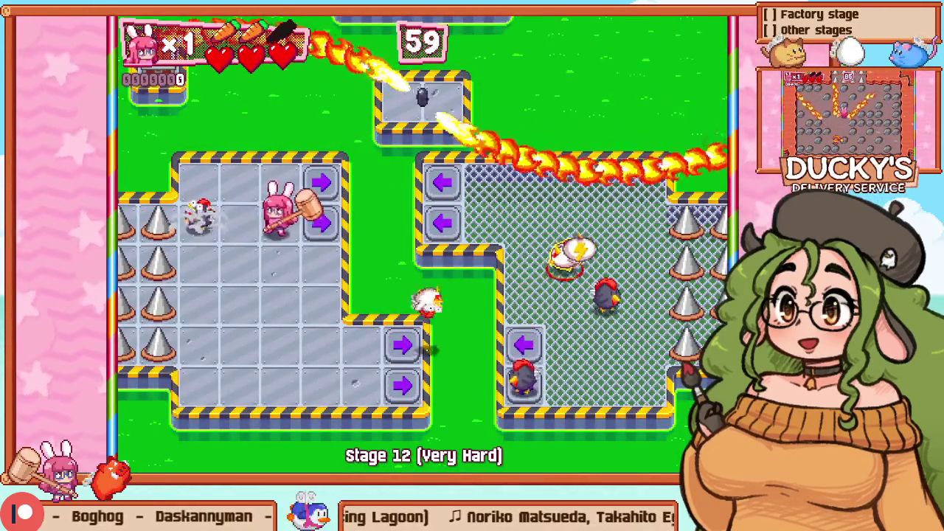
key(Left)
key(Right)
key(Right)
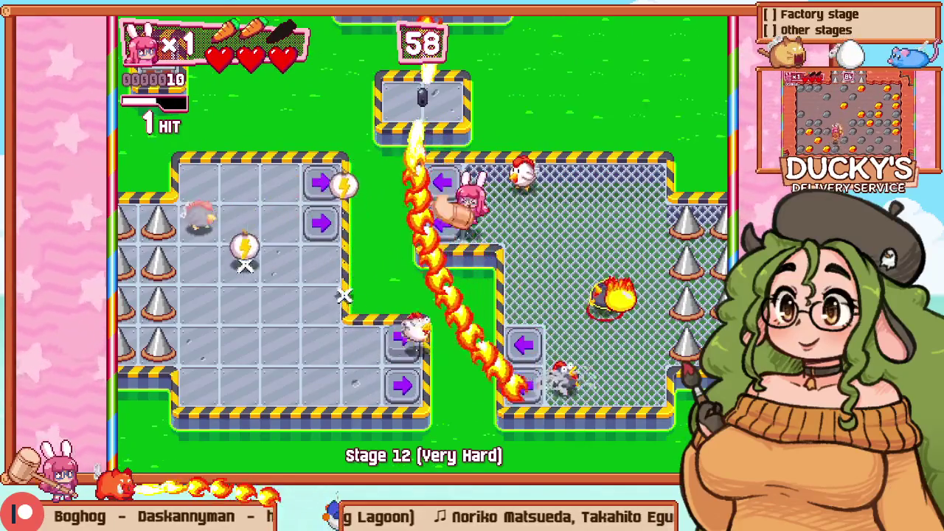
key(Down)
key(Down)
key(Right)
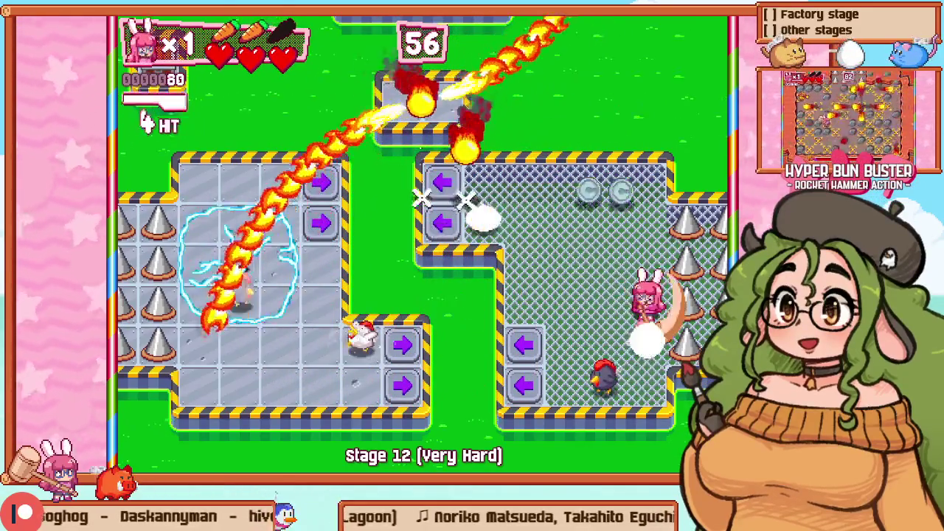
key(Down)
key(Left)
key(Down)
Step: Cross between the left and right rooms dodging fire jets, then pause into the debug editor
key(Left)
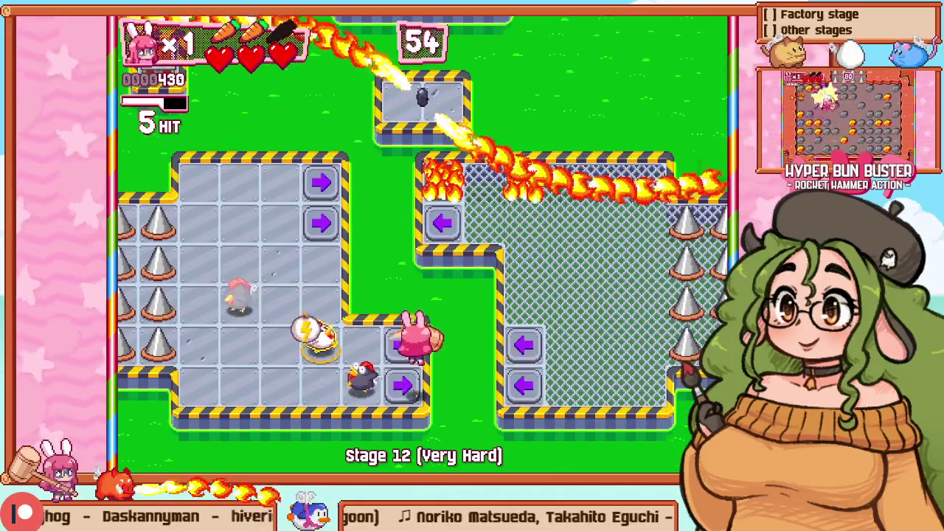
key(Up)
key(Right)
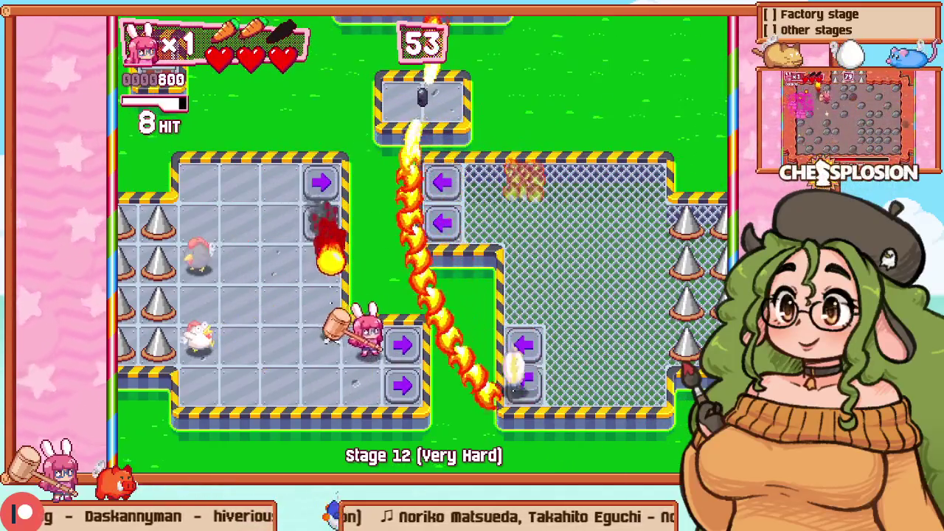
key(Up)
key(Left)
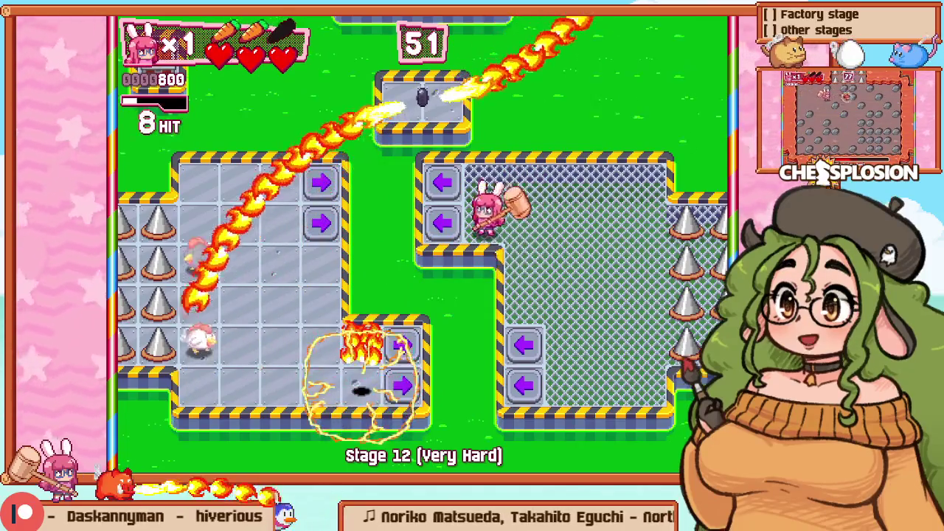
key(Left)
key(Right)
key(Left)
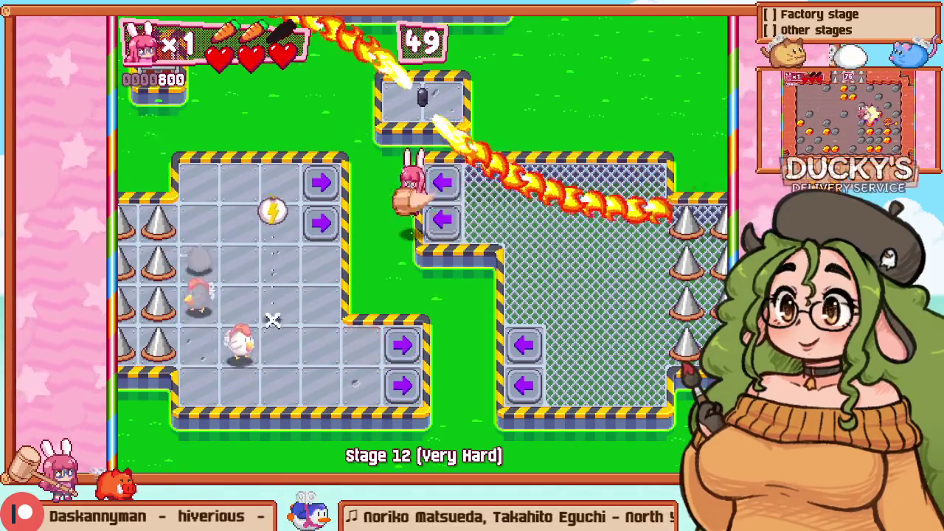
key(Down)
key(Down)
key(Left)
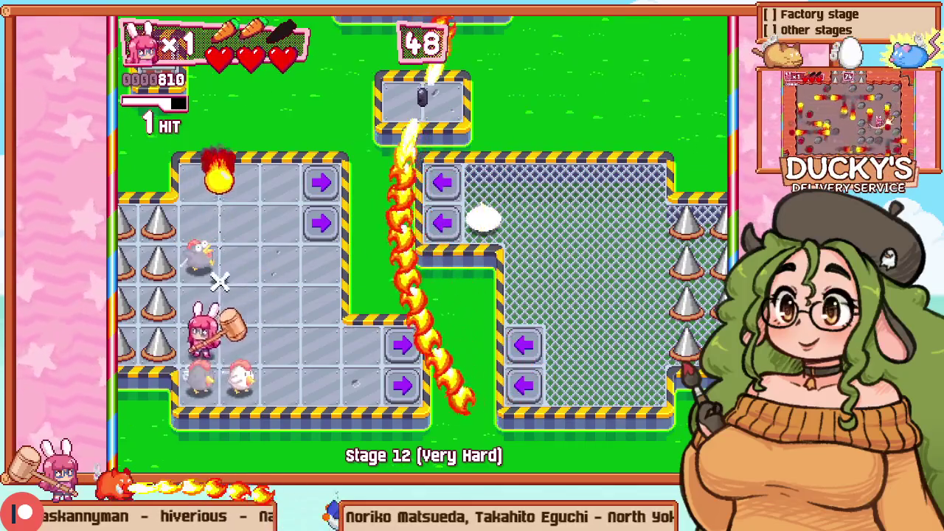
key(Up)
key(Up)
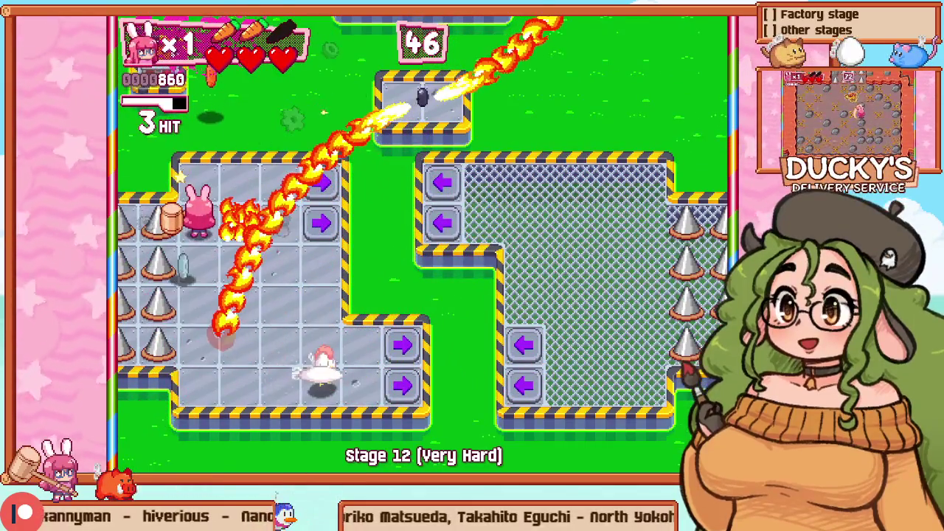
key(Up)
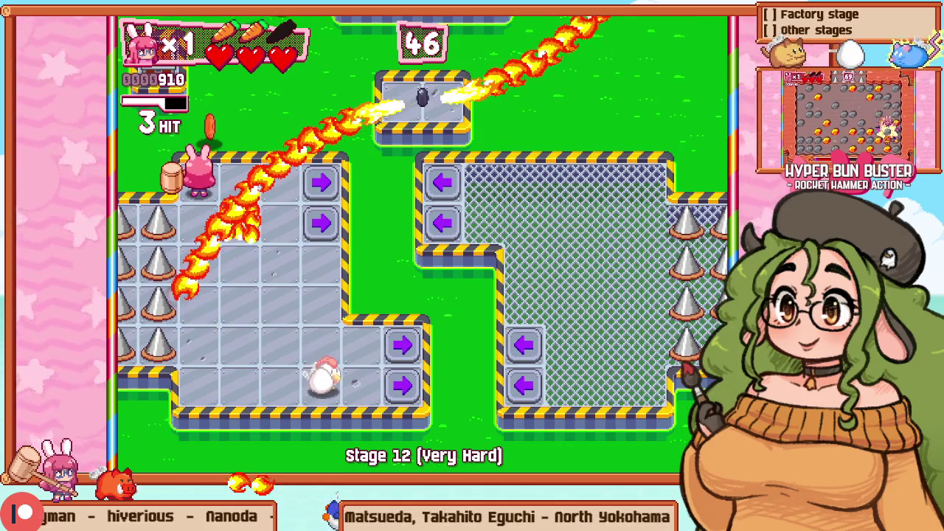
key(F1)
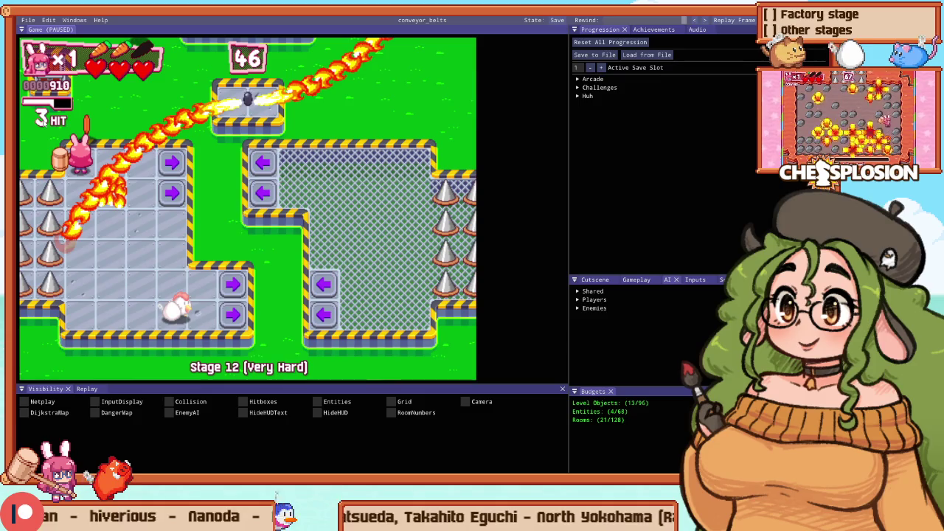
Step: Retry Stage 12 and fight through the chicken pen, hitting enemies
key(F1)
key(Escape)
key(Return)
key(Right)
key(Down)
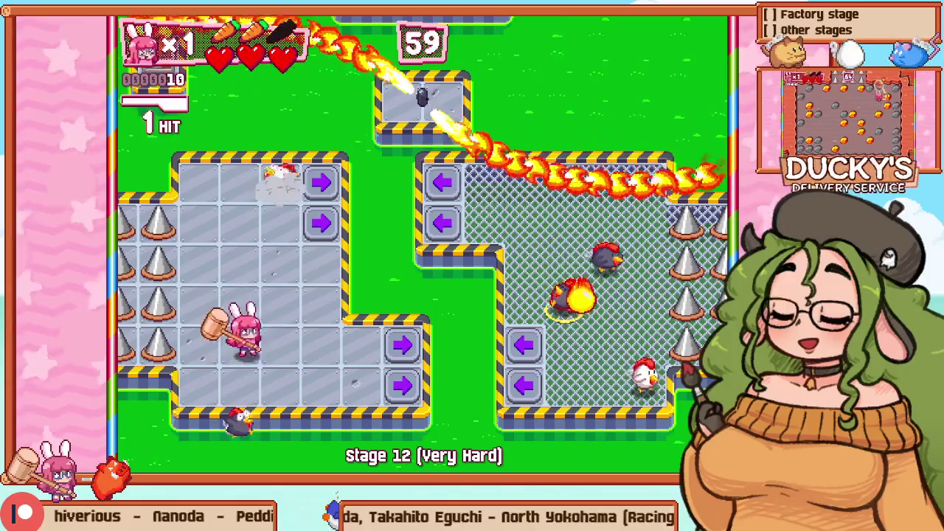
key(Right)
key(Down)
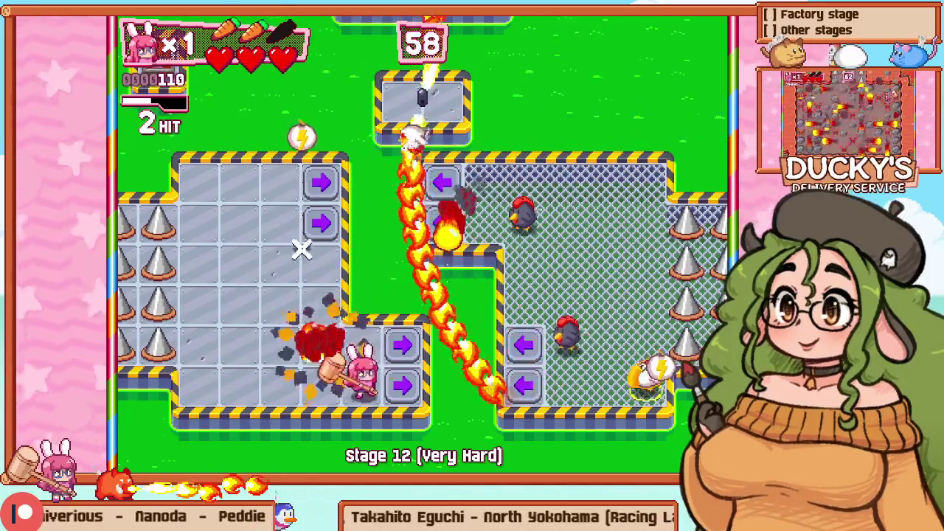
key(Right)
key(Up)
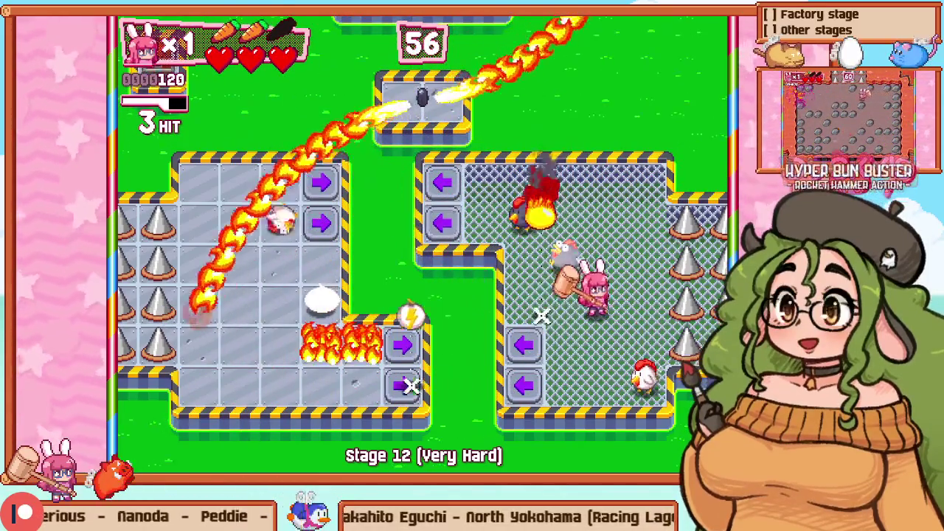
key(Up)
key(Left)
key(Up)
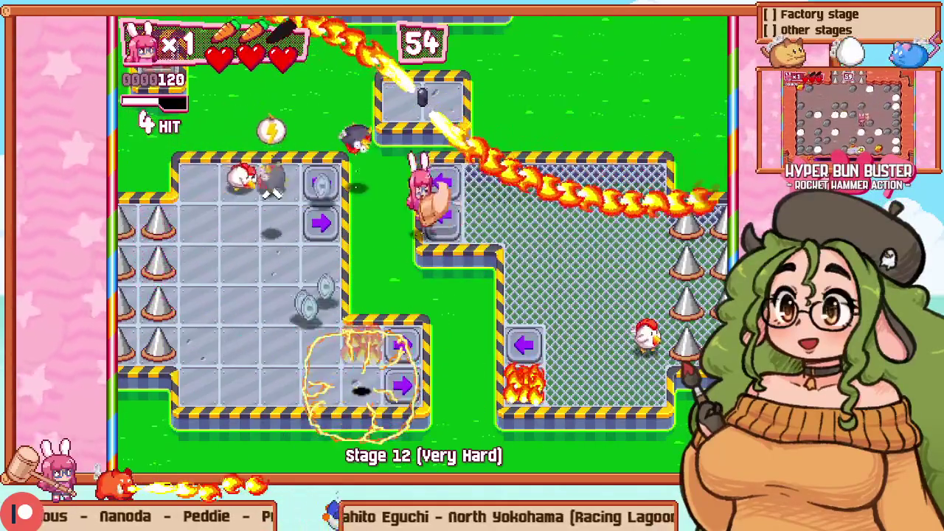
Step: Cross to the left platform, smash the fire block, and break the egg in the cage
key(Left)
key(Up)
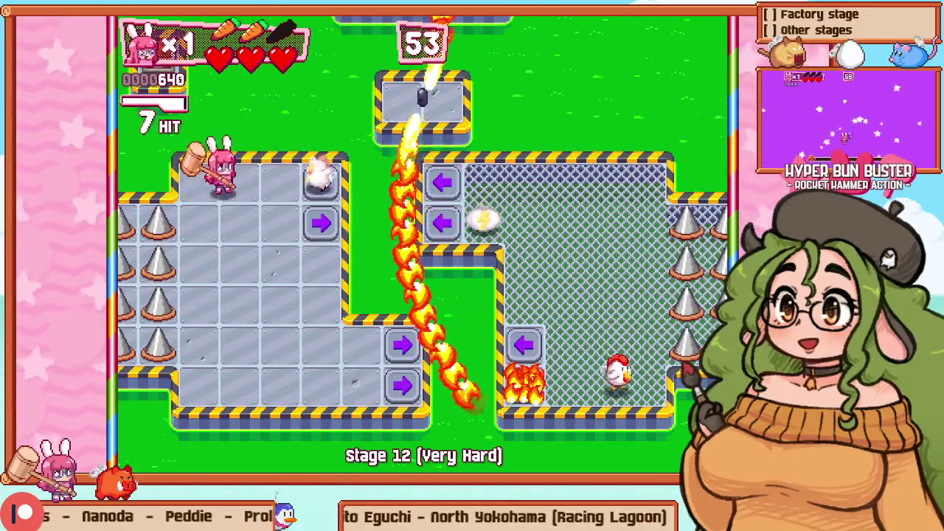
key(Right)
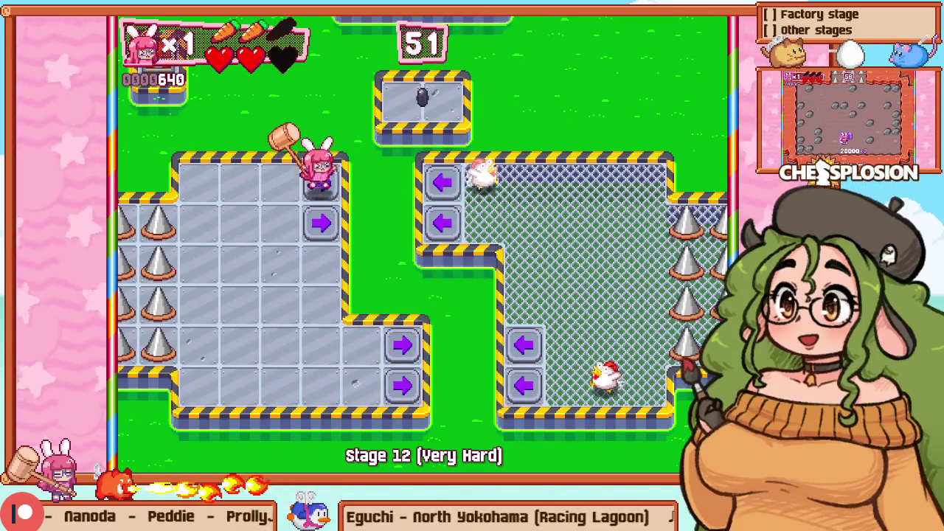
key(Left)
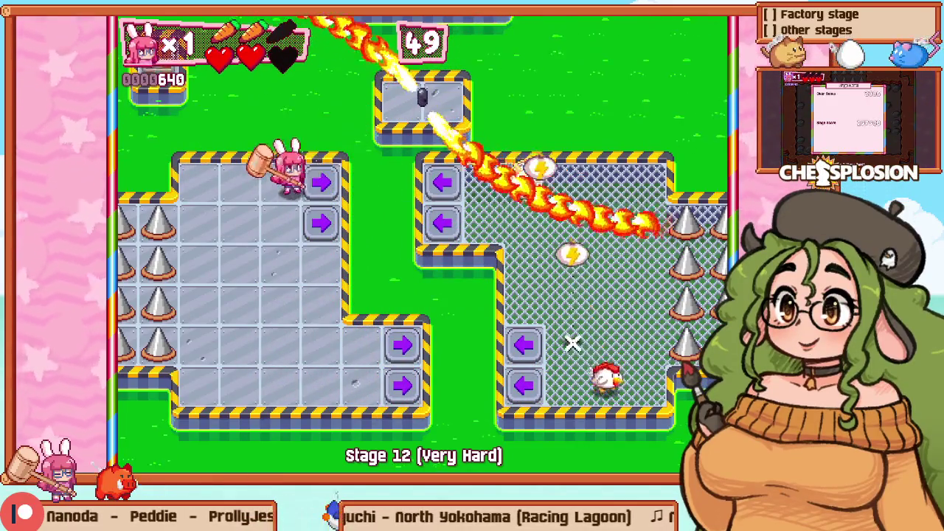
key(Right)
key(Down)
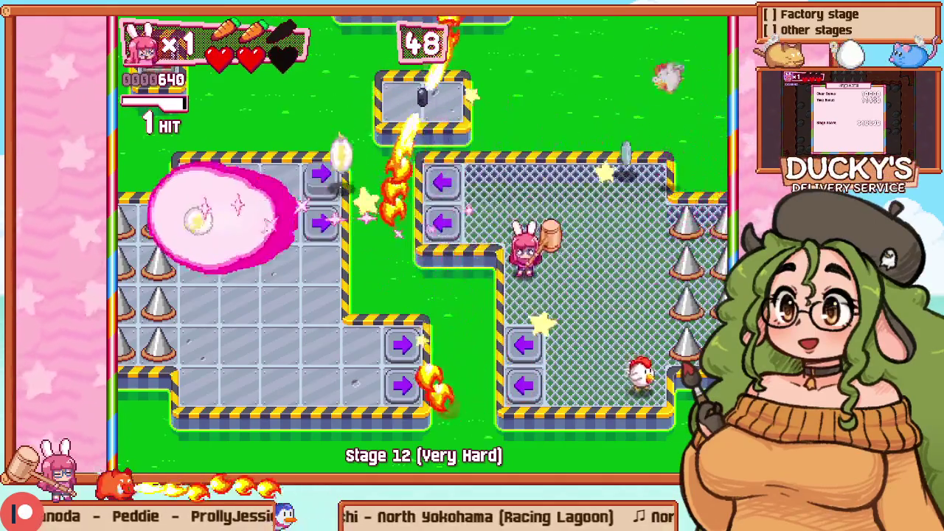
key(Right)
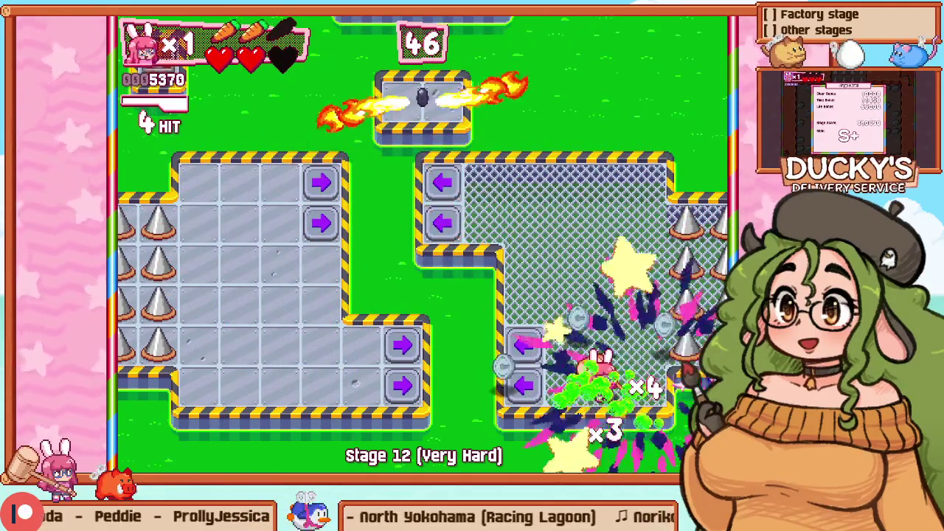
key(Left)
key(Up)
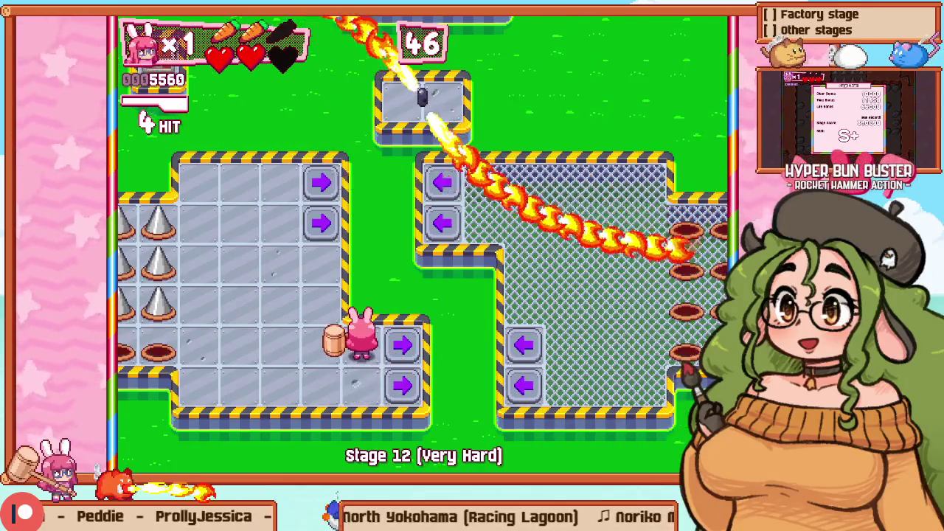
Step: Quit to the level editor, then click into room 17 and clear the selection
key(Escape)
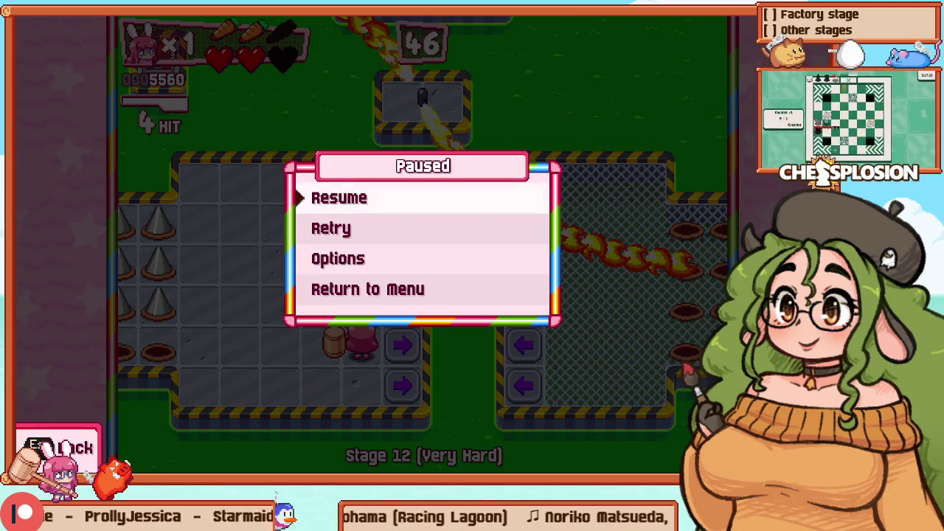
key(Up)
key(Return)
key(Return)
key(F1)
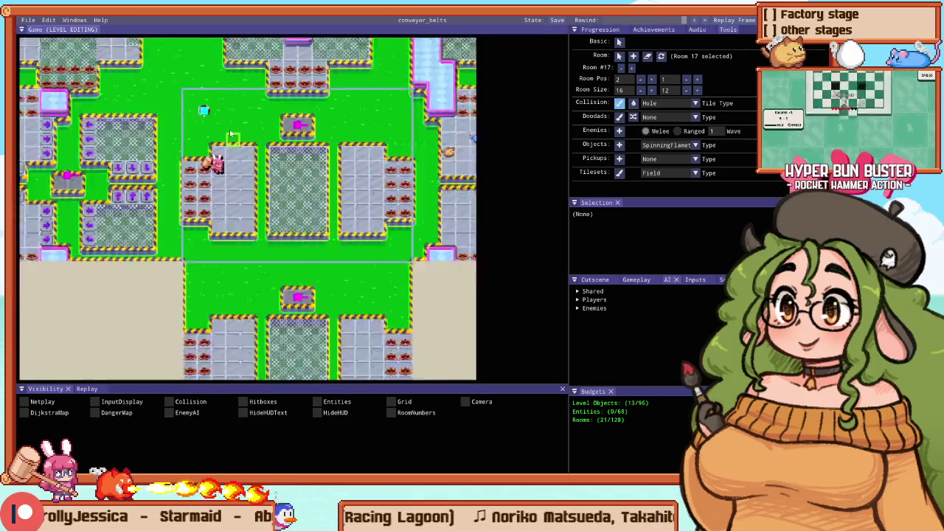
click(262, 207)
key(Escape)
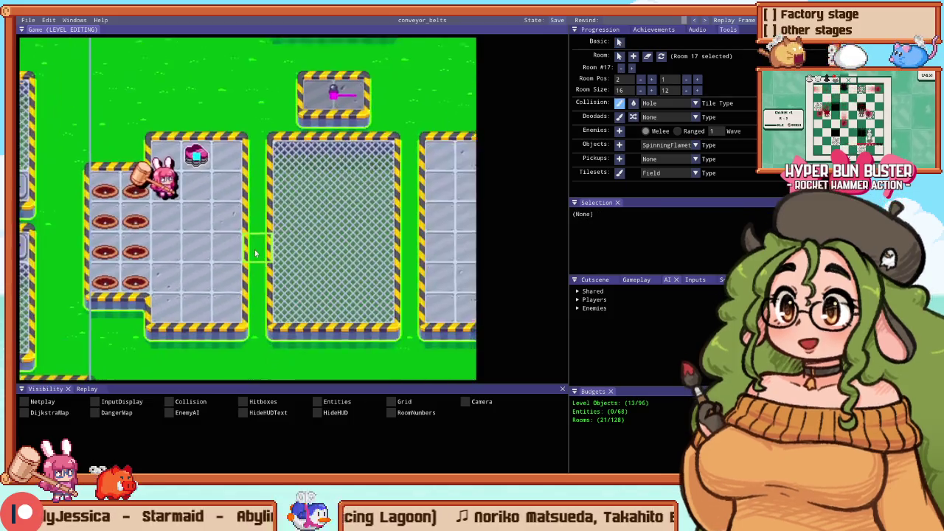
Step: Paint floor into both green gaps beside the mesh room, then toggle F5 playtests of the T-shaped pit
mouse_move(306, 227)
mouse_down()
mouse_move(317, 310)
mouse_move(329, 215)
mouse_up()
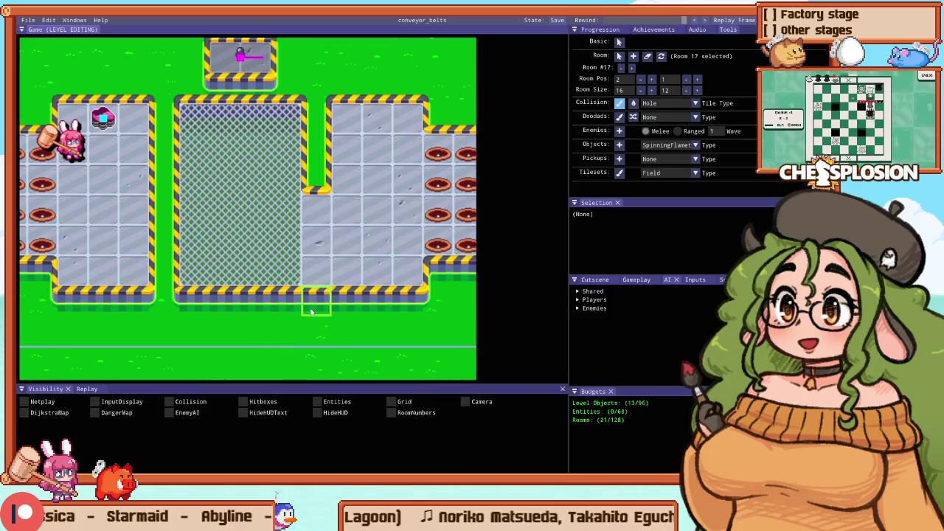
drag(164, 212, 157, 267)
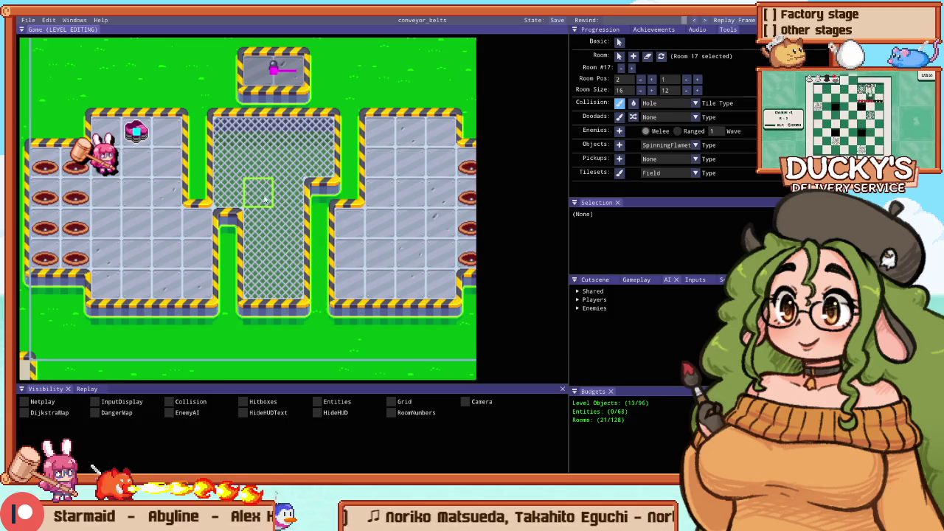
key(F5)
key(Escape)
key(Escape)
key(Right)
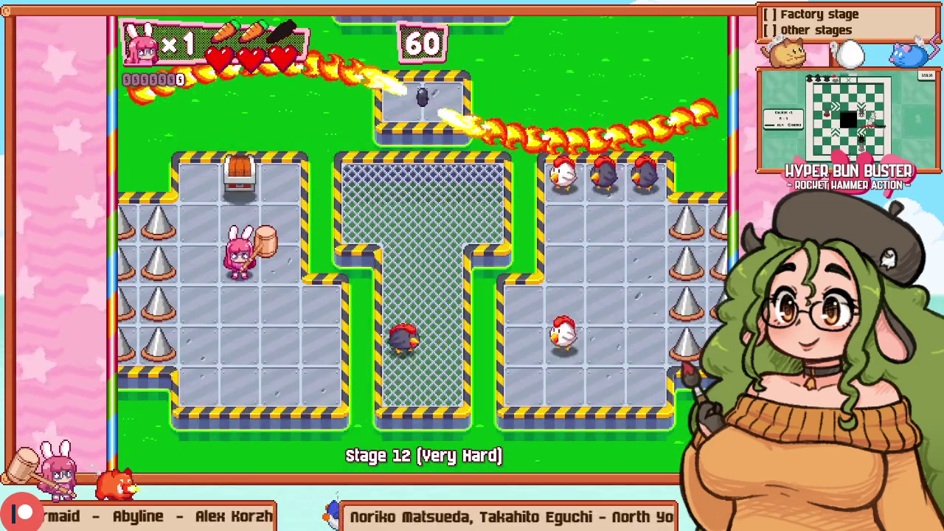
key(F5)
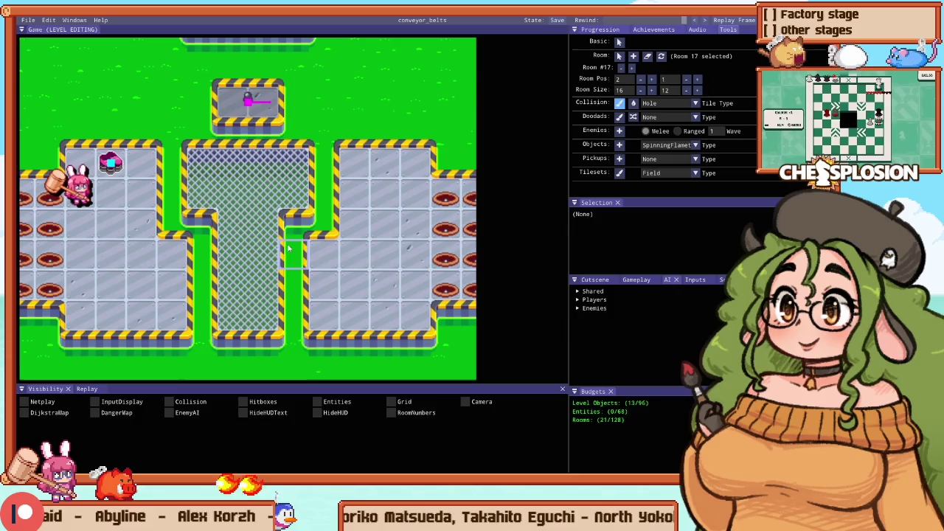
key(F5)
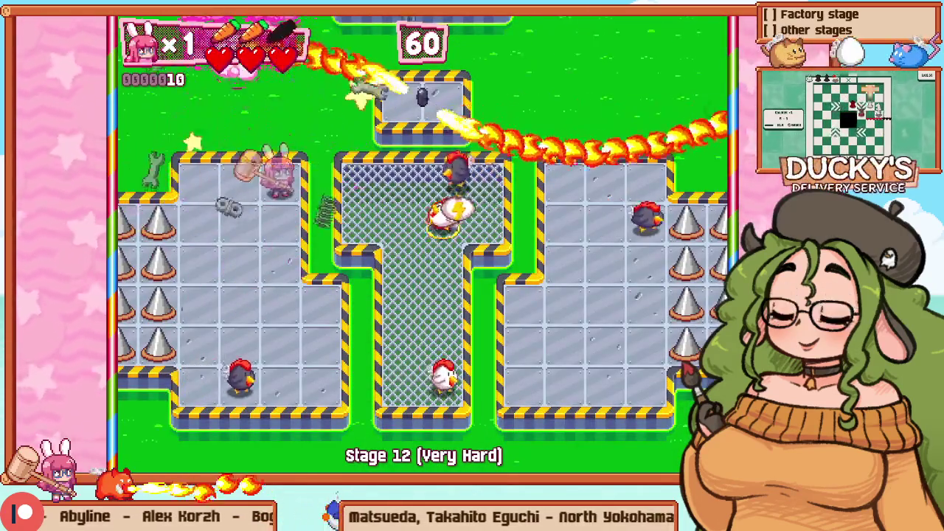
key(F5)
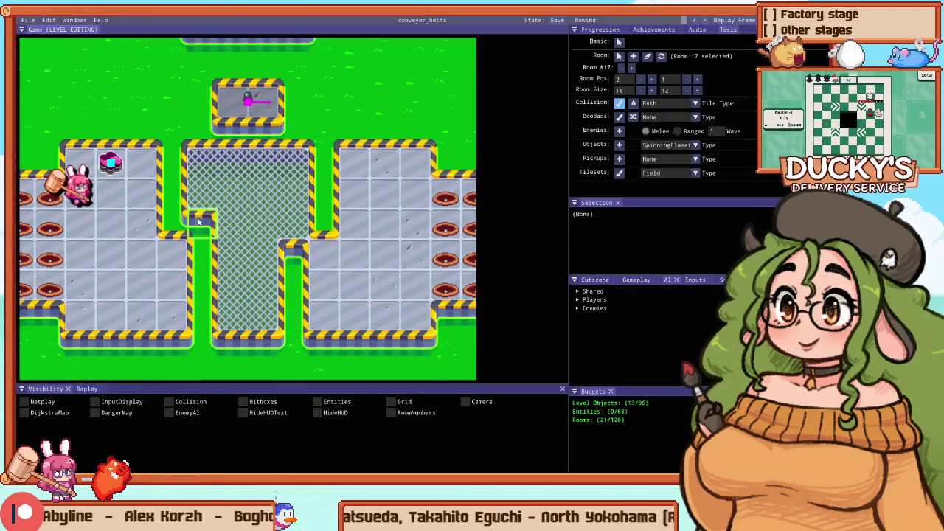
key(F5)
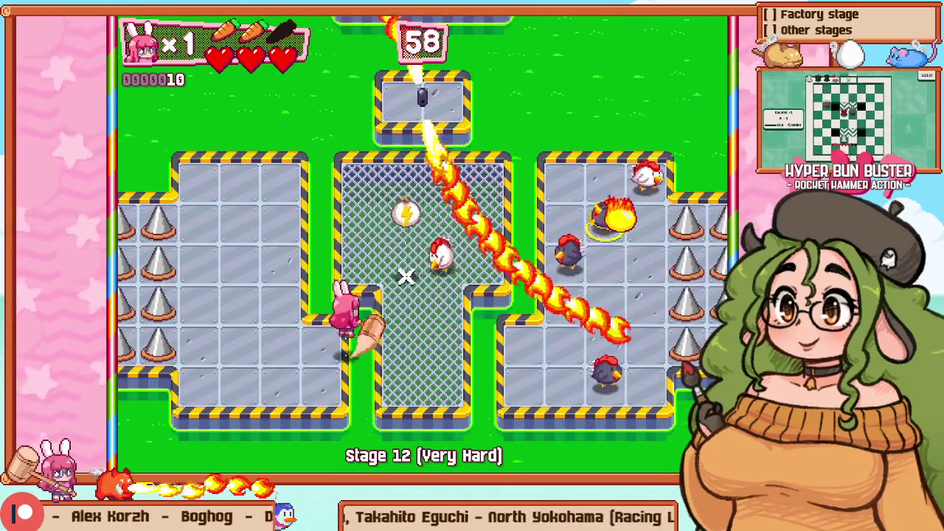
Step: Restart the stage and smash the chickens around the mesh pit for a combo
key(Escape)
key(Down)
key(Return)
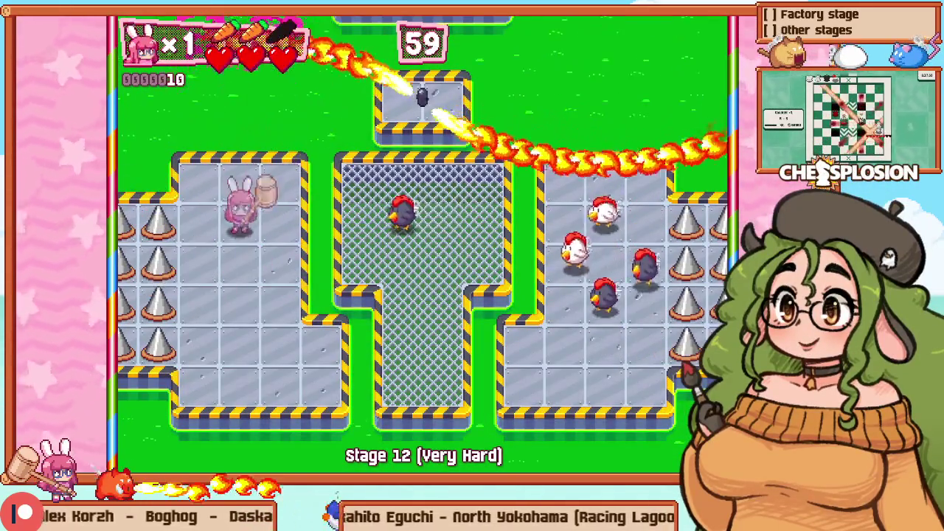
key(Right)
key(Left)
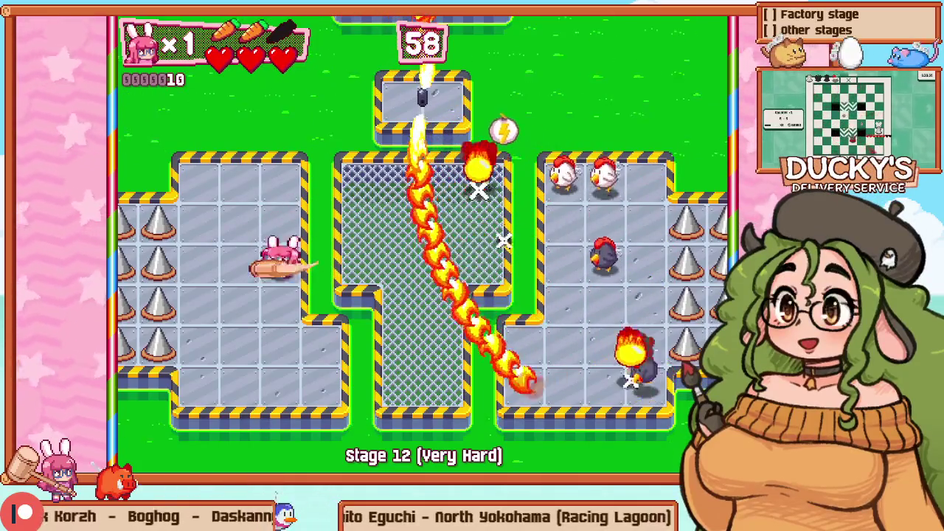
key(Up)
key(Right)
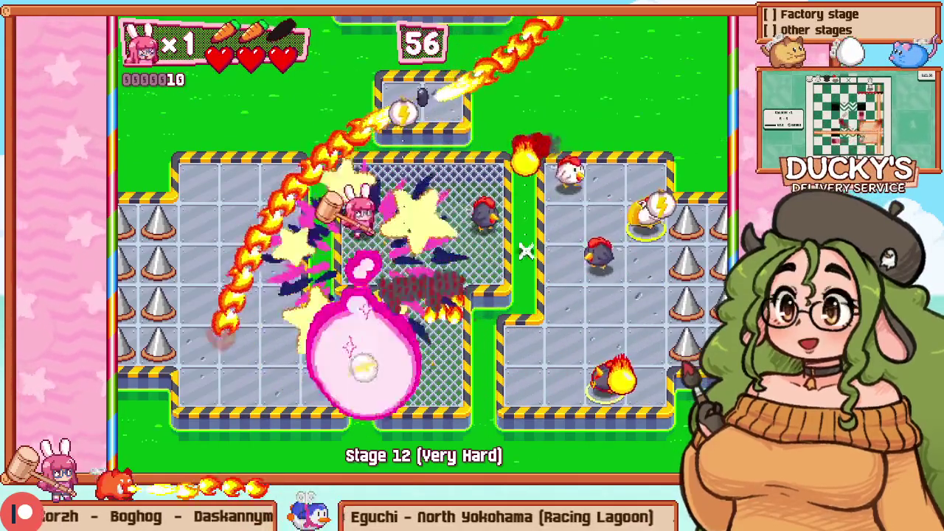
key(z)
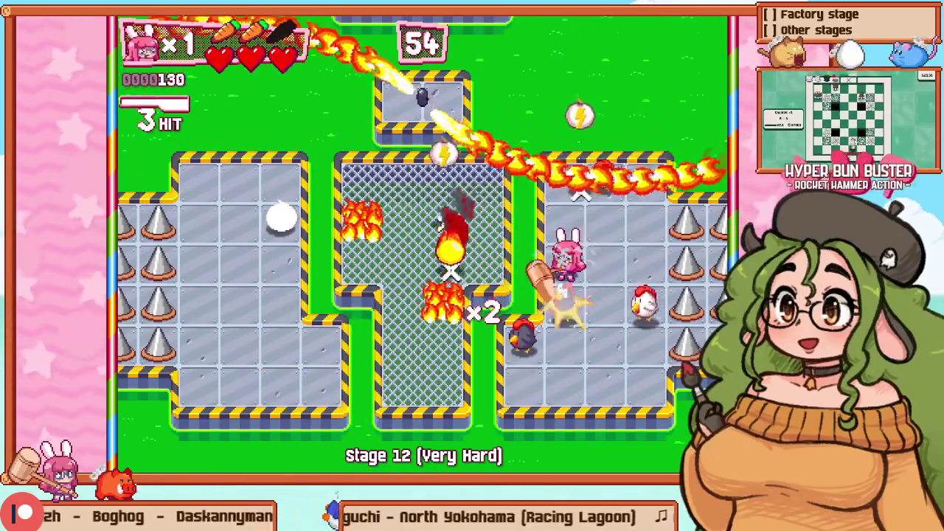
key(Down)
key(Left)
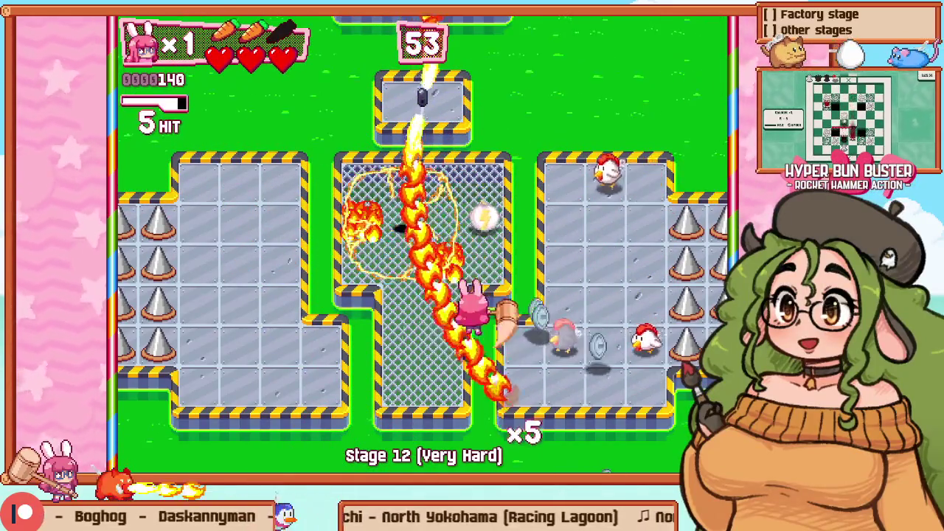
key(Right)
key(z)
key(Up)
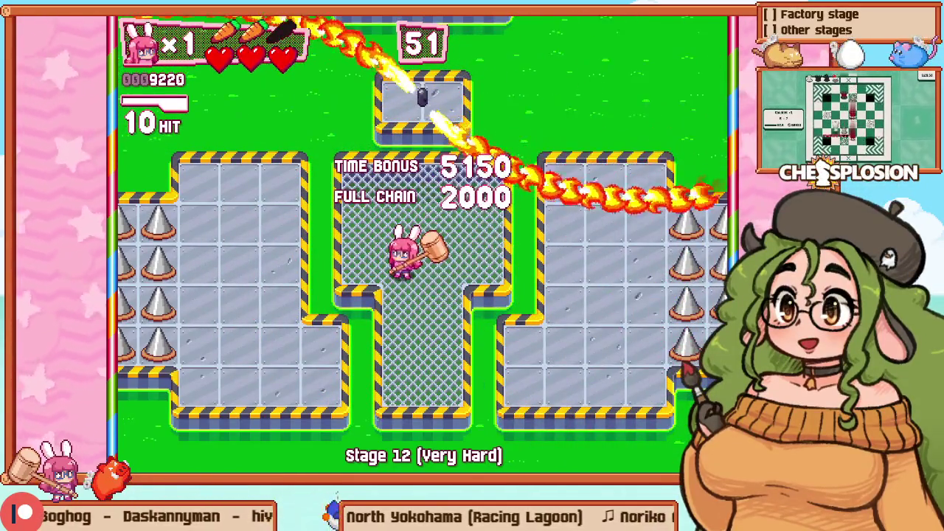
Step: Walk up the left corridor and across the mesh pit, then retry the stage twice
key(Left)
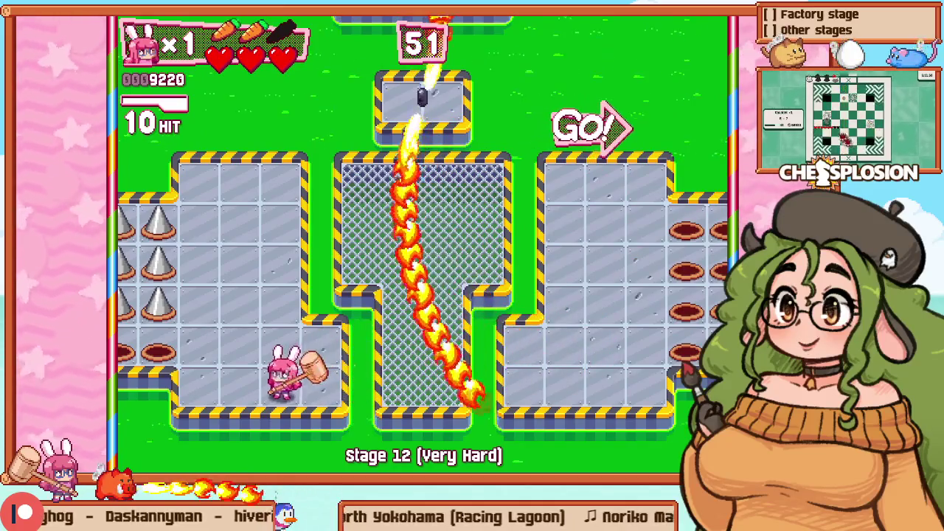
key(Up)
key(Right)
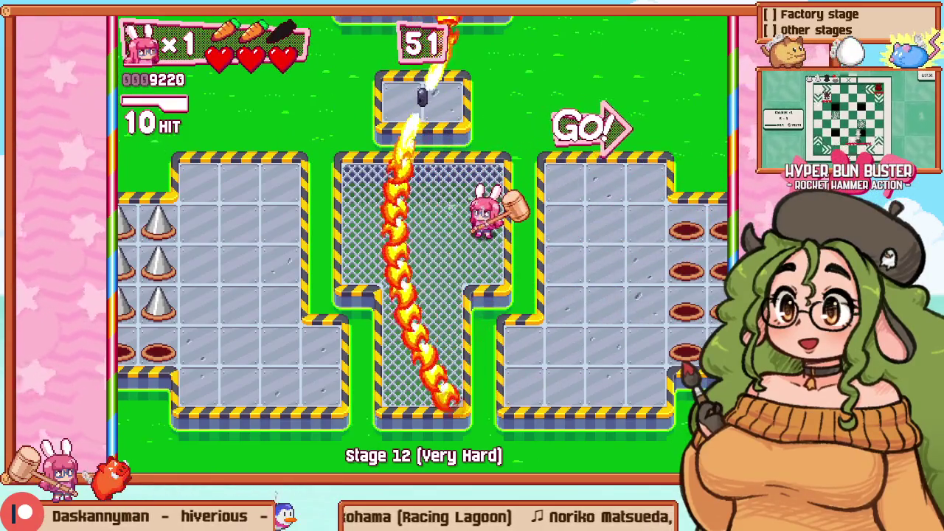
key(Escape)
key(Down)
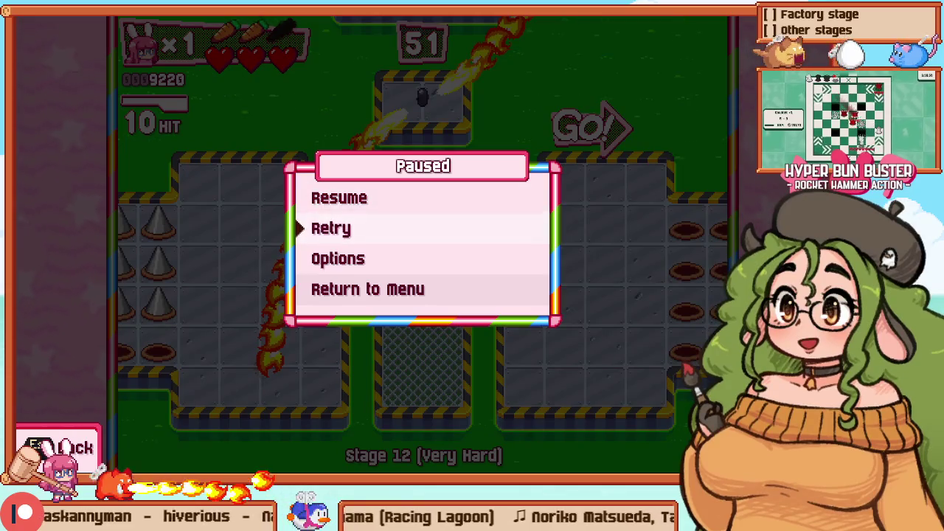
key(Return)
key(Escape)
key(Down)
key(Return)
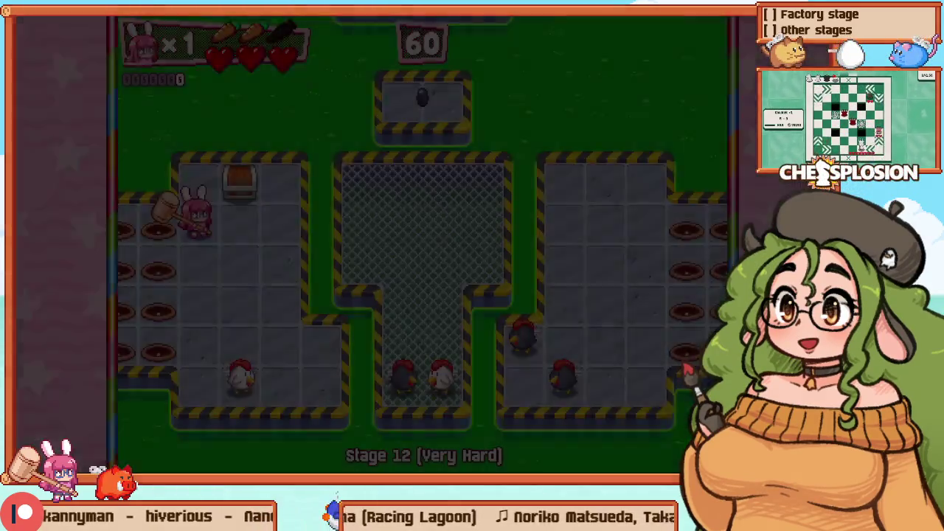
Step: Attack down-right through the chickens on the mesh floor, then exit back to level editing
key(Right)
key(Right)
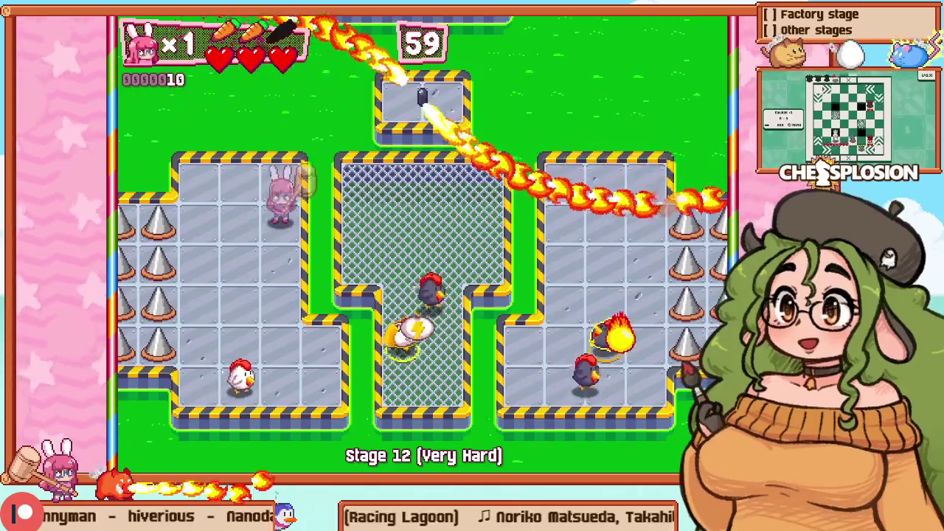
key(Down)
key(Right)
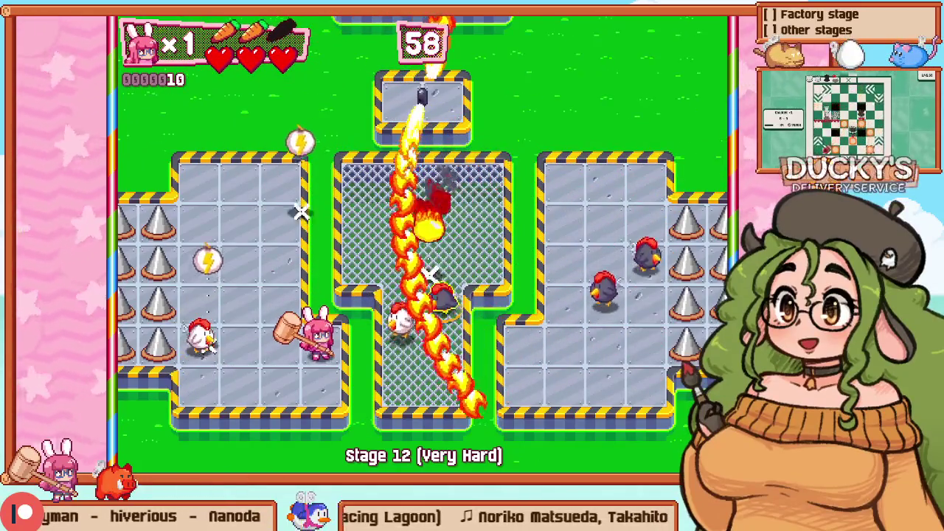
key(Right)
key(Right)
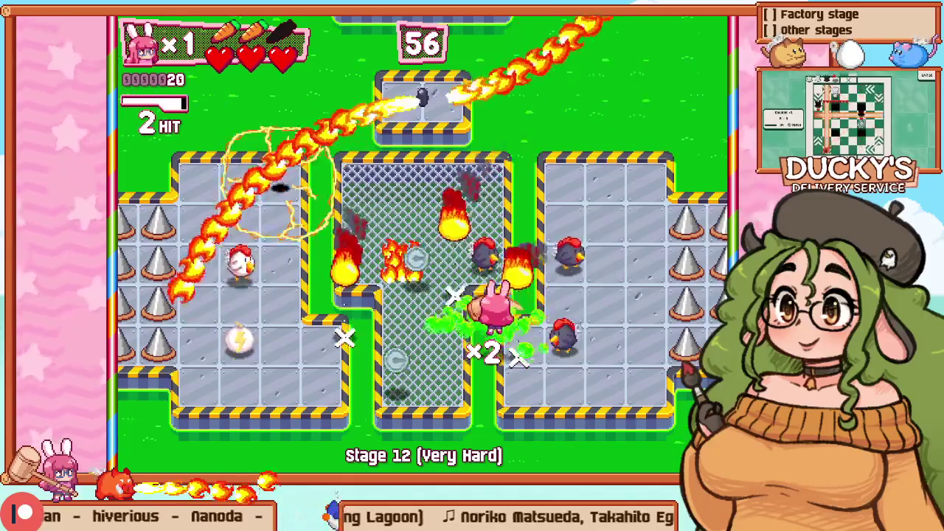
key(Up)
key(Up)
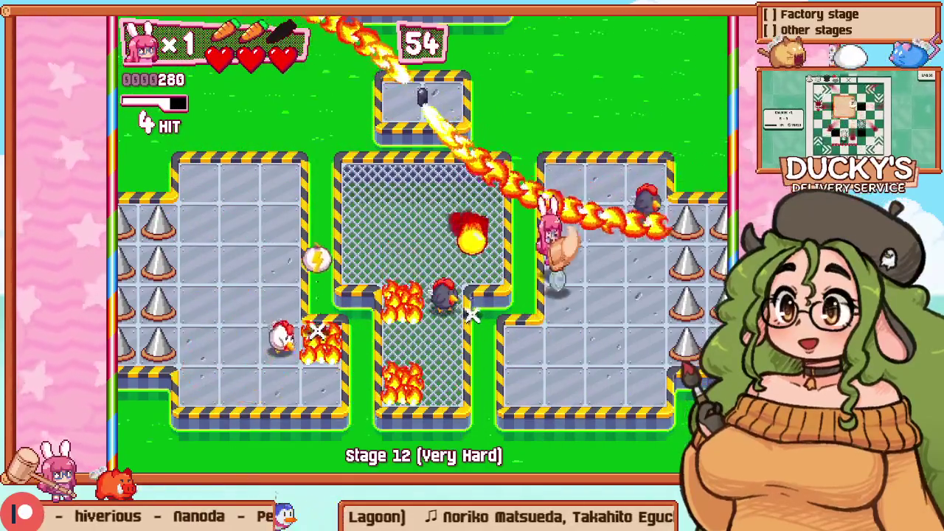
key(Left)
key(Down)
key(Right)
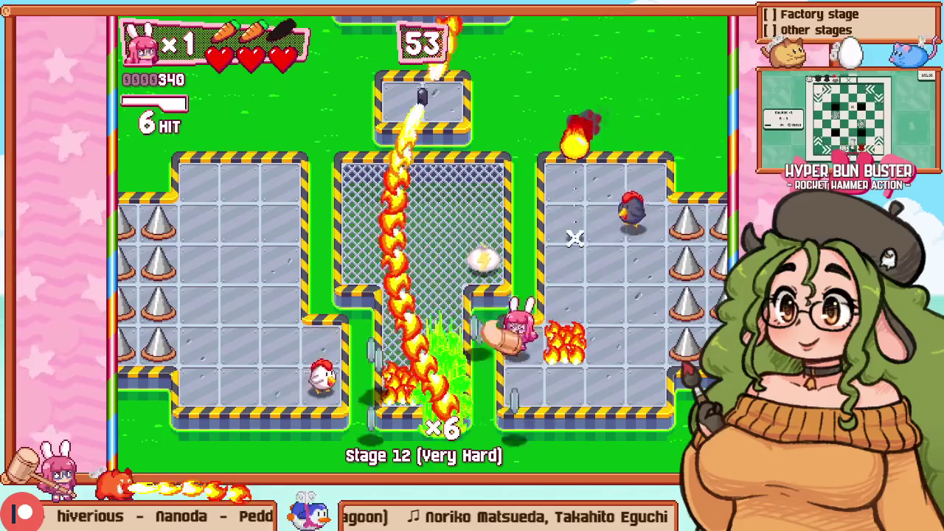
key(Down)
key(Right)
key(Escape)
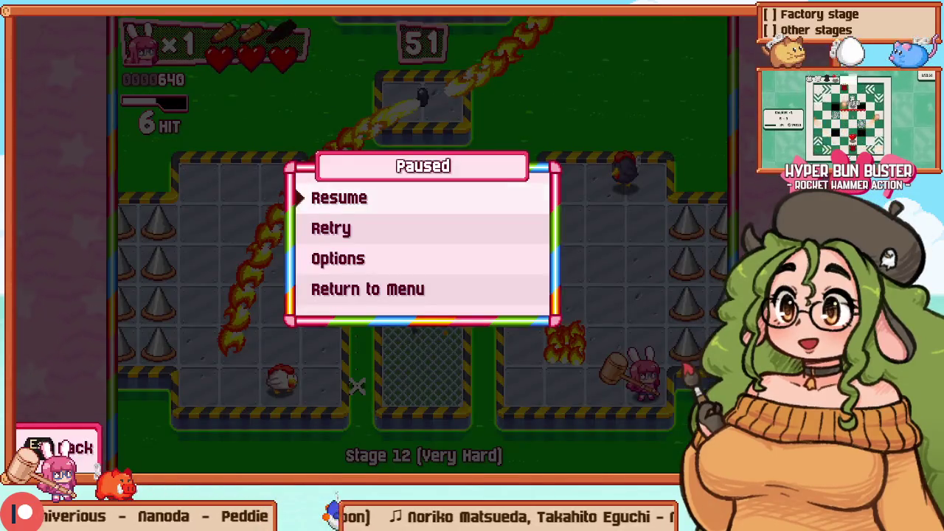
key(Escape)
key(F1)
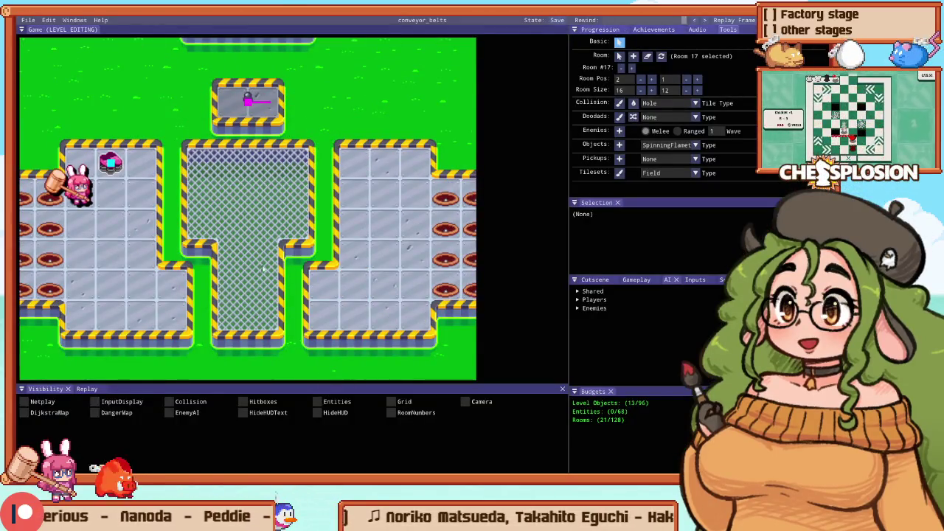
Step: Switch to Aseprite, open the character sprite sheet, and pan and zoom the canvas
key(alt+Tab)
click(422, 178)
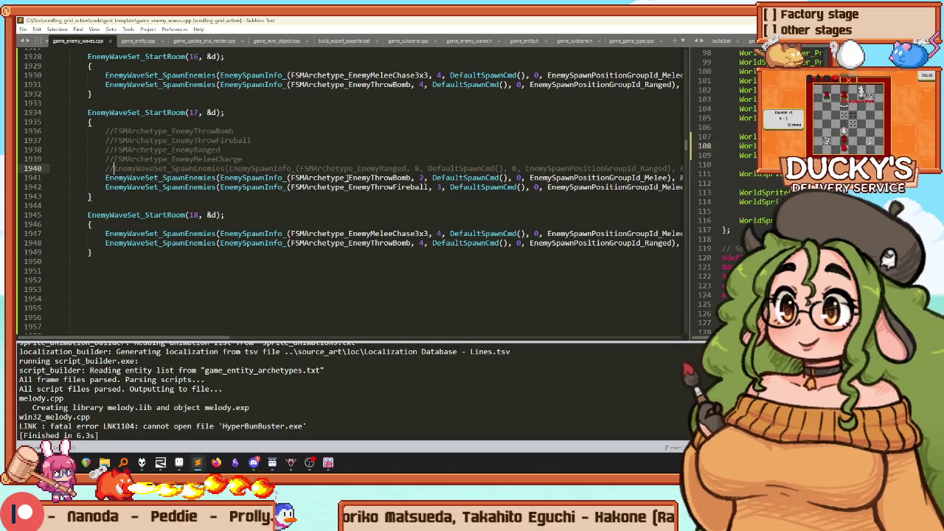
click(236, 463)
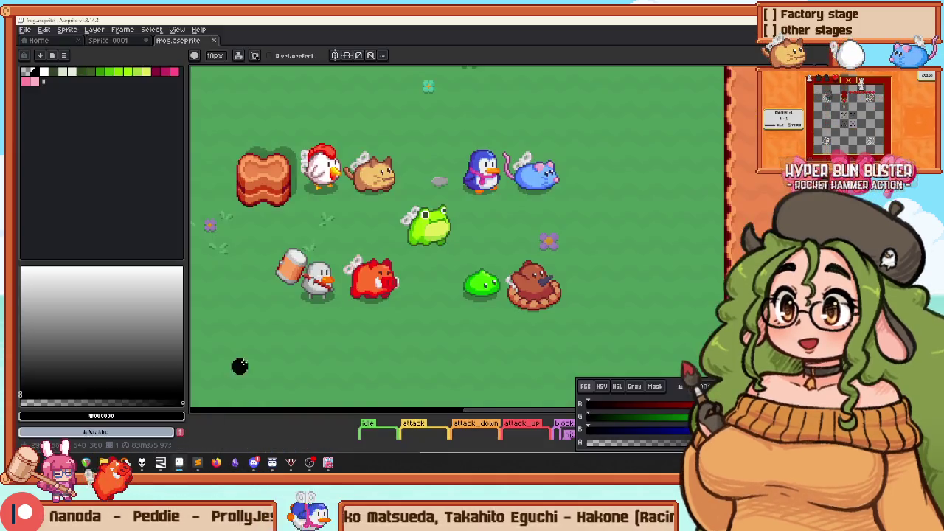
drag(426, 235, 384, 251)
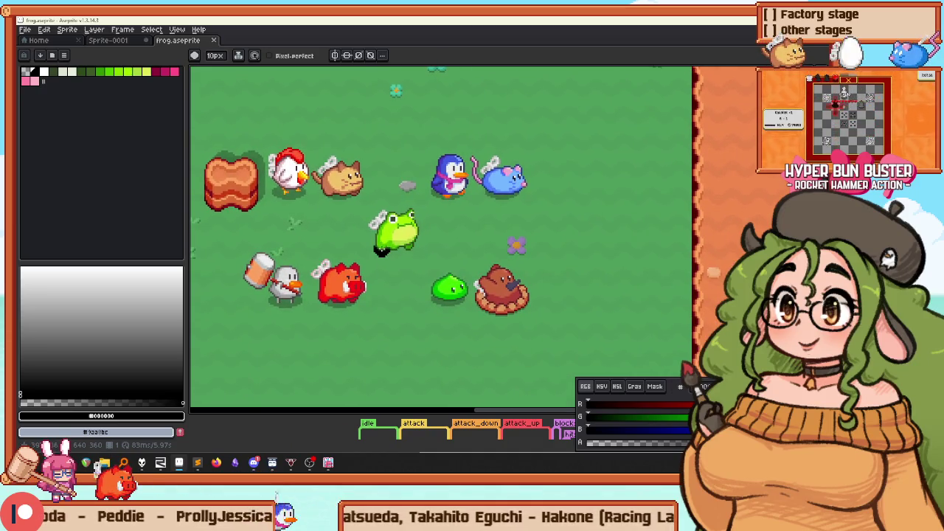
scroll(380, 250, down, 1)
scroll(386, 207, up, 3)
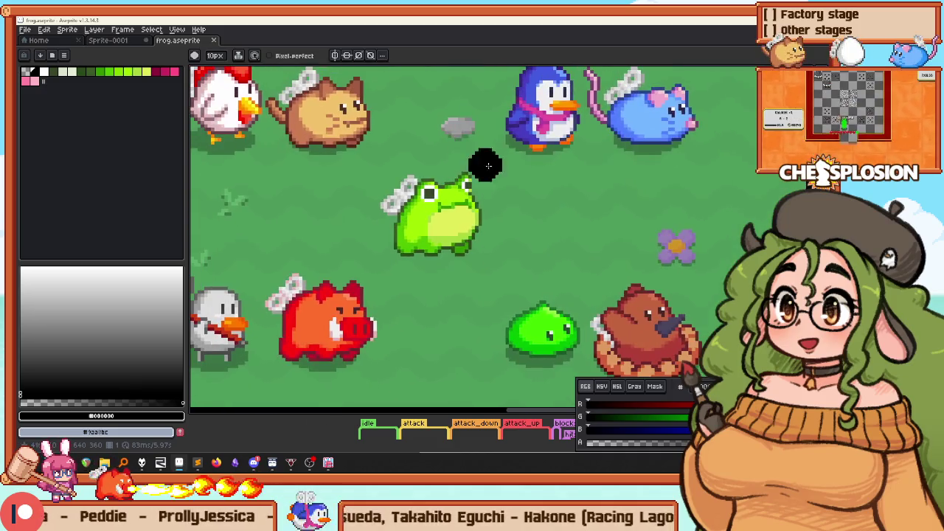
Step: Scribble a loop around the slime, a long path, and strokes off the frog, undoing each
drag(485, 382, 582, 266)
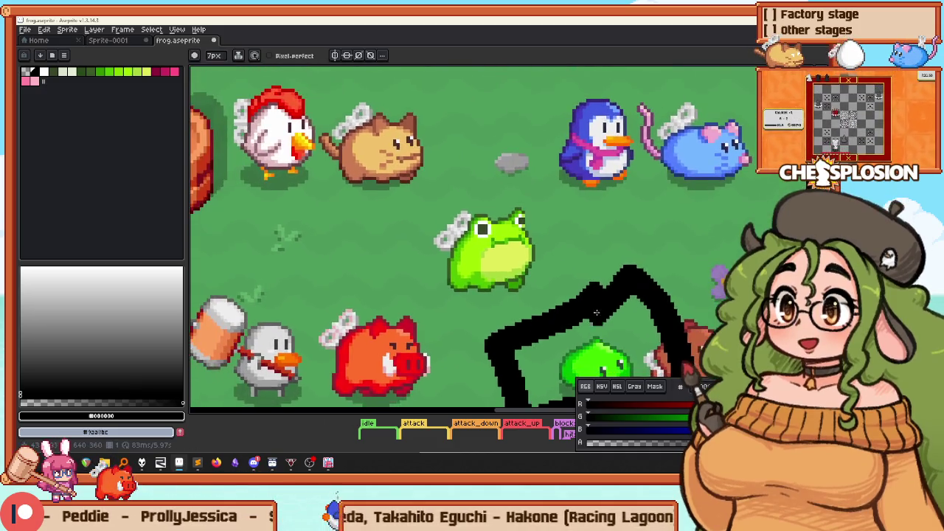
key(ctrl+z)
scroll(472, 240, down, 1)
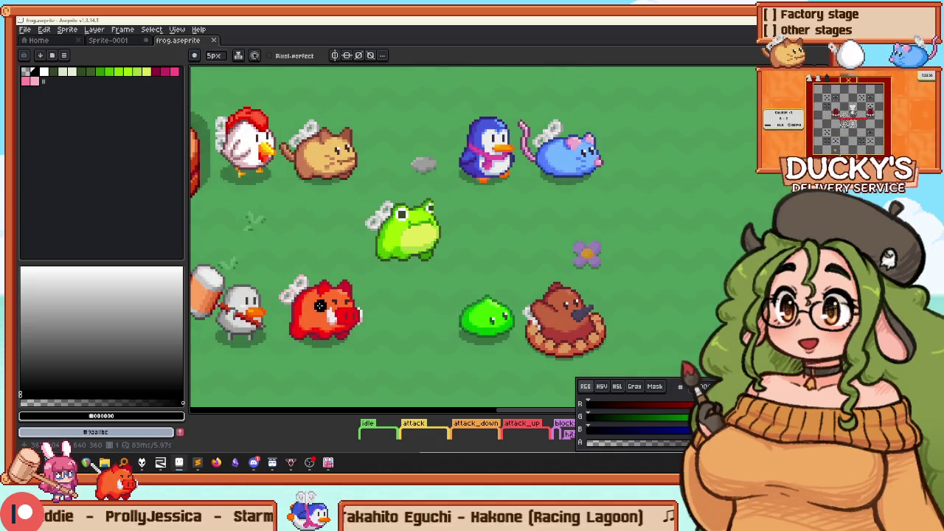
mouse_move(317, 380)
mouse_down()
mouse_move(525, 353)
mouse_move(662, 229)
mouse_up()
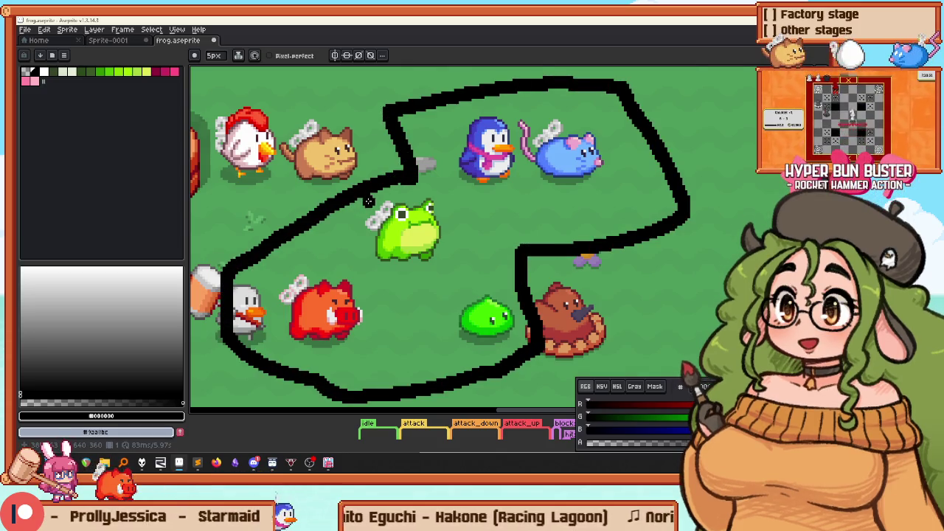
scroll(369, 201, down, 1)
scroll(429, 233, up, 3)
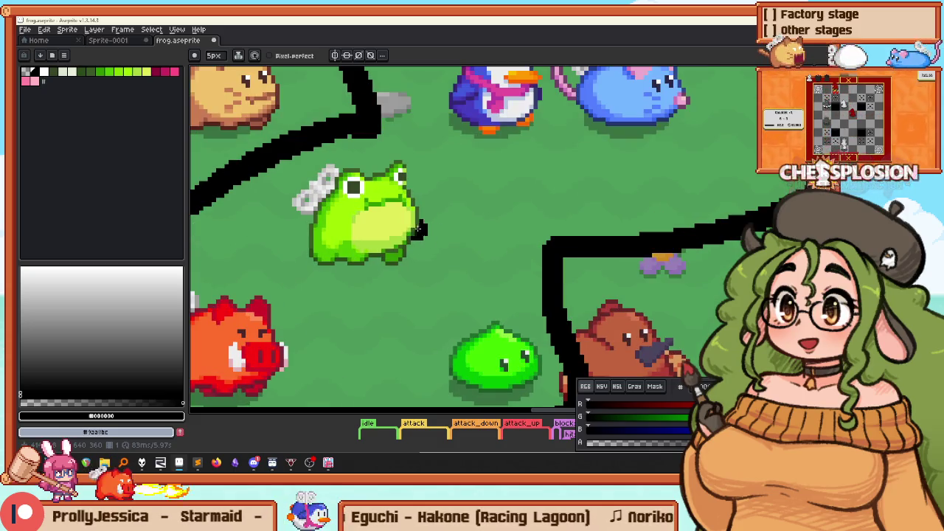
key(ctrl+z)
drag(425, 169, 434, 152)
drag(324, 271, 293, 279)
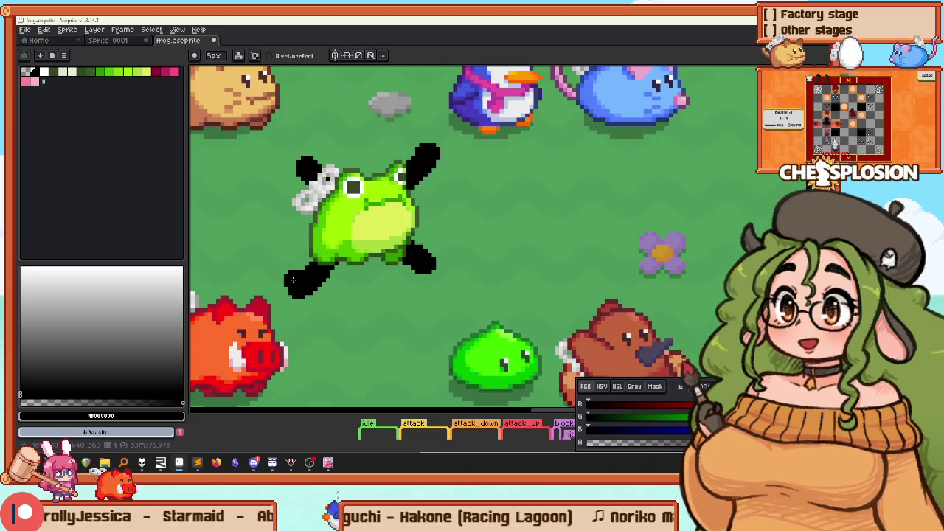
scroll(489, 236, down, 1)
key(ctrl+z)
key(ctrl+z)
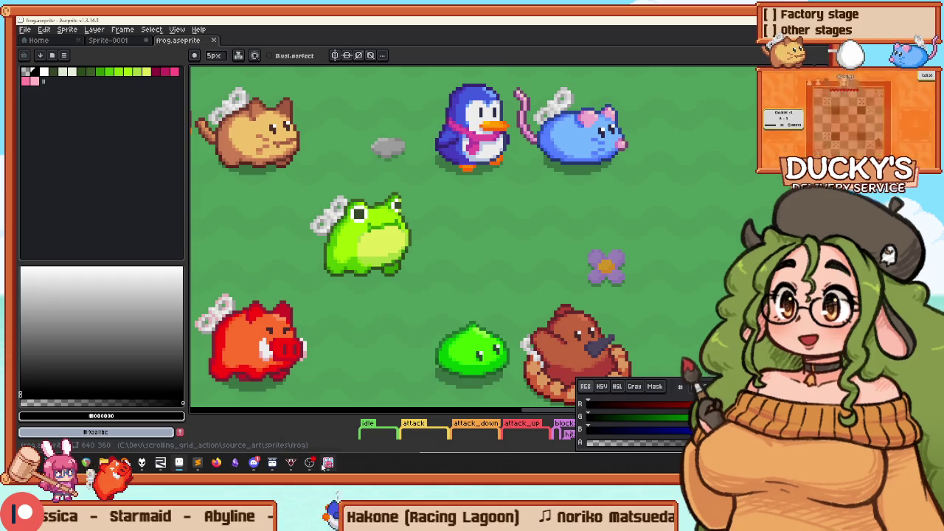
Step: Draw and undo black strokes across the mouse sprite and toward the frog, then return to Sublime Text
mouse_move(310, 463)
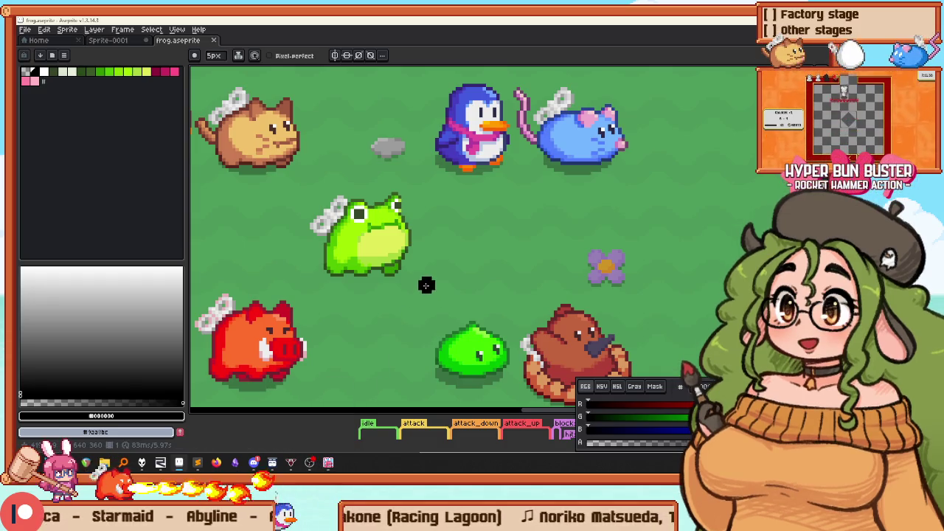
drag(517, 80, 709, 185)
key(ctrl+z)
key(ctrl+z)
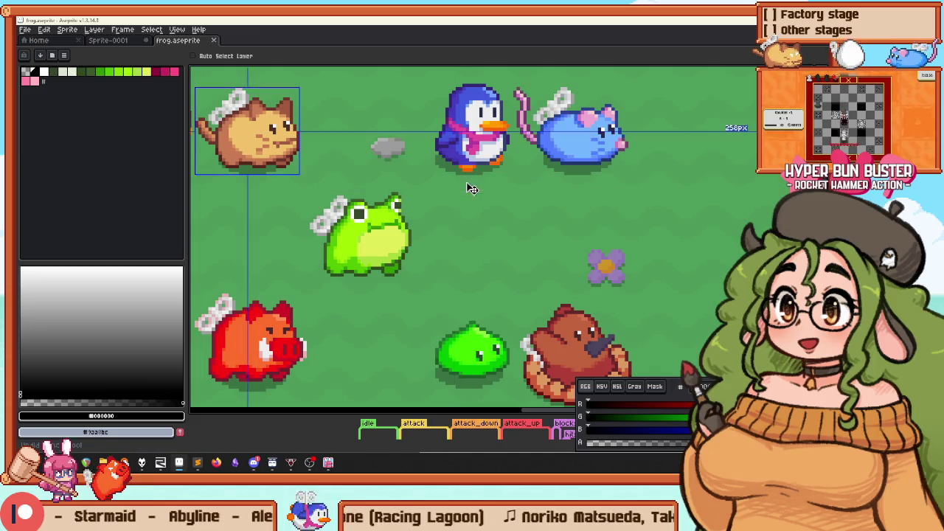
drag(402, 316, 409, 259)
key(ctrl+z)
drag(460, 165, 448, 242)
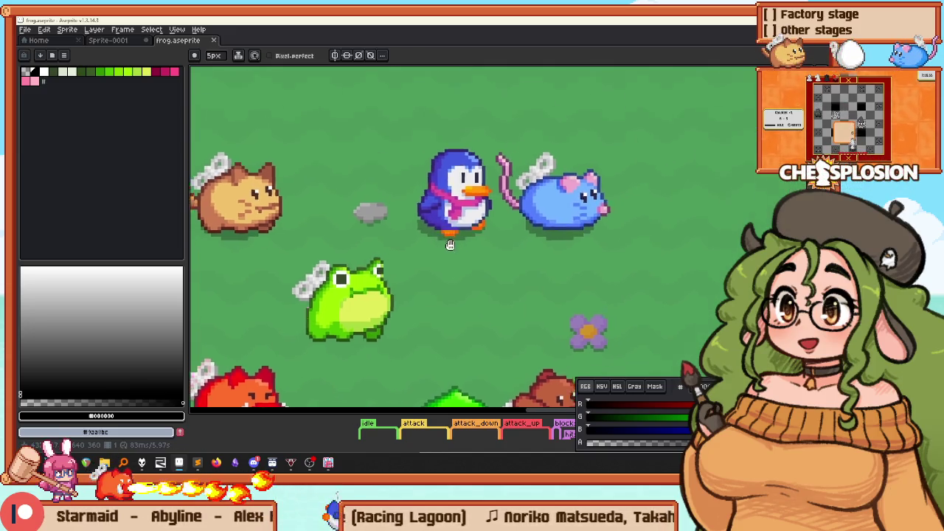
scroll(442, 287, down, 1)
drag(426, 126, 357, 269)
key(ctrl+z)
scroll(312, 200, down, 2)
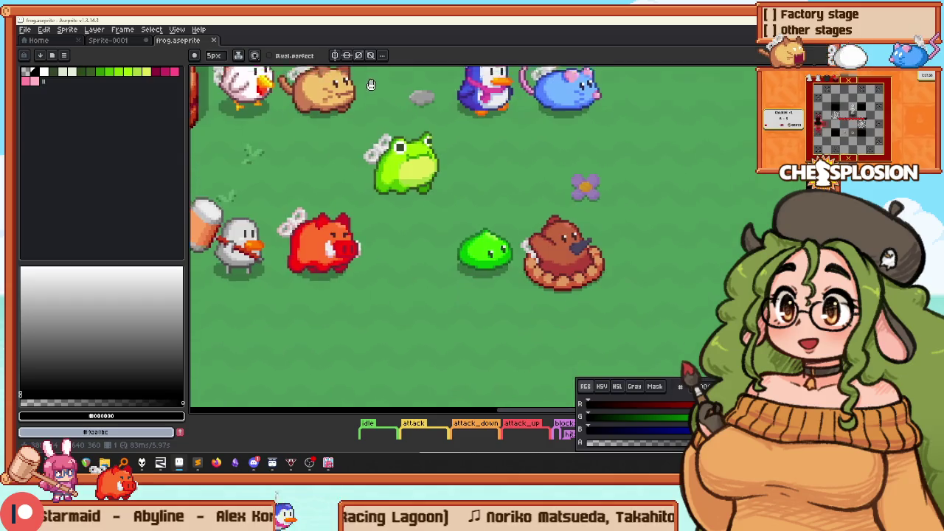
key(alt+Tab)
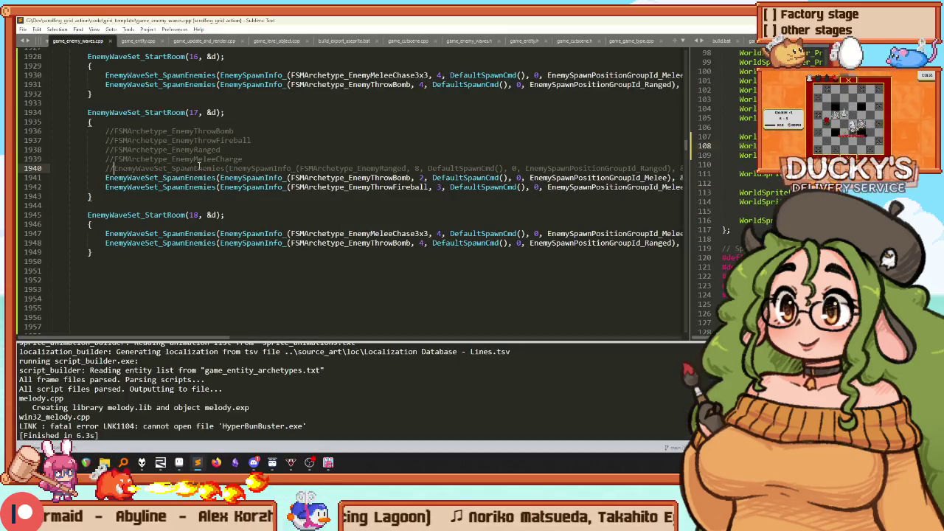
Step: Change line 1941's spawn archetype to FSMArchetype_EnemyMeleeChase3x3 with count 5
click(368, 177)
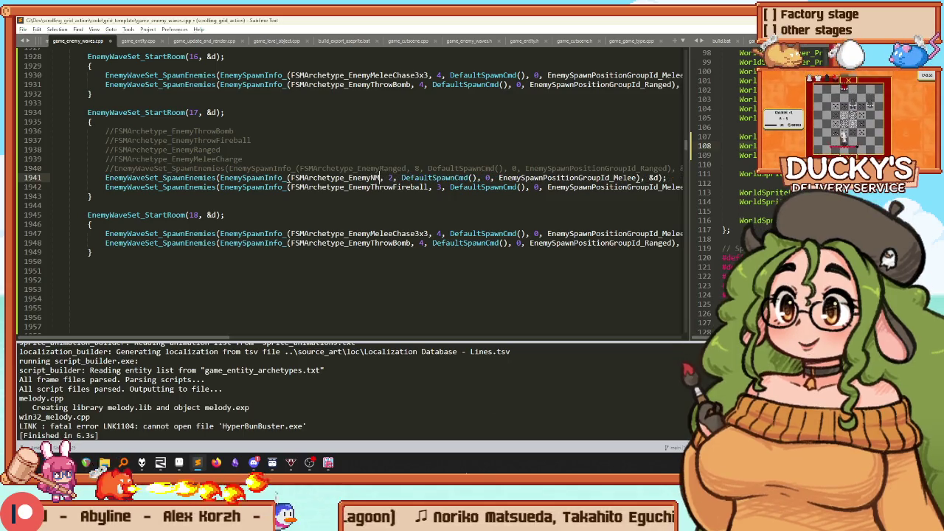
key(BackSpace)
text(M)
key(Tab)
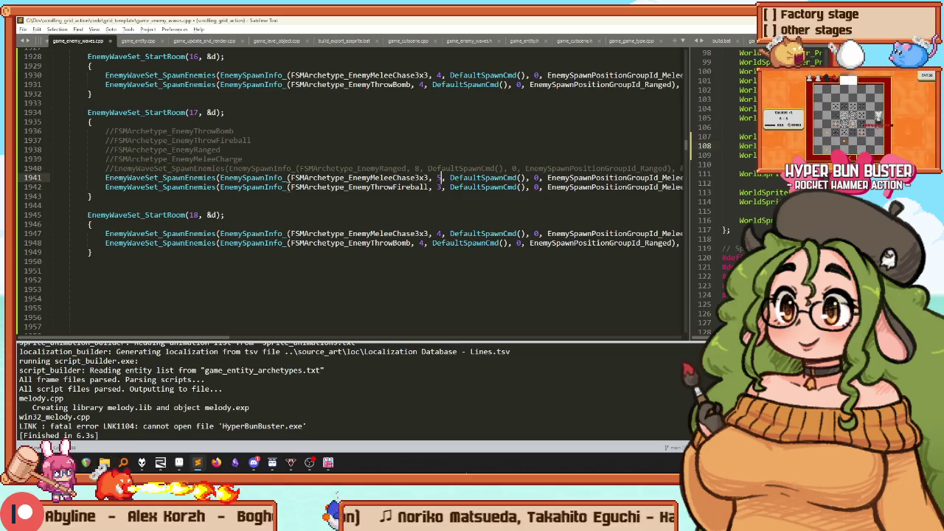
Step: Comment out the ThrowFireball spawn on line 1942 and rebuild with Ctrl+B
click(105, 187)
text(/)
key(ctrl+b)
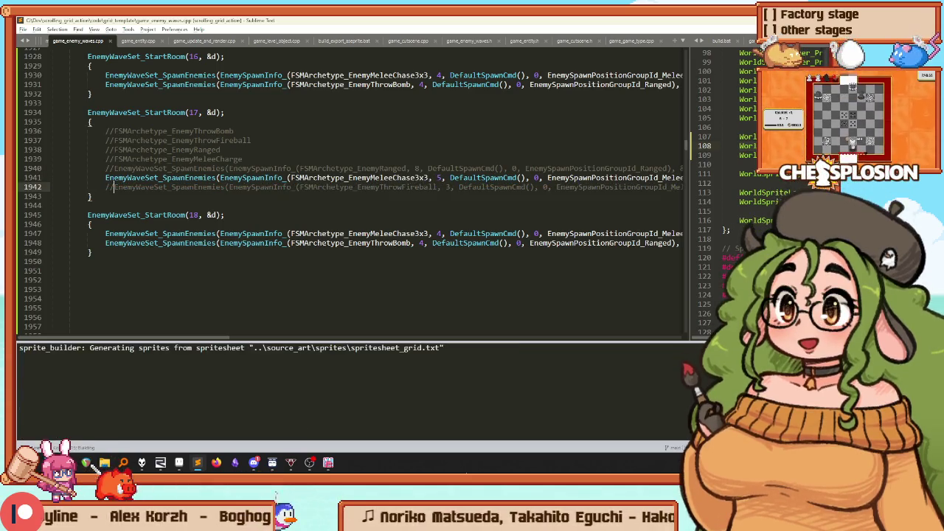
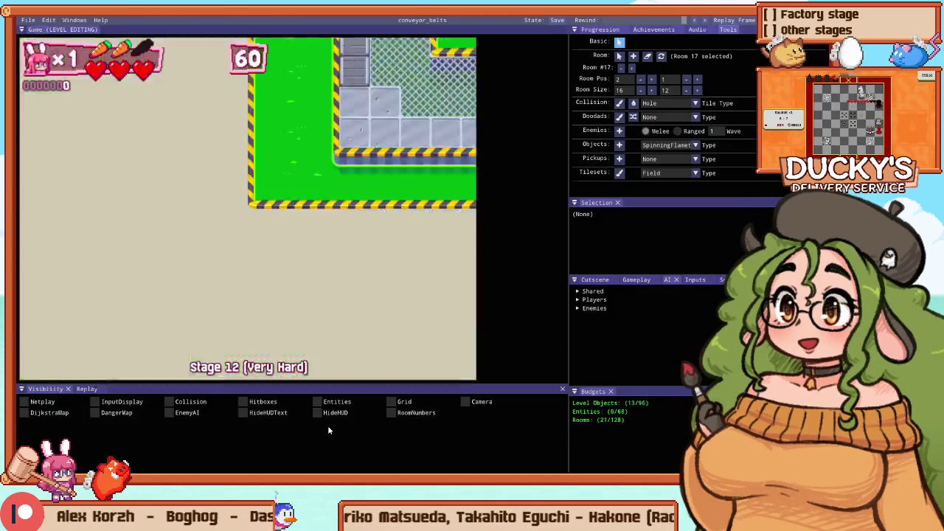
Step: Restart Stage 12 through the pause menu's Retry and start moving the bunny up
key(Escape)
key(Down)
key(Down)
key(Return)
key(Escape)
key(Up)
key(Return)
key(Up)
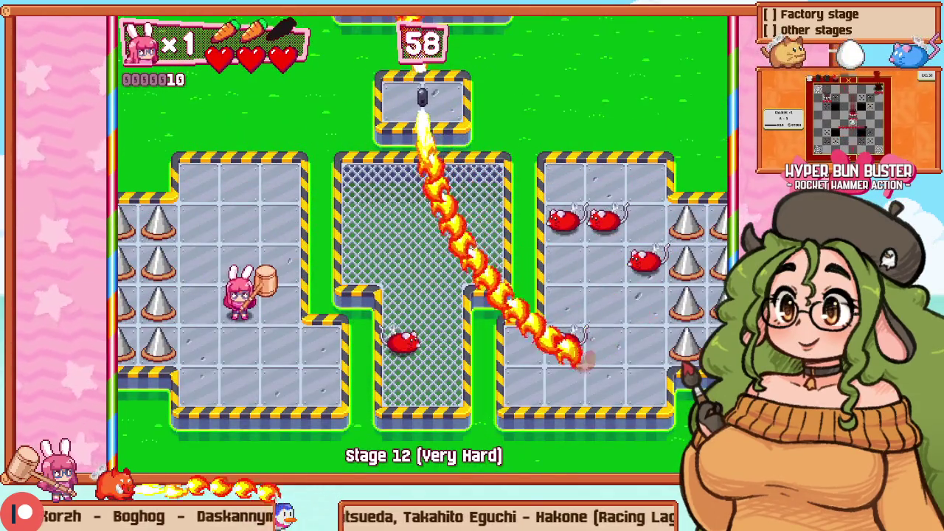
Step: Play Stage 12 near the fire beam, smashing crates and hammering enemies on the centre grate
key(Up)
key(Up)
key(Down)
key(Up)
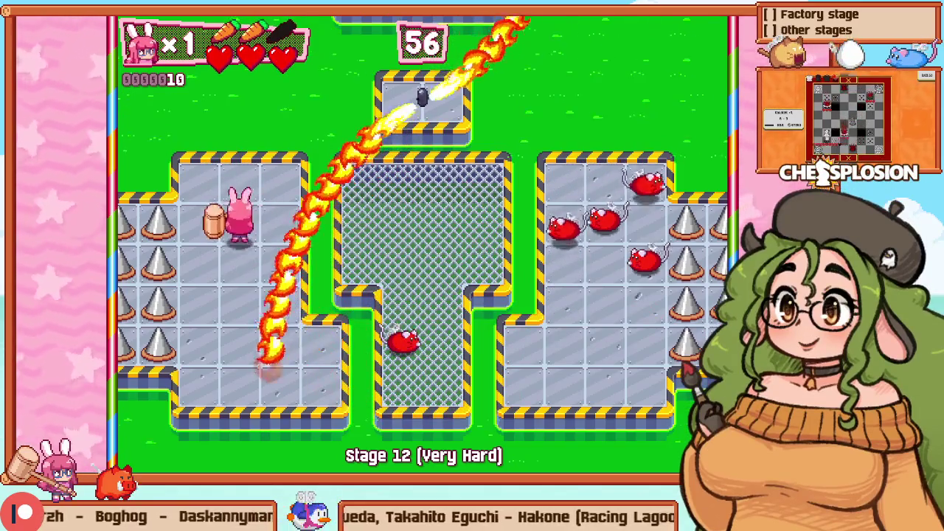
key(Right)
key(Up)
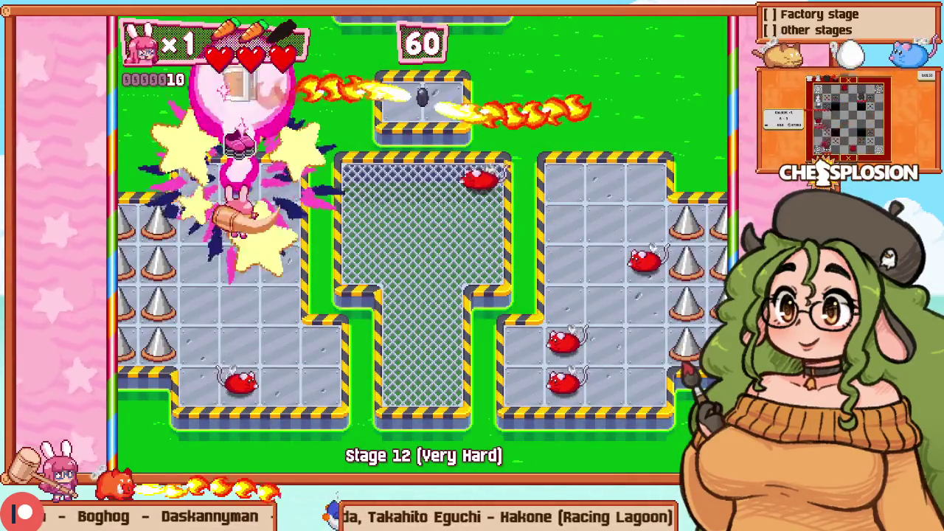
key(Left)
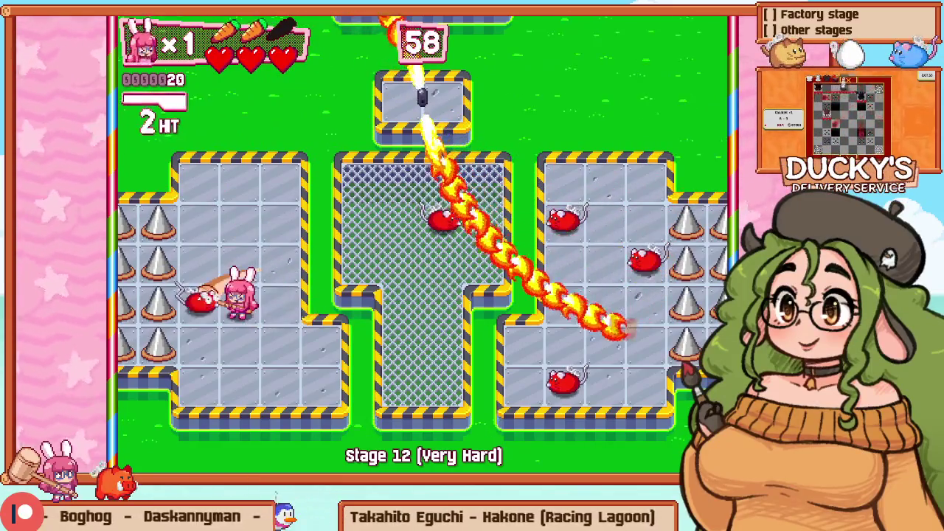
key(Down)
key(Up)
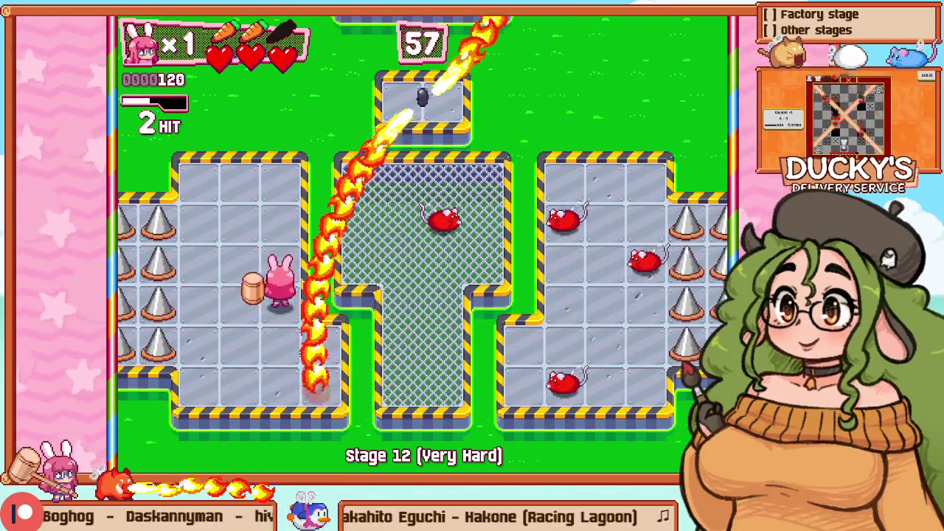
key(Right)
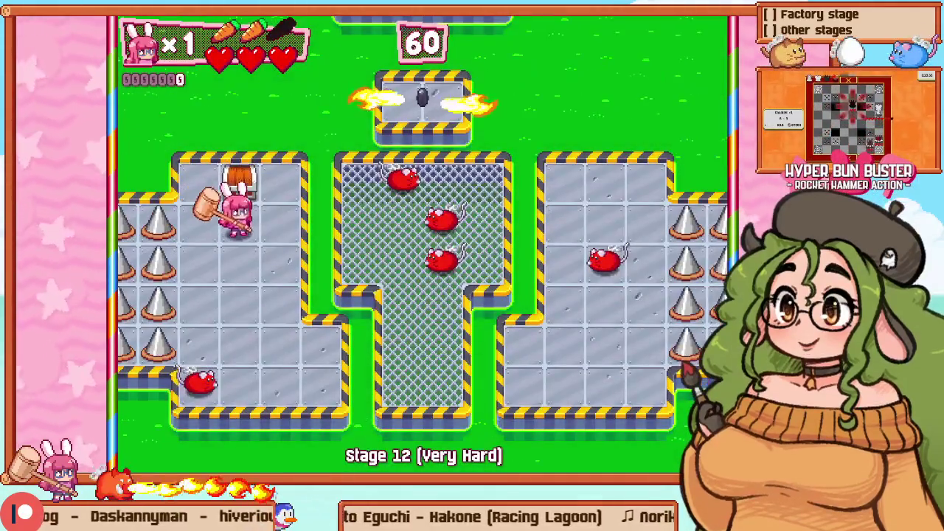
key(Right)
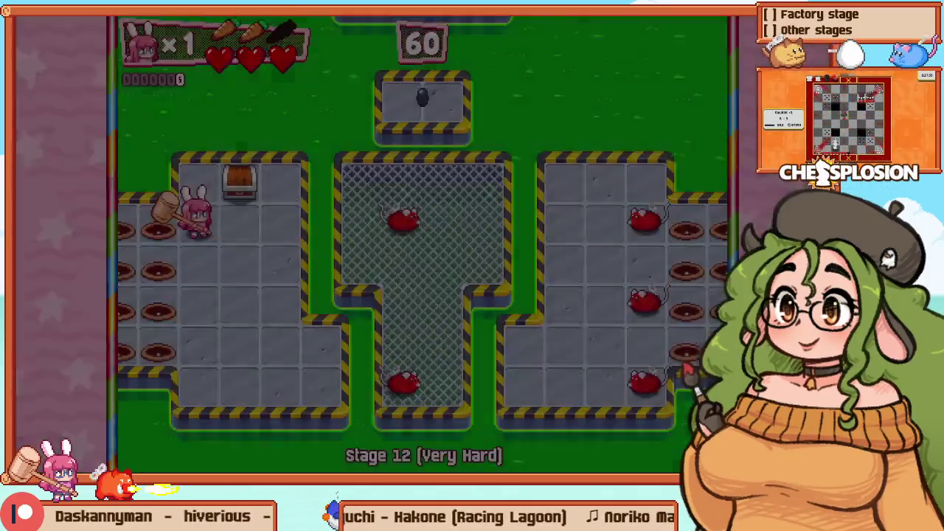
key(Right)
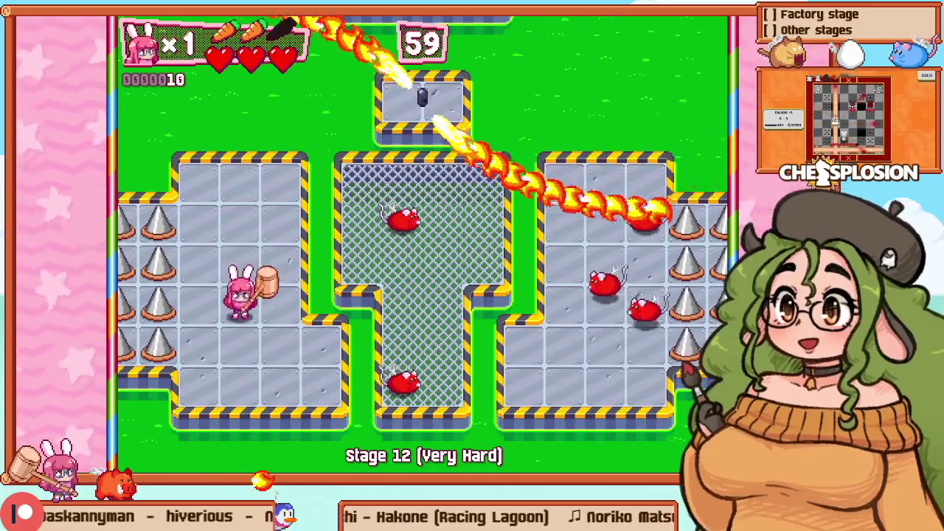
key(Right)
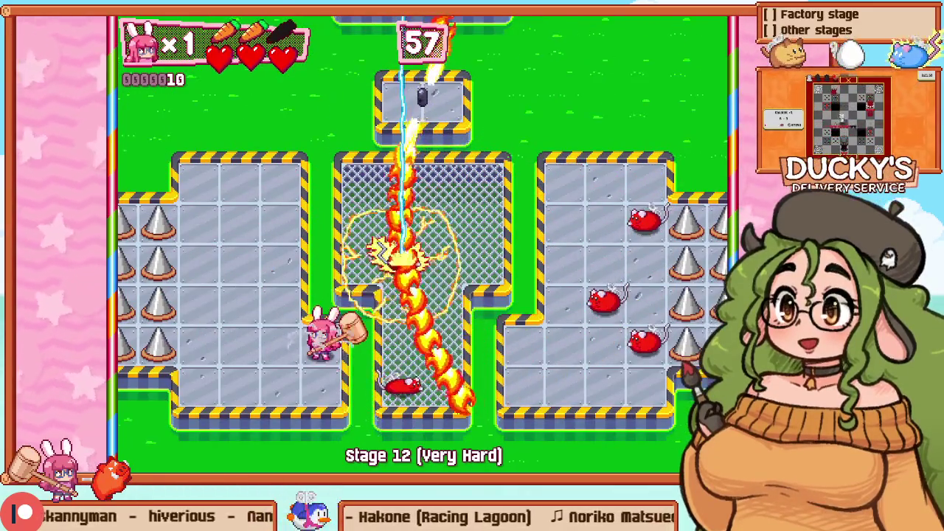
key(Right)
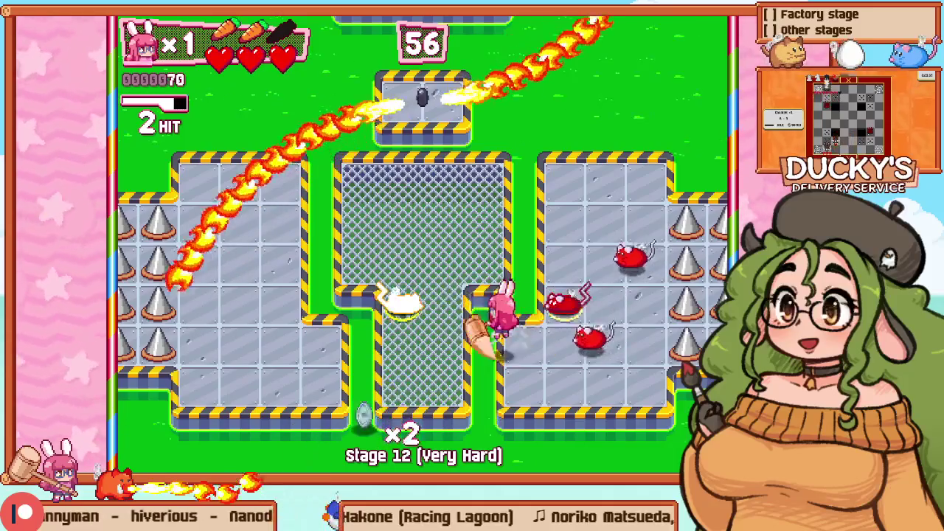
Step: After dying, retry Stage 12, fight across the central grate, then exit fullscreen
key(Escape)
key(Down)
key(Return)
key(Right)
key(Right)
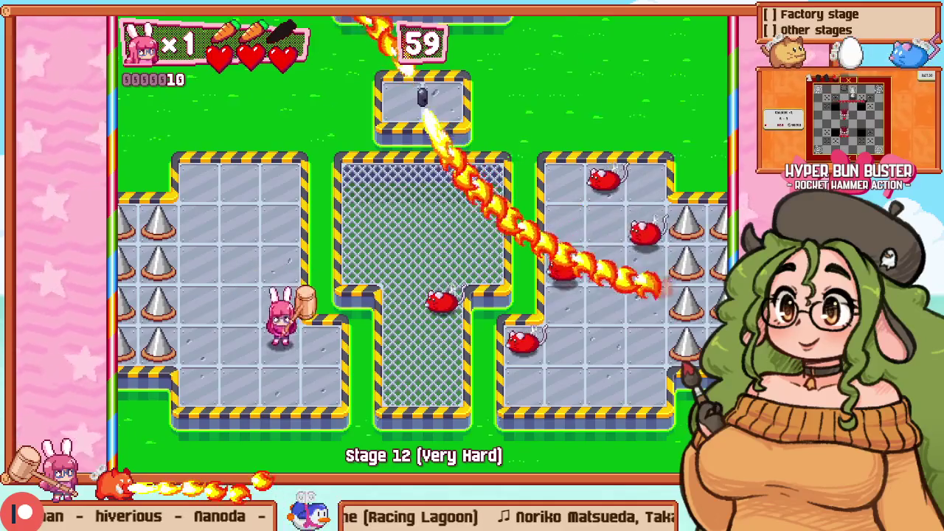
key(Right)
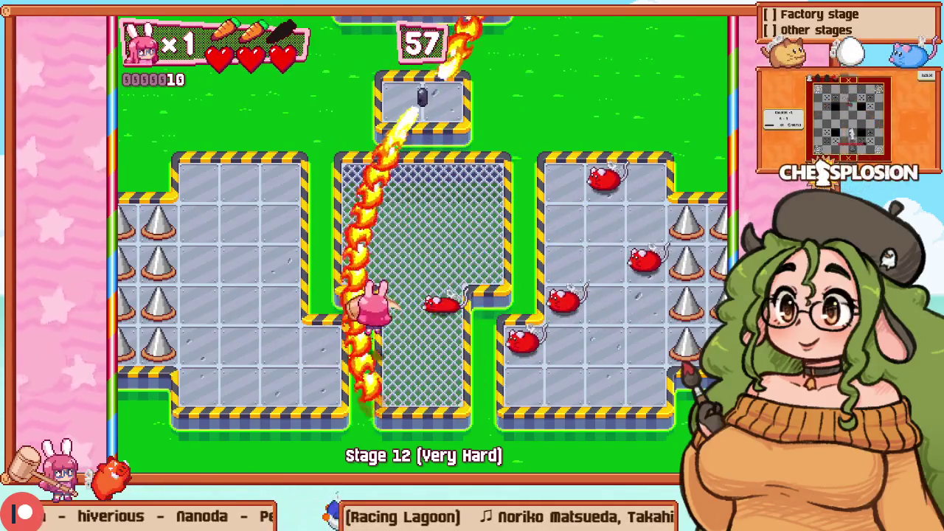
key(Up)
key(Right)
key(Up)
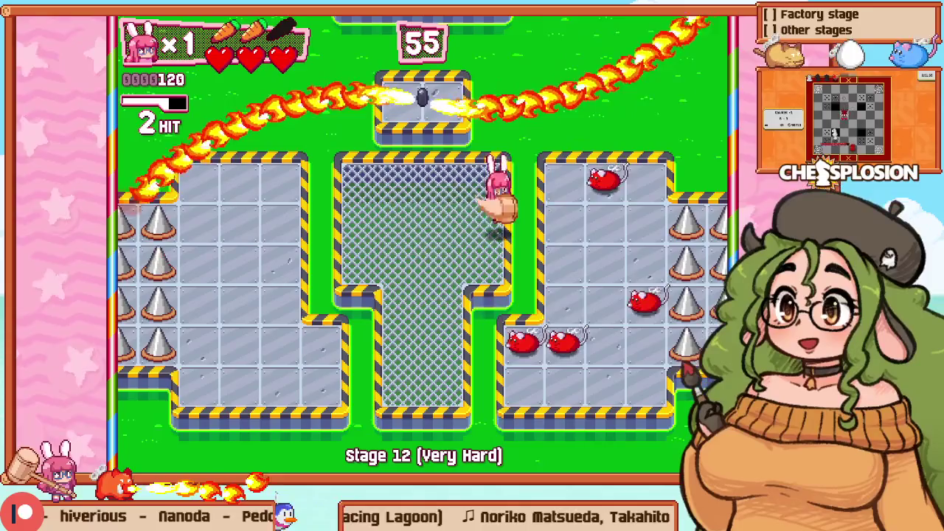
key(Left)
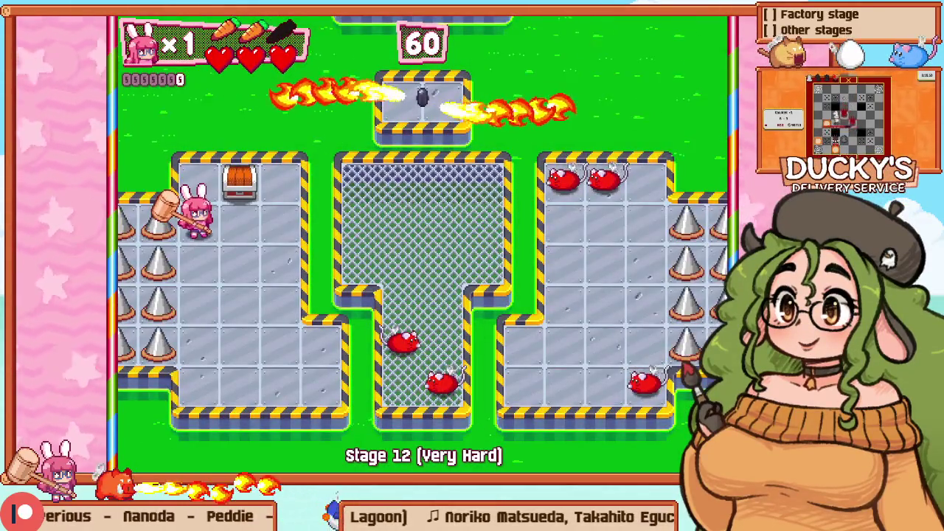
key(alt+Return)
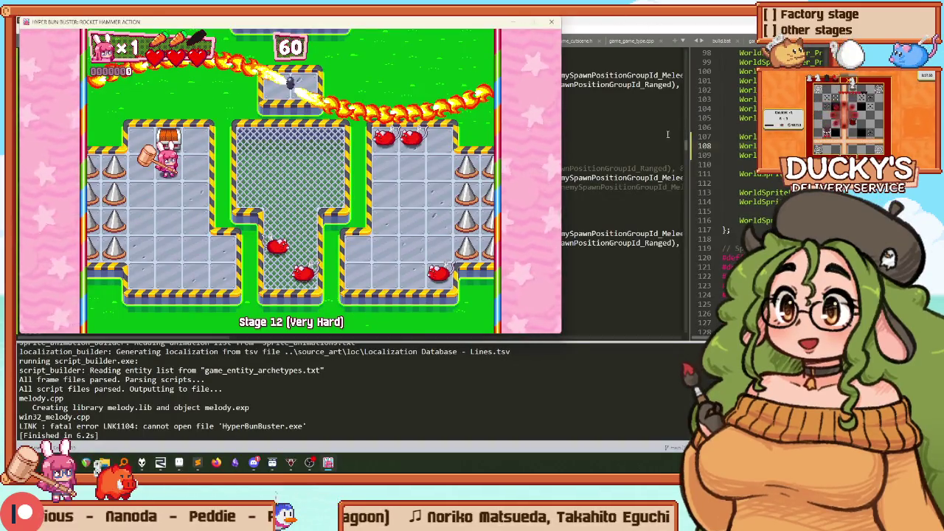
Step: In Sublime Text, widen the right pane and open game_level_object to edit the rotation line
click(667, 135)
drag(688, 113, 397, 112)
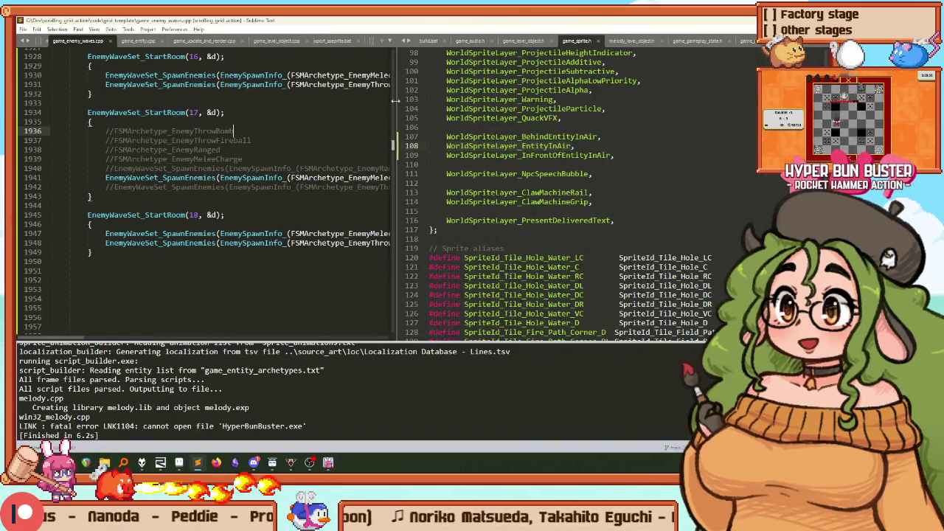
click(523, 40)
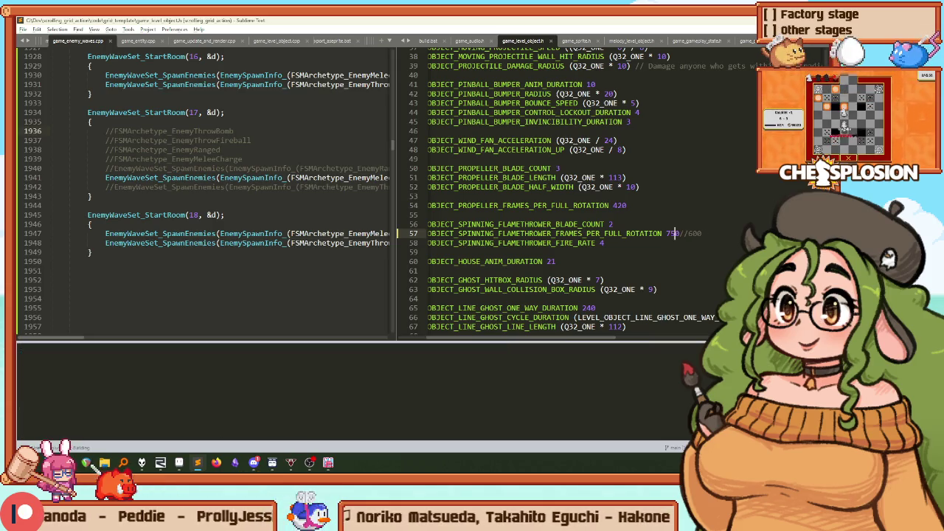
key(Home)
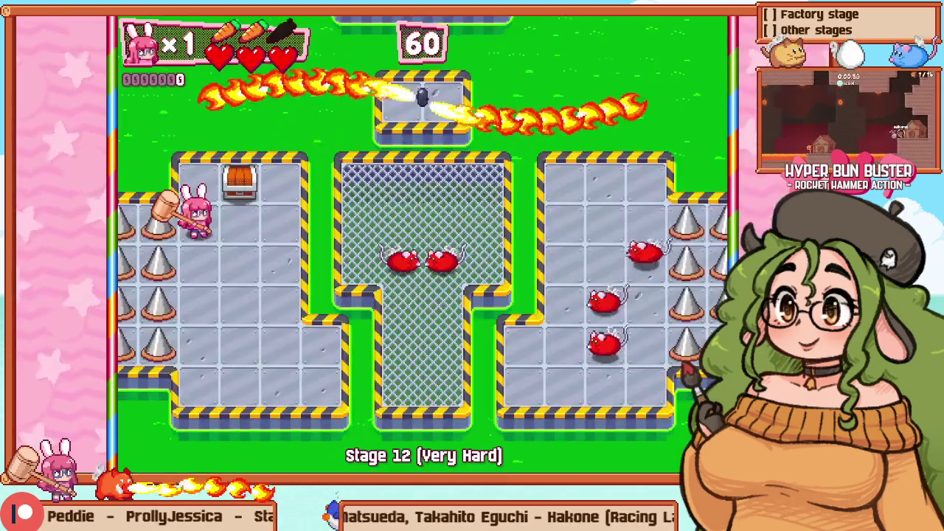
Step: Fight through Stage 12's mesh corridor, hammering mice on the way to the right platform
key(Down)
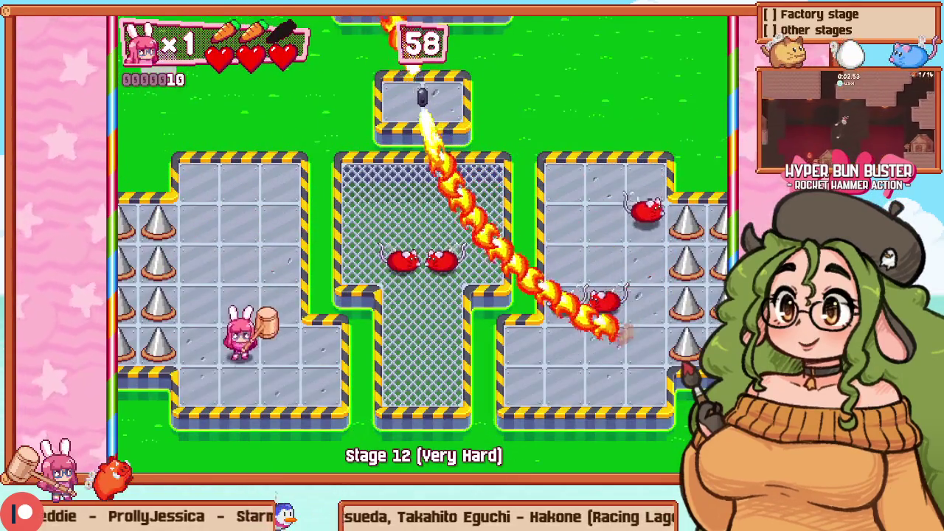
key(Right)
key(Right)
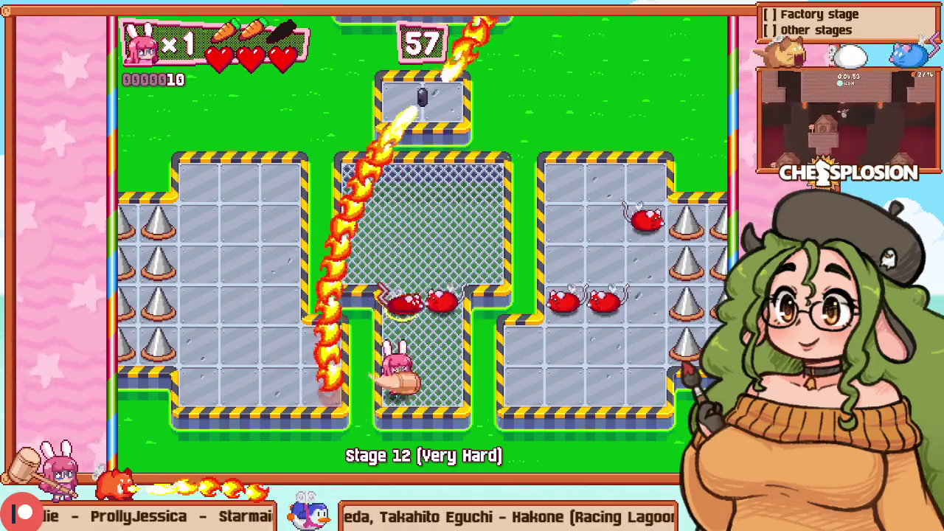
key(Up)
key(z)
key(Down)
key(Up)
key(Up)
key(z)
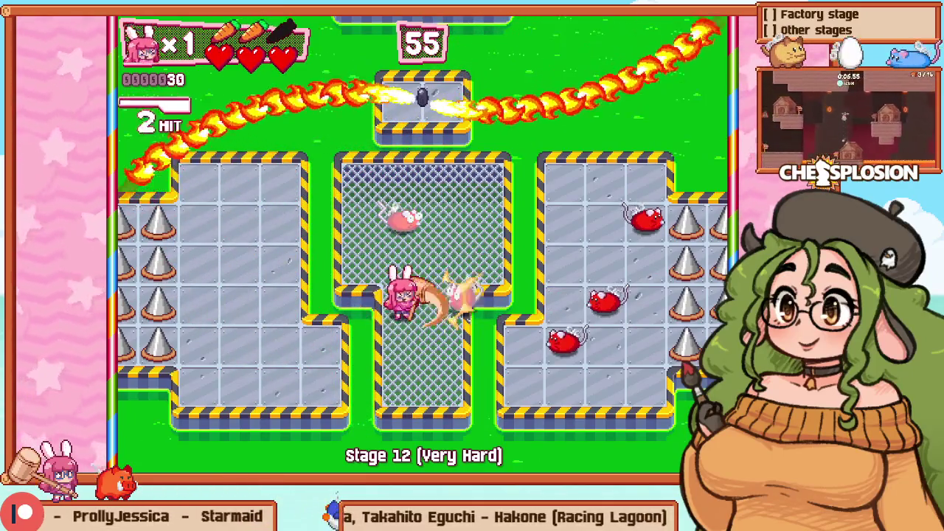
key(z)
key(Right)
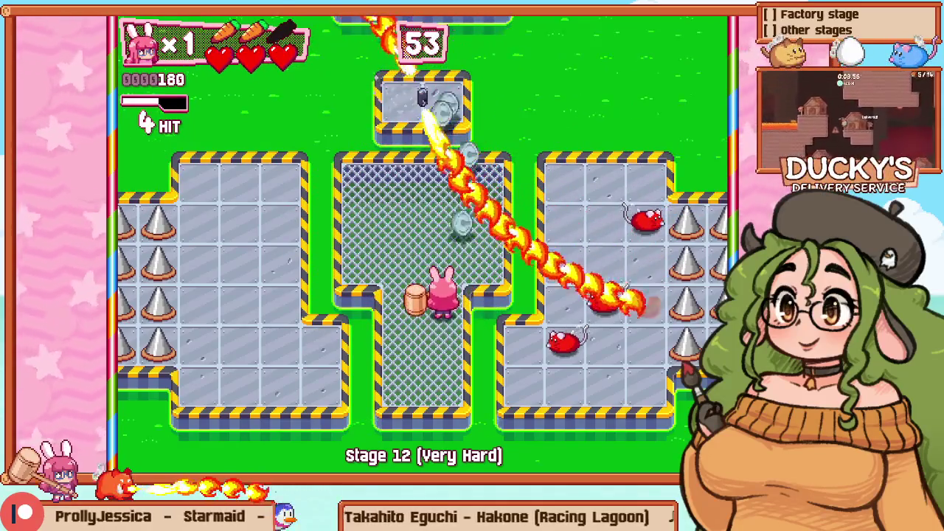
key(Down)
key(Right)
key(z)
key(Left)
key(z)
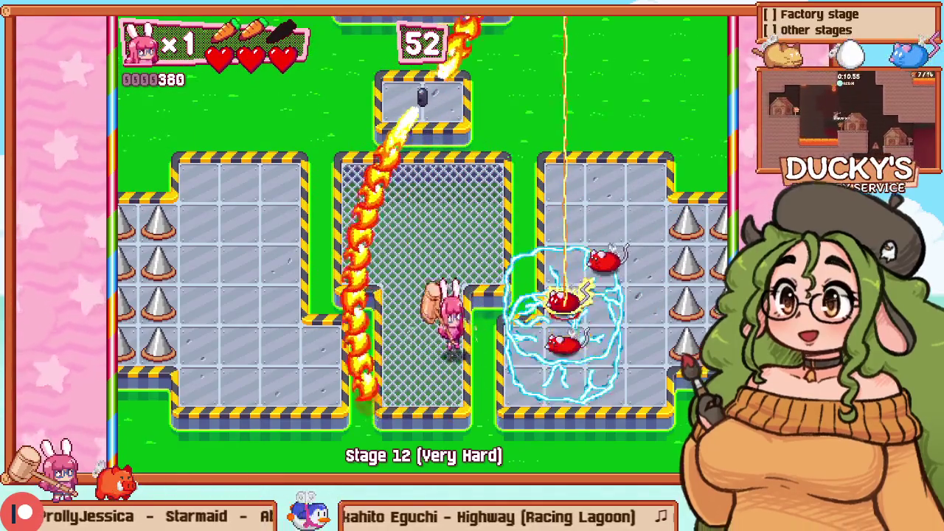
key(Right)
key(Up)
key(z)
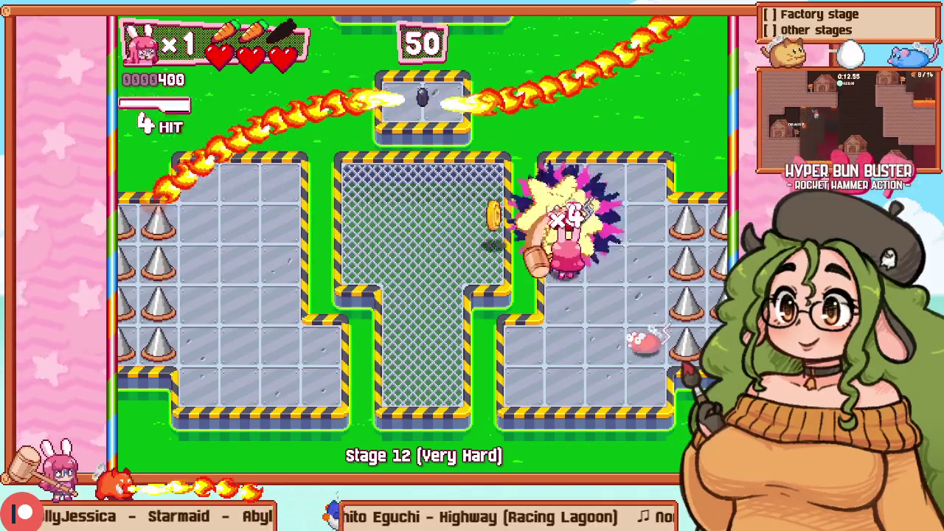
Step: Cross between the left platform, central mesh and right platform, hammering rats and mice
key(Left)
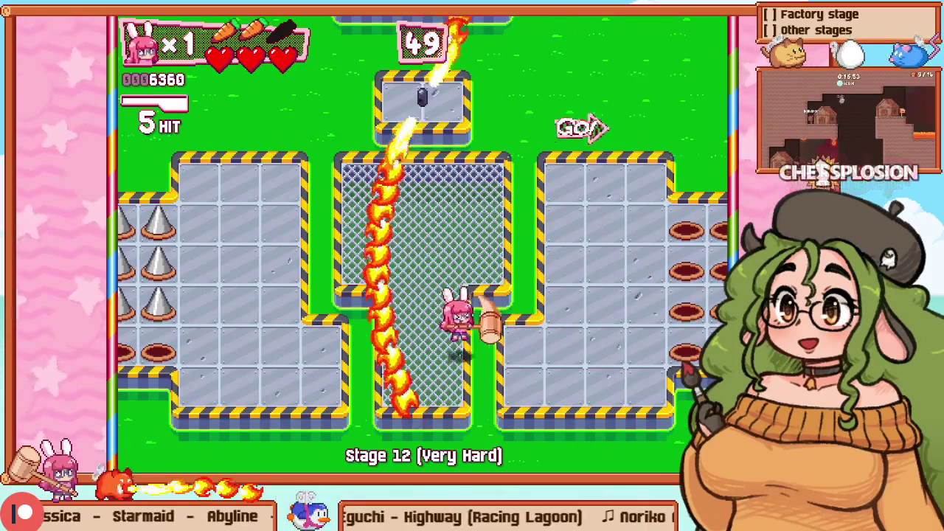
key(Right)
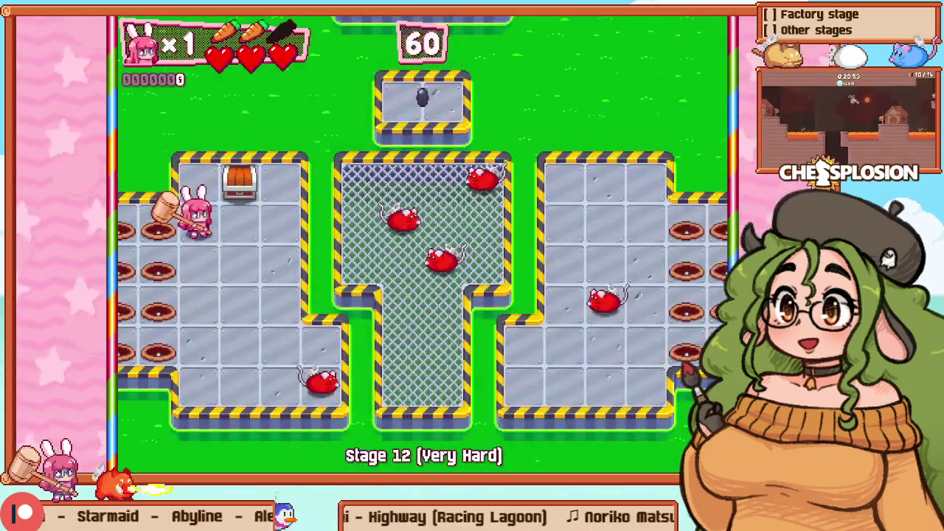
key(Down)
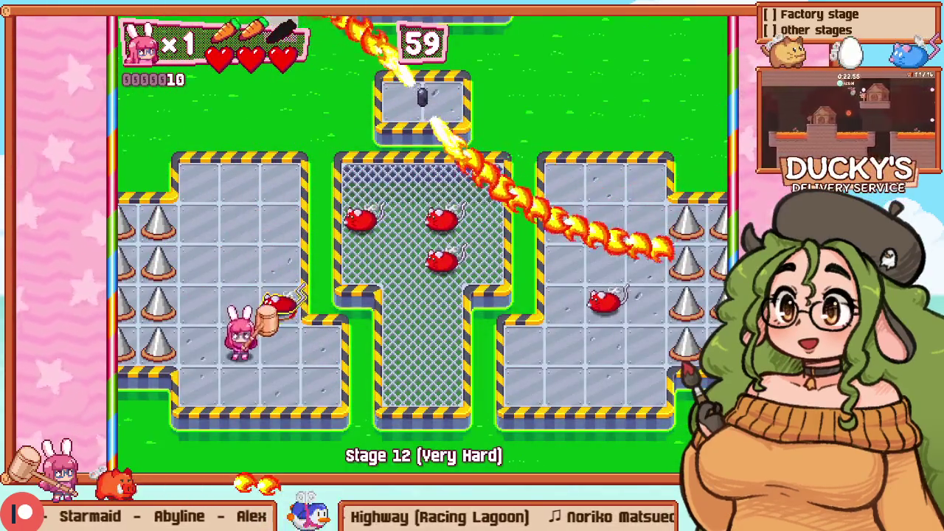
key(Right)
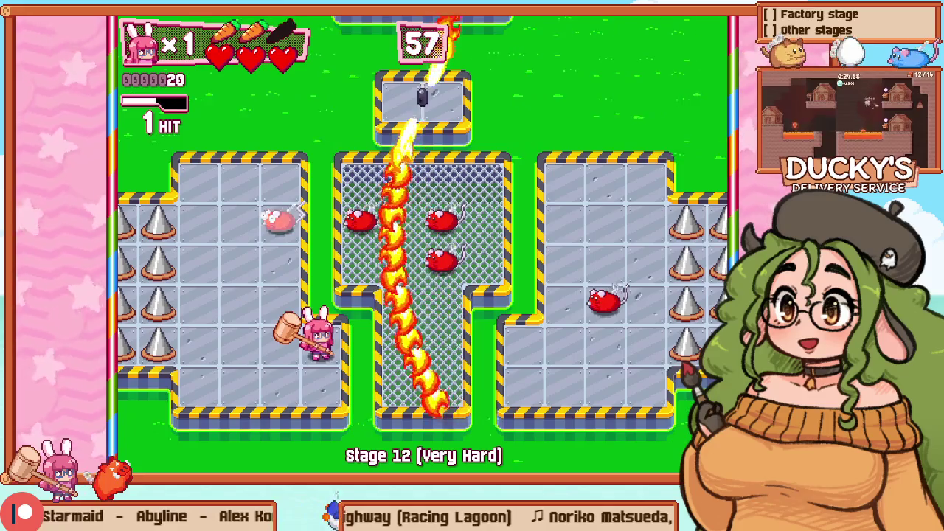
key(Right)
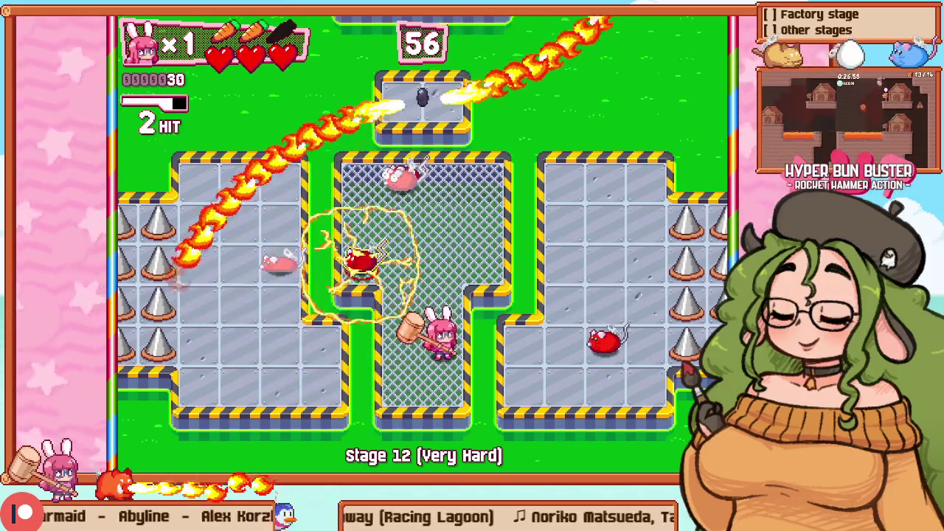
key(Left)
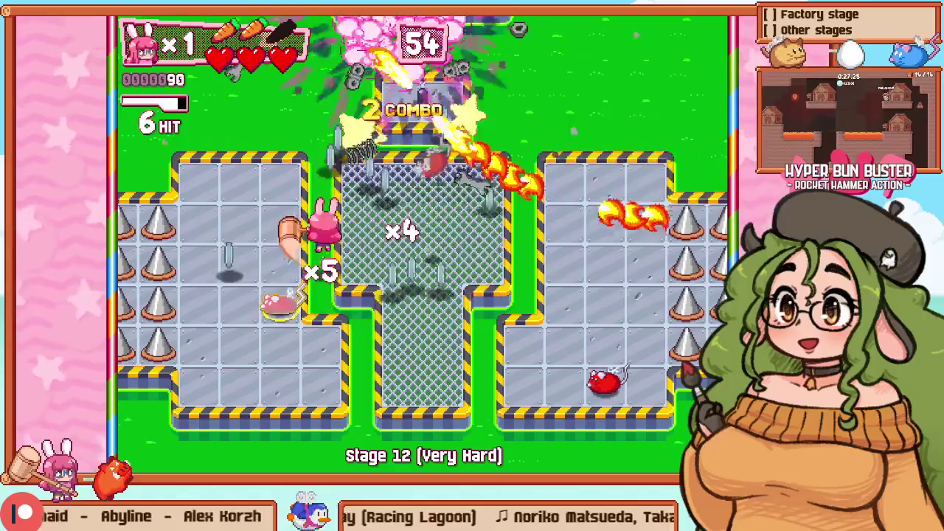
key(Down)
key(Right)
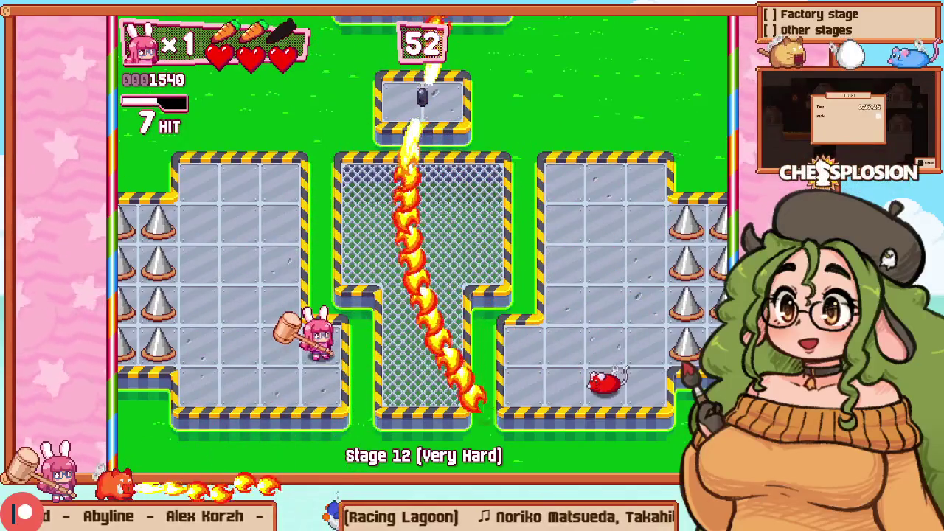
key(Right)
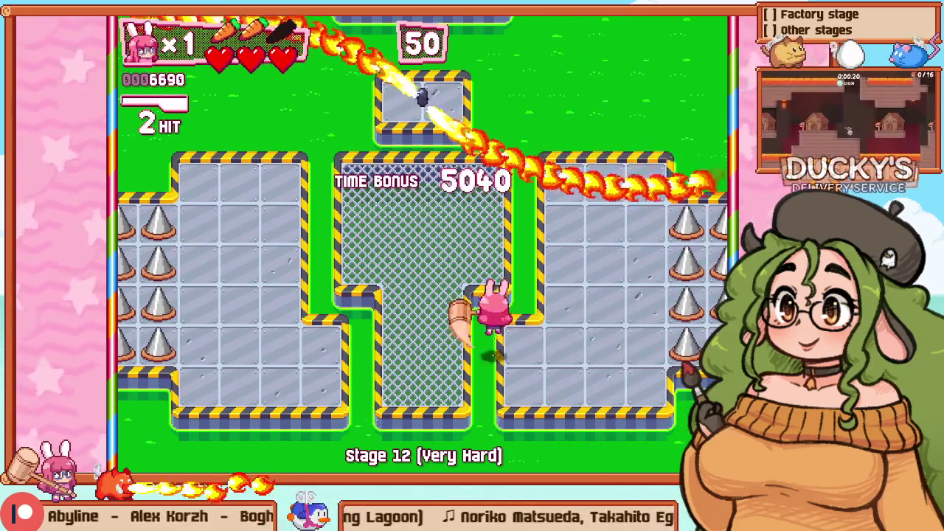
key(Up)
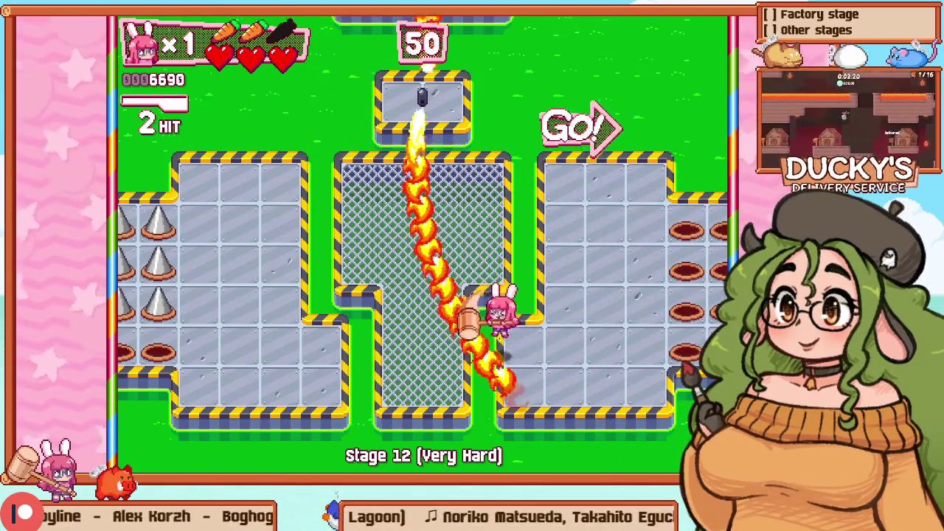
key(Right)
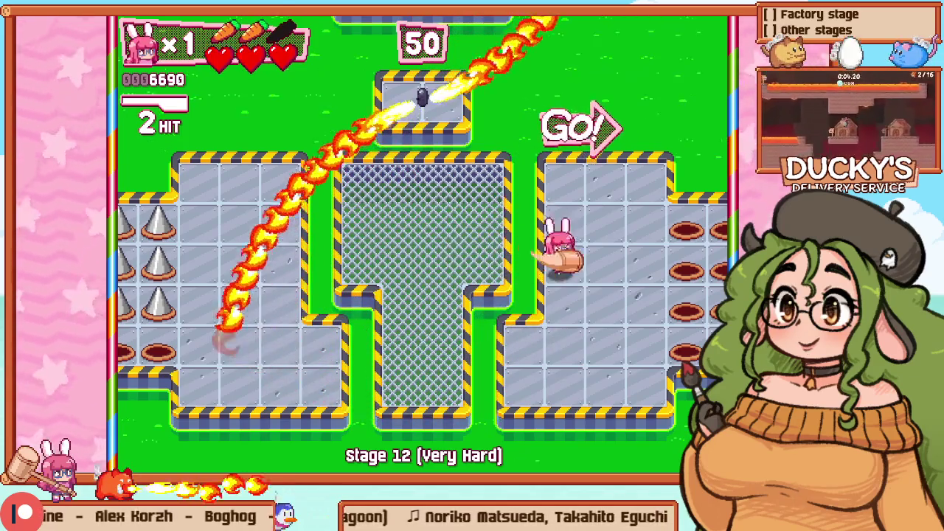
key(Left)
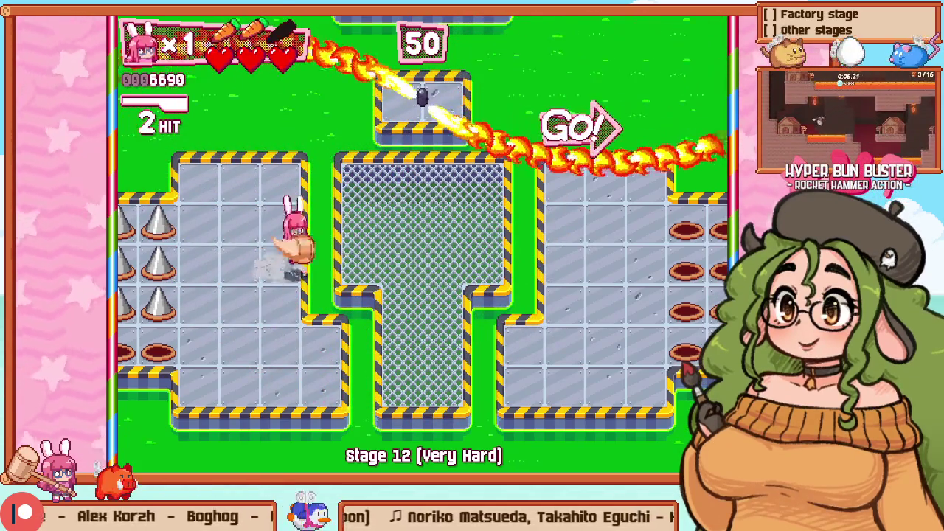
key(Right)
key(Down)
key(Right)
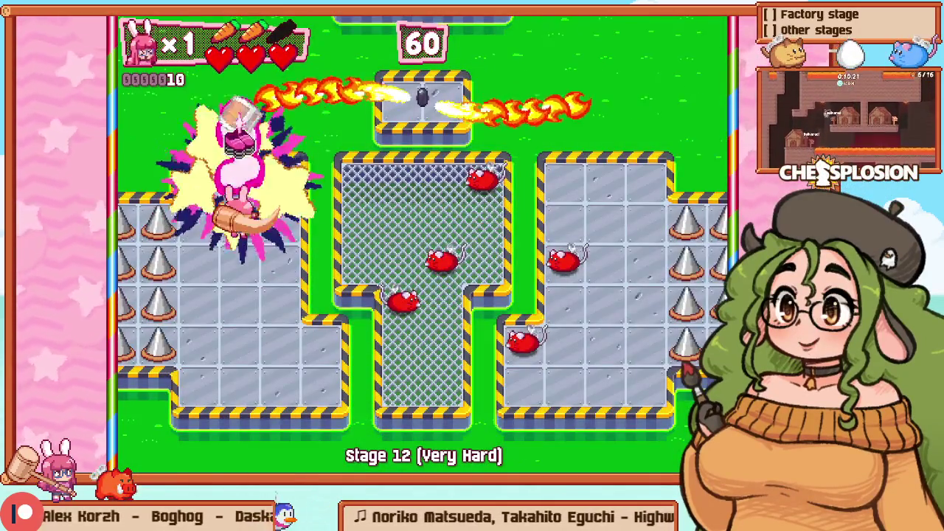
Step: Chain hammer hits on the red and pink mice across the mesh area
key(Right)
key(z)
key(z)
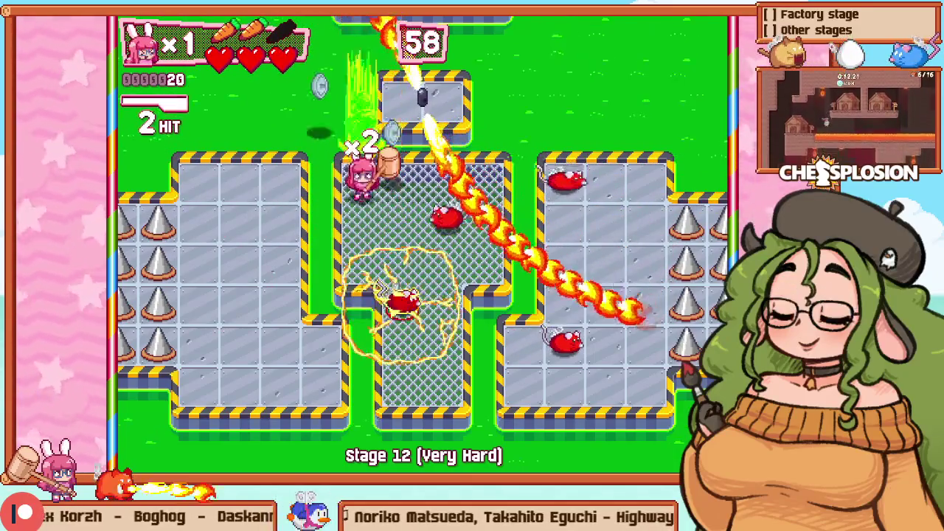
key(z)
key(Left)
key(Down)
key(z)
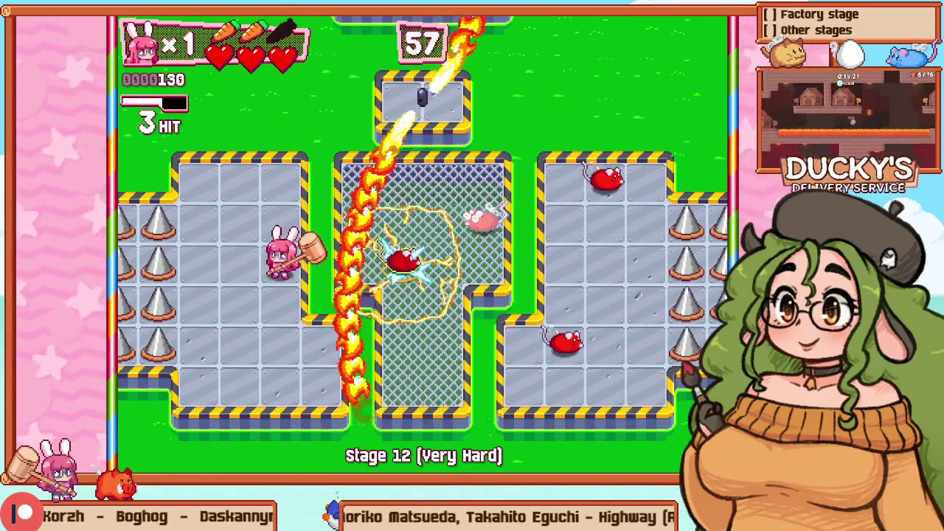
key(Right)
key(Right)
key(z)
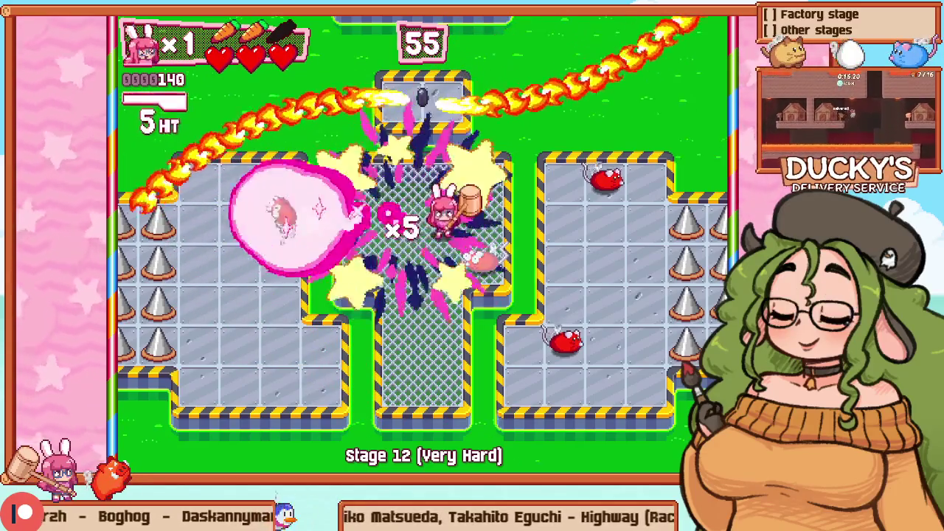
key(z)
key(Right)
key(z)
key(Down)
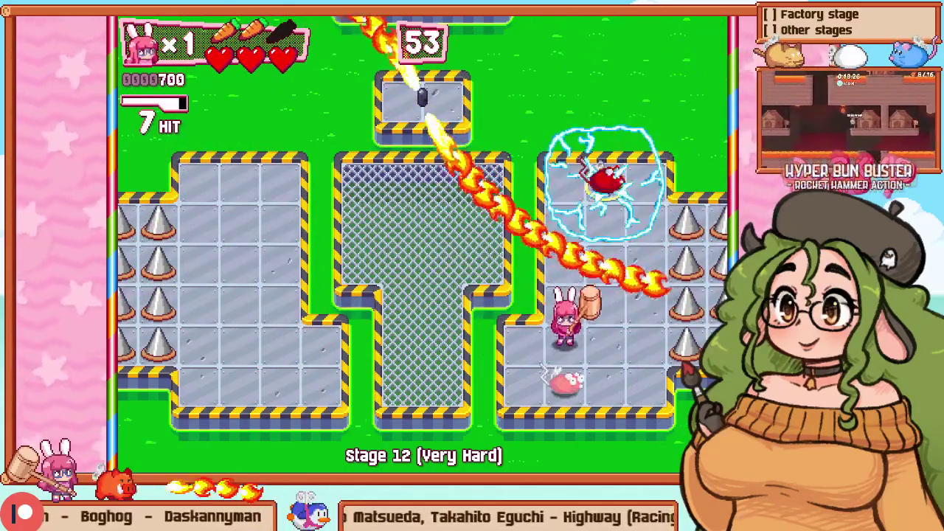
key(z)
key(Left)
key(Right)
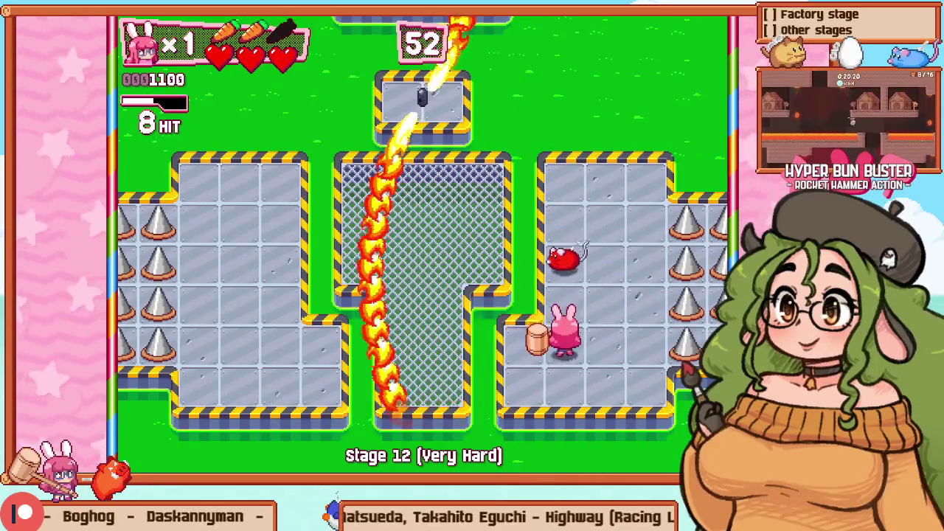
key(Up)
key(z)
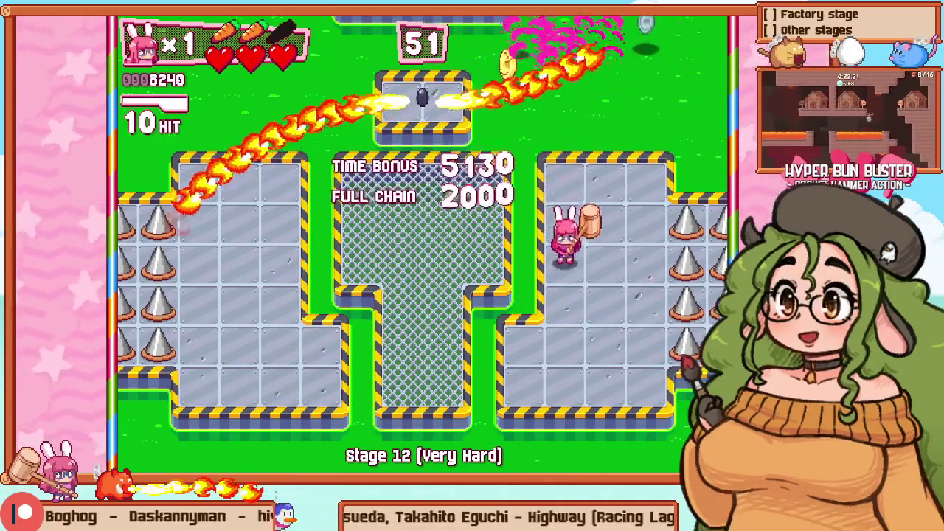
key(Left)
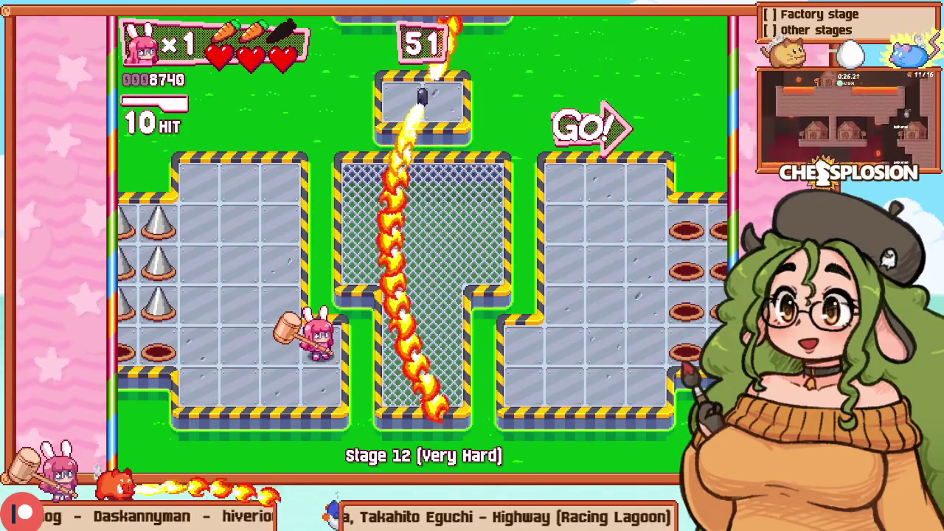
key(Right)
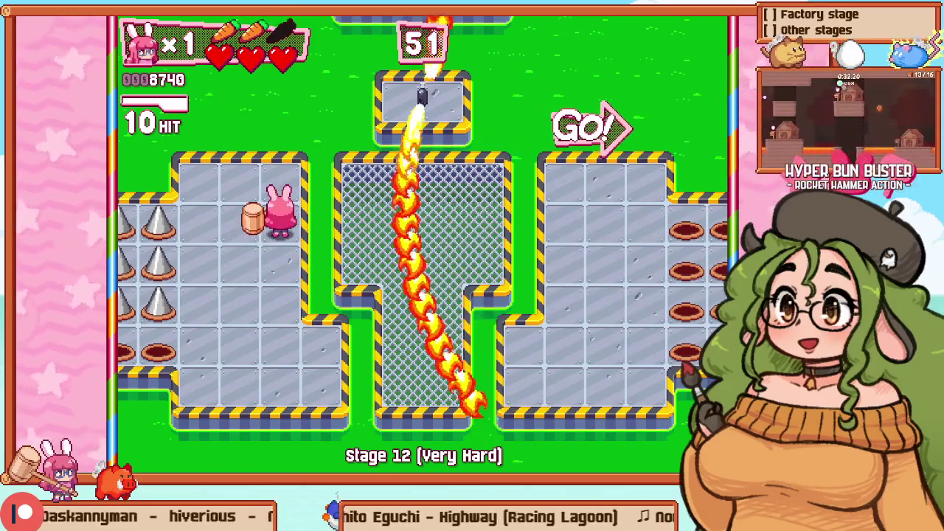
Step: Retry Stage 12 and attack the mice in the centre cage
key(Escape)
key(Down)
key(Return)
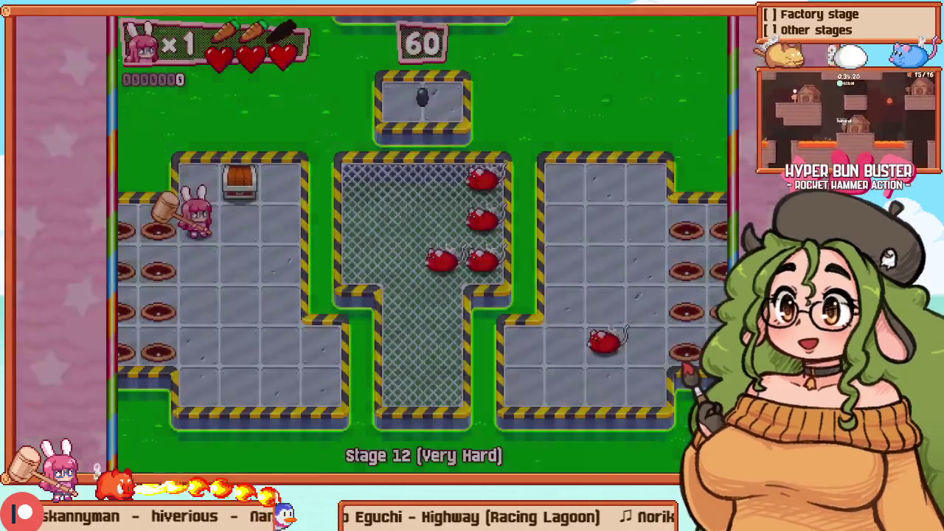
key(x)
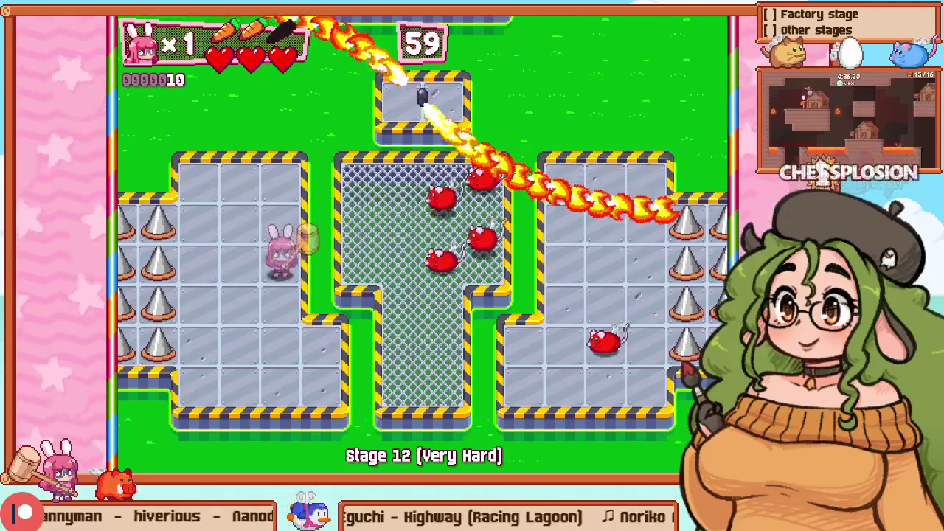
key(Down)
key(x)
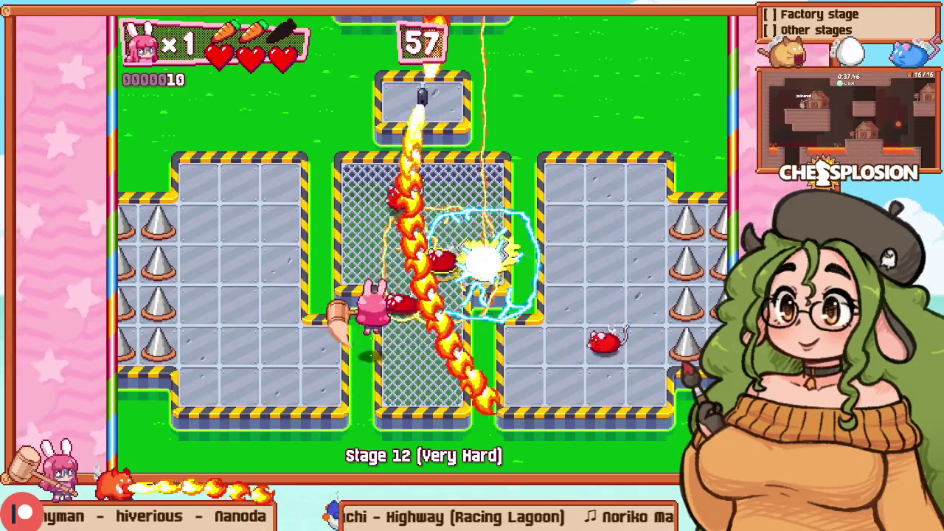
key(Up)
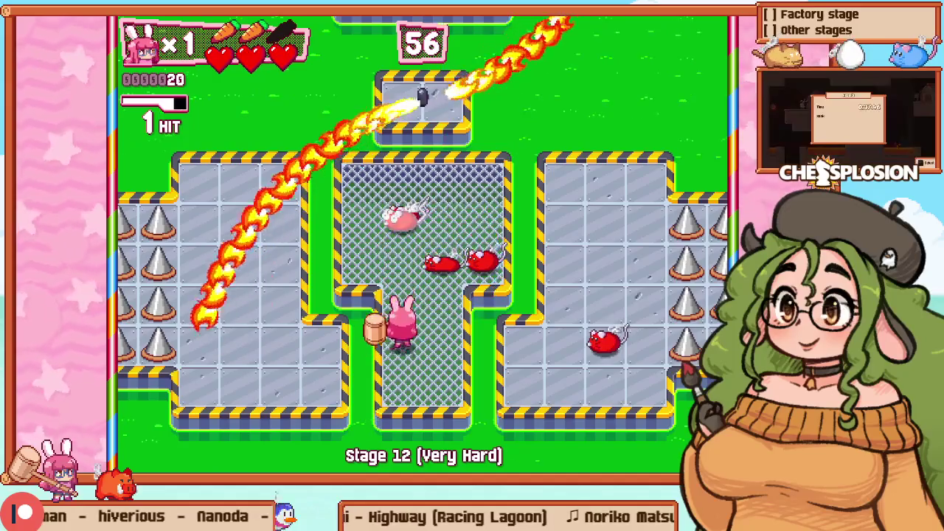
key(x)
key(Right)
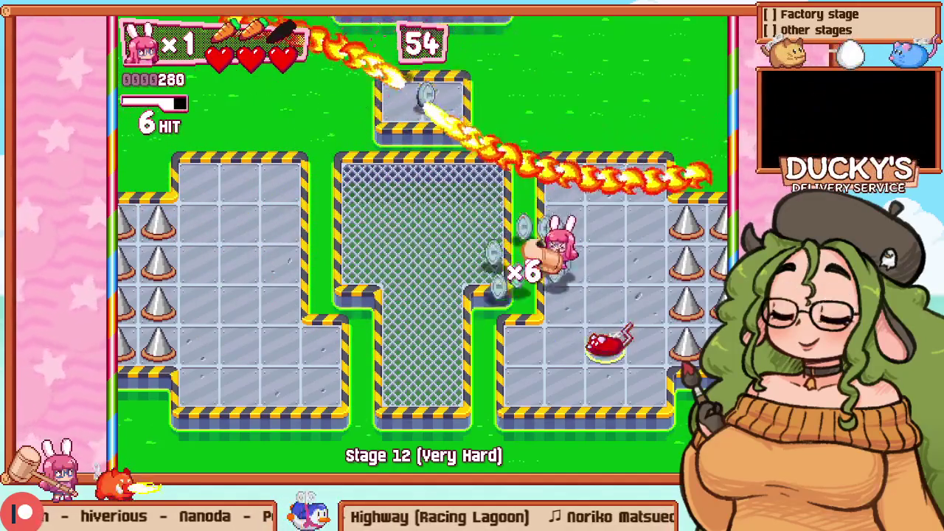
key(x)
Step: Retry again and hammer the caged mice and red mouse to clear the room
key(Escape)
key(Return)
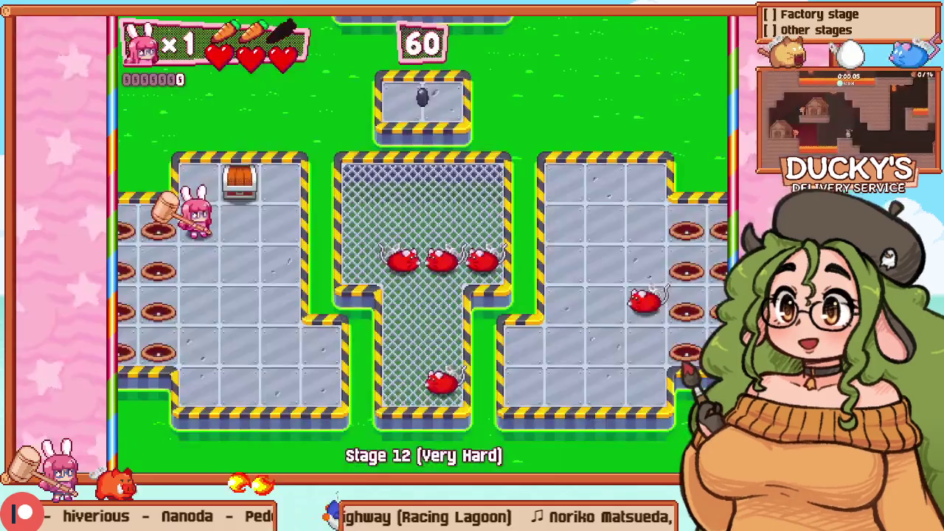
key(Down)
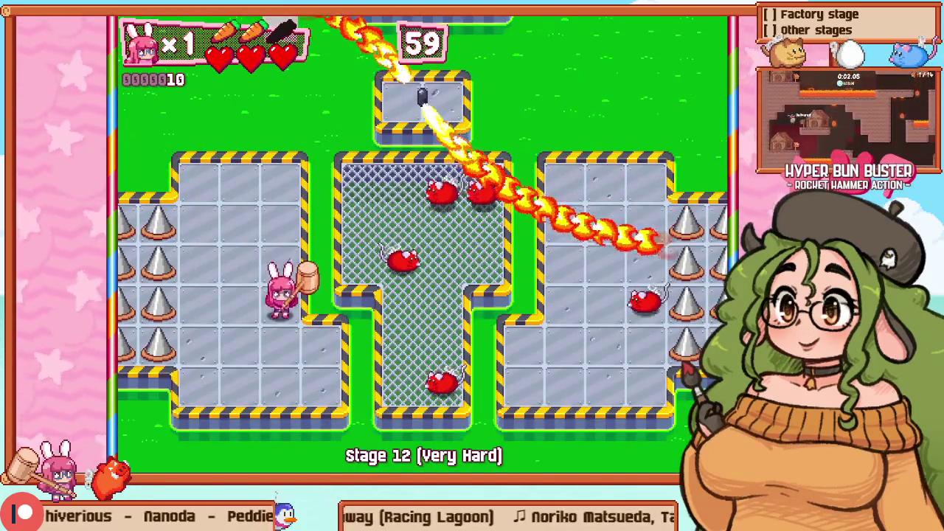
key(Right)
key(Down)
key(x)
key(x)
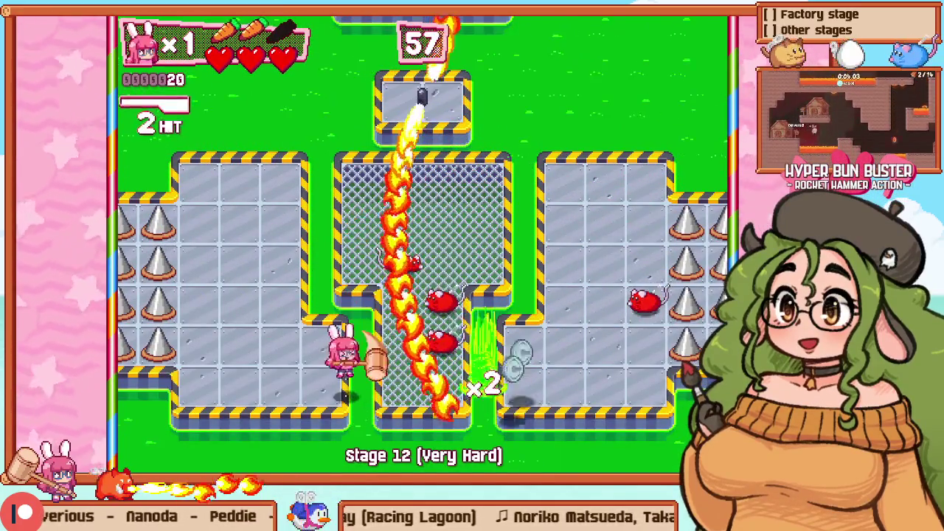
key(Up)
key(x)
key(Up)
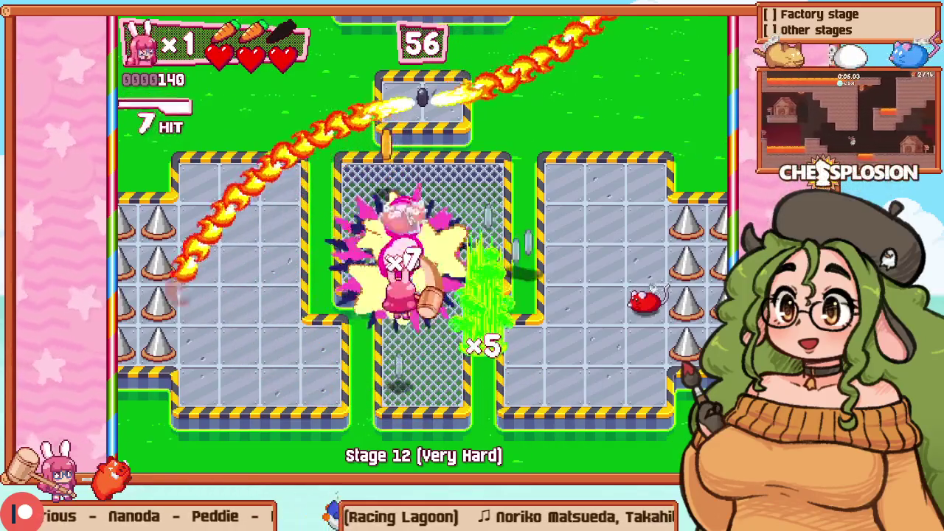
key(Right)
key(Right)
key(x)
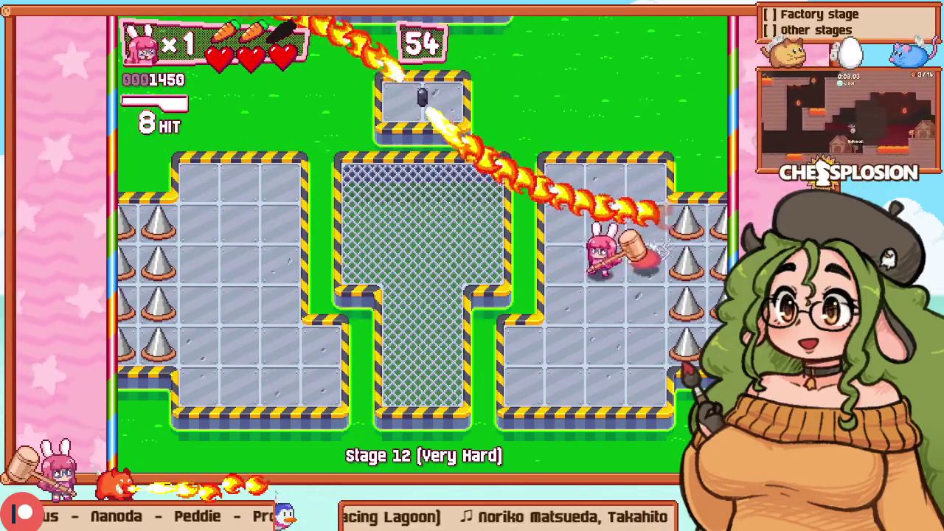
key(Right)
key(x)
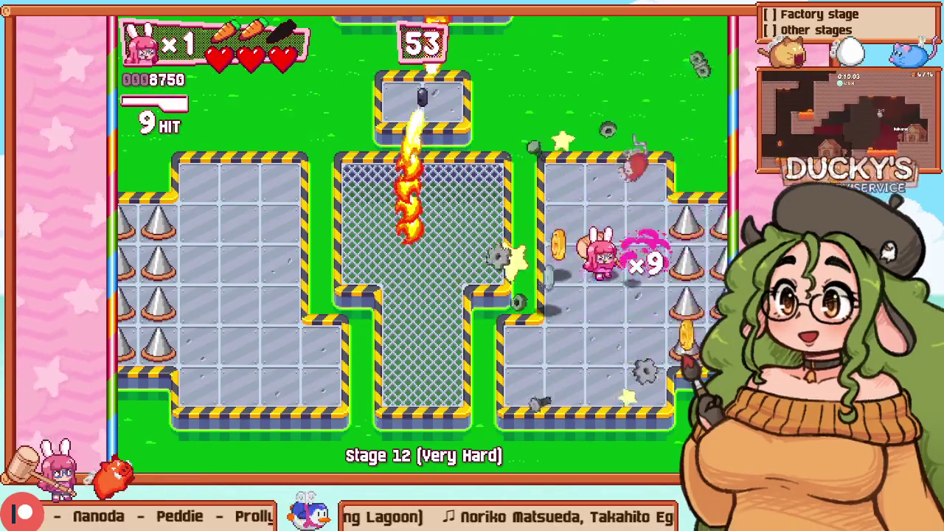
key(Left)
key(Left)
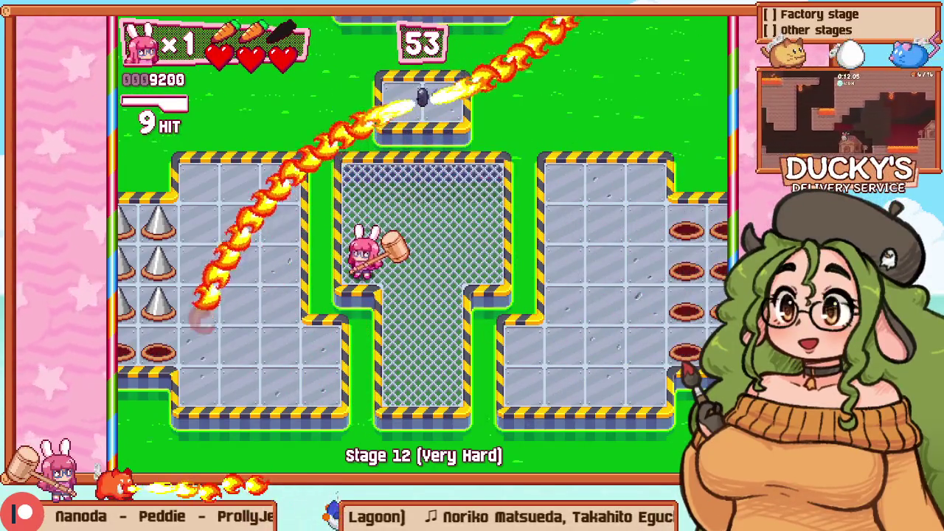
Step: Move the bunny back through the centre cage toward its right edge
key(Left)
key(Right)
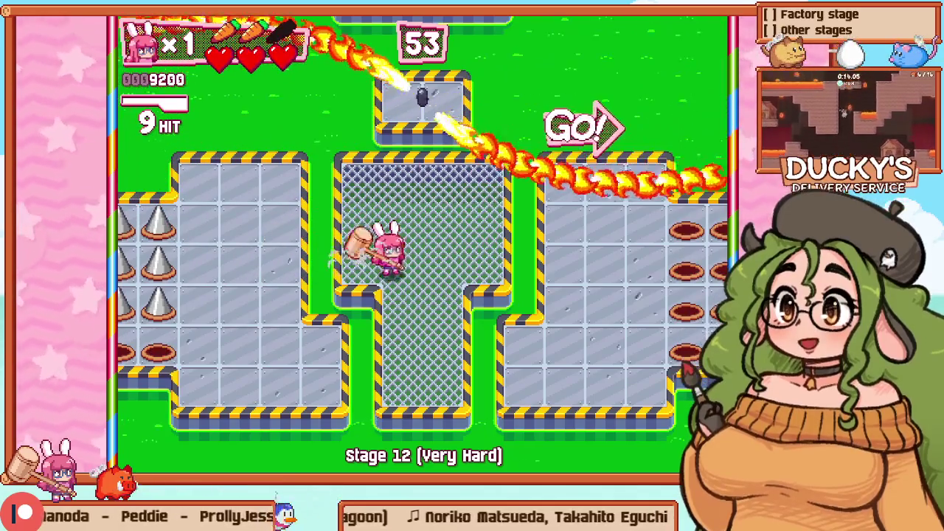
key(Down)
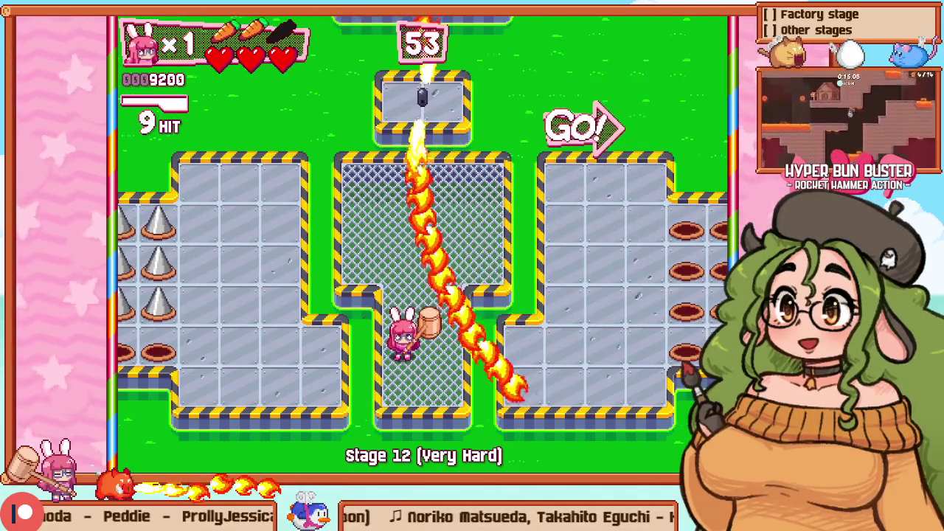
key(Right)
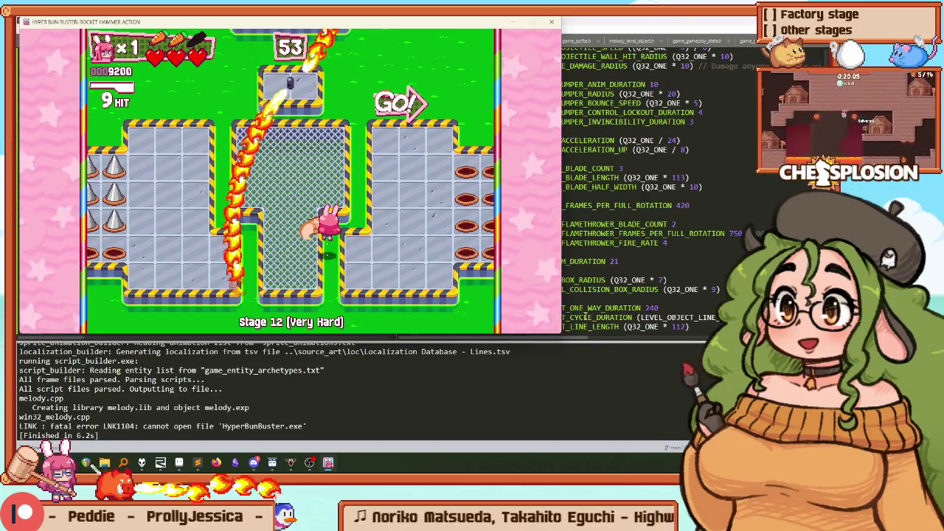
Step: Quit the game, search the project for 'roomfinished = ', and widen the results pane
key(alt+F4)
key(ctrl+shift+f)
text(roomfinished =)
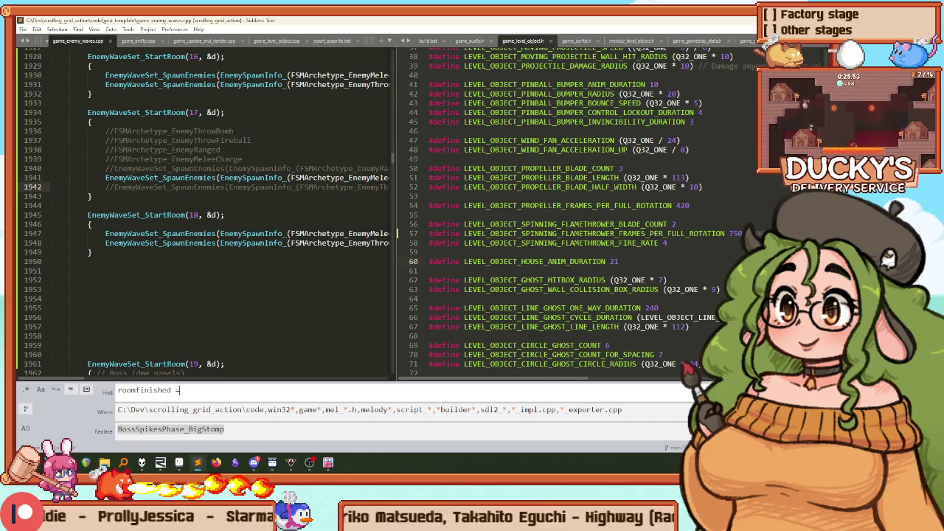
key(Return)
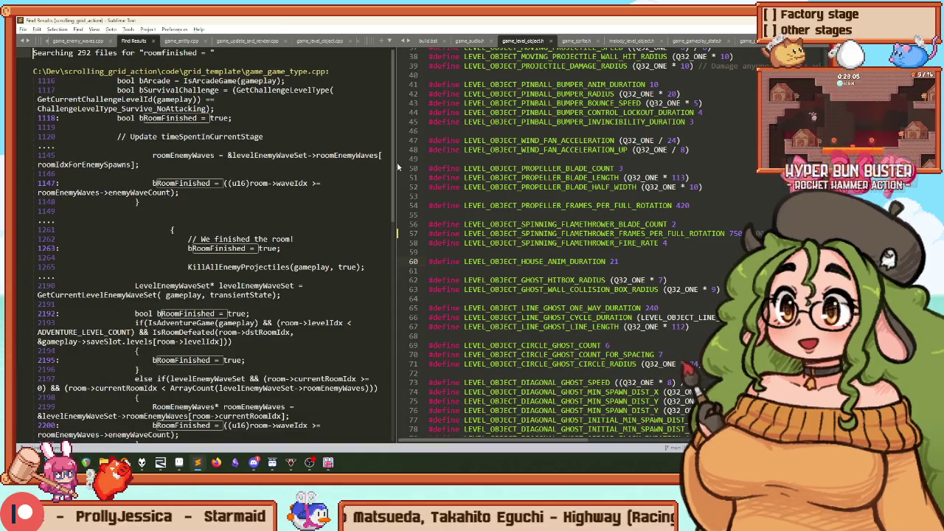
mouse_move(396, 162)
mouse_down()
mouse_move(701, 162)
mouse_move(664, 162)
mouse_up()
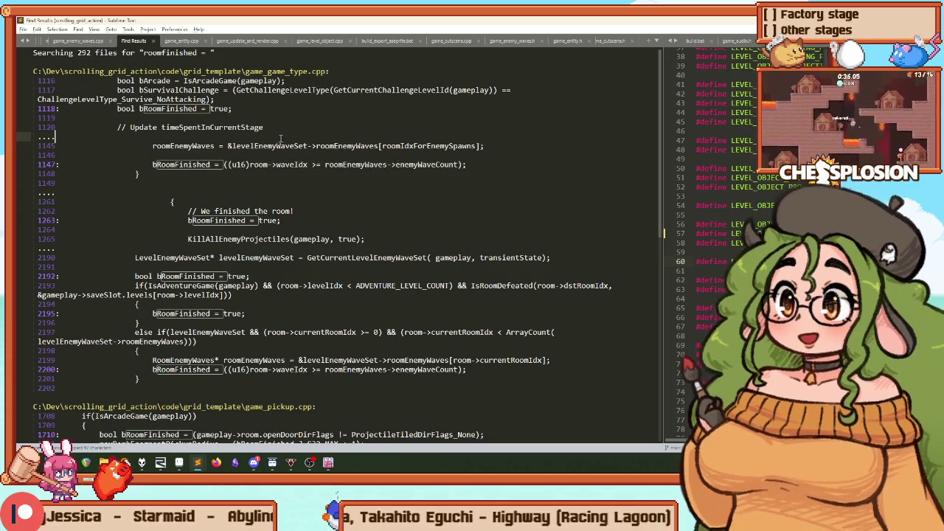
Step: Search the project for 'update spinning fl' and open the match in game_level_object.cpp
key(ctrl+shift+f)
text(update spinning fl)
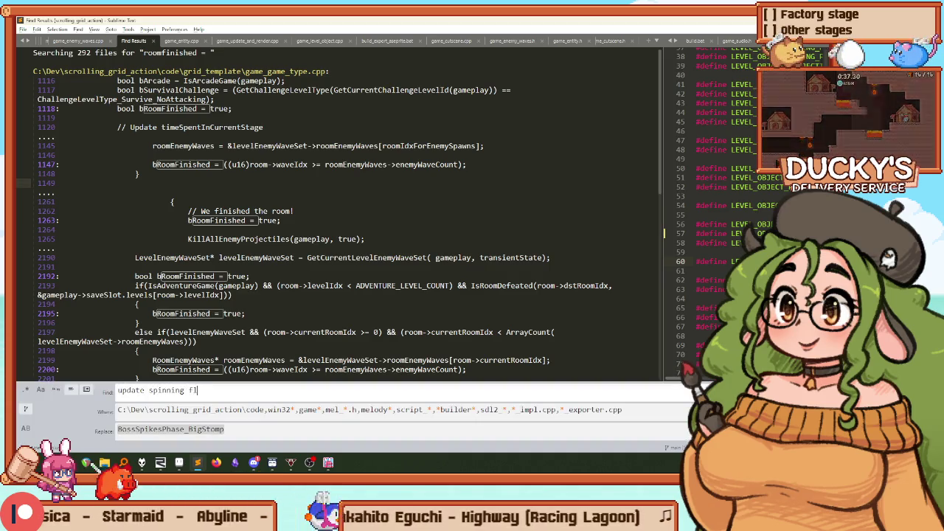
key(Return)
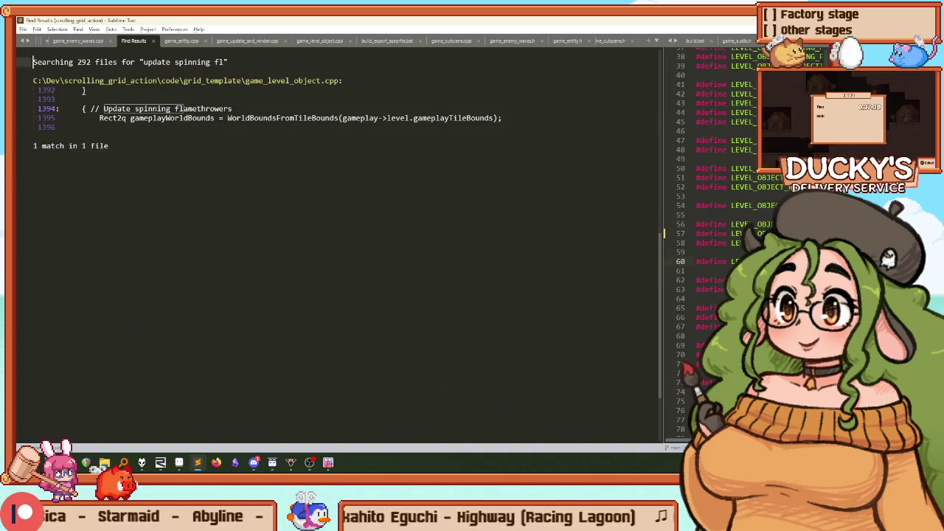
double_click(148, 110)
Step: Paste the copied line and rewrite it as a bare bool bEnableFlamethrowers declaration
scroll(209, 229, down, 8)
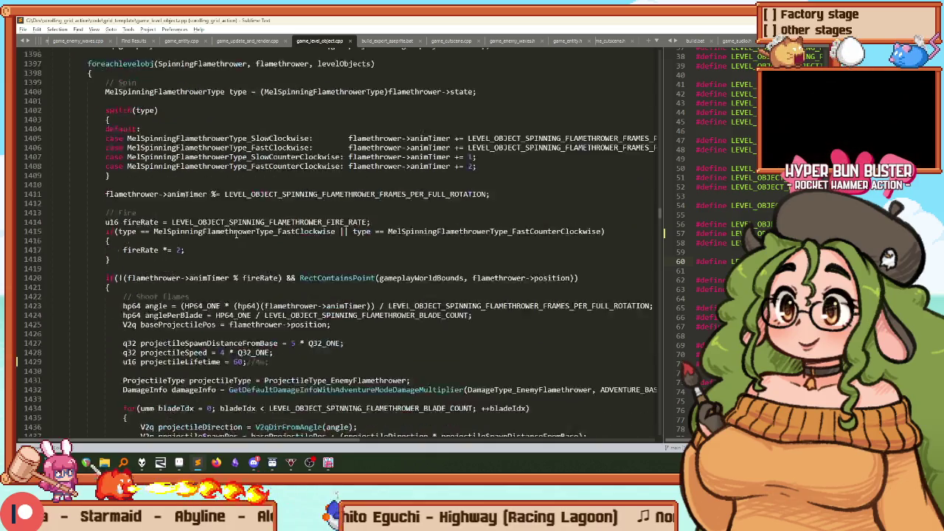
scroll(295, 167, down, 2)
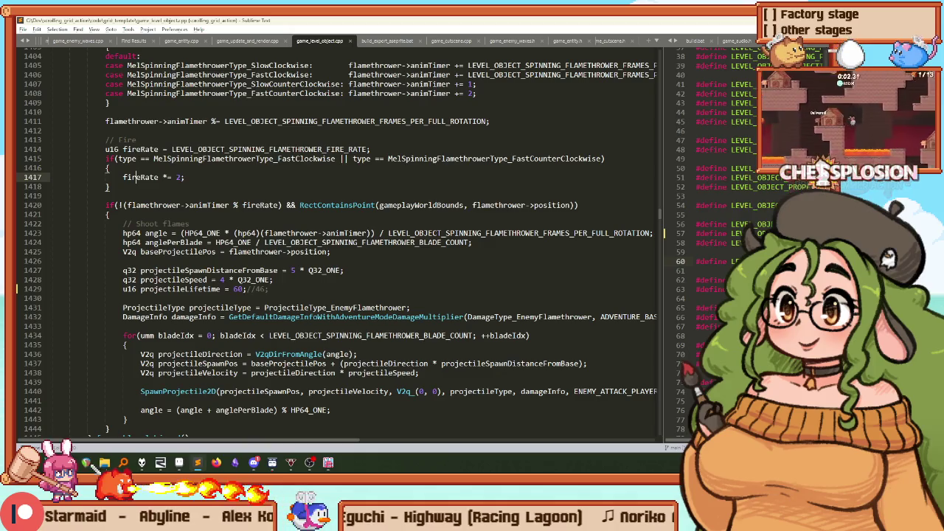
scroll(306, 130, up, 8)
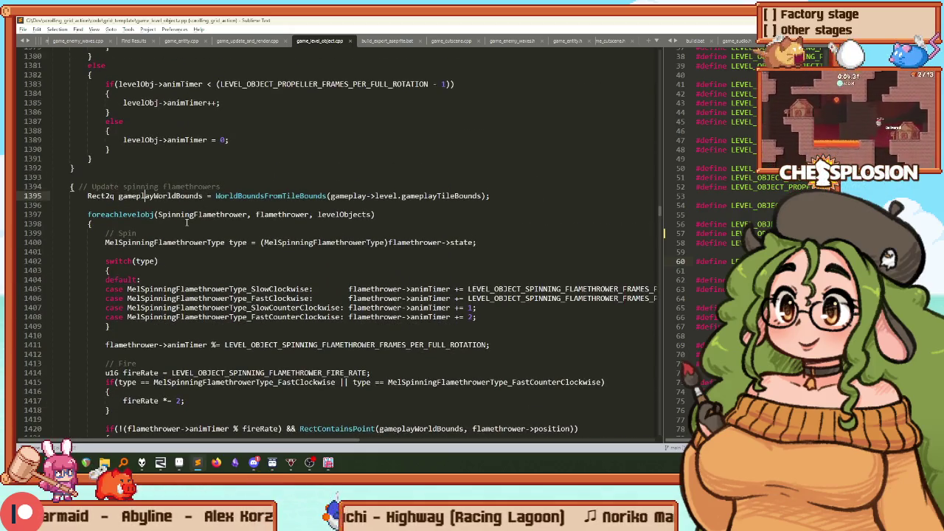
key(Return)
key(Return)
key(ctrl+v)
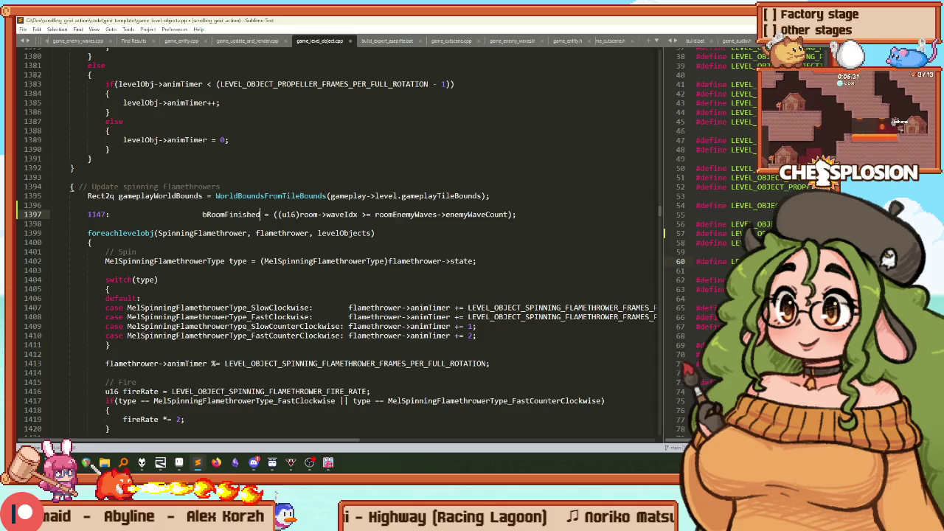
text(bool bEnable)
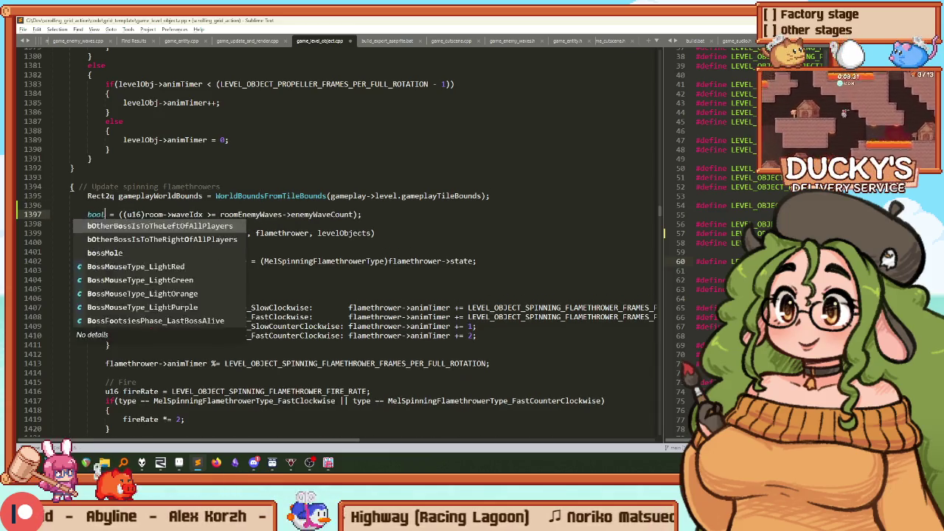
text(FDla)
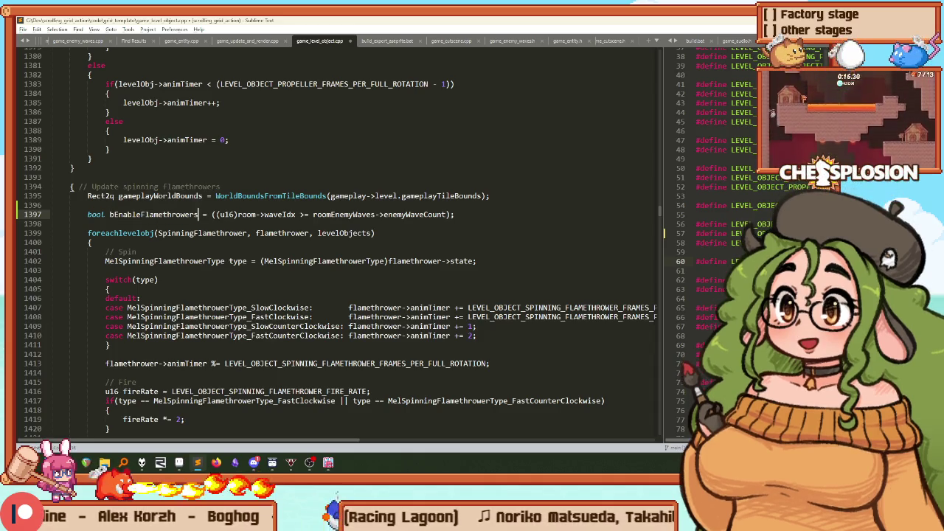
key(BackSpace)
key(BackSpace)
key(BackSpace)
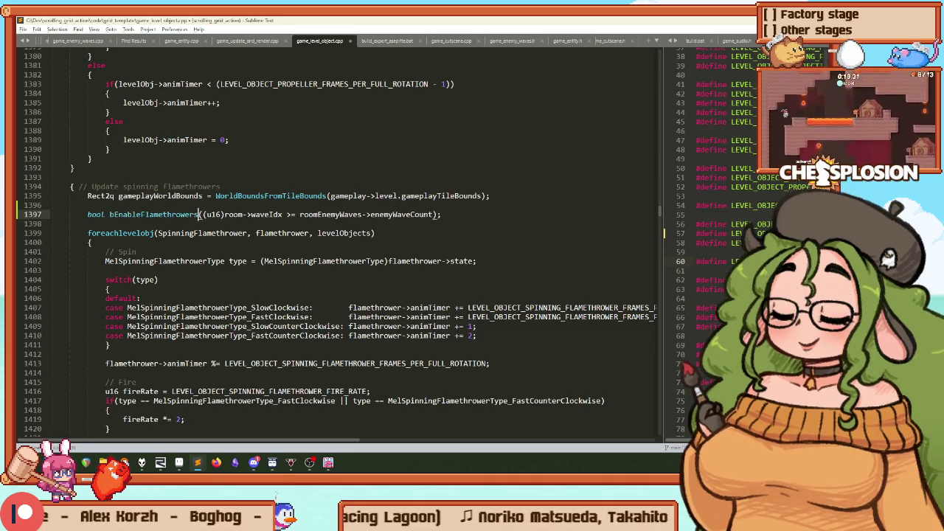
text(;)
key(Return)
Step: Add an if(IsArcadeOrChallengeGame(gameplay)) check with an empty body
key(ctrl+shift+Return)
text(if)
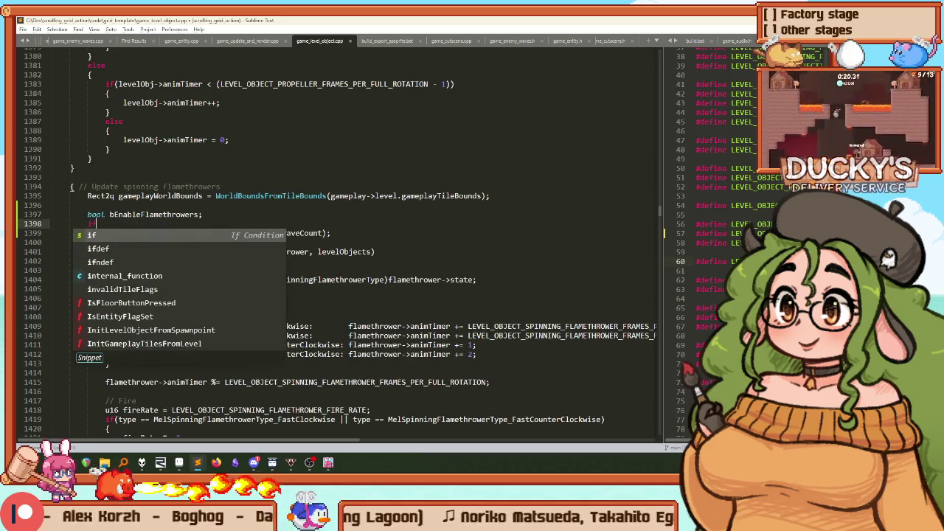
text((IsArcadeGame()
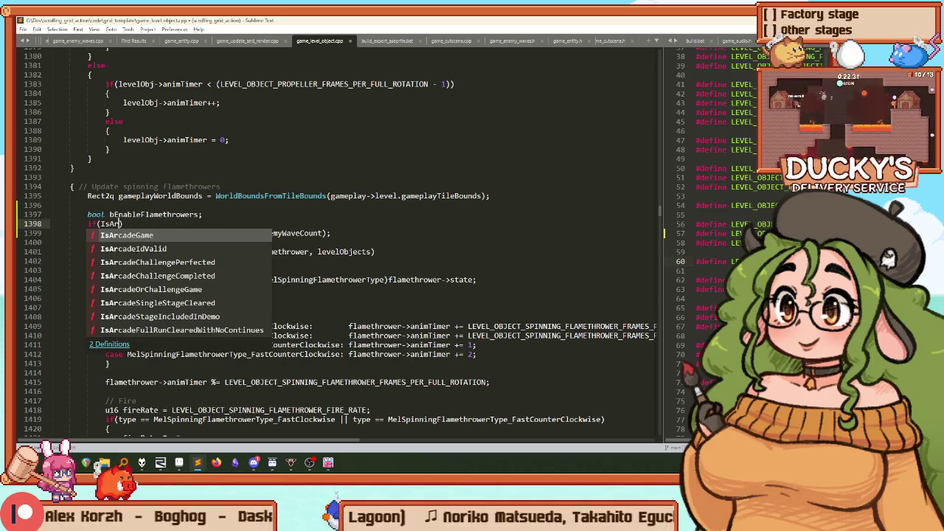
text(gamepl)
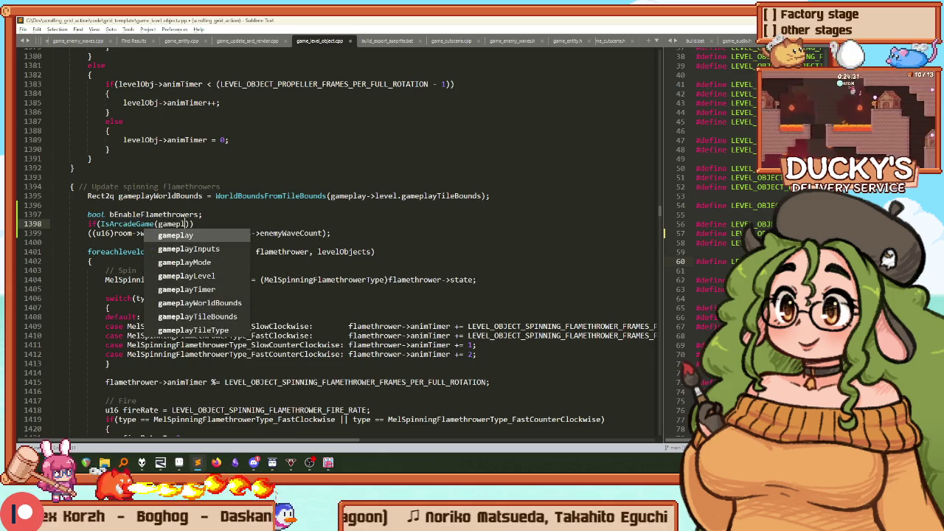
key(Tab)
key(ctrl+Right)
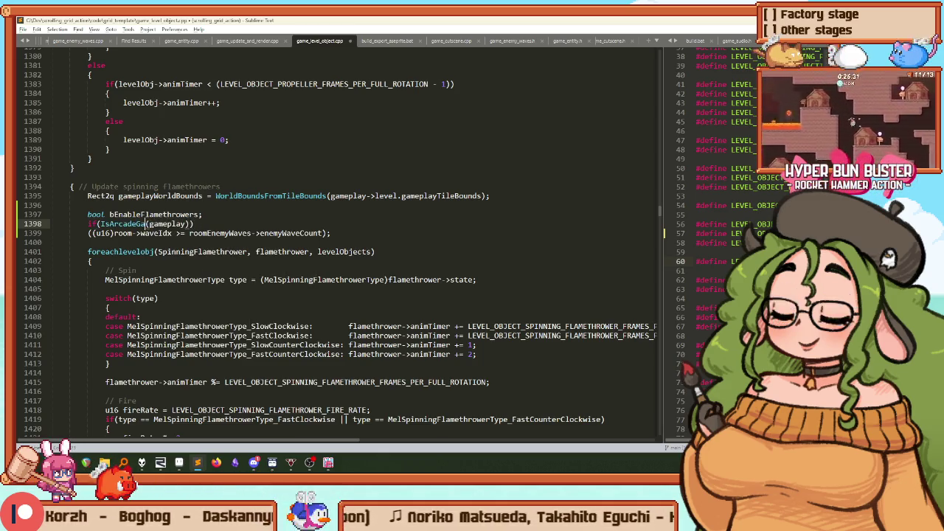
key(BackSpace)
key(BackSpace)
key(BackSpace)
text(OrC)
key(Tab)
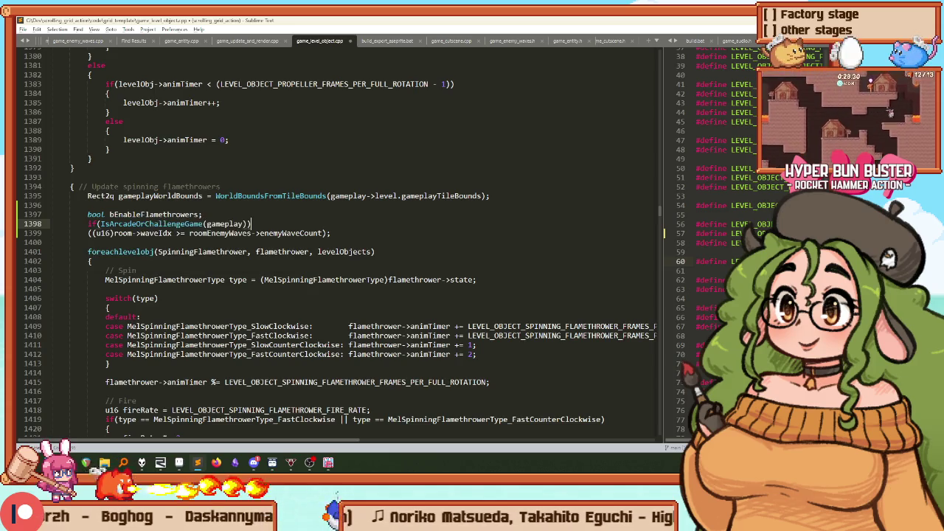
key(Return)
text({)
key(Return)
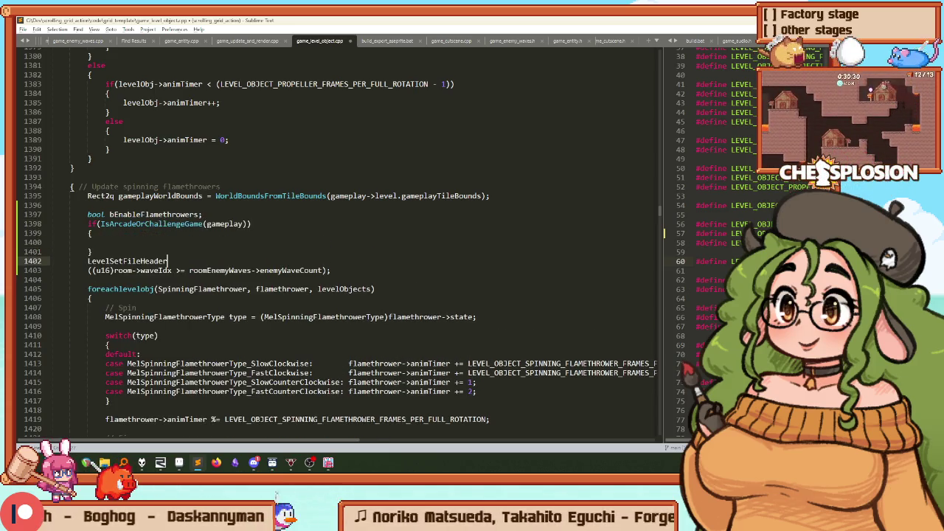
Step: Add an else branch setting bEnableFlamethrowers = true, and save game_level_object.cpp
key(Return)
text({)
key(Return)
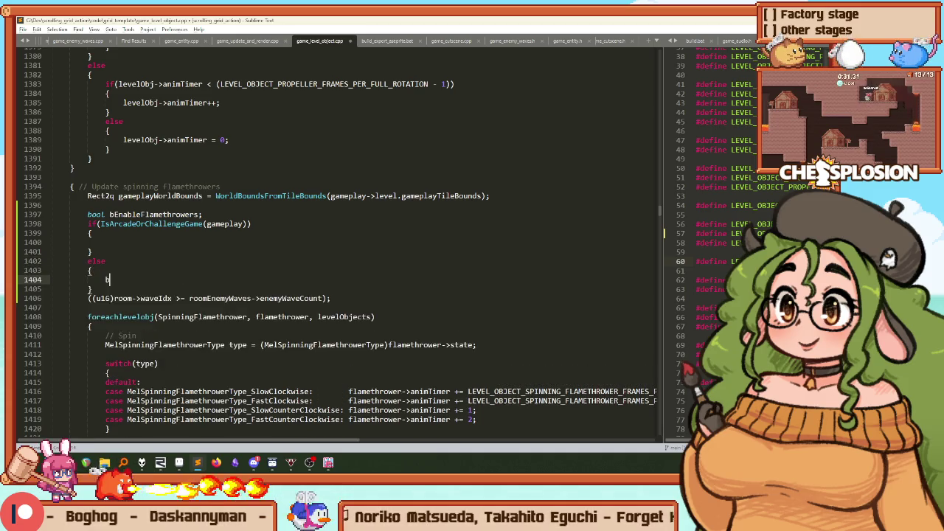
text(bEna)
key(Tab)
text(= true;)
key(ctrl+s)
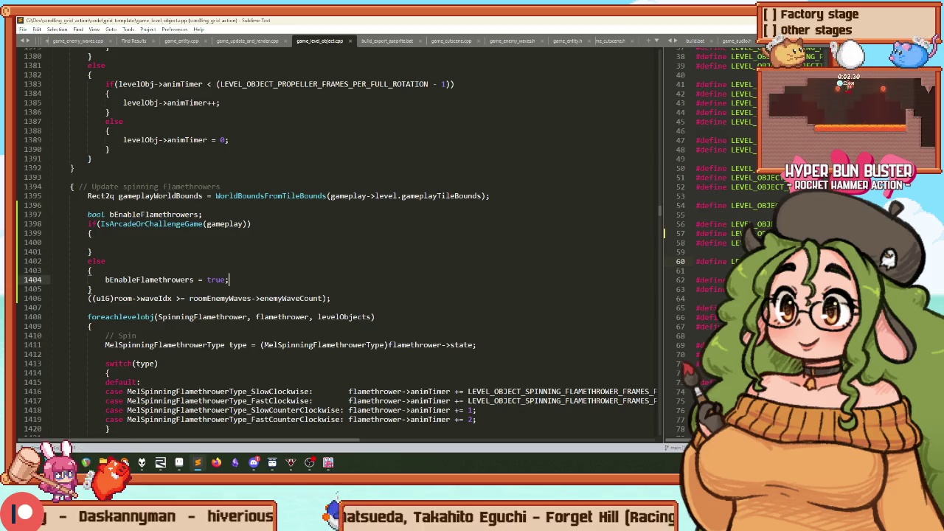
Step: Begin a new if condition on a blank line above the flamethrower update block
key(Down)
key(Return)
key(Return)
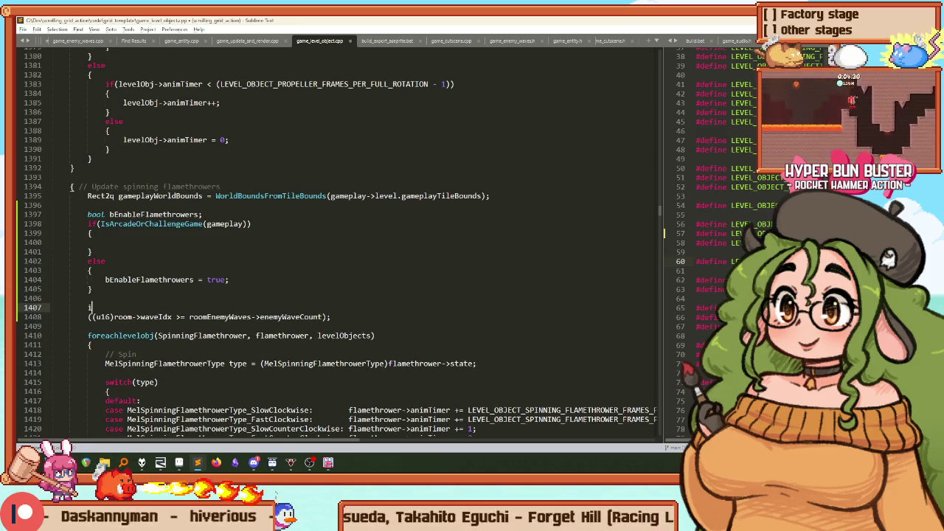
text(f(bEnableFlamethrowers)
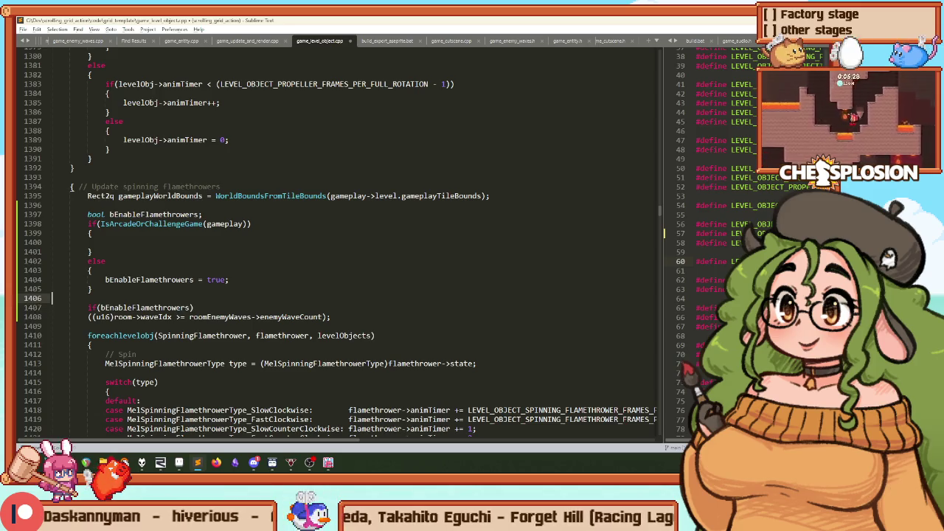
click(53, 177)
key(Return)
Step: Write the condition as IsArcadeGame(gameplay) above the spinning flamethrower update
text(l)
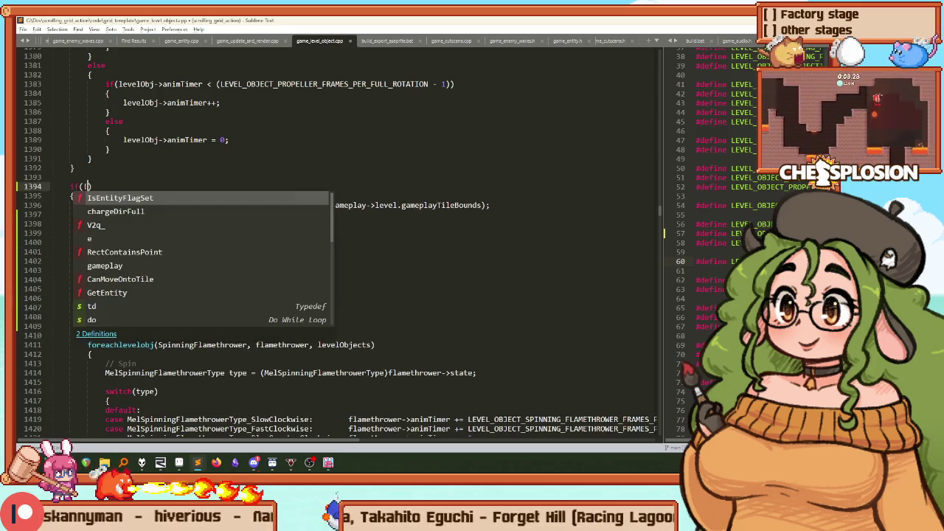
text(()
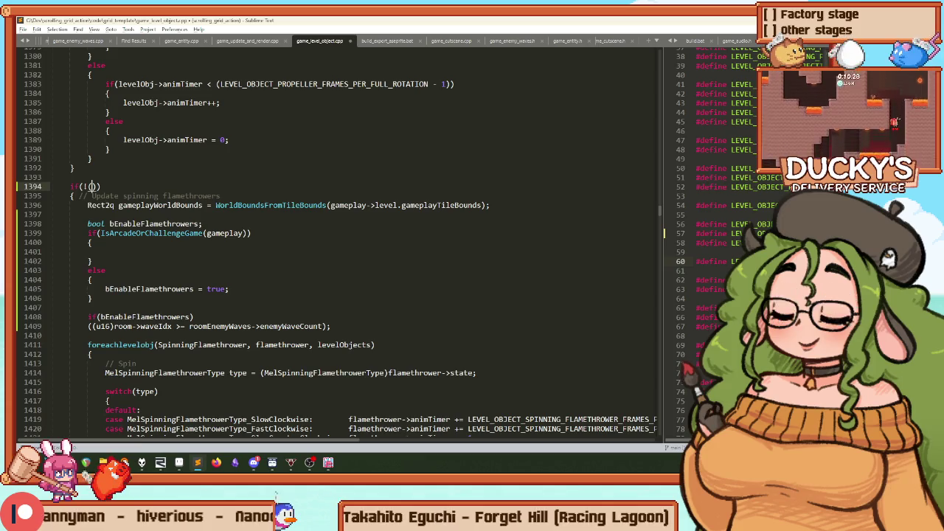
text(IsArcadeGam)
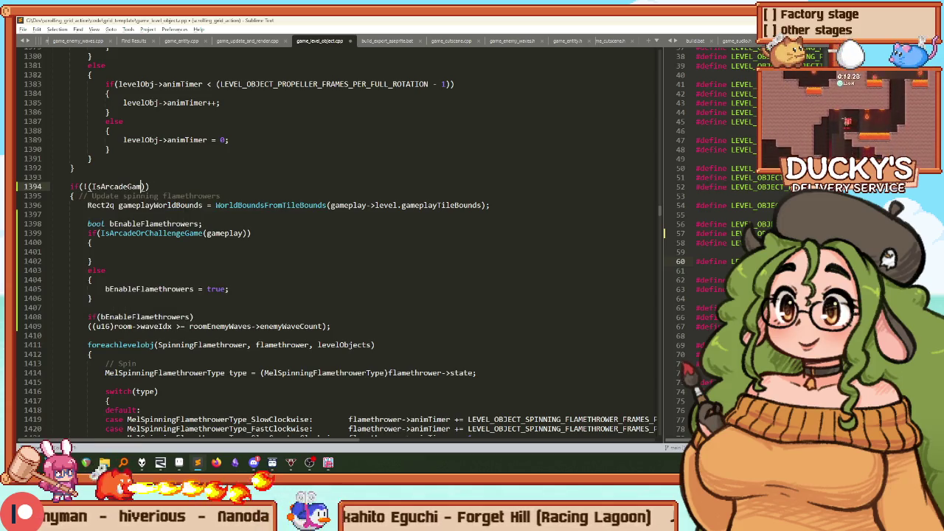
text(Or)
key(Tab)
text(()
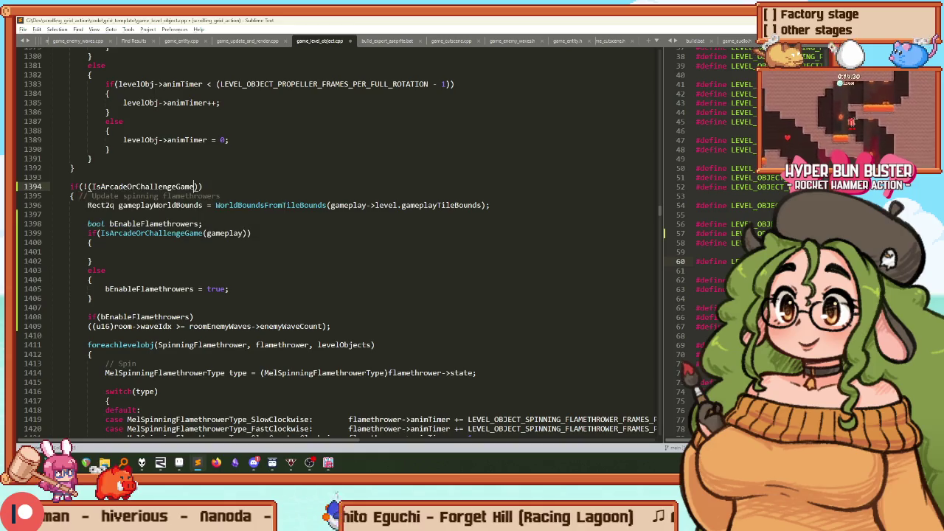
text(gameplay) &&)
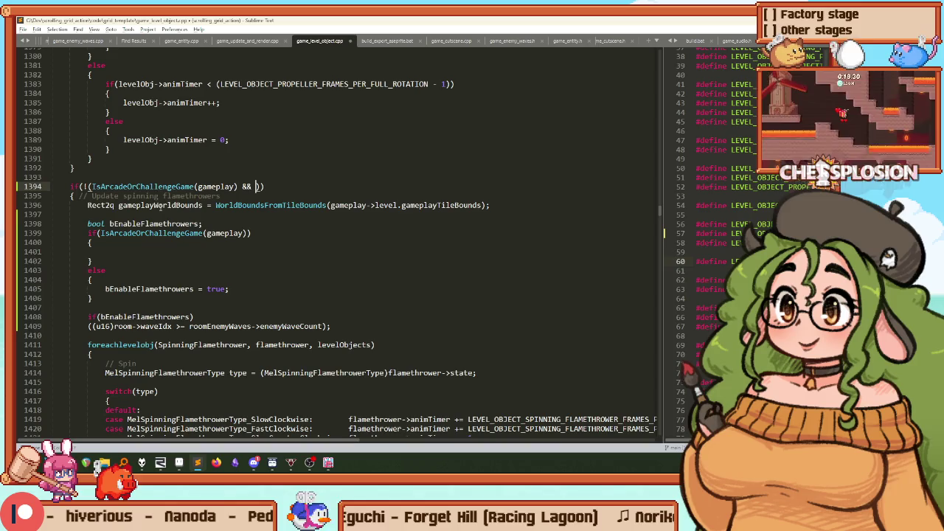
key(ctrl+Delete)
text(G)
key(Tab)
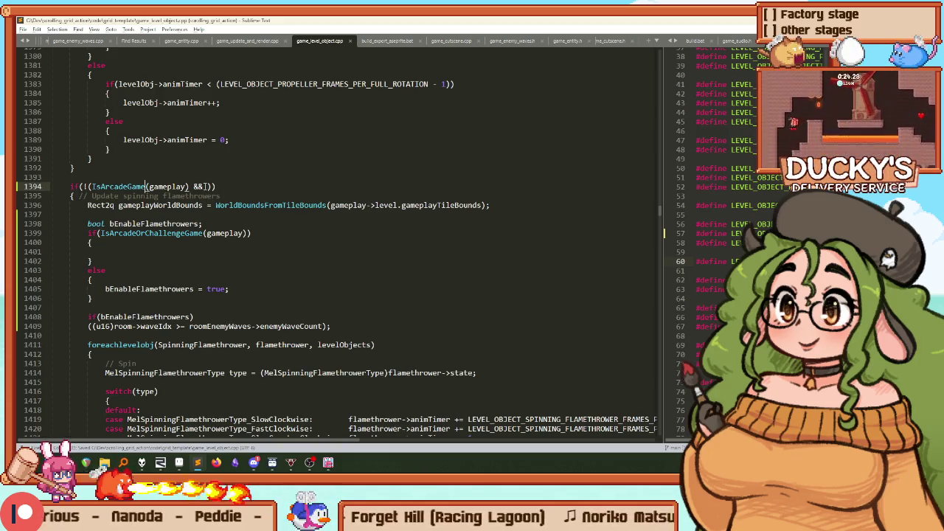
Step: Delete the stray bEnableFlamethrowers flag and condition lines 1398–1409
mouse_move(485, 426)
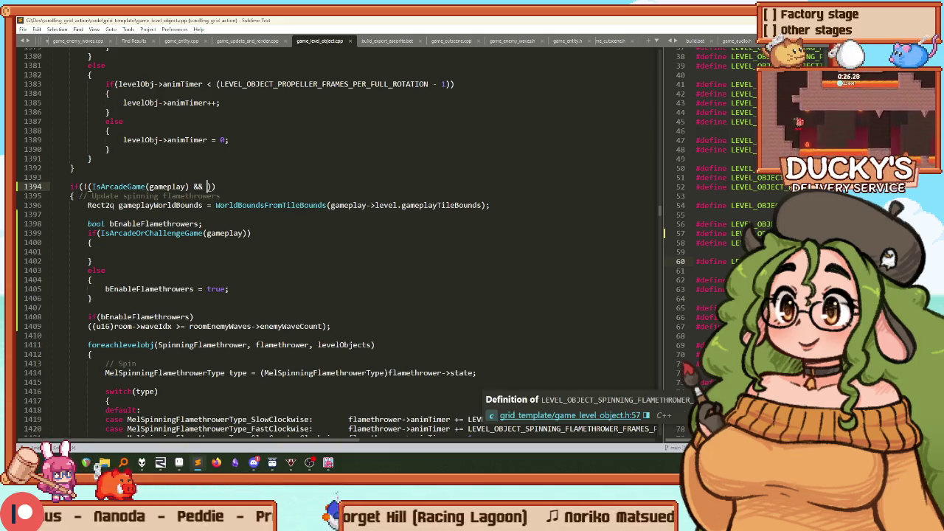
mouse_move(355, 327)
mouse_down()
mouse_move(33, 317)
mouse_move(21, 223)
mouse_up()
key(Delete)
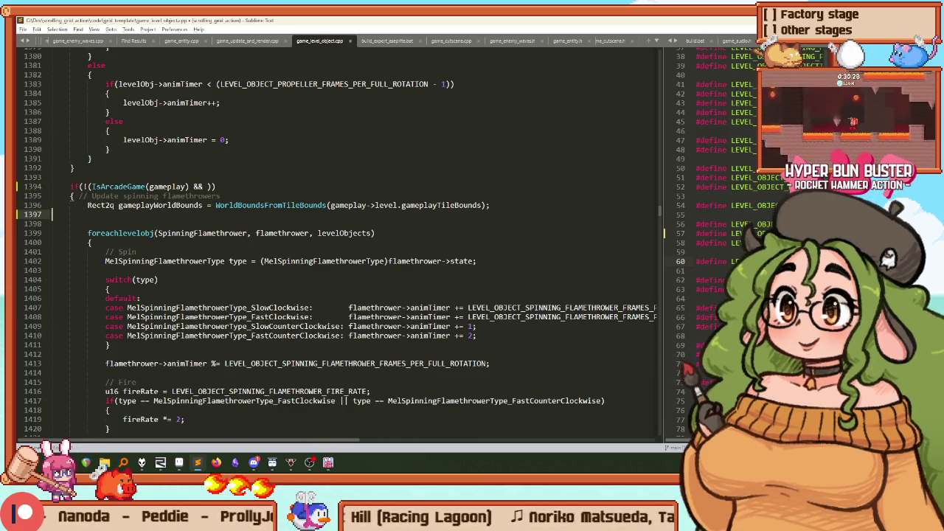
key(ctrl+shift+f)
Step: Open game_enemy_waves.h by searching 'enemywa' in Goto Anything
key(Escape)
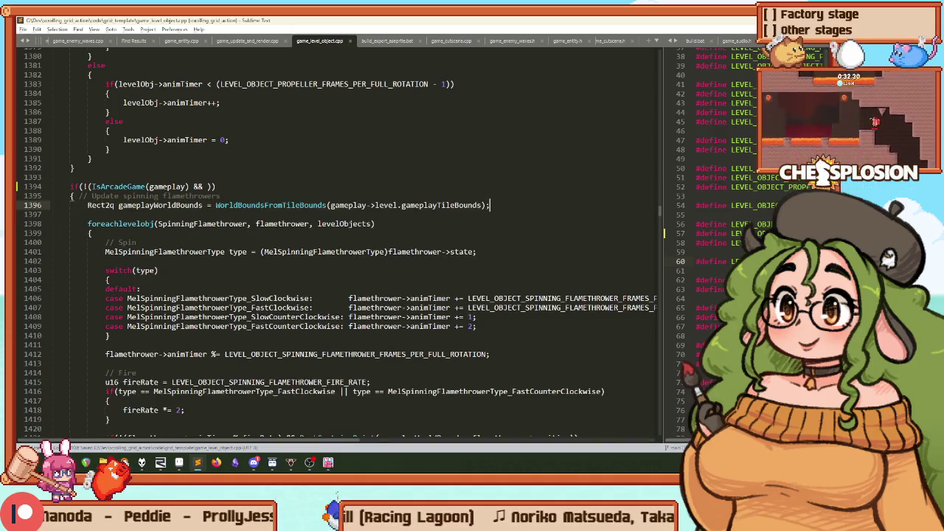
key(ctrl+p)
text(enemywa)
key(Down)
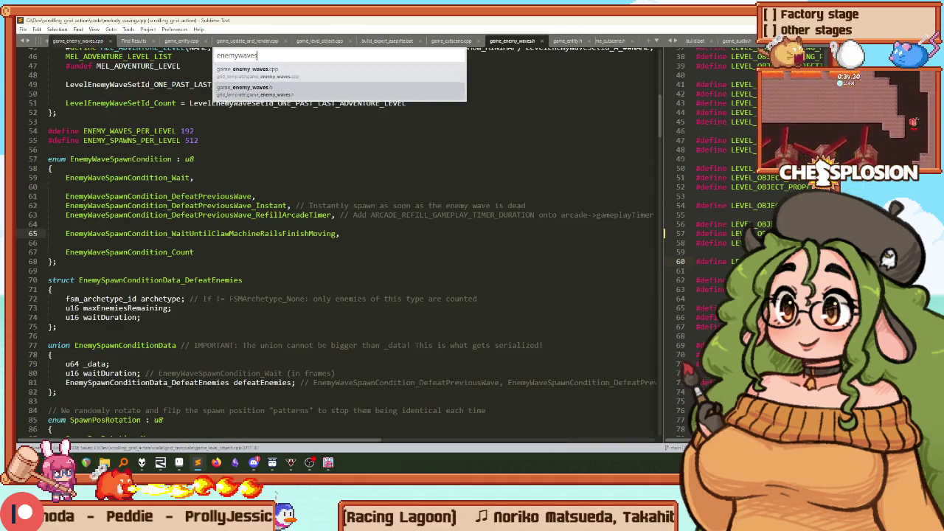
key(Return)
key(ctrl+f)
text(roomfin)
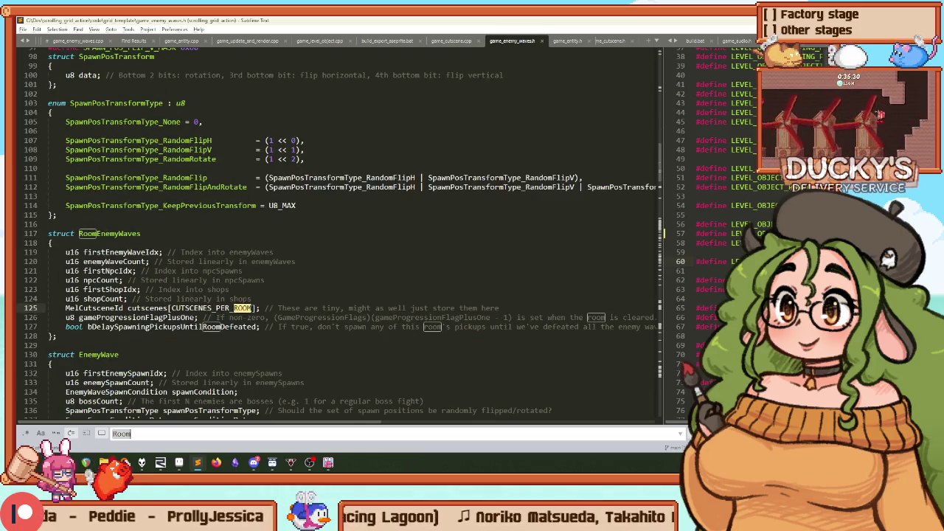
key(BackSpace)
key(BackSpace)
key(BackSpace)
text(complete)
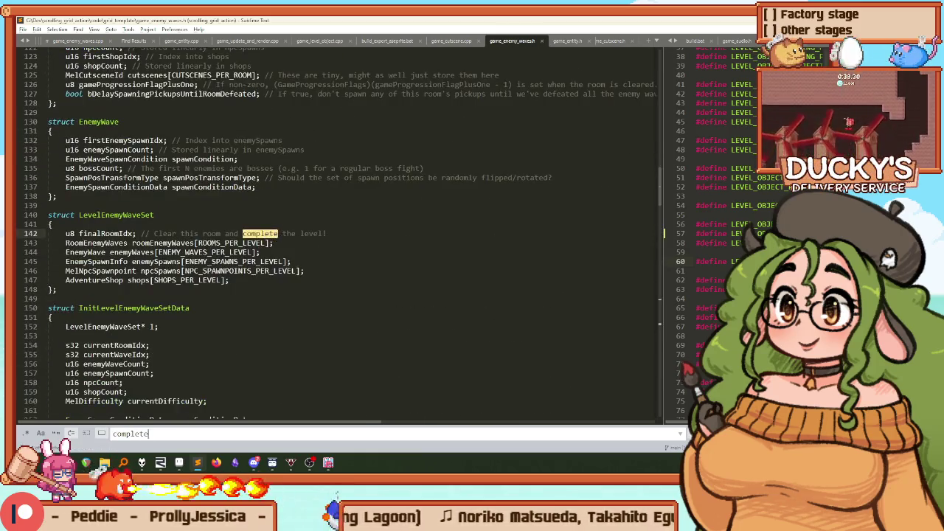
key(Return)
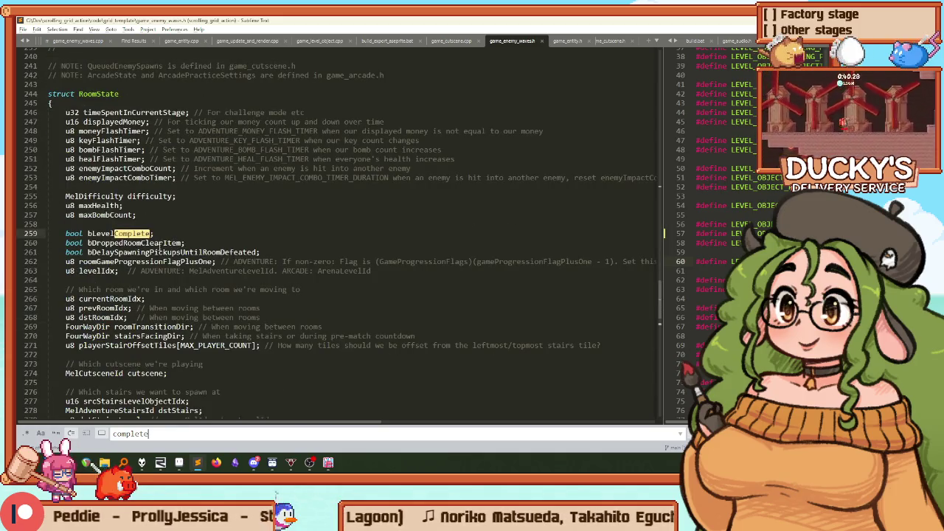
click(199, 216)
scroll(198, 218, down, 6)
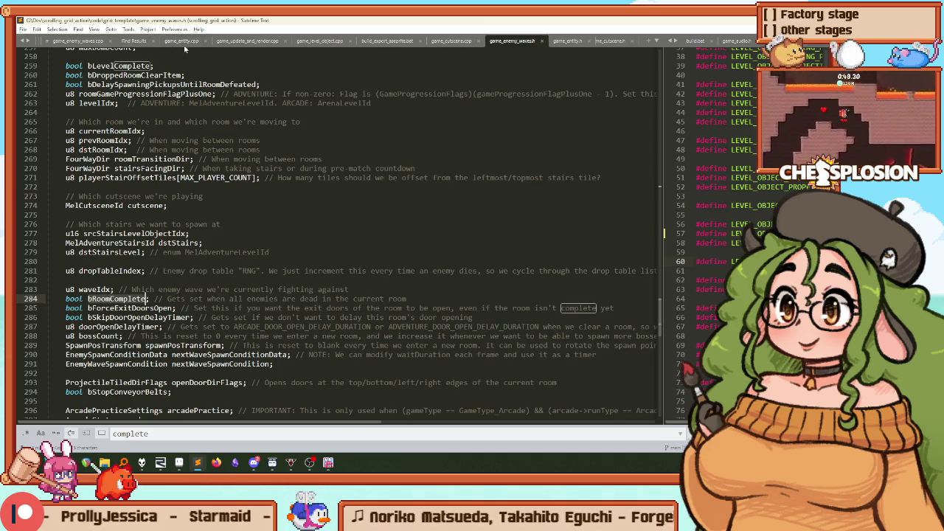
click(337, 43)
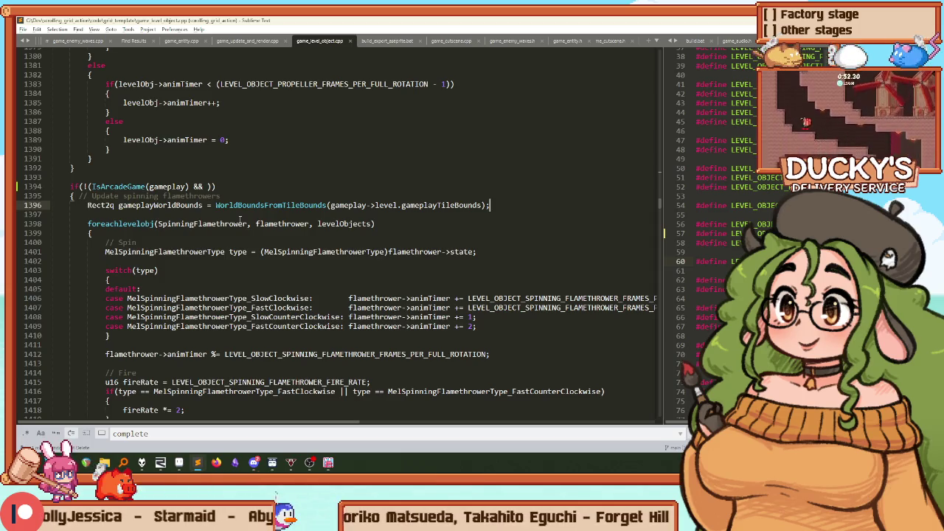
Step: Complete the guard as !(IsArcadeGame(gameplay) && gameplay->room.bRoomComplete) on line 1394
key(Delete)
key(Up)
key(Up)
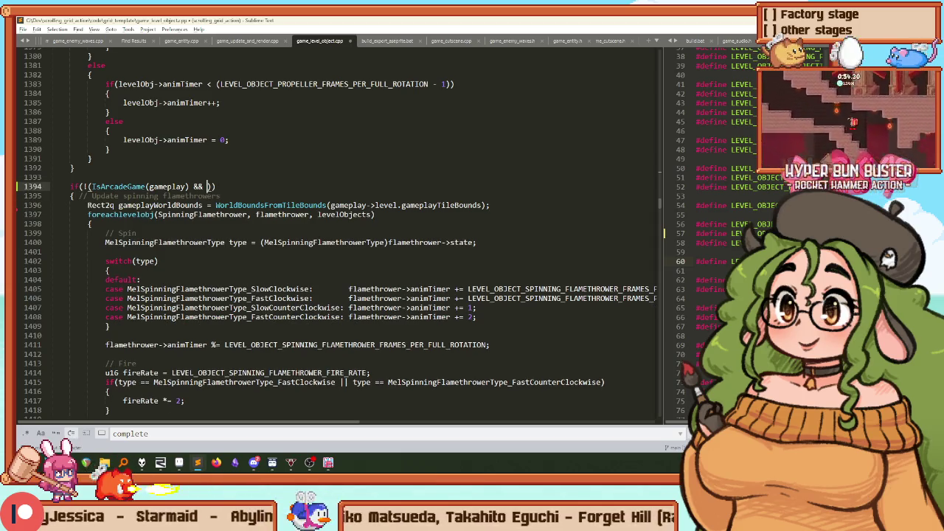
text(gameplay->room.)
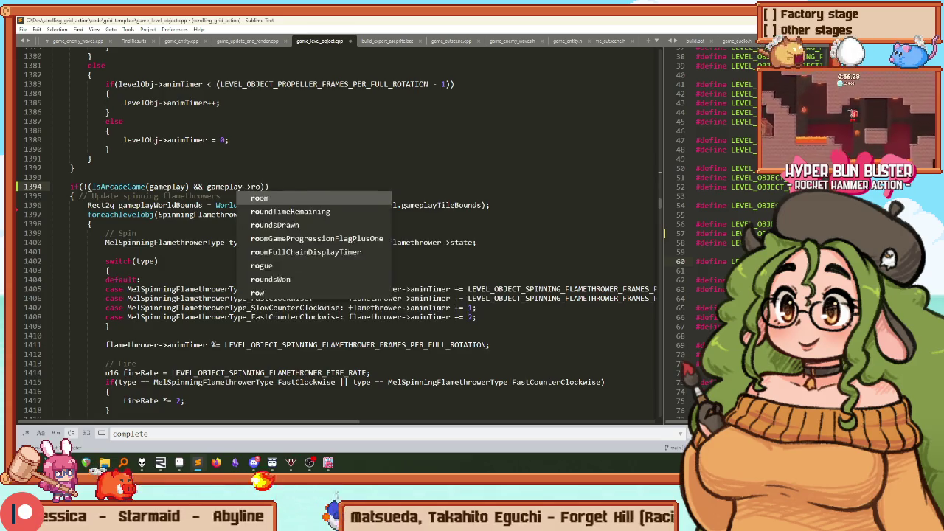
key(Return)
key(BackSpace)
text(bE)
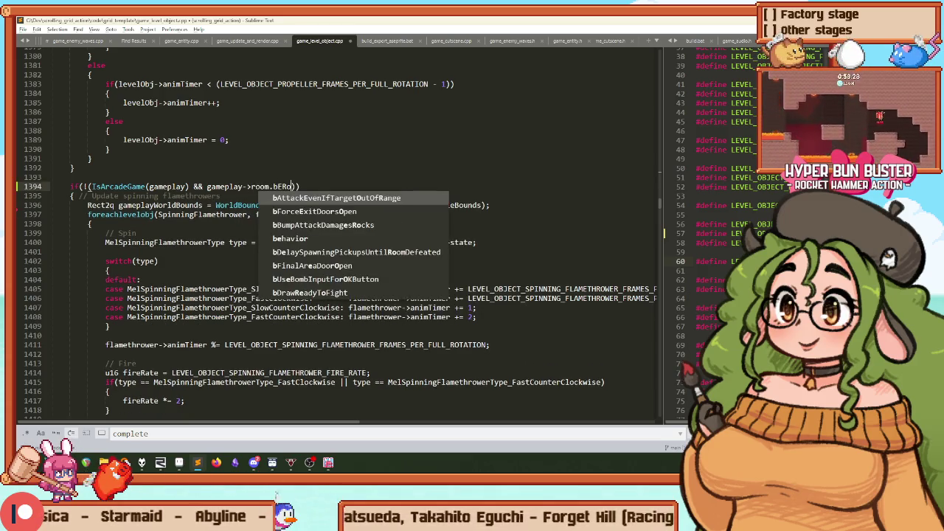
key(Down)
key(Return)
Step: Build the game with Ctrl+B and bring the game window forward
key(ctrl+b)
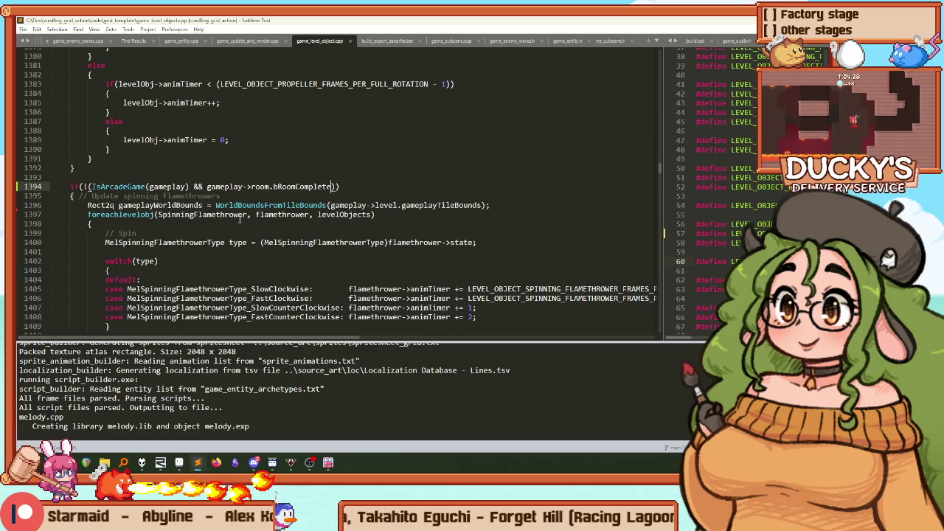
click(329, 463)
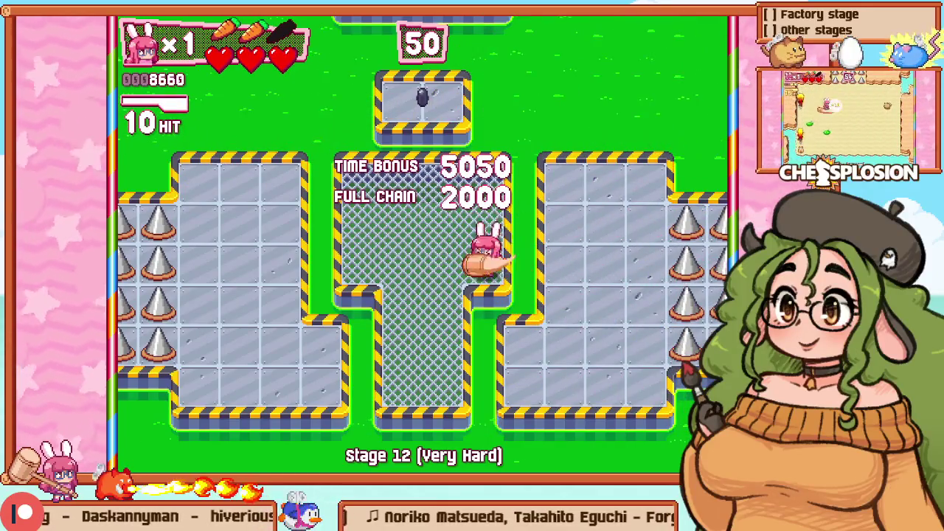
scroll(101, 154, down, 1)
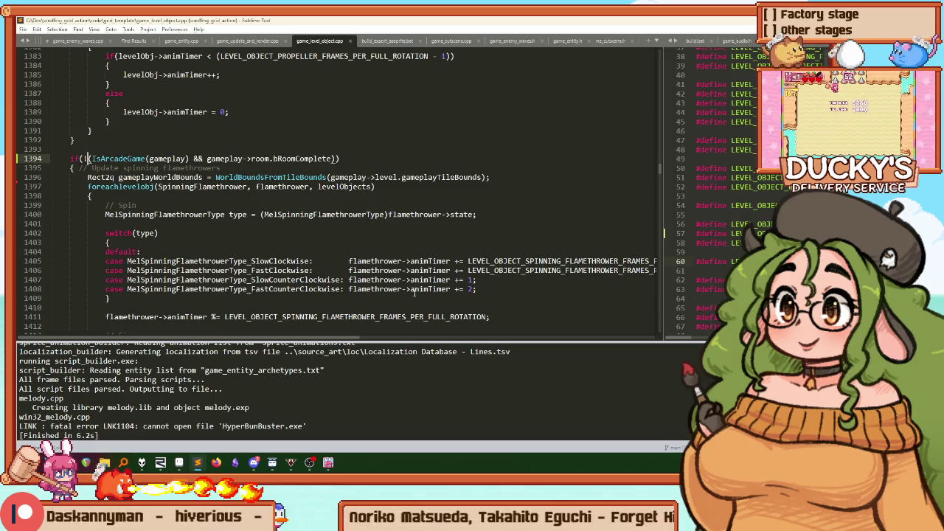
Step: Store the room-complete check in bool bEnableFlamethrowers = !(...) and remove the empty if() line
key(alt+Tab)
key(End)
key(Return)
key(ctrl+v)
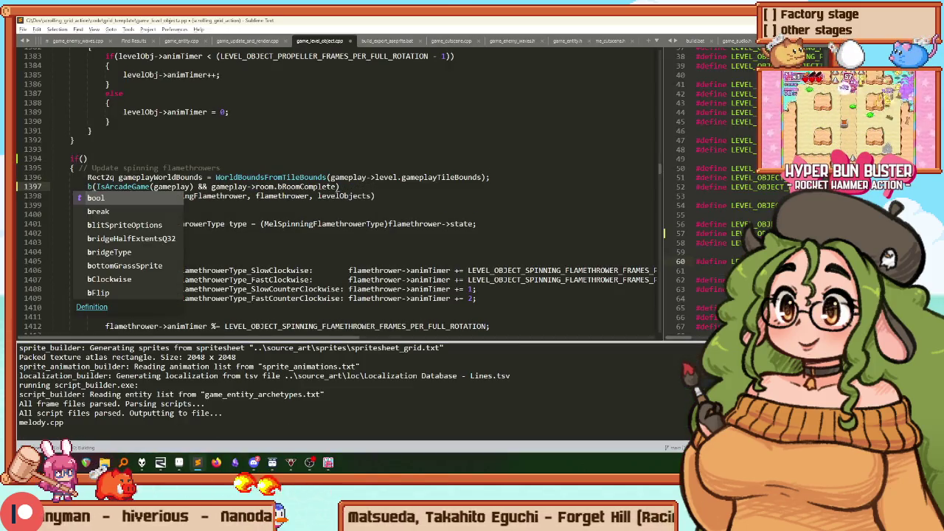
key(Home)
key(Delete)
text(bool bEnableFlame)
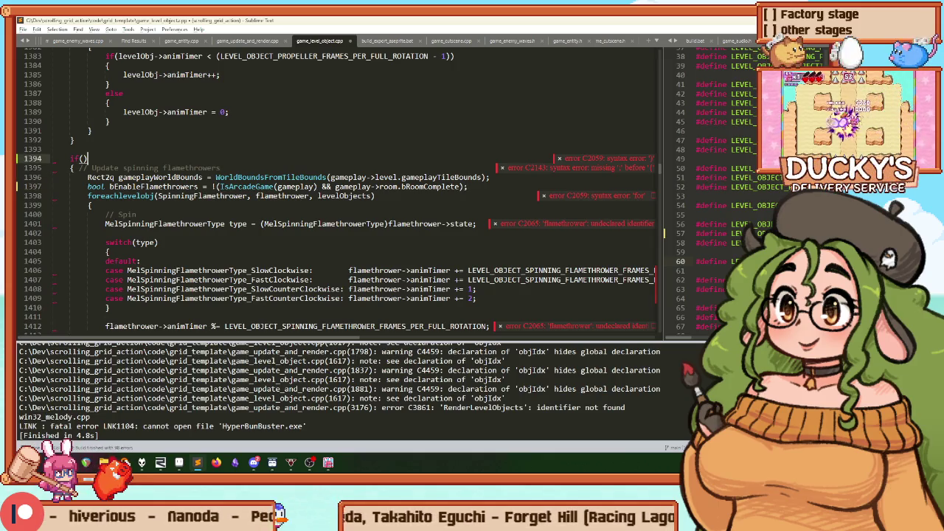
key(ctrl+z)
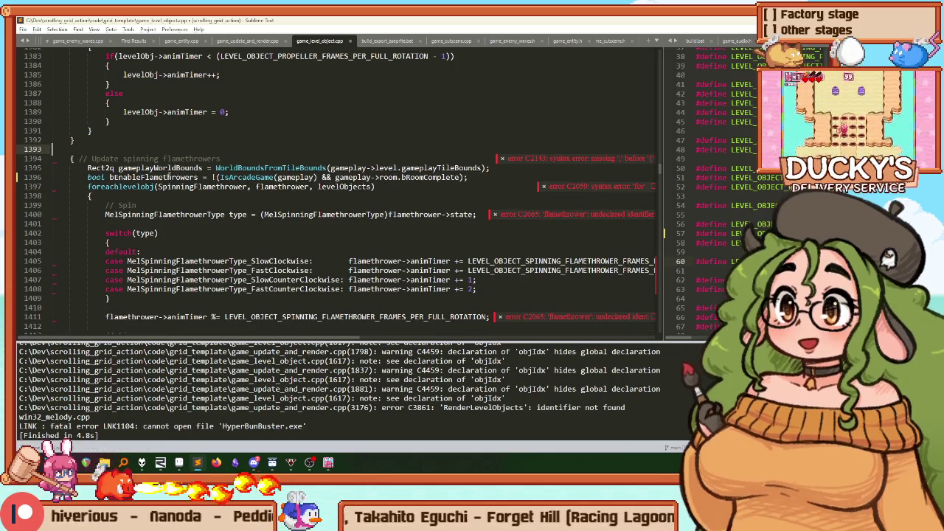
scroll(168, 180, down, 5)
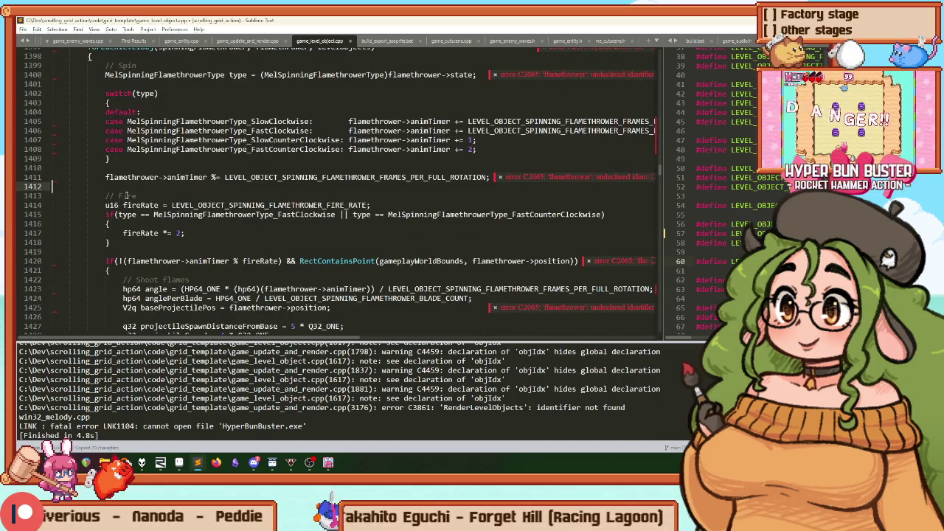
scroll(126, 195, up, 5)
scroll(155, 187, down, 4)
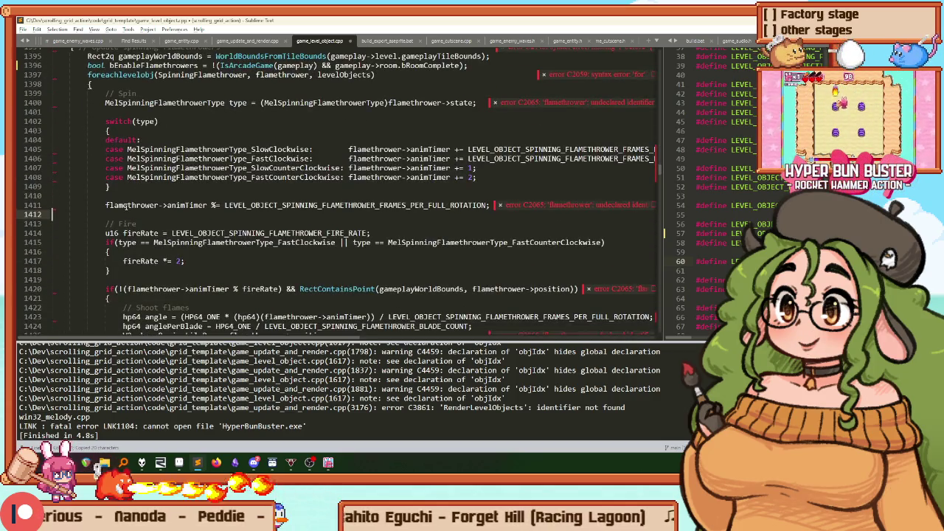
Step: Wrap the Fire section in an if(bEnableFlamethrowers) block and indent the firing code
key(Return)
text(i)
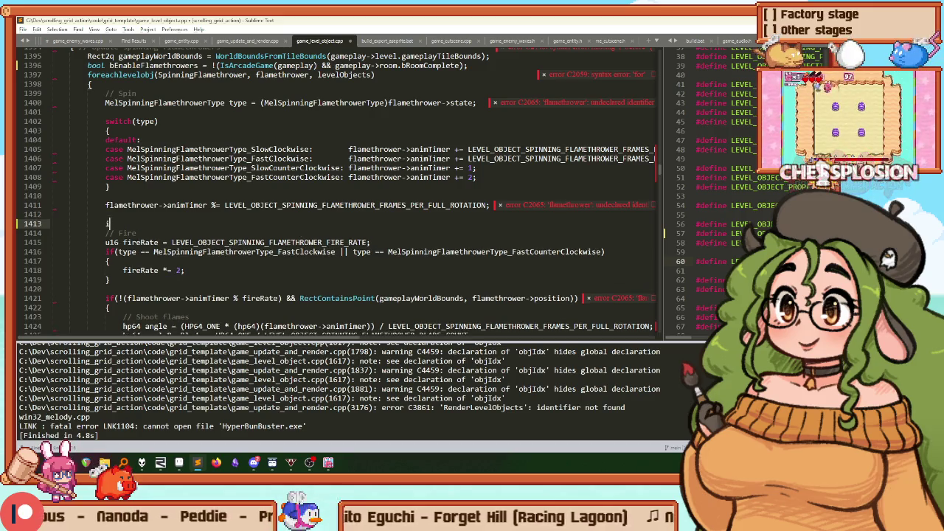
key(Return)
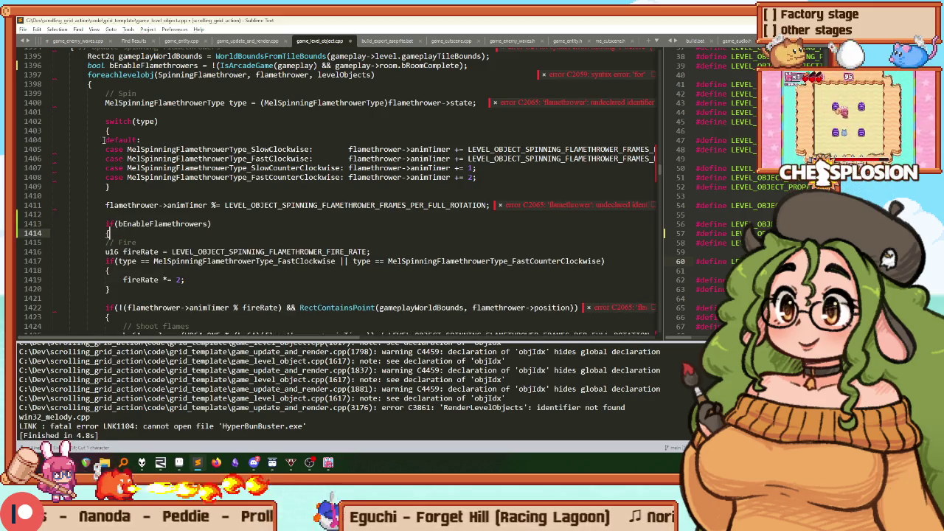
scroll(103, 140, down, 5)
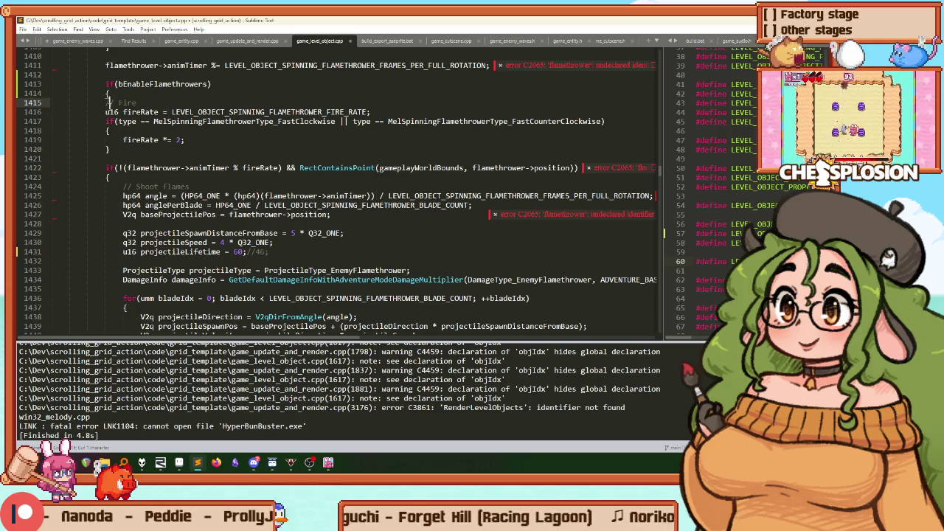
scroll(207, 201, down, 7)
shift+click(206, 196)
key(Tab)
click(207, 196)
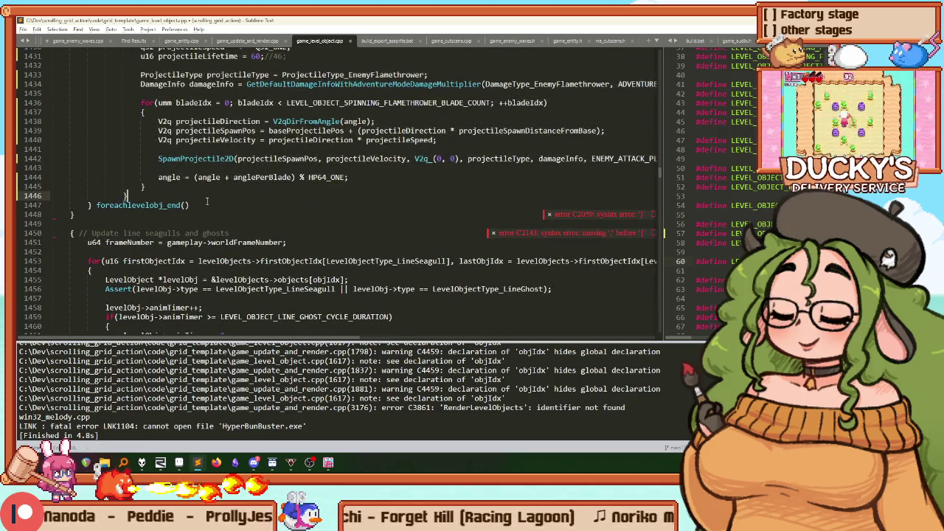
key(Return)
Step: Rebuild the game with Ctrl+B to compile the gated flamethrowers
scroll(207, 201, up, 15)
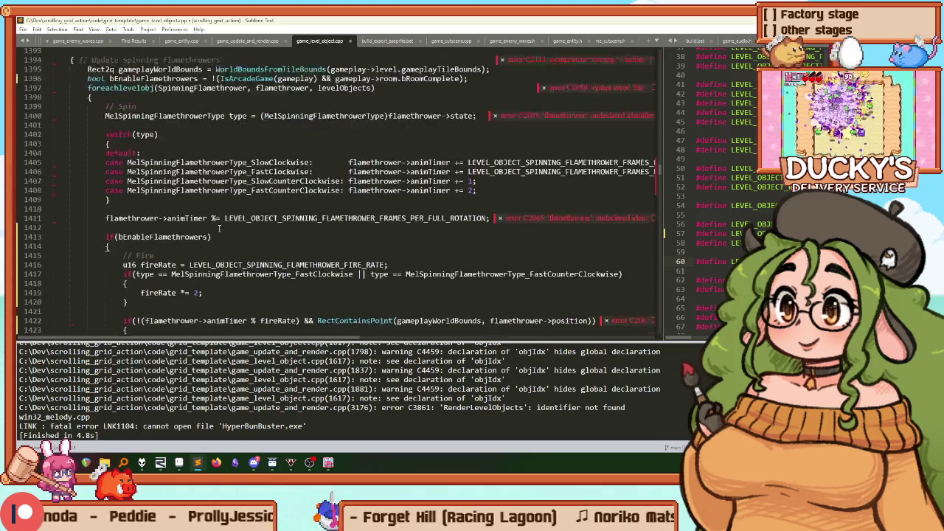
click(209, 232)
key(ctrl+b)
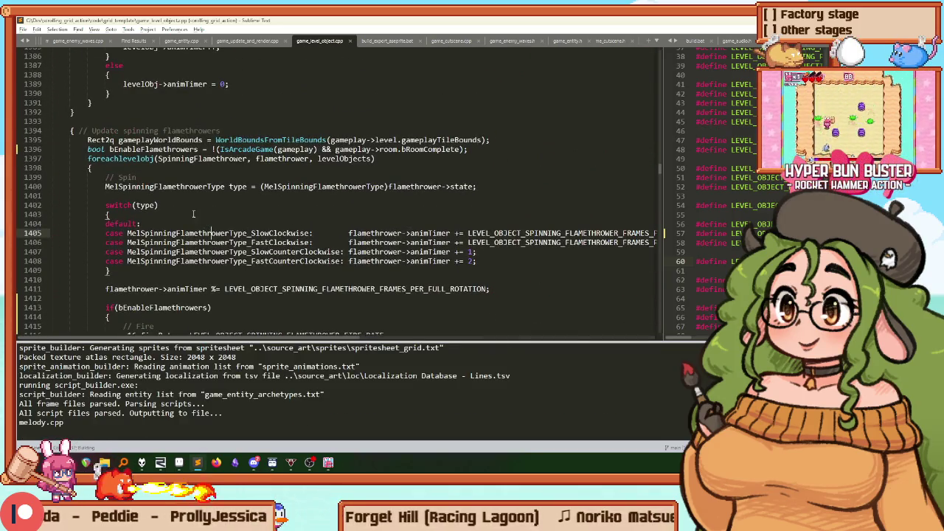
scroll(155, 207, down, 14)
scroll(154, 205, up, 11)
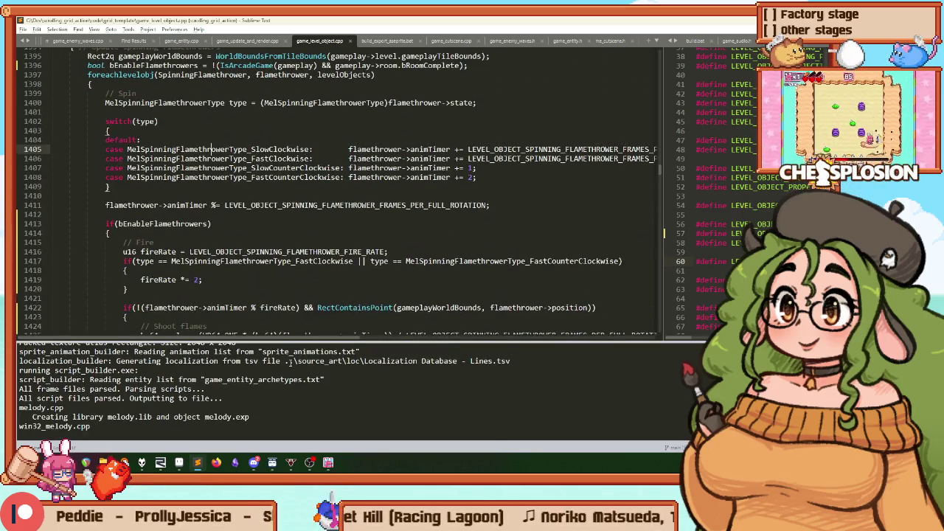
Step: Resume Stage 12 and hammer the mice around and inside the centre cage
click(329, 464)
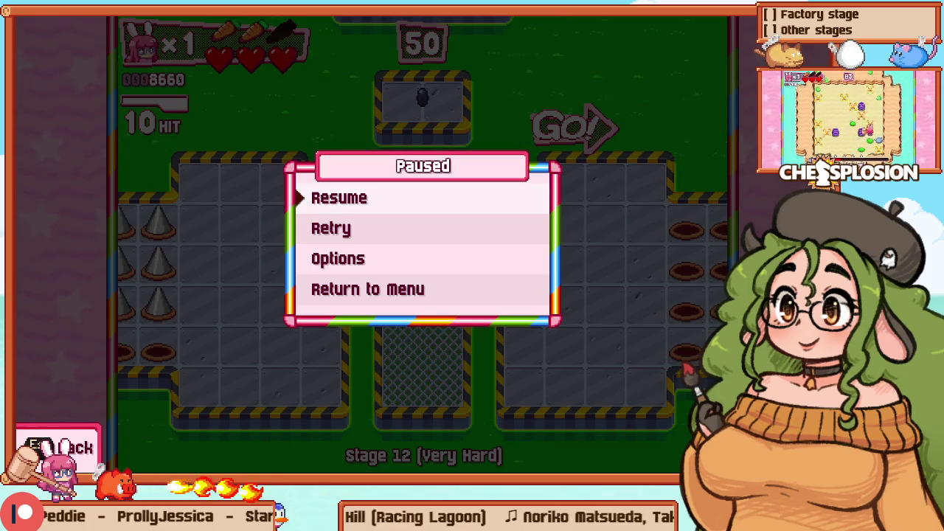
key(Return)
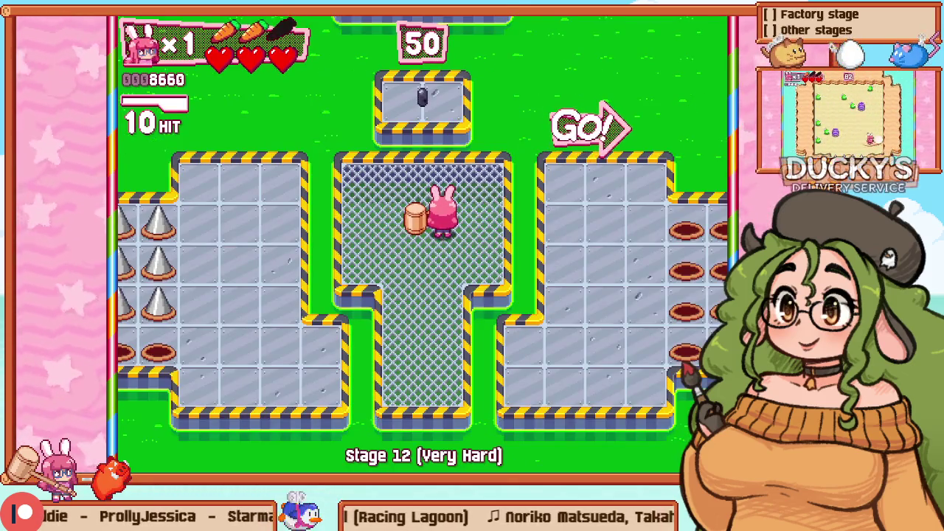
key(Left)
key(Up)
key(Right)
key(Right)
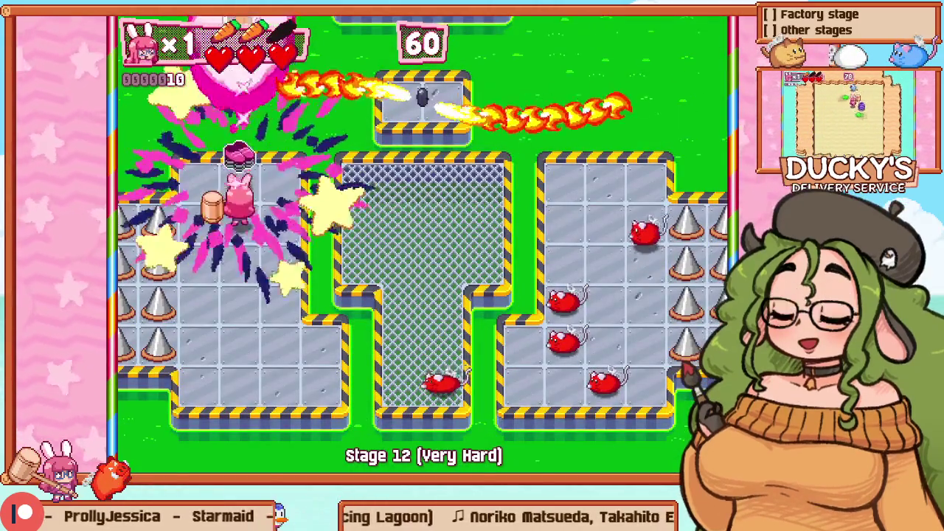
key(Down)
key(Right)
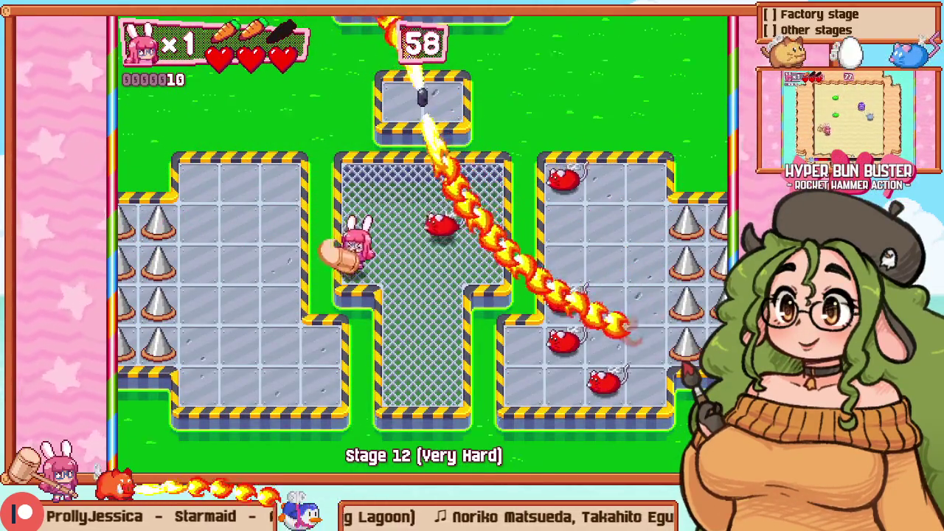
key(Left)
key(Up)
key(Right)
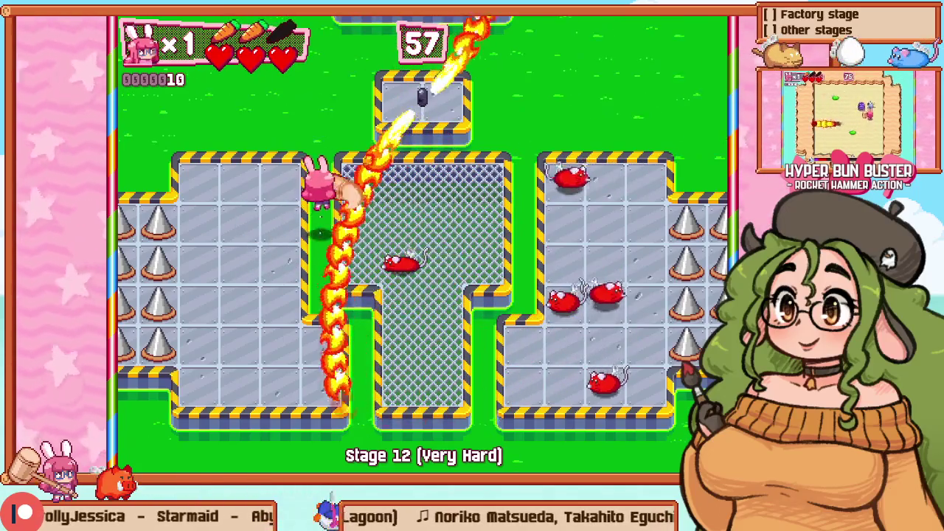
key(Down)
key(Down)
key(Right)
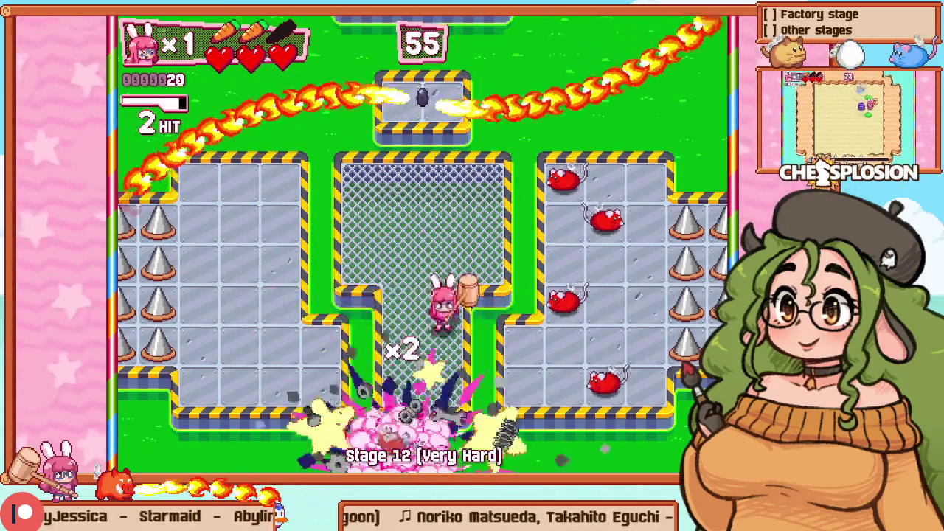
key(Right)
key(Down)
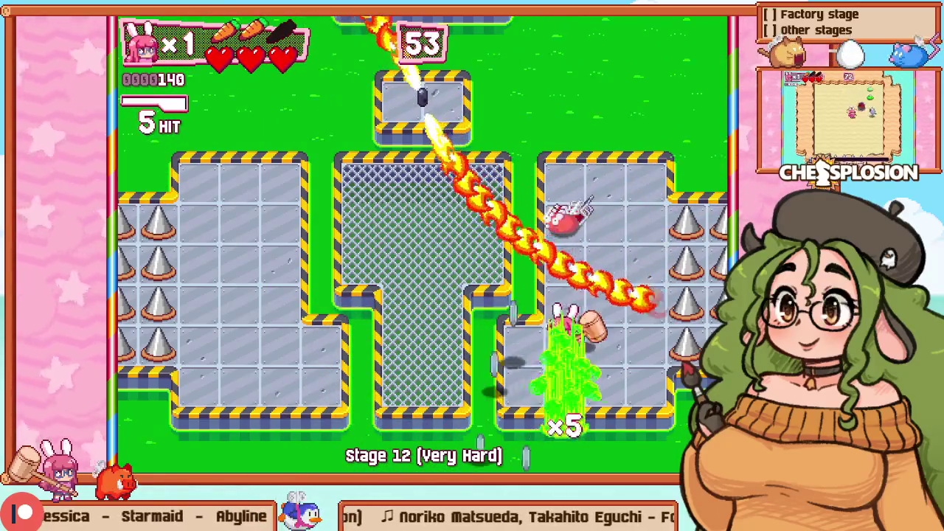
key(Left)
key(Right)
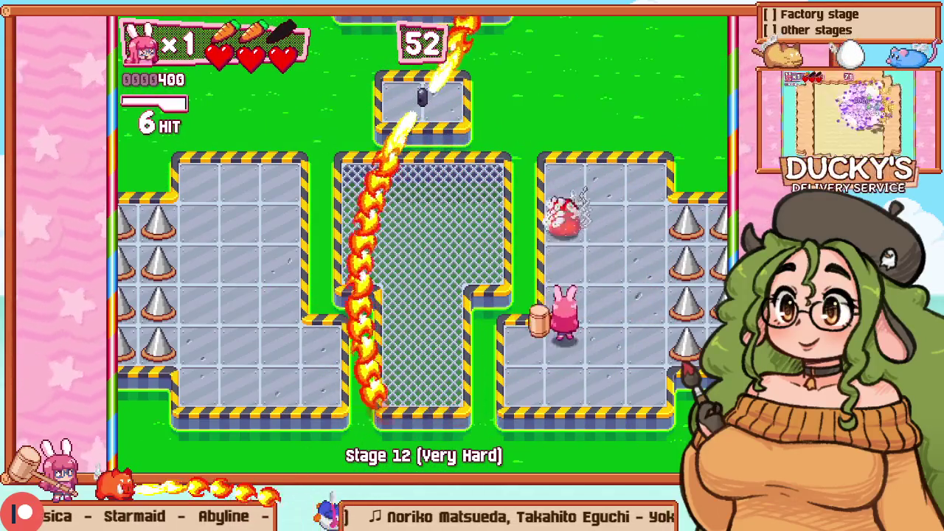
key(Up)
key(Left)
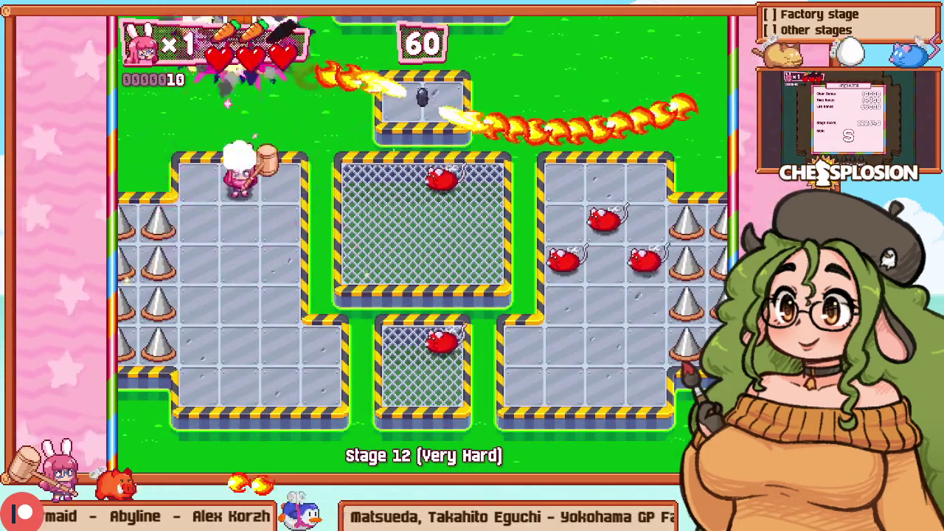
Step: Walk the bunny from the top-left platform to the right-side mice, then switch to the level editor with F1
key(Down)
key(Right)
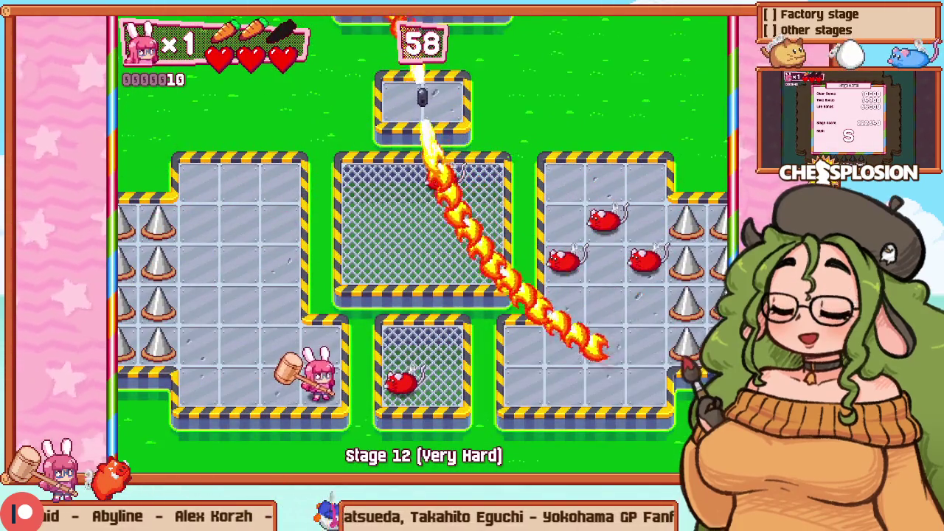
key(Up)
key(Right)
key(Right)
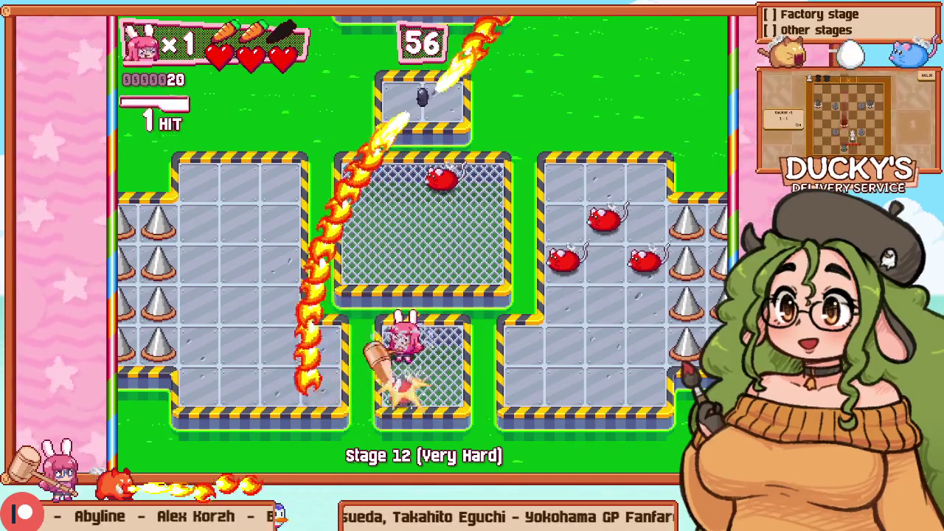
key(Up)
key(Right)
key(Right)
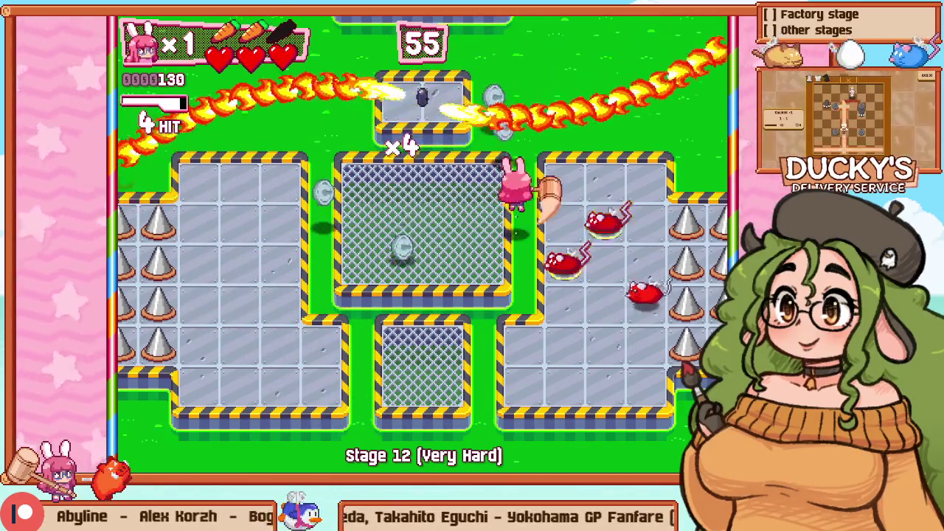
key(Down)
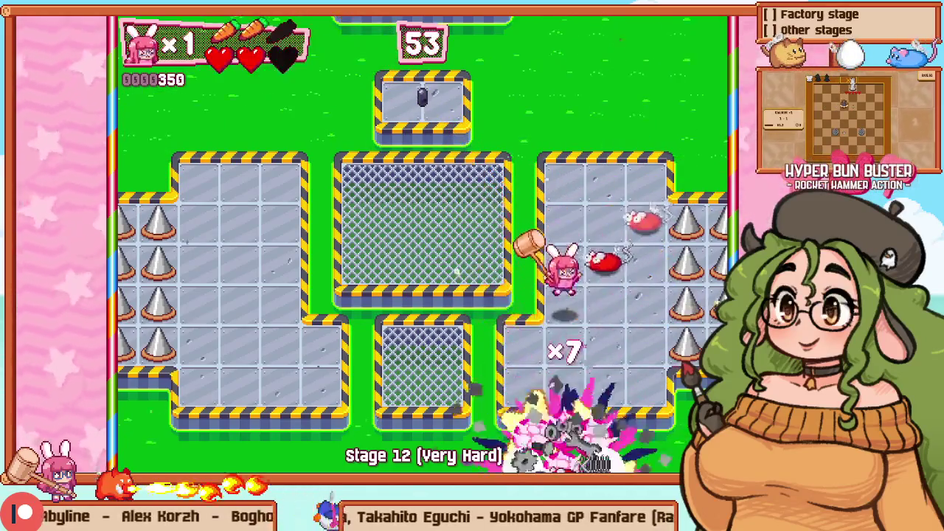
key(F1)
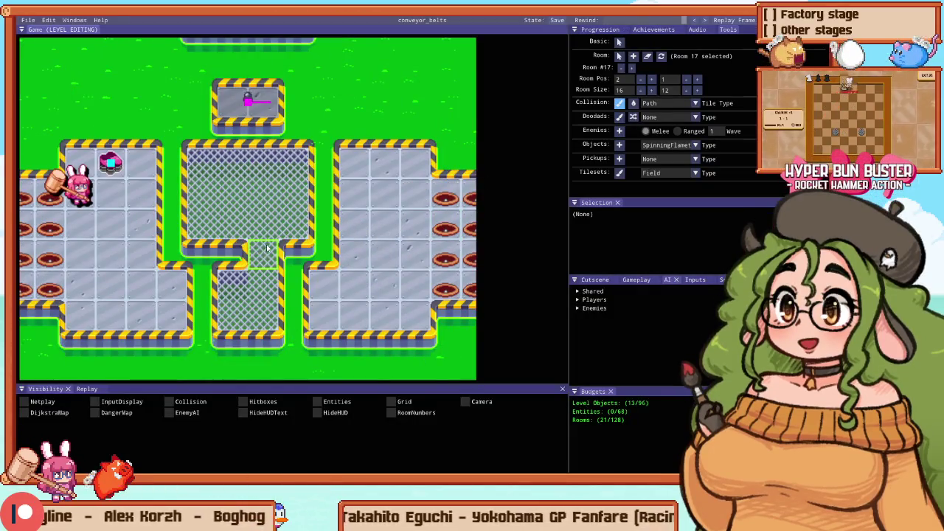
Step: Resume Stage 12 and hammer the caged mice for a combo
key(F1)
key(Escape)
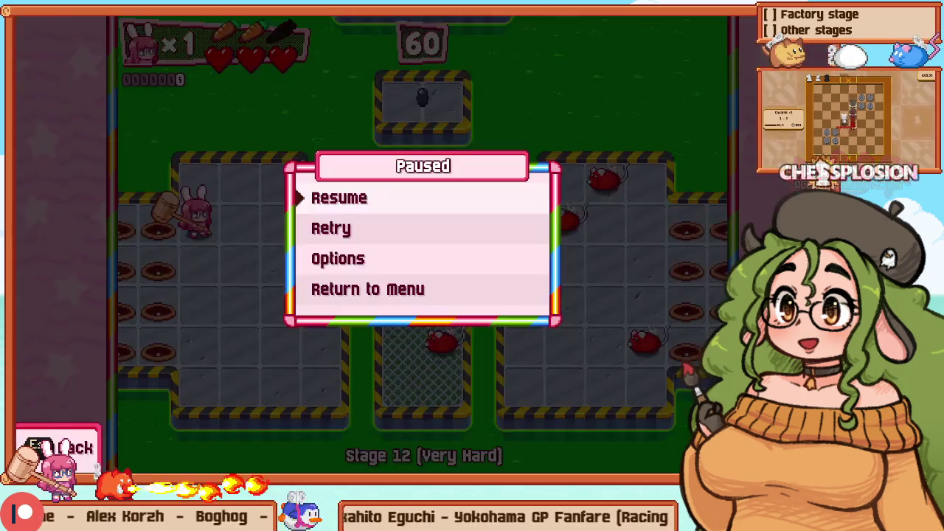
key(Return)
key(Up)
key(Right)
key(Right)
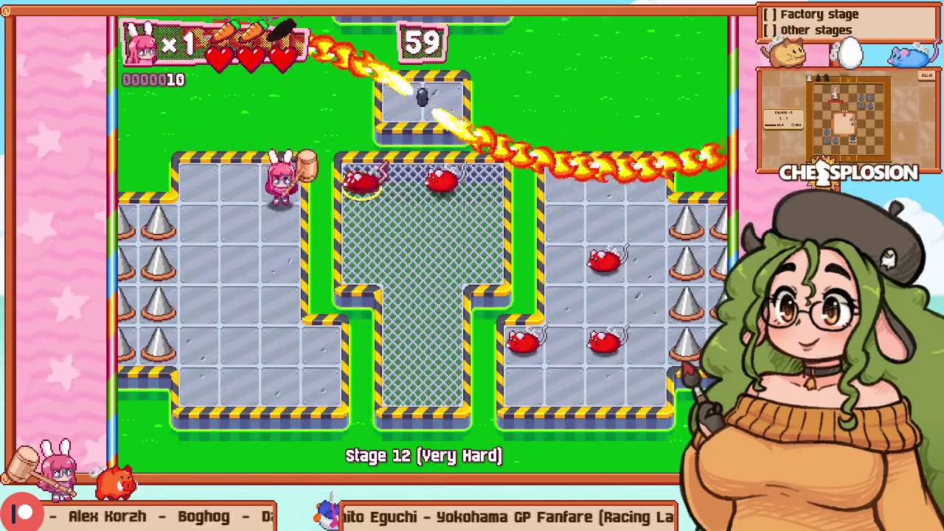
key(Down)
key(Up)
key(Right)
key(space)
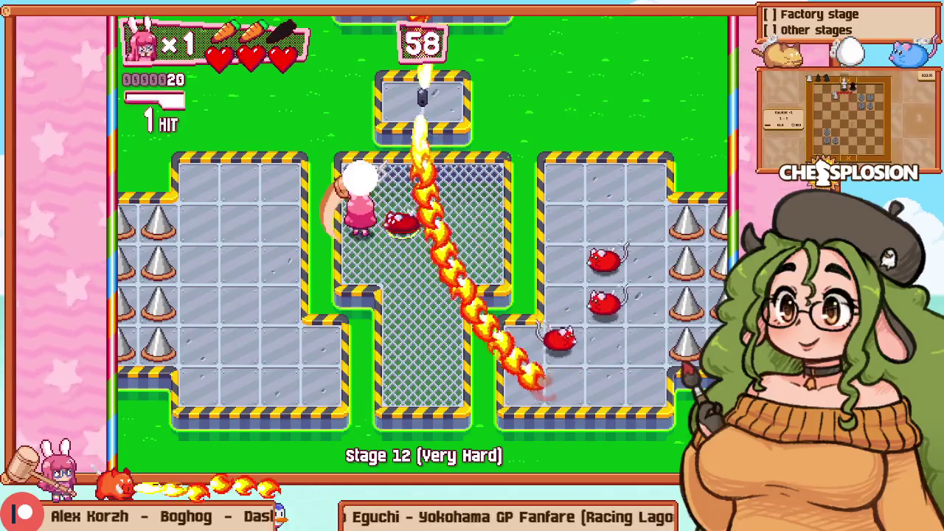
key(Right)
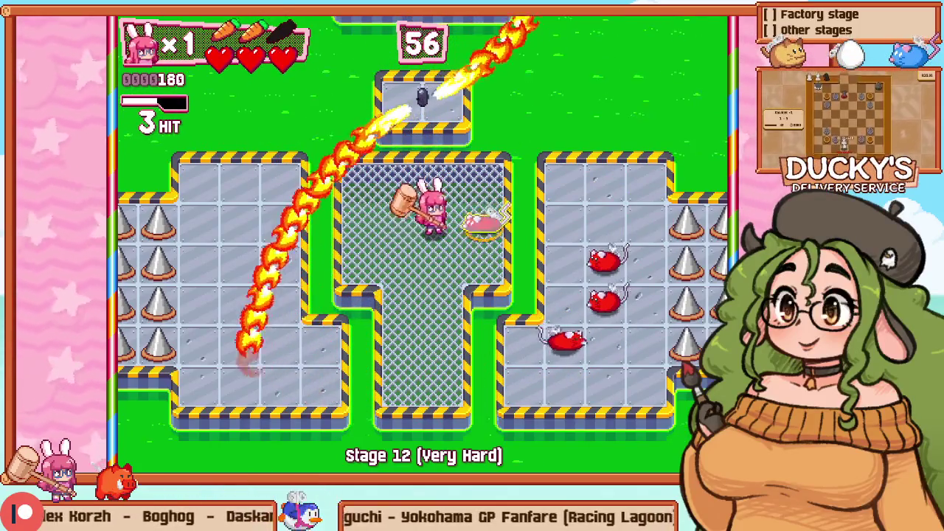
key(space)
Step: In the editor, turn a row of cage floor into holes and fill the gap left of the lower grate
key(F1)
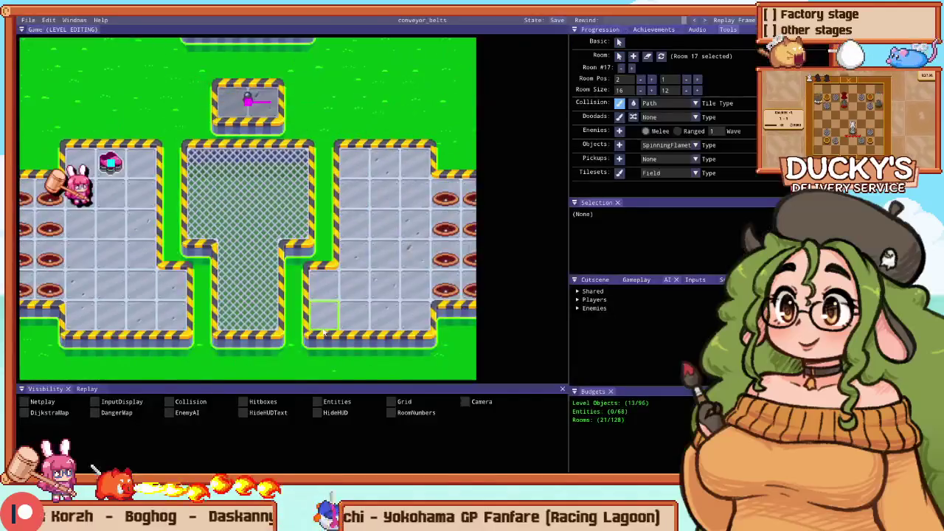
mouse_move(296, 276)
mouse_down()
mouse_move(293, 246)
mouse_move(238, 263)
mouse_move(262, 321)
mouse_move(240, 285)
mouse_up()
click(203, 288)
Step: Playtest Stage 12, walking past the grate and fire into the cage to hammer a mouse
key(F5)
key(Escape)
key(Escape)
key(Right)
key(Up)
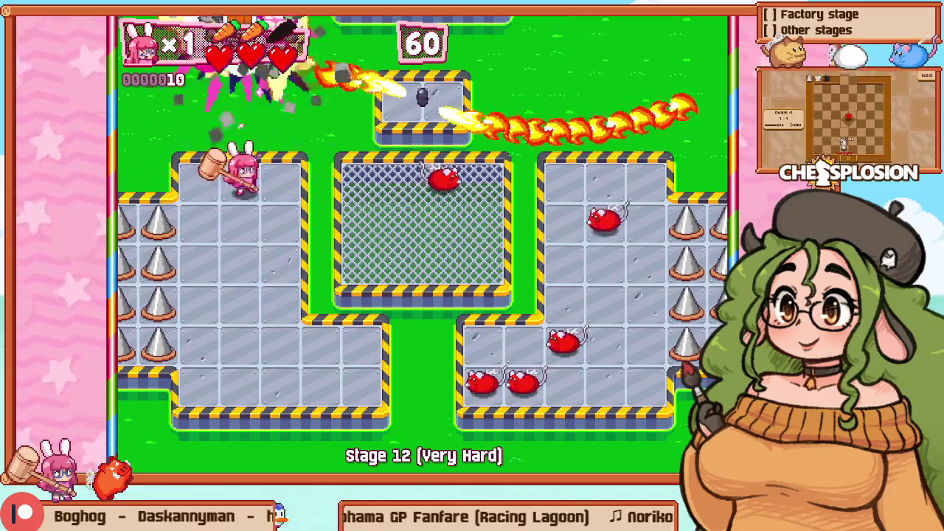
key(Right)
key(Down)
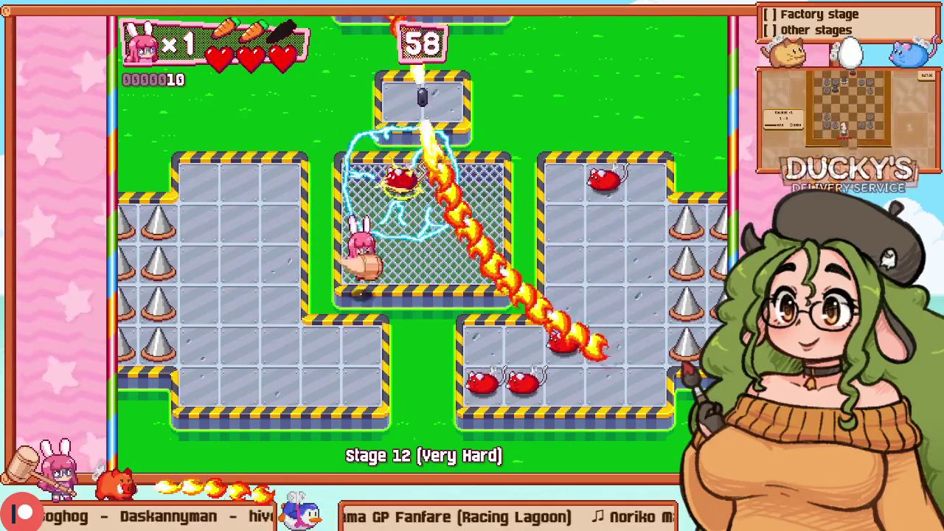
key(Down)
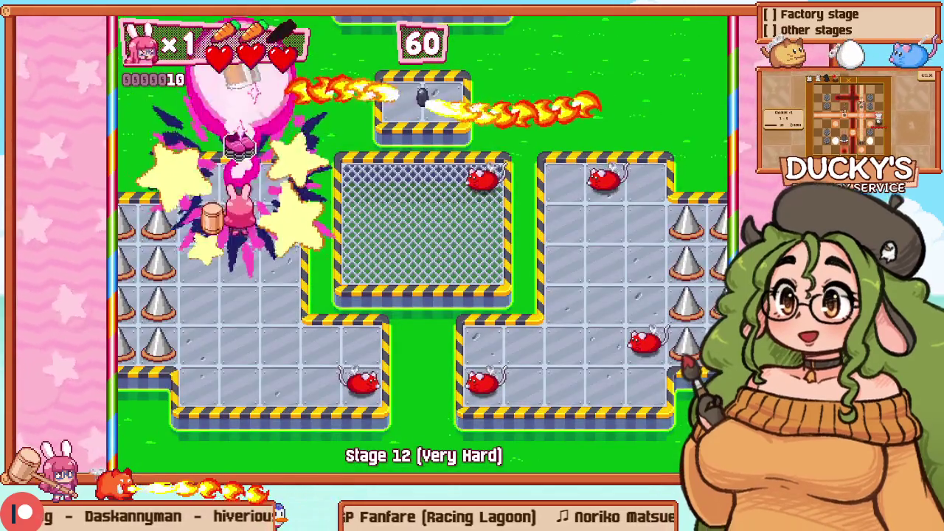
key(Right)
key(Down)
key(Down)
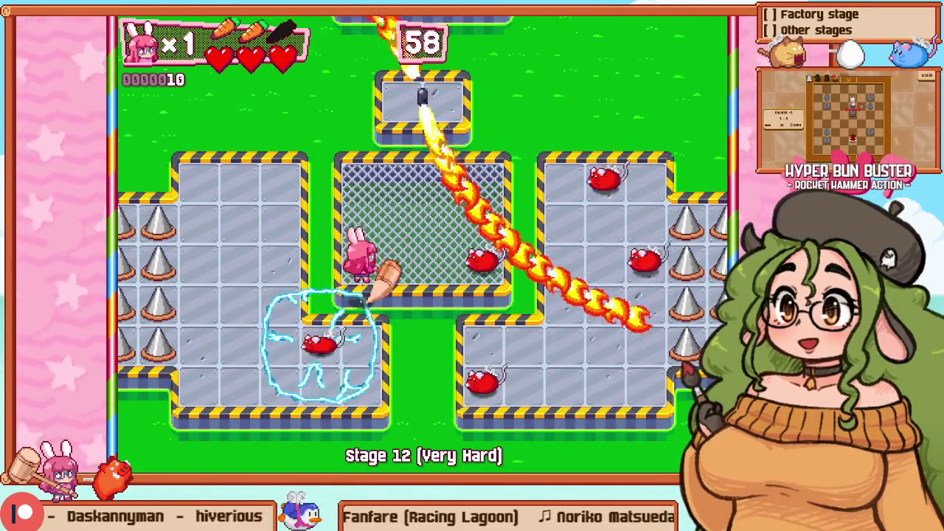
key(Up)
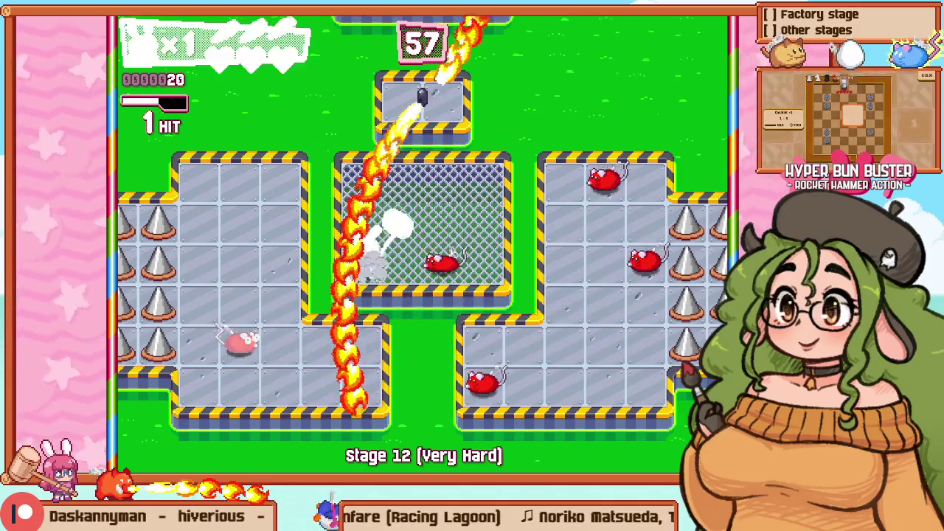
key(Up)
Step: Extend the hole area into the gap, fill the grass gap with floor, and undo the oversized hole
key(F1)
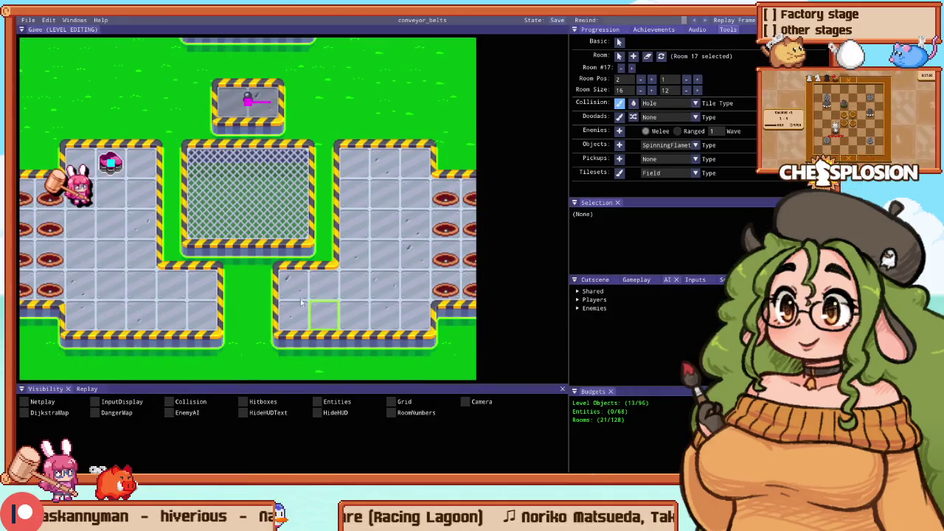
mouse_move(210, 226)
mouse_down()
mouse_move(203, 254)
mouse_move(293, 249)
mouse_up()
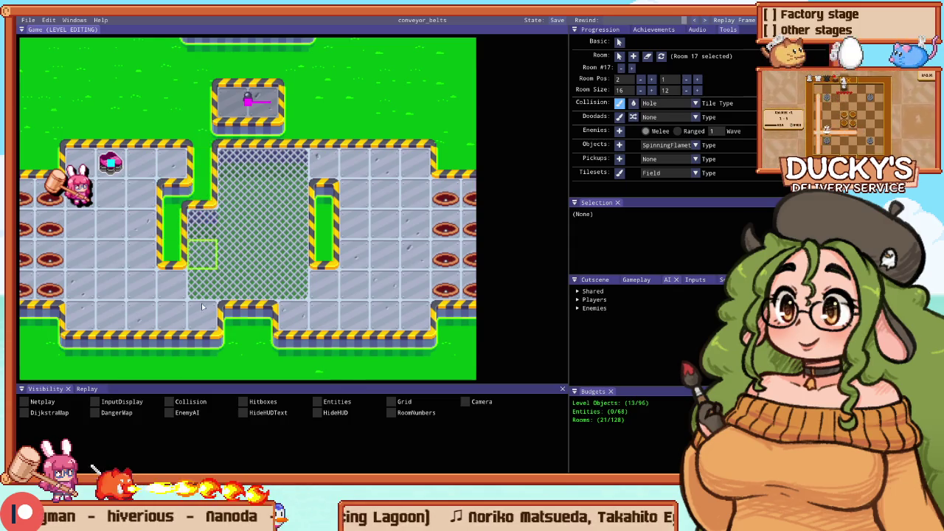
click(208, 257)
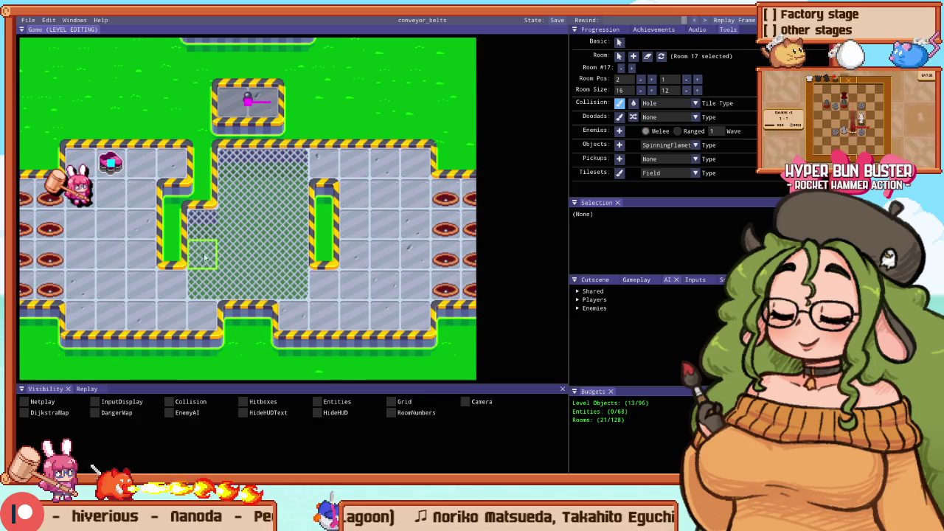
click(213, 290)
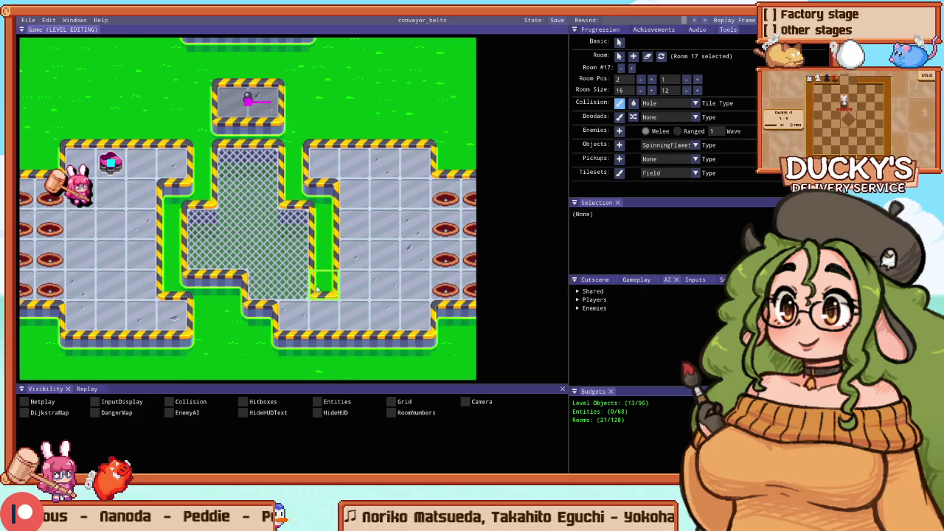
click(270, 317)
mouse_move(219, 285)
mouse_down()
mouse_move(243, 288)
mouse_move(258, 251)
mouse_move(228, 251)
mouse_move(225, 216)
mouse_up()
key(ctrl+z)
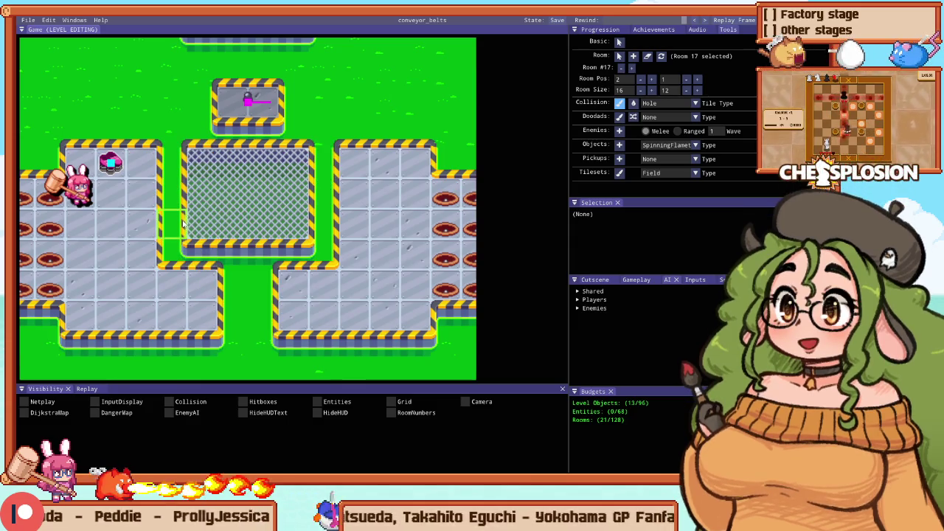
Step: Extend the chain-link hole down a row, floor the row below, revert the field edits, and relaunch Stage 12
scroll(209, 266, up, 1)
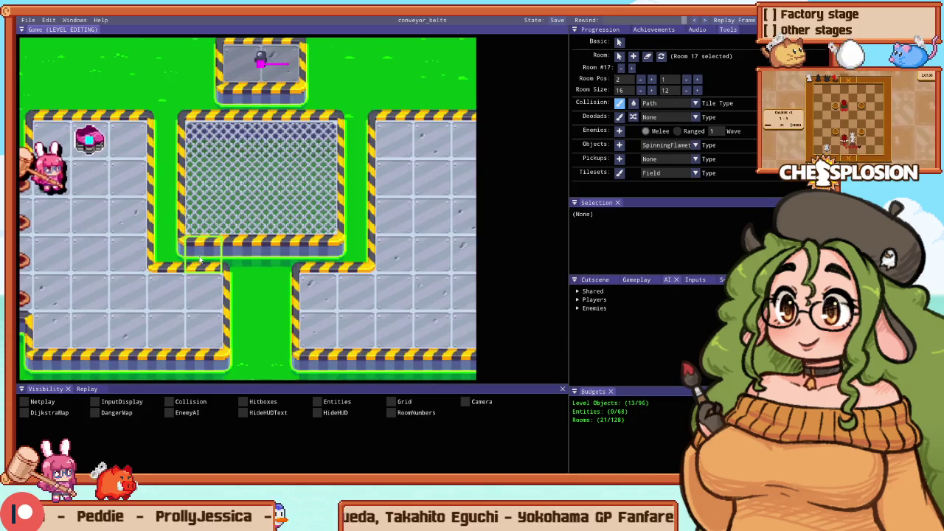
drag(209, 266, 290, 265)
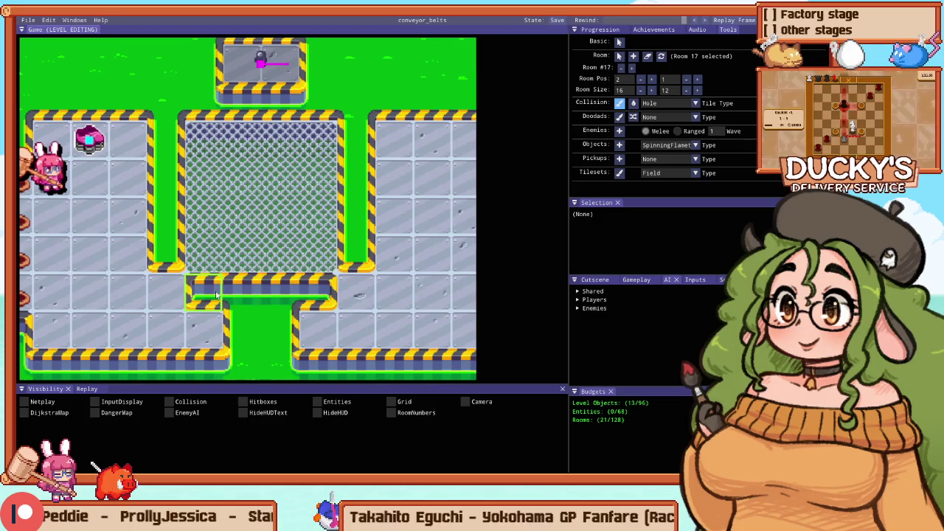
drag(172, 293, 349, 287)
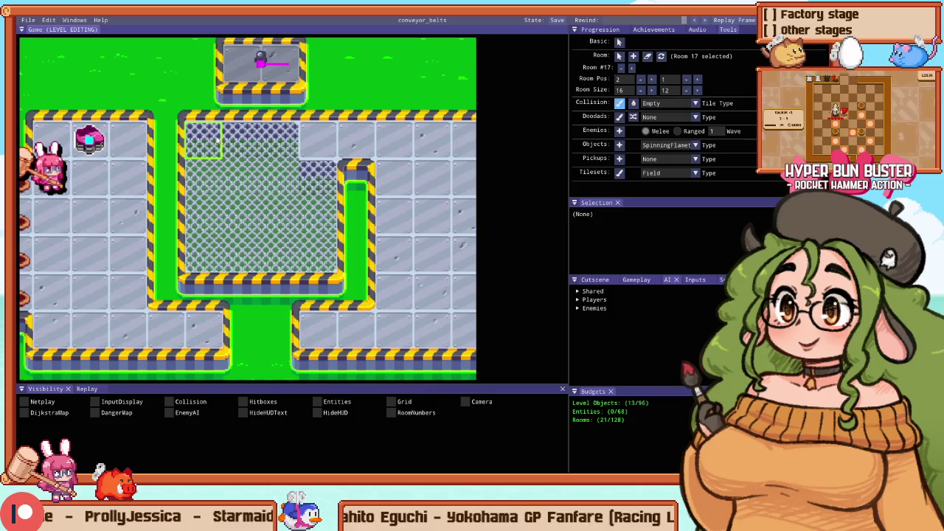
drag(255, 133, 277, 135)
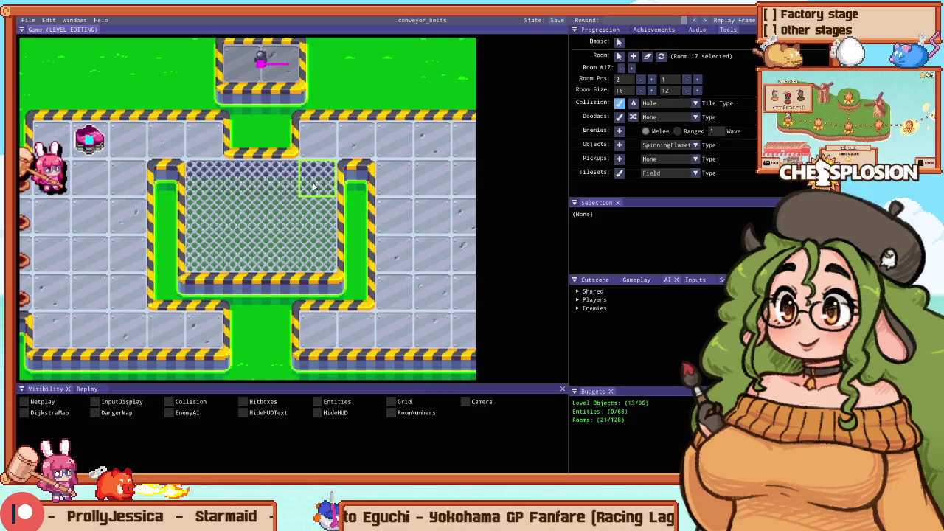
drag(332, 181, 208, 183)
key(ctrl+z)
key(ctrl+z)
key(ctrl+z)
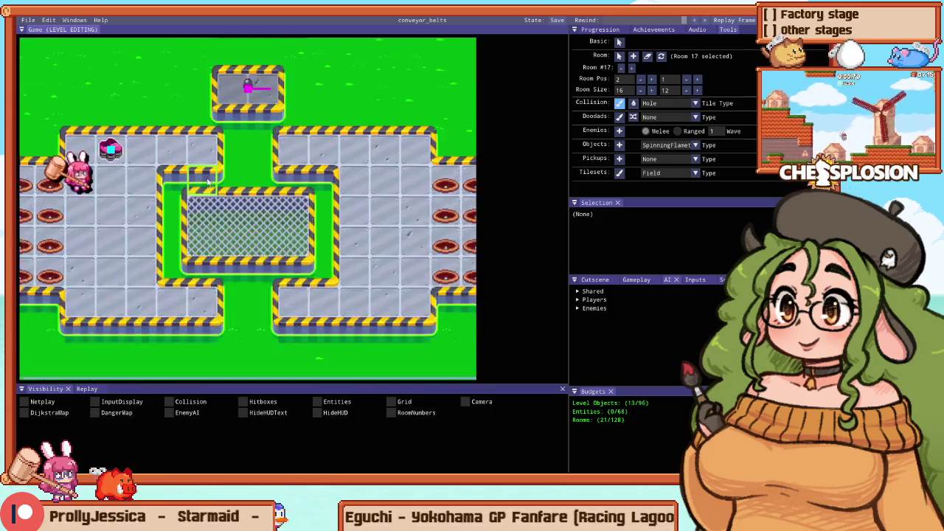
key(ctrl+z)
key(ctrl+z)
key(ctrl+z)
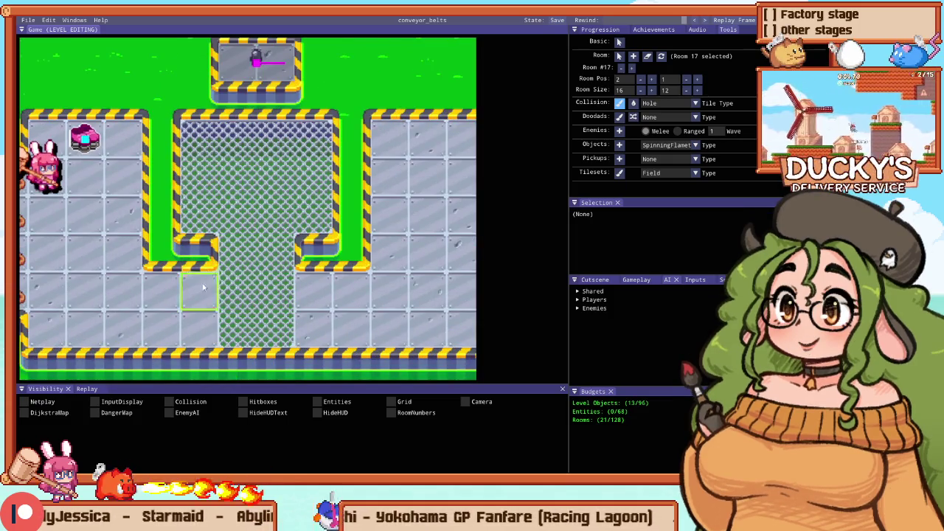
key(F5)
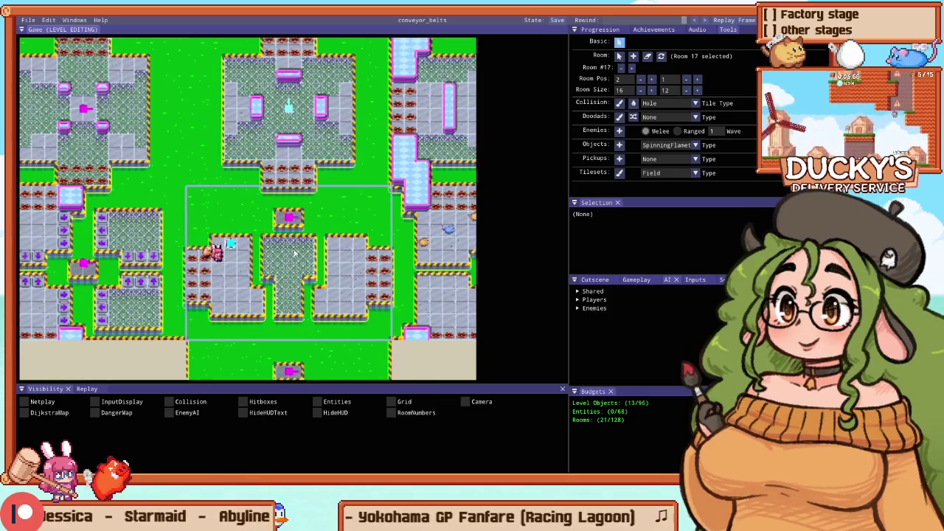
key(Escape)
key(Escape)
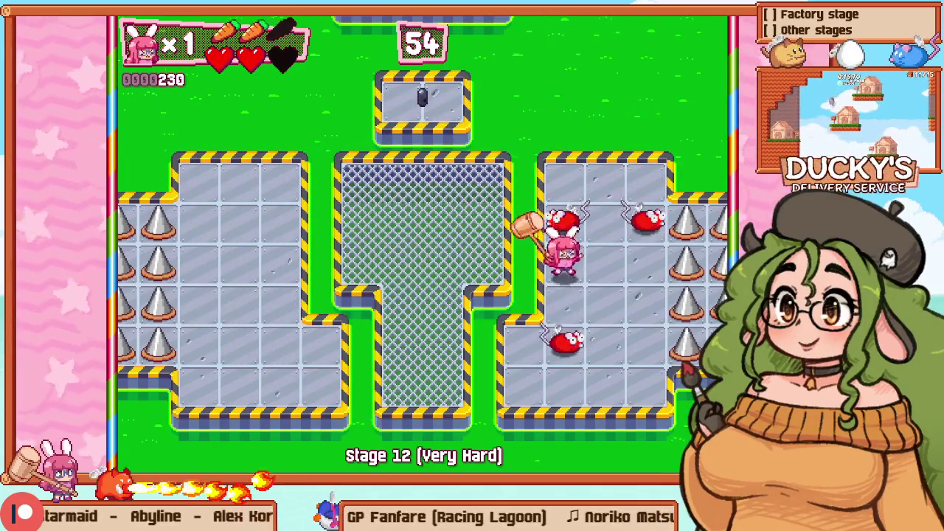
Step: Retry Stage 12 and hammer mice from the lower-left room across the mesh
key(Escape)
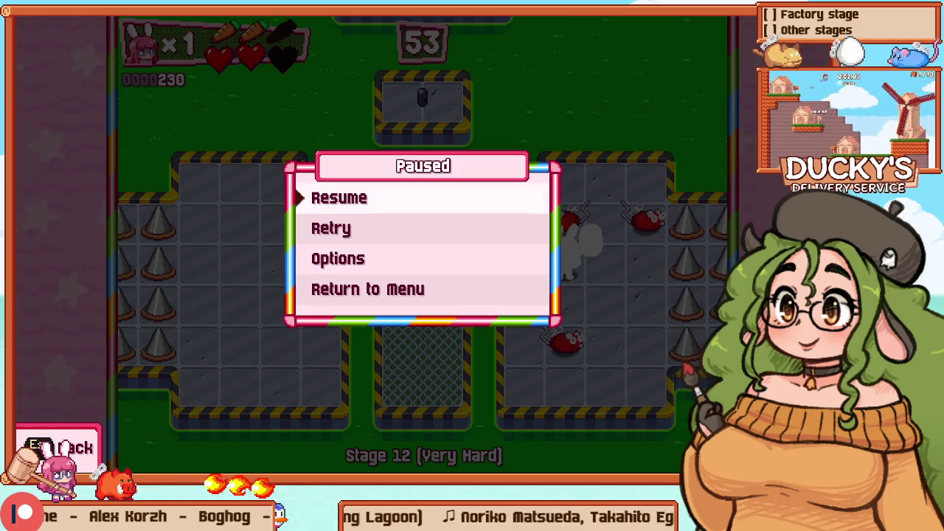
key(Down)
key(Return)
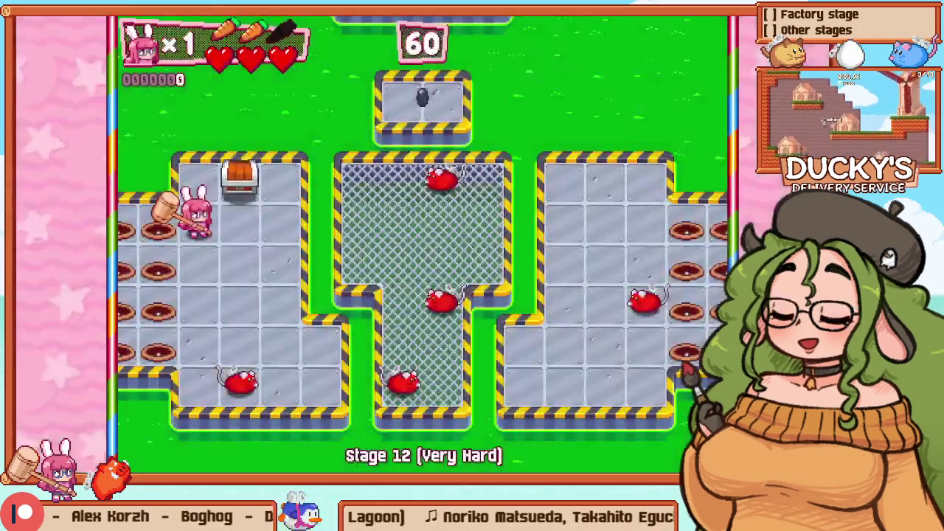
key(Right)
key(z)
key(Down)
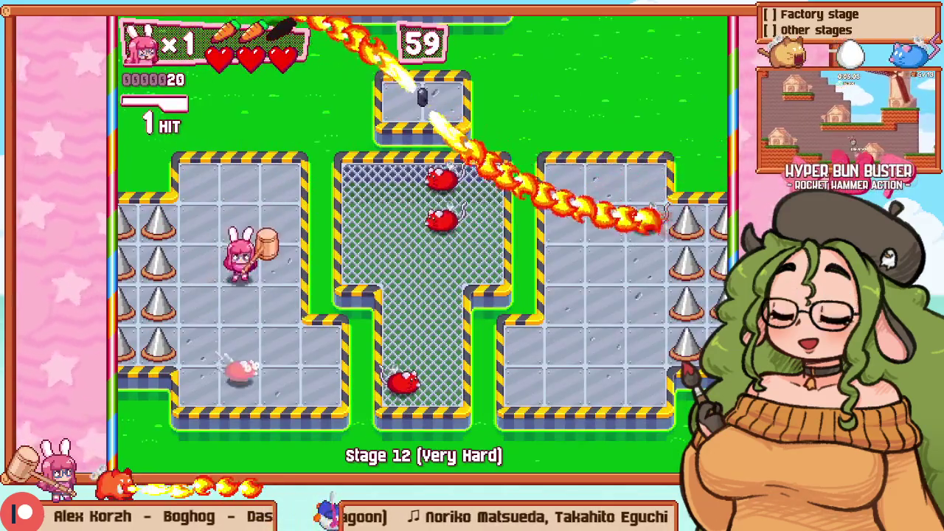
key(Down)
key(z)
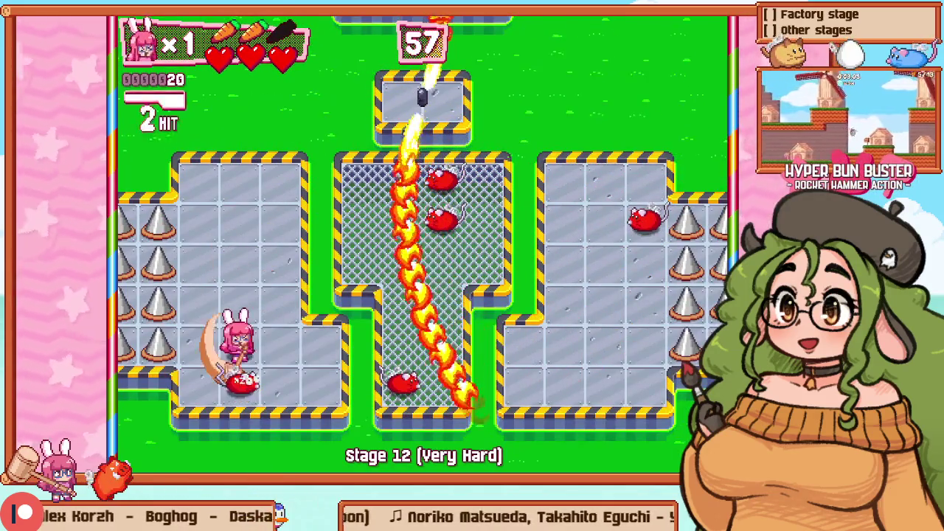
key(Up)
key(Right)
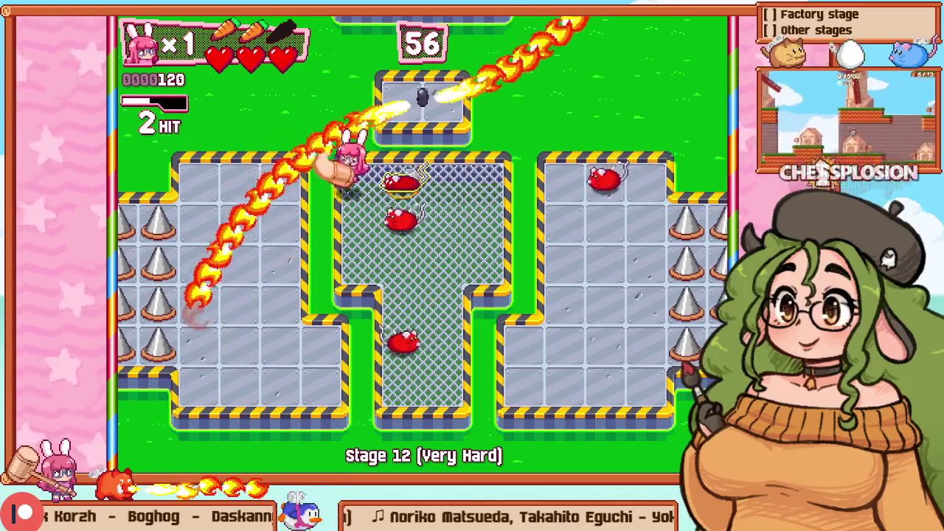
key(Right)
key(z)
key(z)
key(Down)
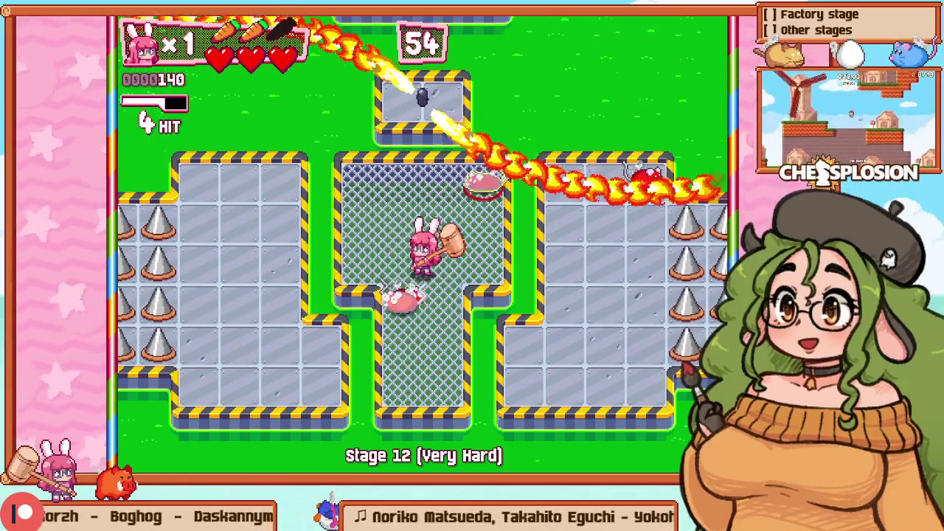
key(z)
Step: Sweep through the right room and mesh room, smashing the remaining mice
key(Down)
key(Right)
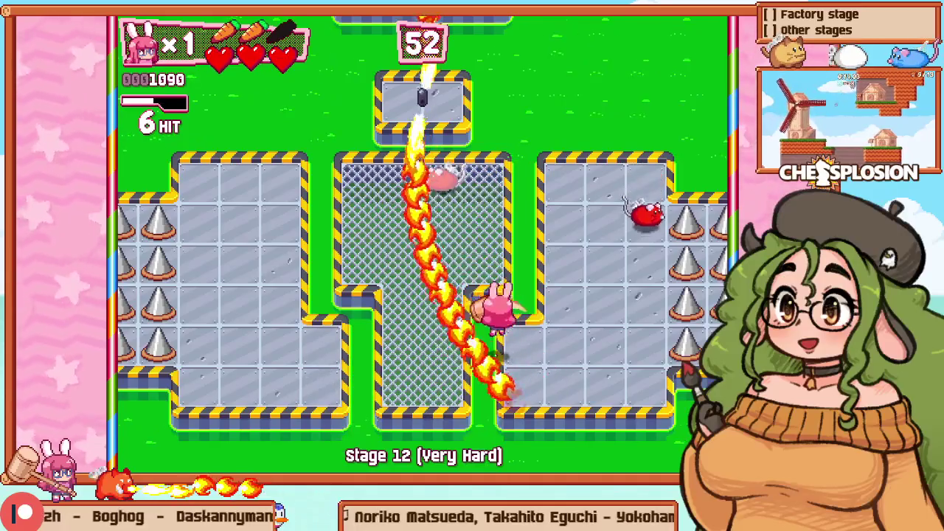
key(Right)
key(Up)
key(z)
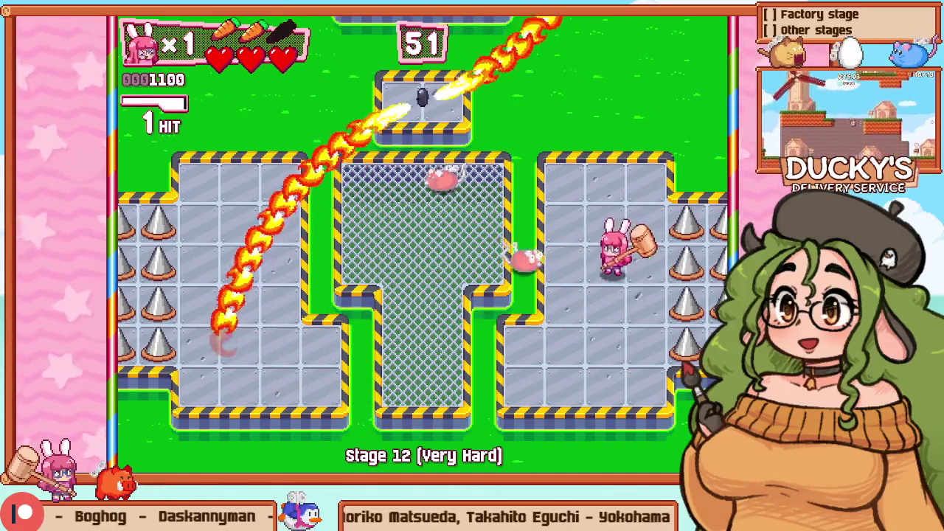
key(Left)
key(z)
key(Up)
key(z)
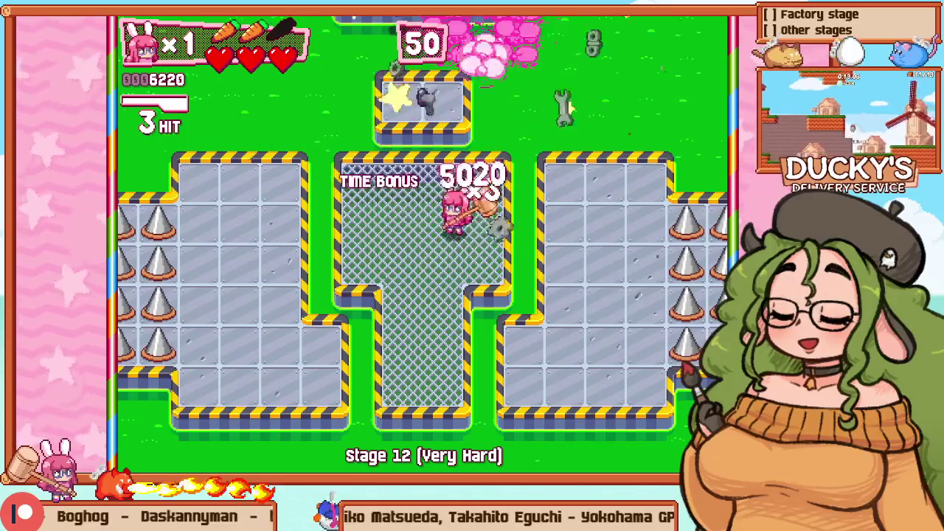
key(Left)
key(Left)
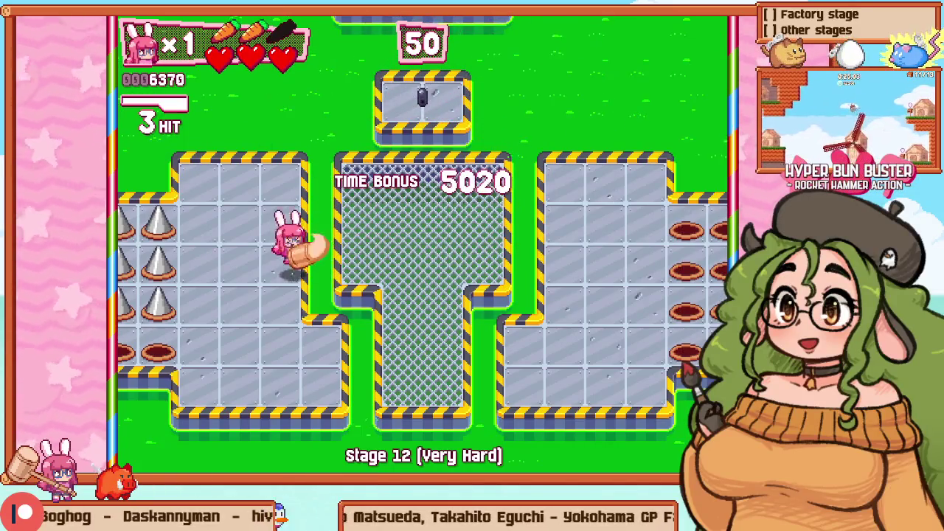
key(Right)
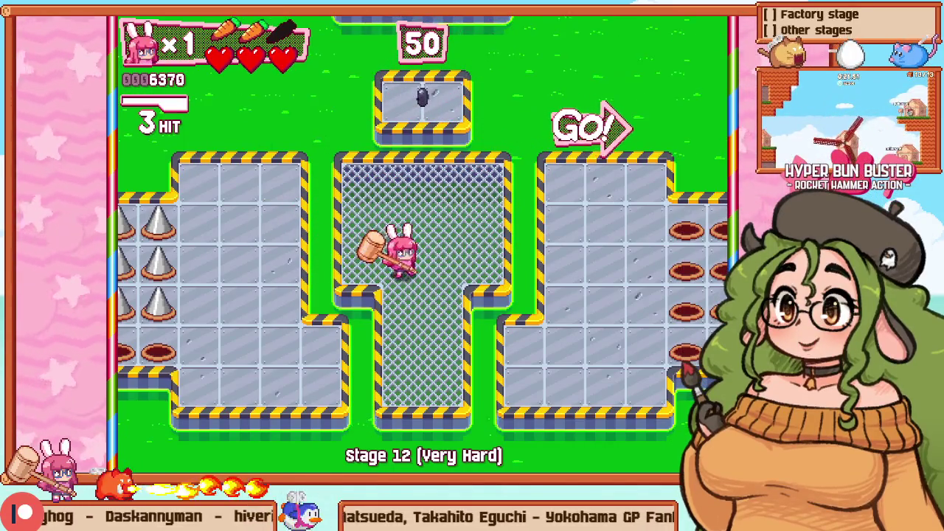
key(Right)
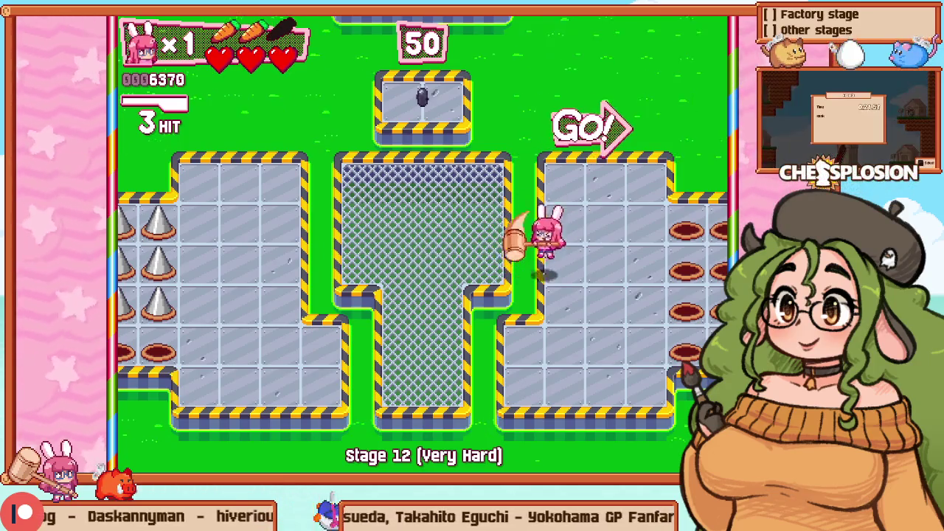
key(Left)
Step: Retry the stage again, hammer the bottom-left mouse, then pause into the debug view
key(Escape)
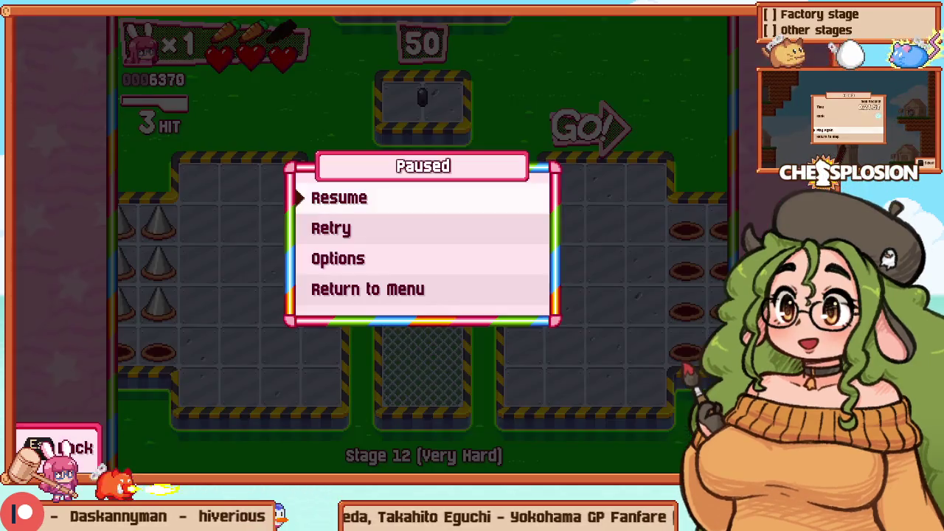
key(Up)
key(Up)
key(Return)
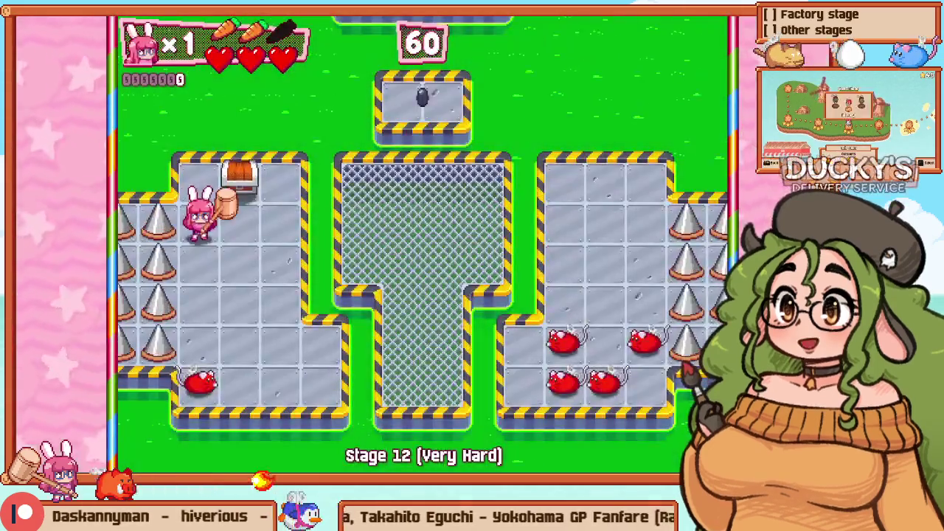
key(Down)
key(z)
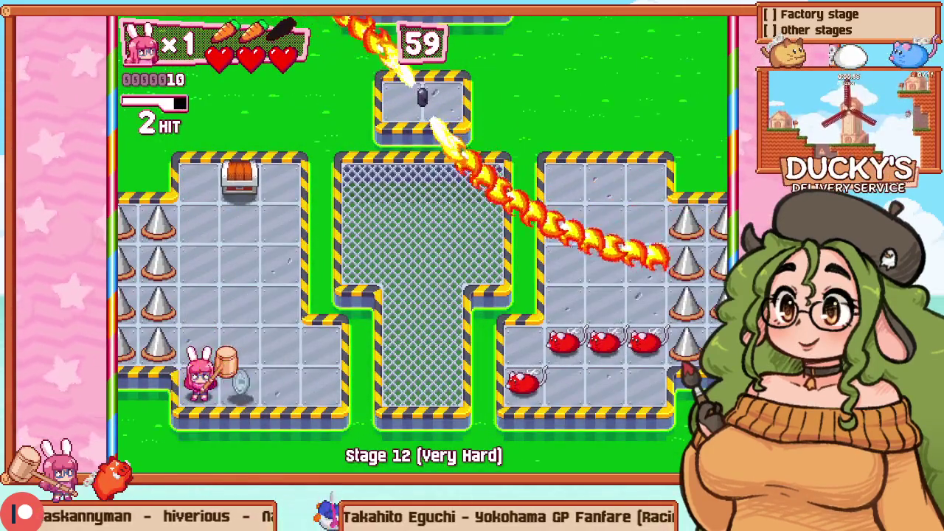
key(F1)
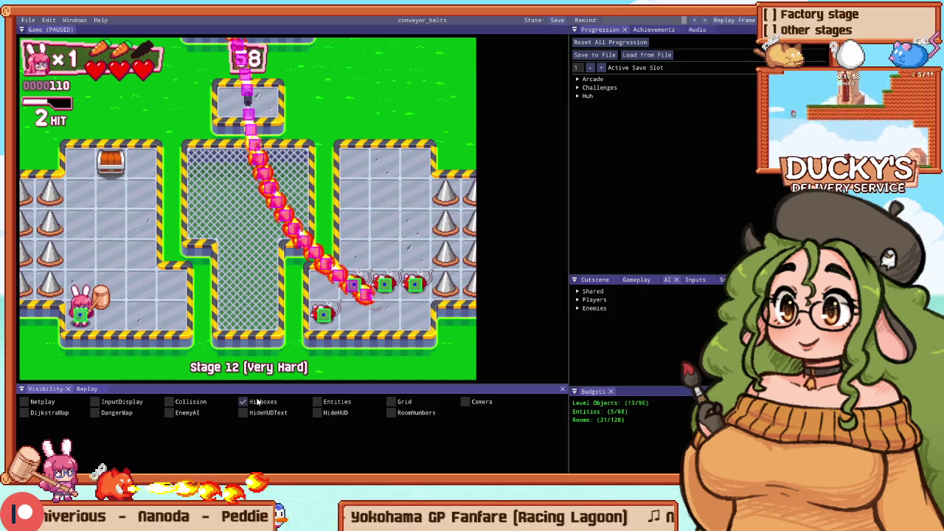
key(alt+Tab)
Step: Remove the three flamethrower projectile distance, speed and lifetime lines from the shooting code
click(567, 192)
scroll(253, 158, down, 3)
scroll(253, 158, up, 4)
scroll(253, 159, down, 10)
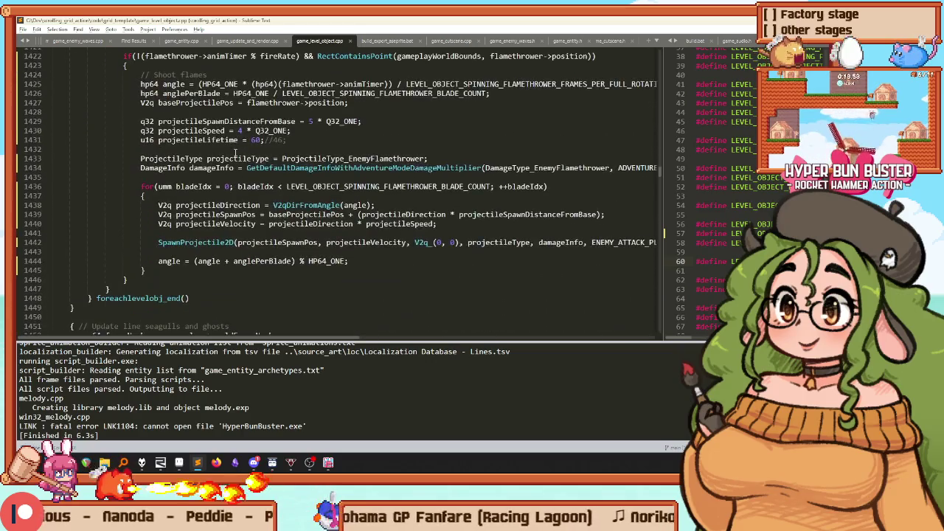
click(231, 130)
scroll(231, 131, up, 5)
scroll(234, 177, down, 3)
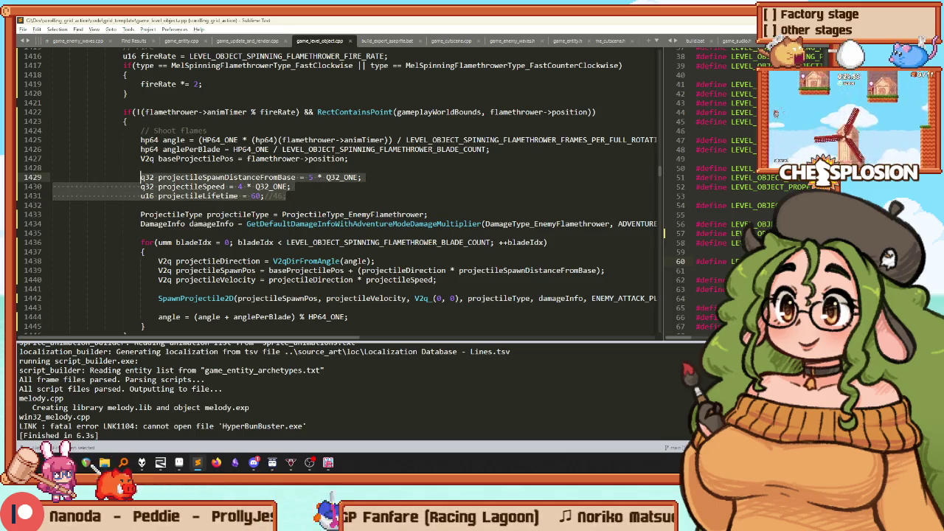
key(BackSpace)
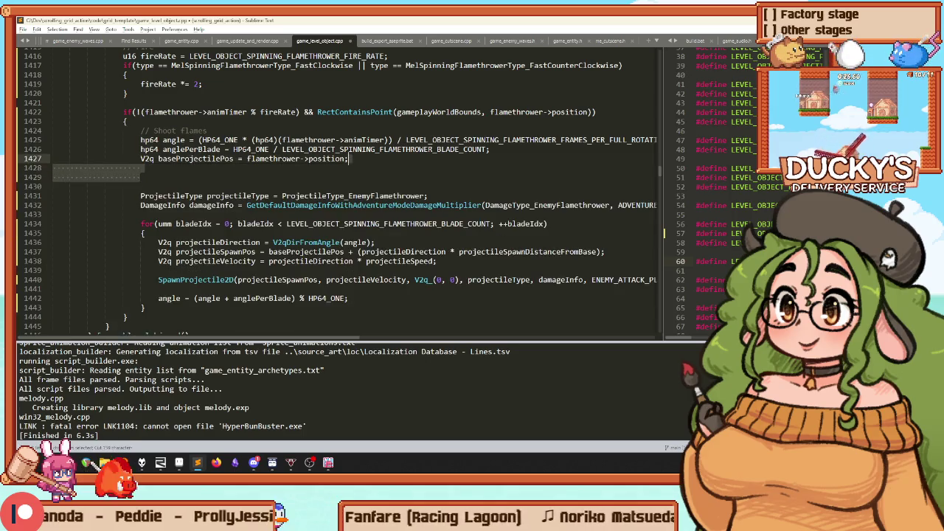
key(Delete)
Step: Paste those declarations after the bEnableFlamethrowers line above the loop and rebuild
scroll(132, 159, up, 8)
scroll(132, 158, up, 2)
click(111, 149)
key(End)
key(Return)
key(Return)
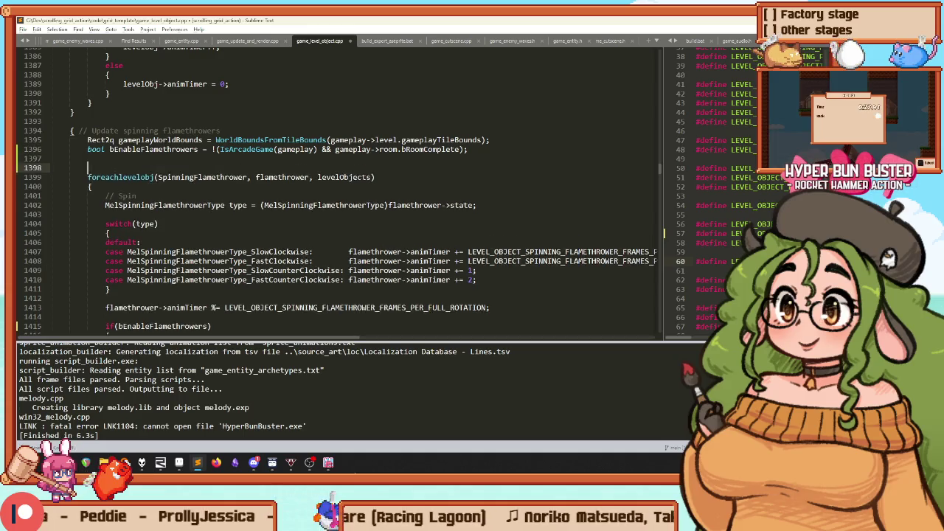
text(q32 projectileSpawnDistanceFromBase = 5 * Q32_ONE; 					q32 projectileSpeed = 4 * Q32_ONE; 					u16 projectileLifetime = 60;//46;)
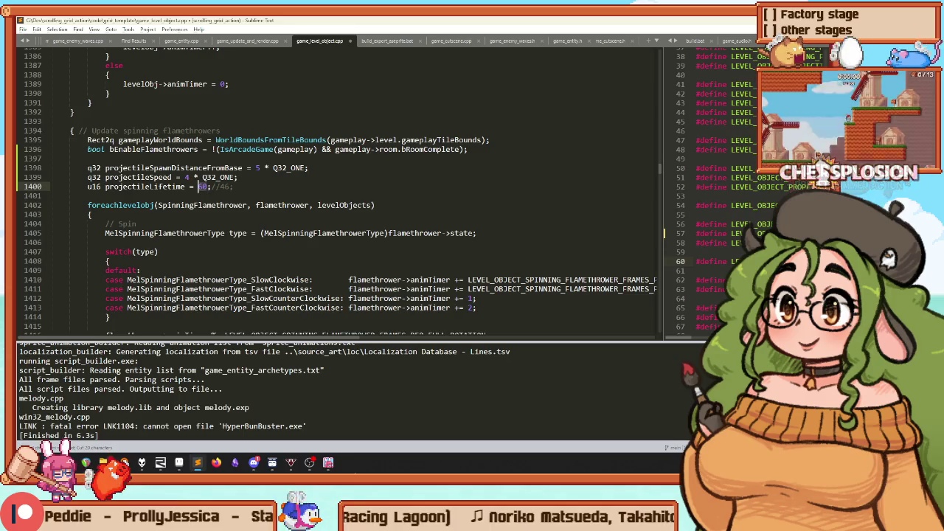
key(ctrl+b)
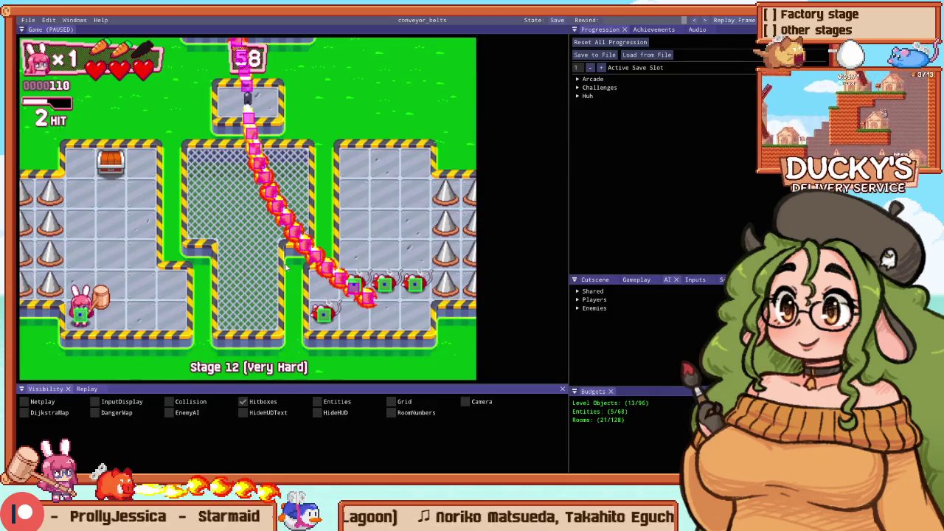
Step: Return to the paused game, turn off hitboxes, and retry Stage 12 in fullscreen
key(alt+Tab)
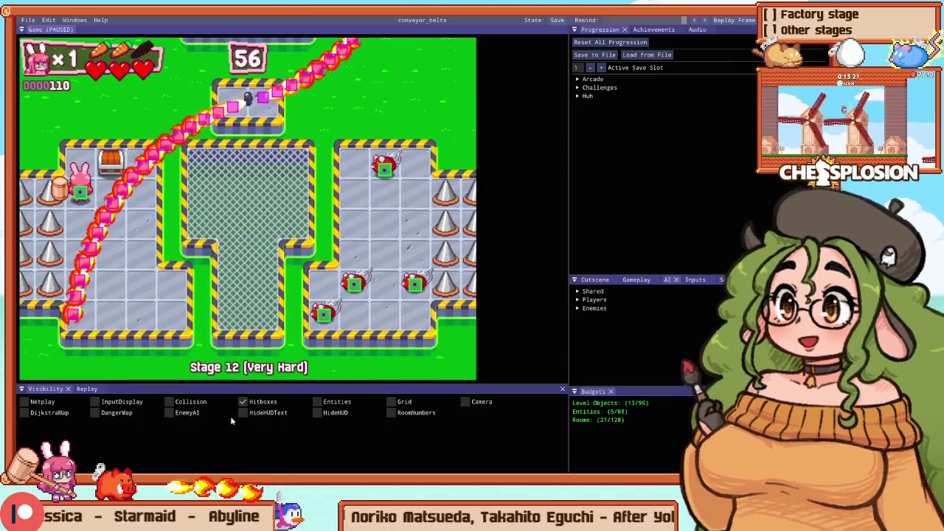
click(251, 400)
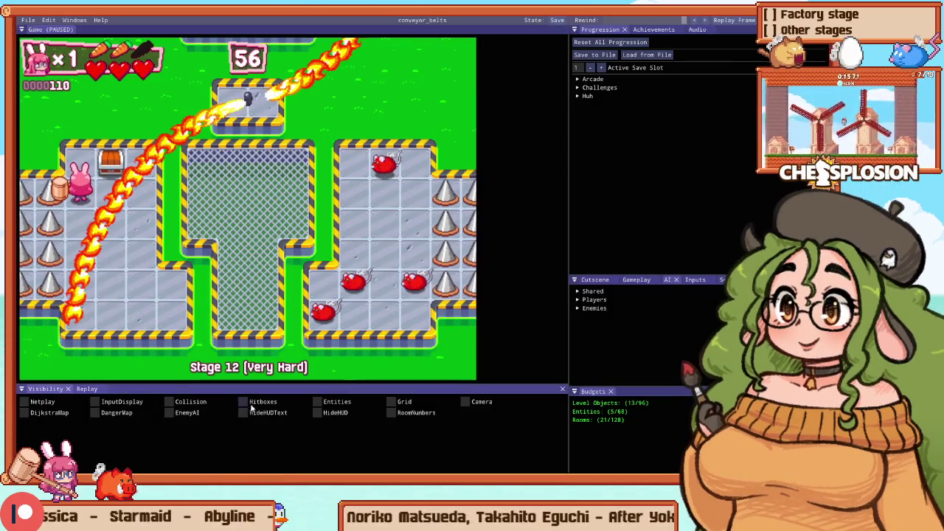
key(F1)
key(Escape)
key(Down)
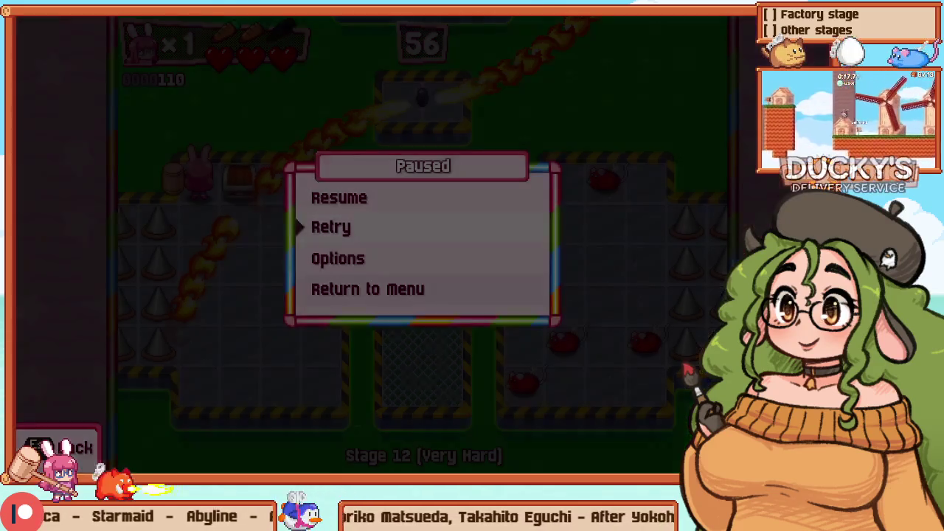
key(Return)
Step: Move through the left grid into the mesh area, hammering mice
key(Right)
key(Down)
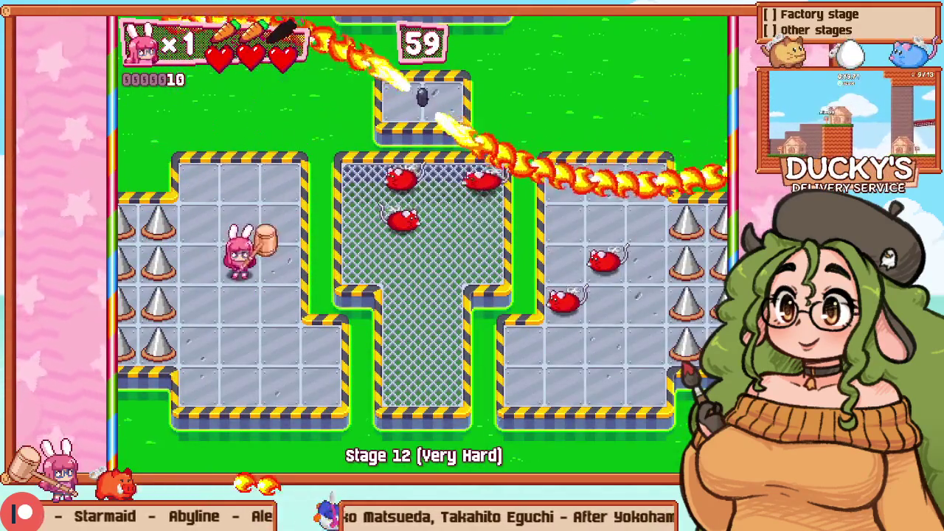
key(Right)
key(Right)
key(Down)
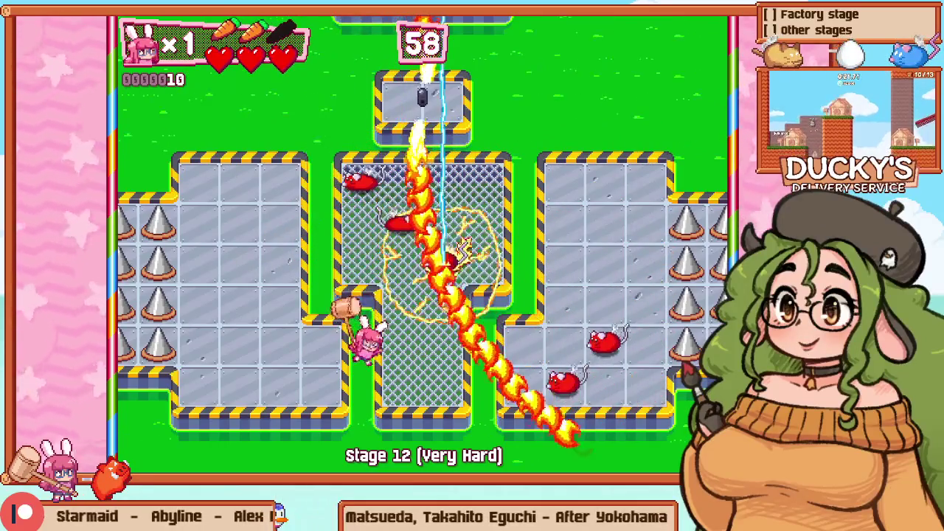
key(Right)
key(Up)
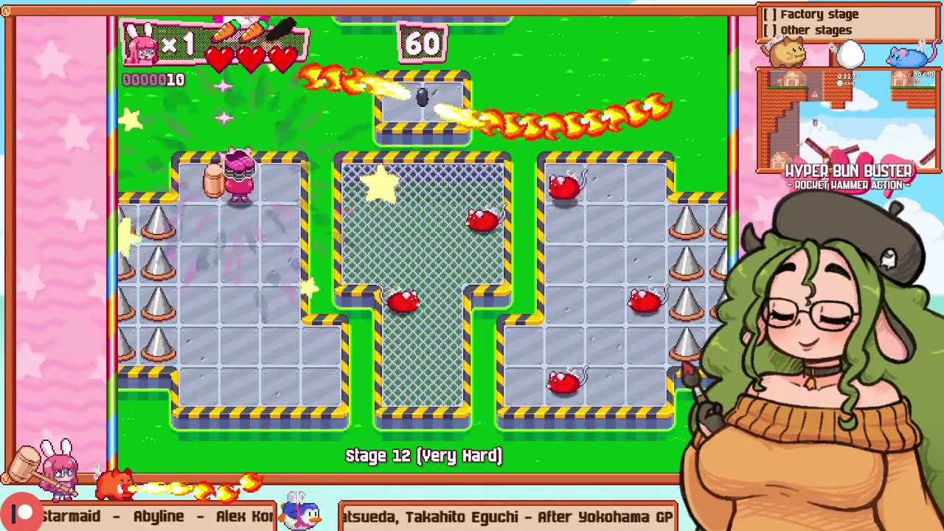
key(Right)
key(Down)
key(Right)
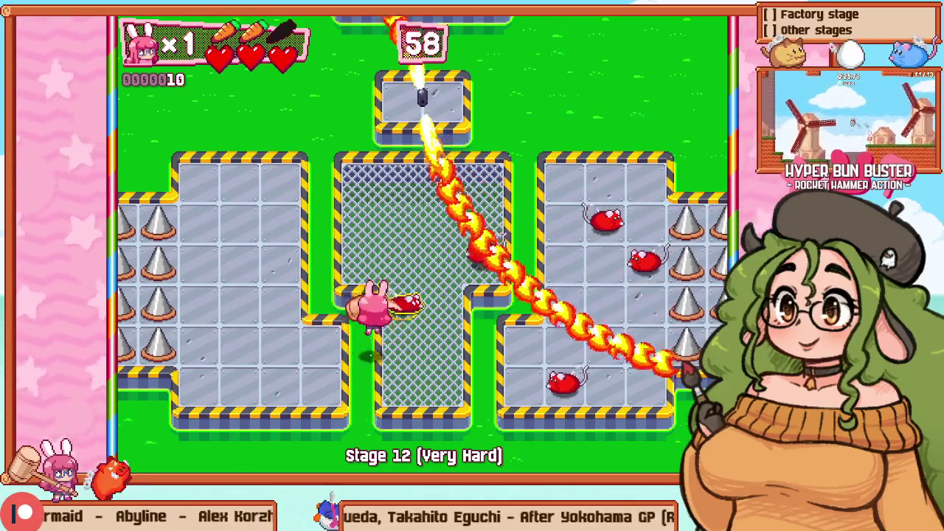
key(Up)
Step: Retry Stage 12 again, smash the starting crate, and begin chaining hits on the mice
key(Escape)
key(Down)
key(Return)
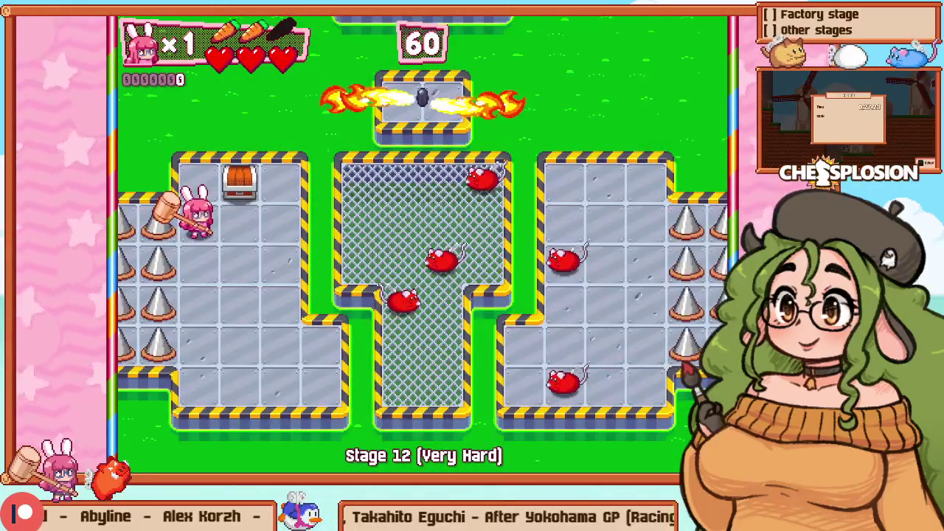
key(Right)
key(Down)
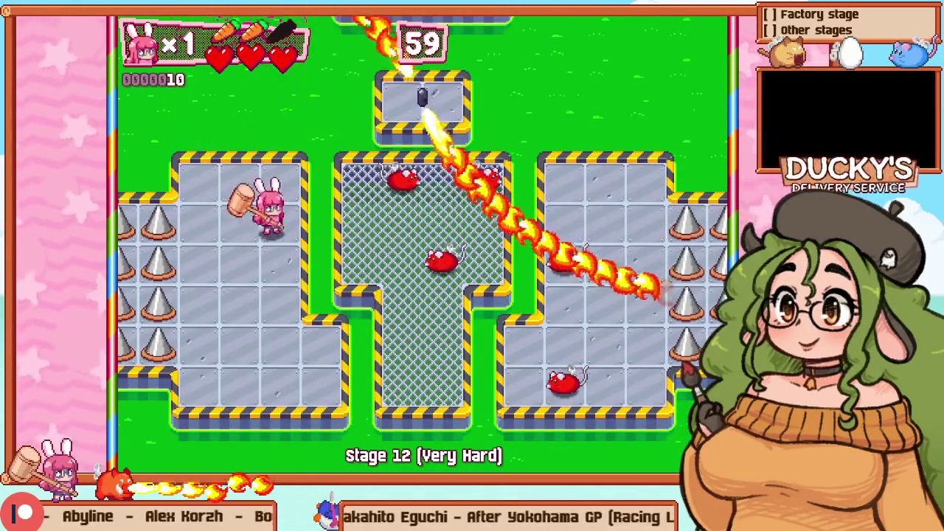
key(Right)
key(Left)
key(Up)
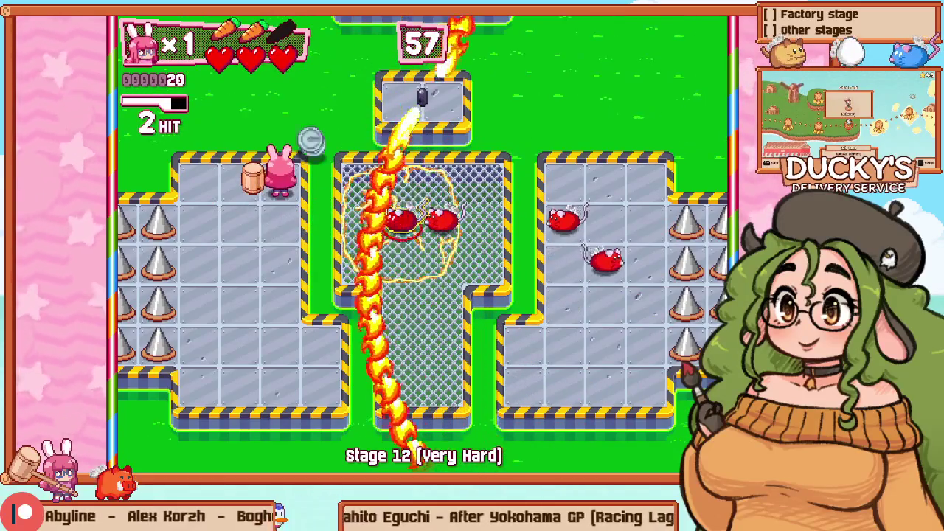
key(Right)
Step: Finish the chain to clear the room at score 9560, then switch back to Sublime Text
key(Down)
key(Right)
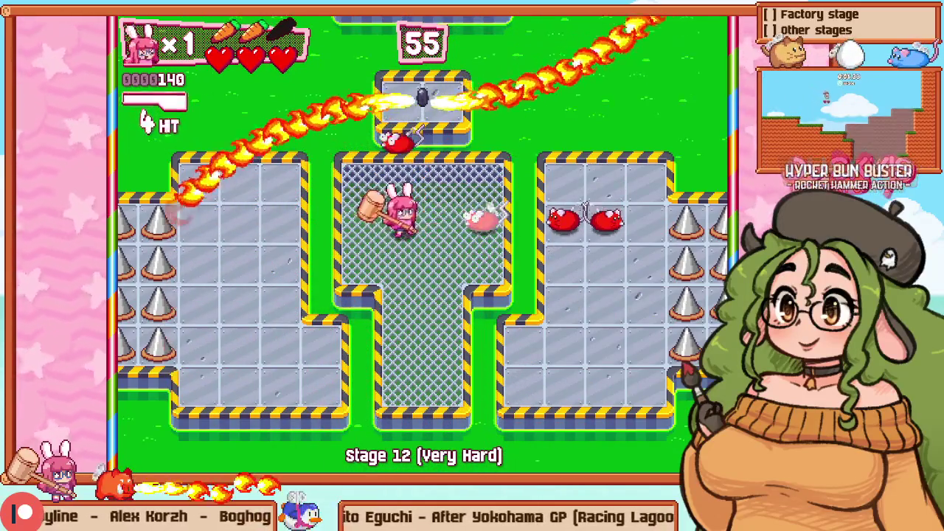
key(Right)
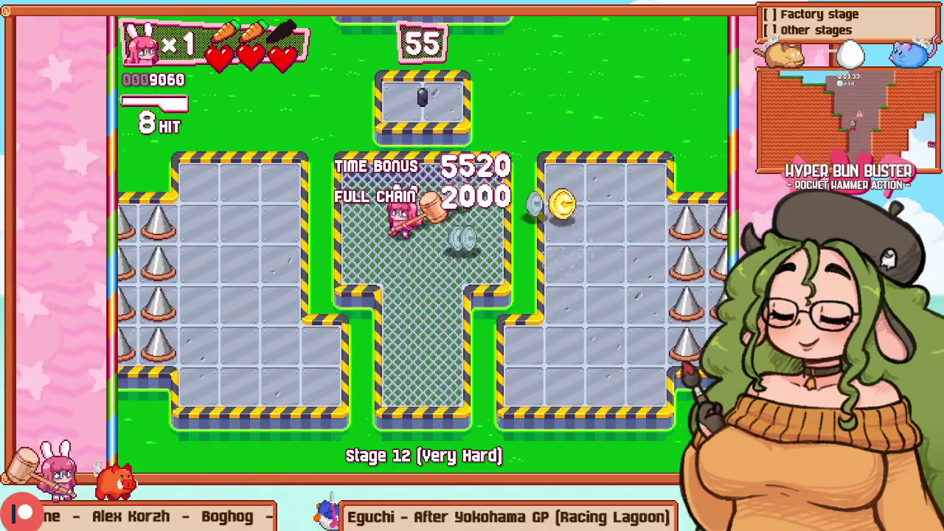
key(Left)
key(Right)
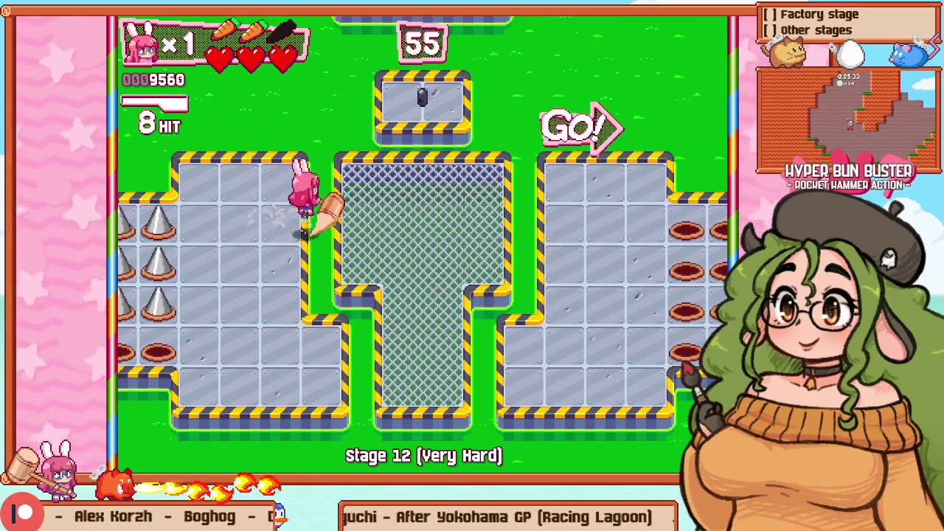
key(alt+Tab)
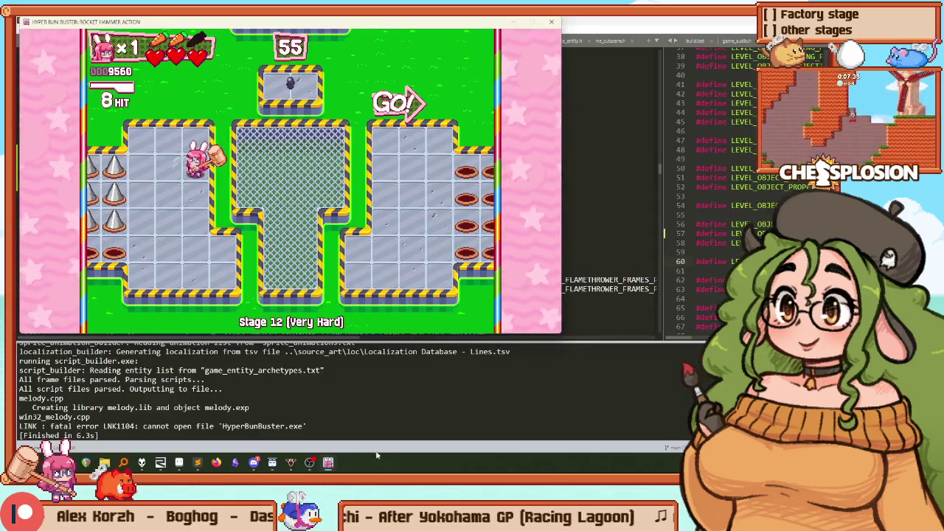
key(ctrl+p)
Step: Open game_ai.cpp from Goto Anything by searching ai.cpp
text(ai.cpp)
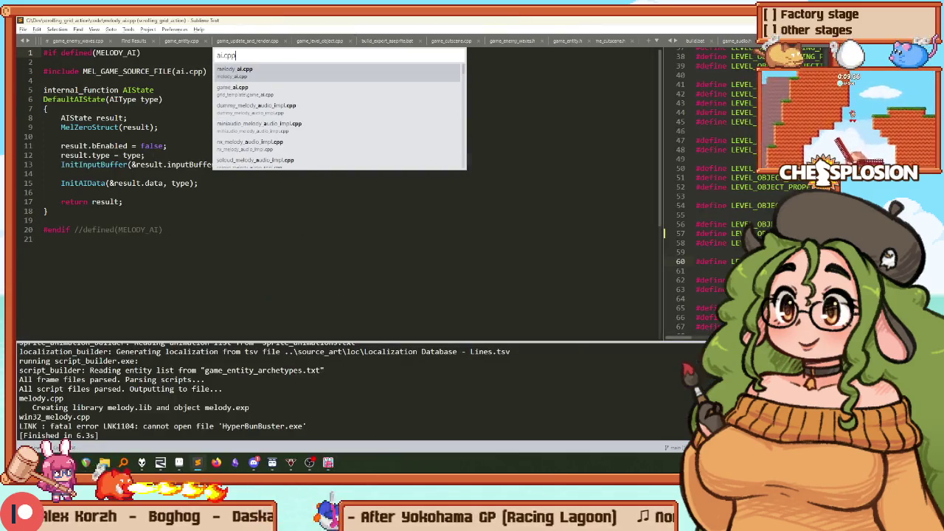
key(Down)
key(Return)
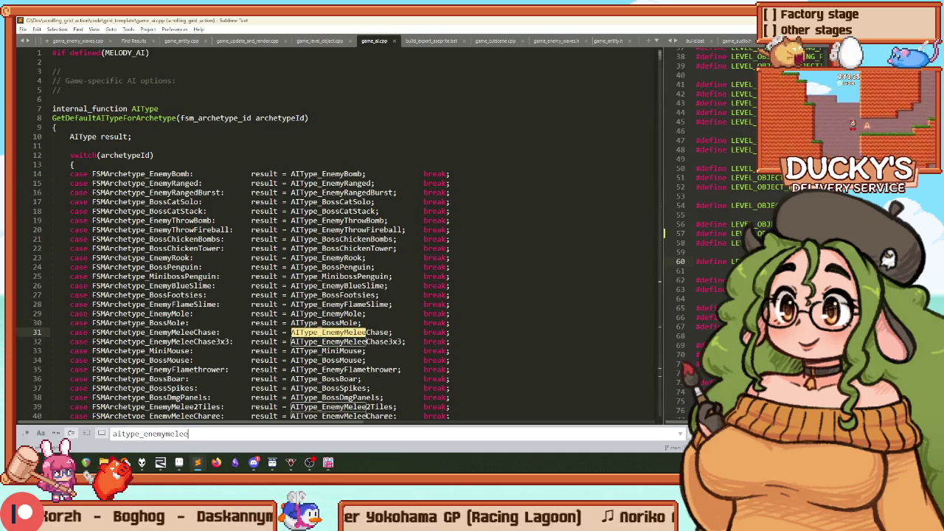
Step: Search for aitype_enemymeleechase3x3 to reach the EnemyMeleeChase3x3 case in the AI update
key(BackSpace)
key(BackSpace)
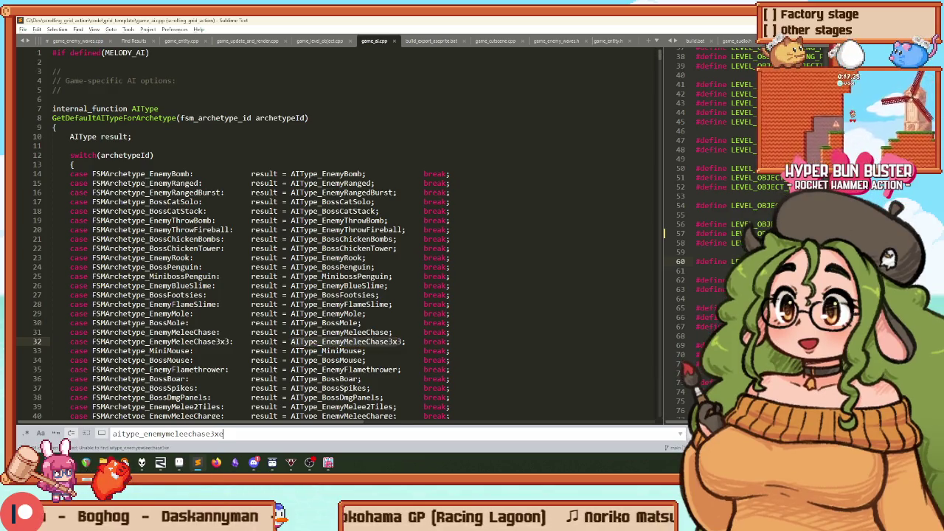
key(BackSpace)
key(Return)
key(shift+Return)
text(3)
key(Return)
key(Return)
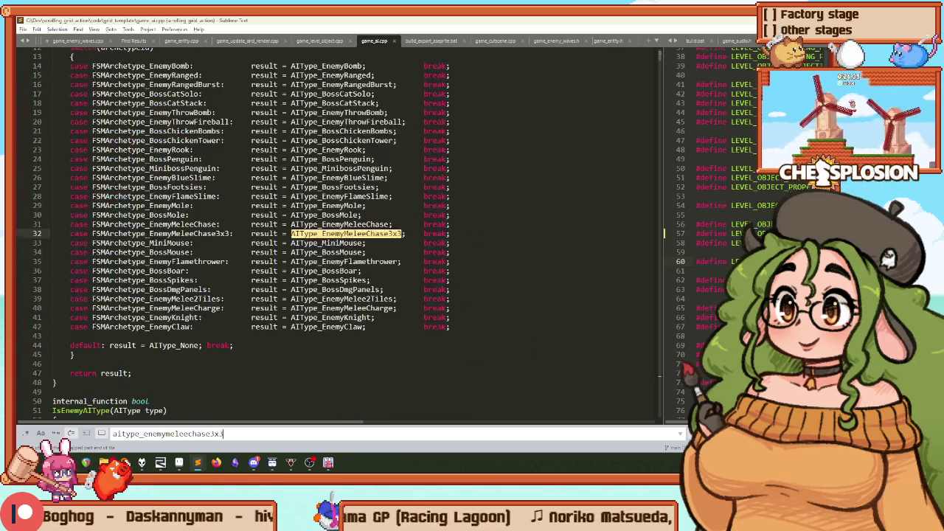
Step: Scroll down to the AIPickRandomWanderDirection call and reset the two-column layout
scroll(243, 164, down, 20)
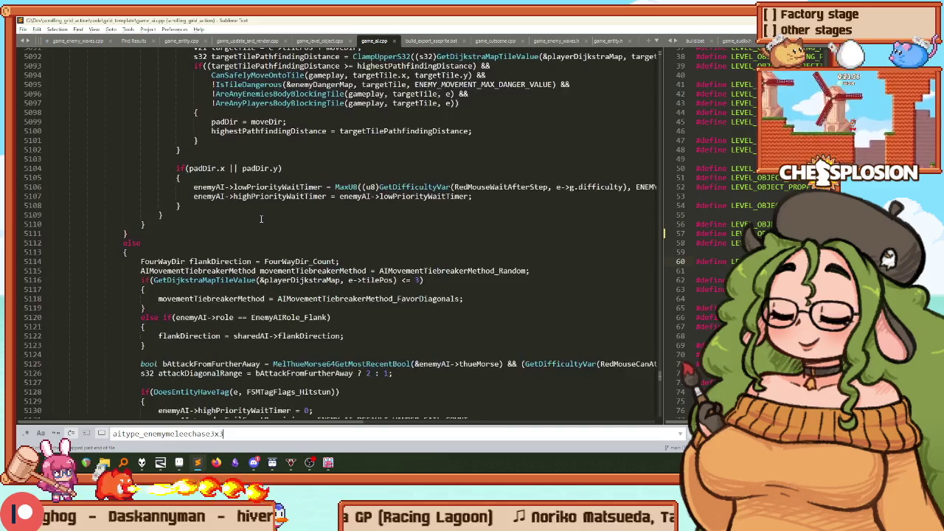
scroll(243, 164, down, 14)
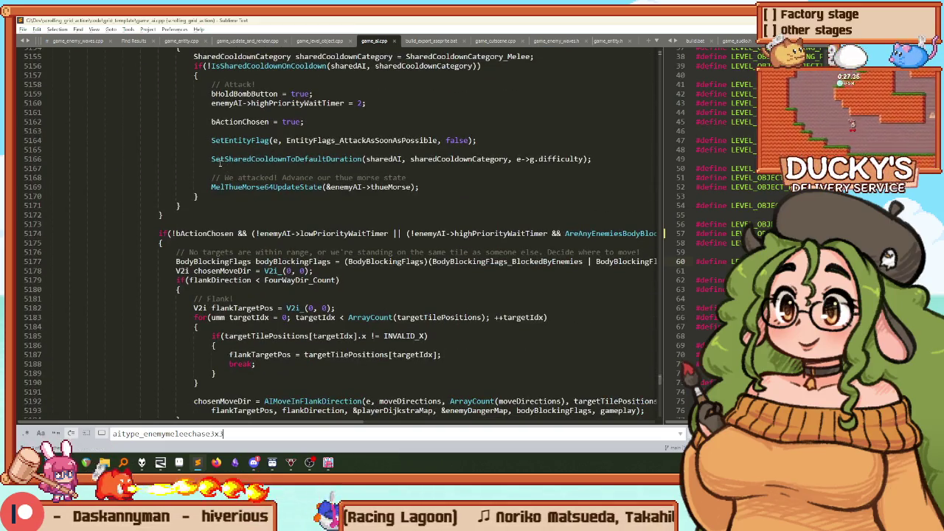
scroll(219, 163, down, 9)
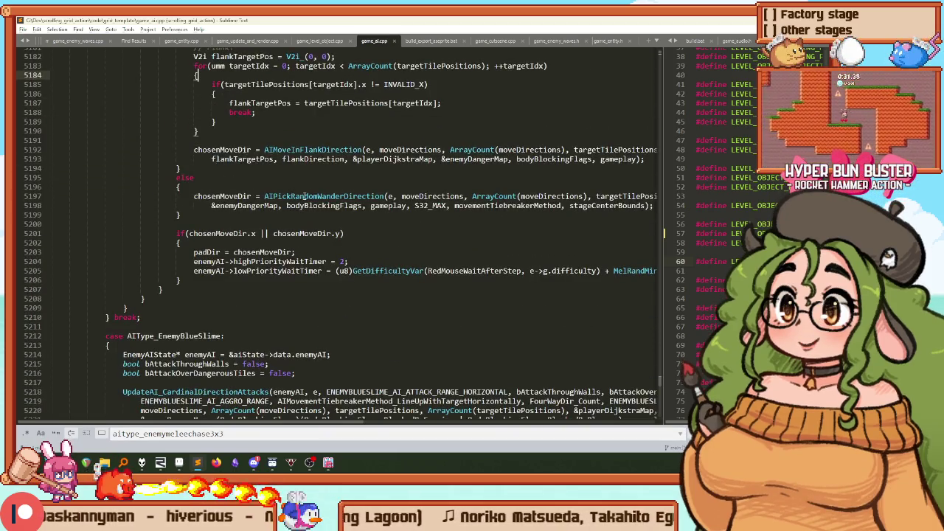
scroll(304, 195, up, 7)
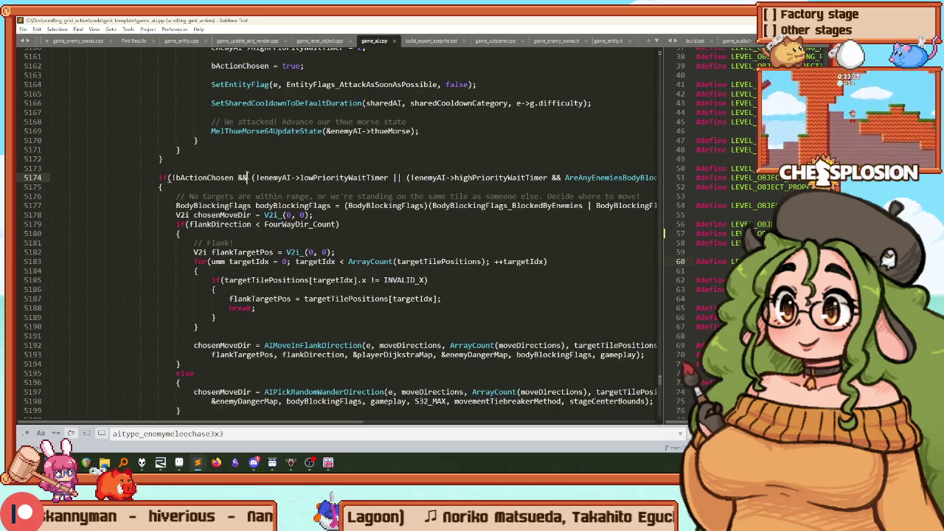
scroll(248, 177, down, 6)
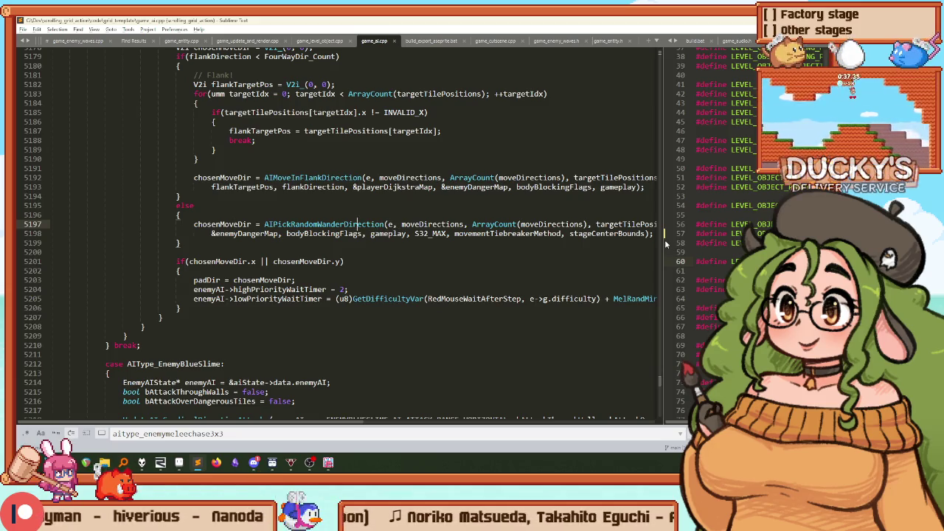
key(alt+shift+1)
key(alt+shift+2)
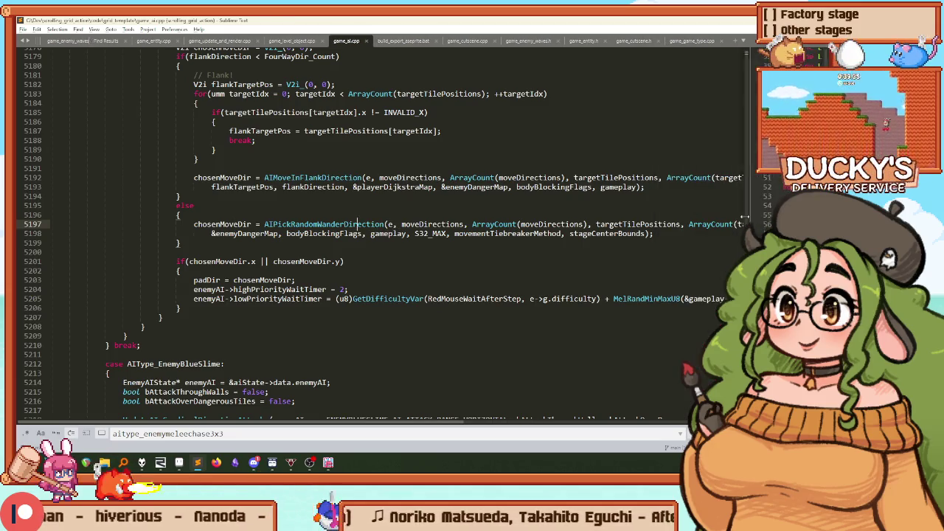
Step: After the wander call, start the condition if(chosenMoveDir.x == 0 && chosenMoveDir.y == 0)
click(432, 234)
key(Up)
key(End)
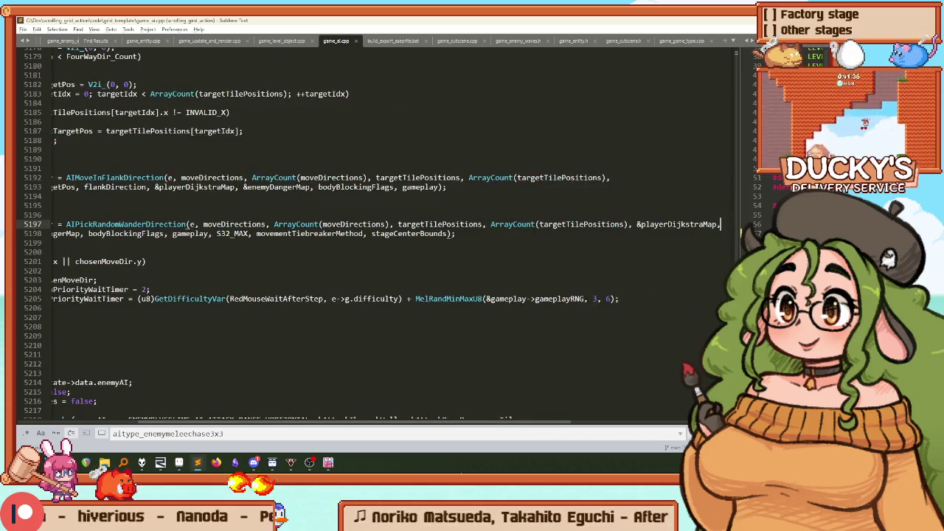
key(Home)
key(Home)
key(ctrl+d)
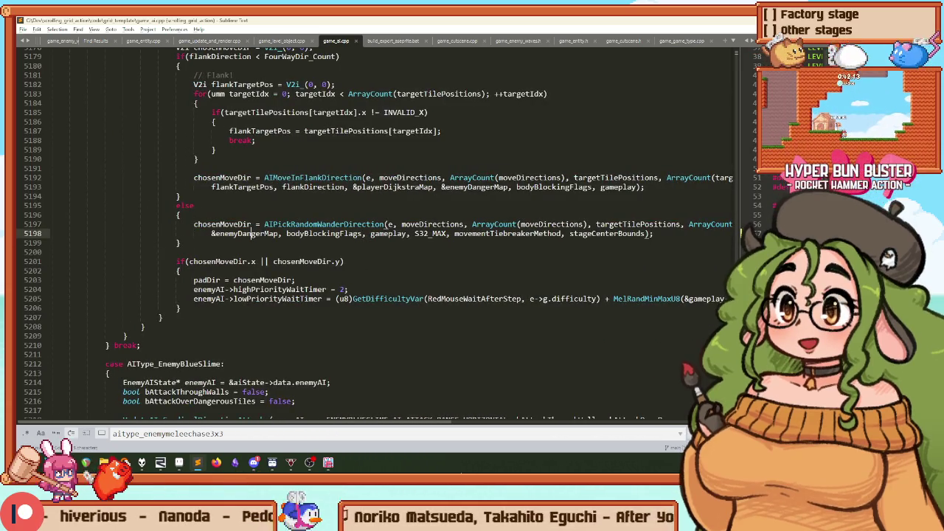
key(Down)
key(End)
key(Return)
key(Return)
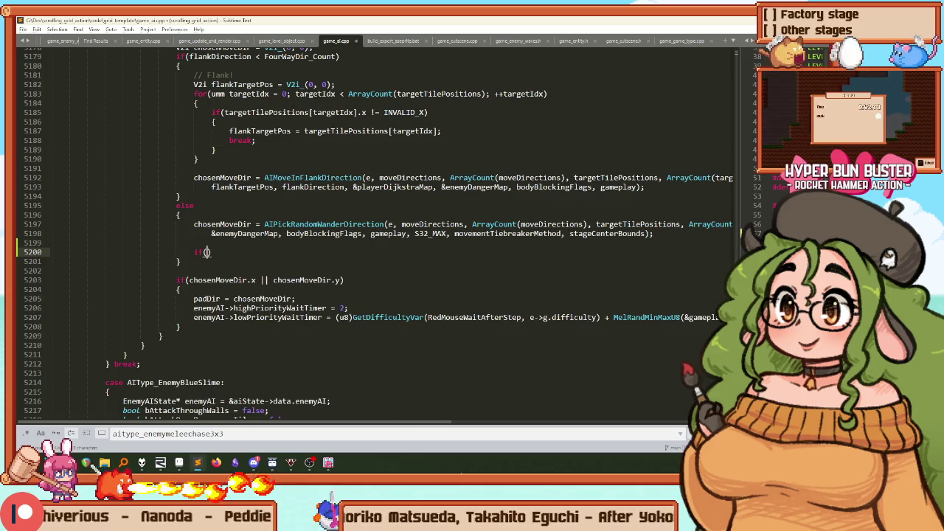
text(chosenMoveDir)
text(.x)
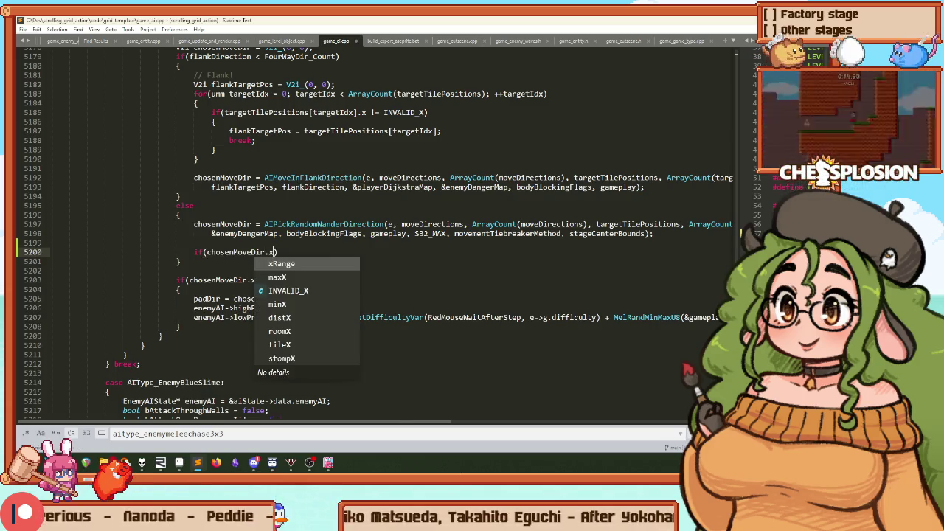
text( == 0 && chosenMoveDir)
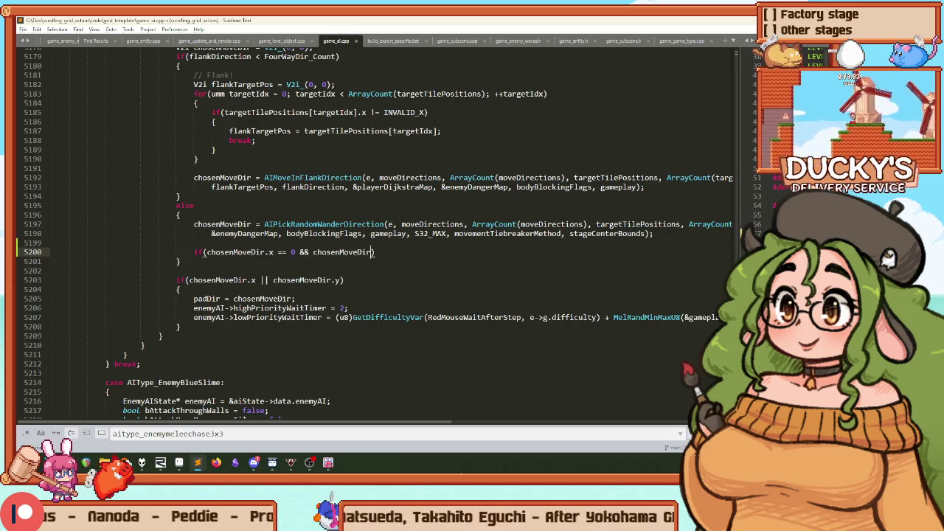
text(.y == 0)
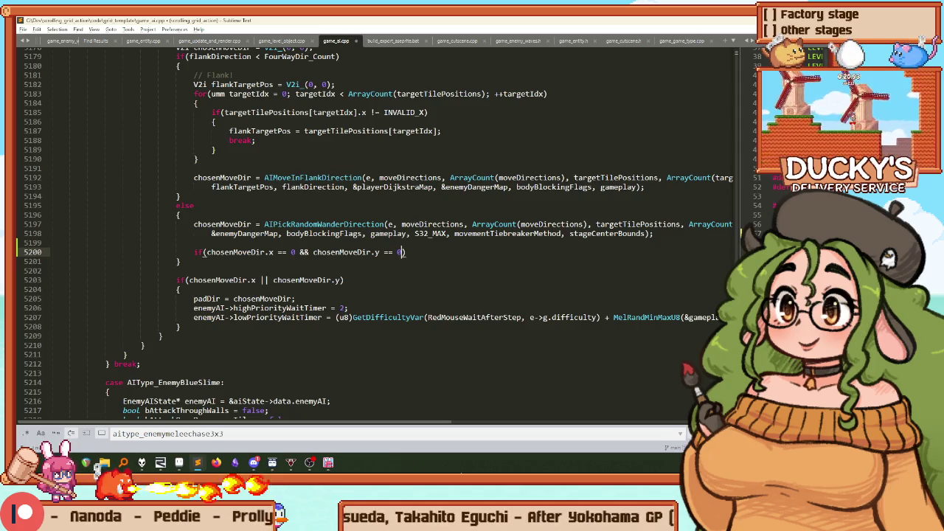
Step: Give the if block braces and the comment // Just move randomly
key(End)
key(Return)
text({)
key(Return)
text(//)
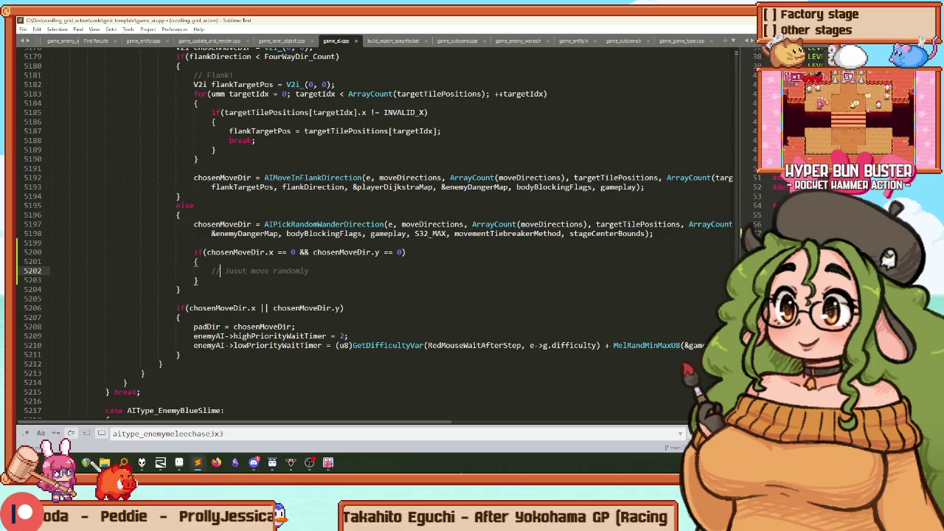
click(239, 271)
key(Delete)
Step: Select the AIPickRandomWanderDirection call on line 5197 and bring up its context options
click(237, 233)
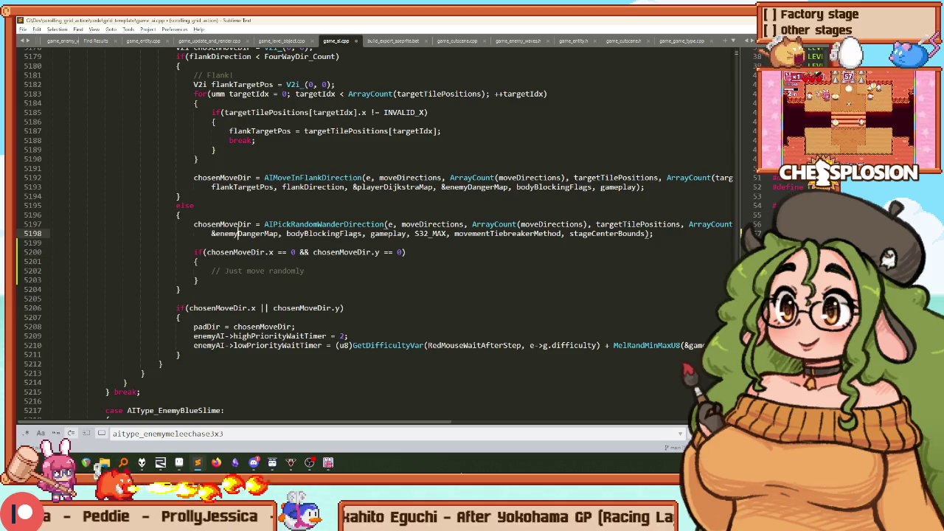
key(Up)
key(End)
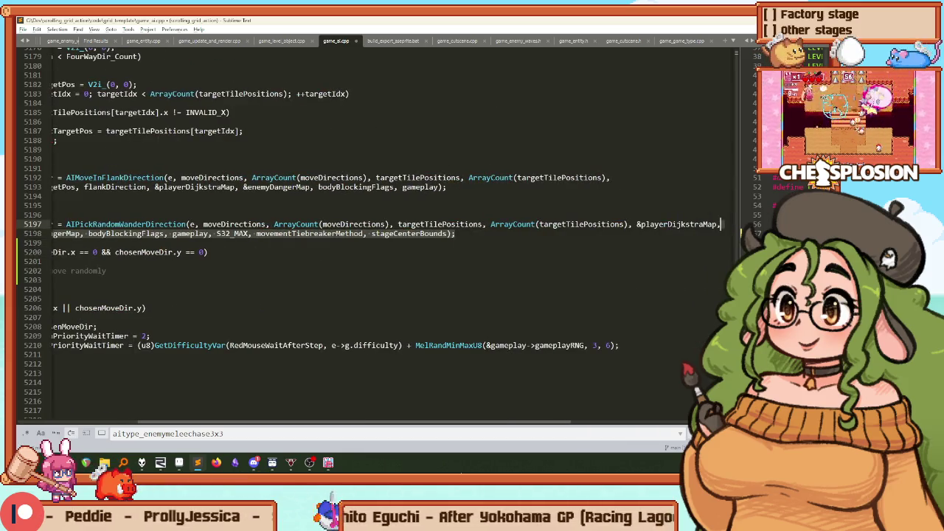
key(shift+Home)
key(Home)
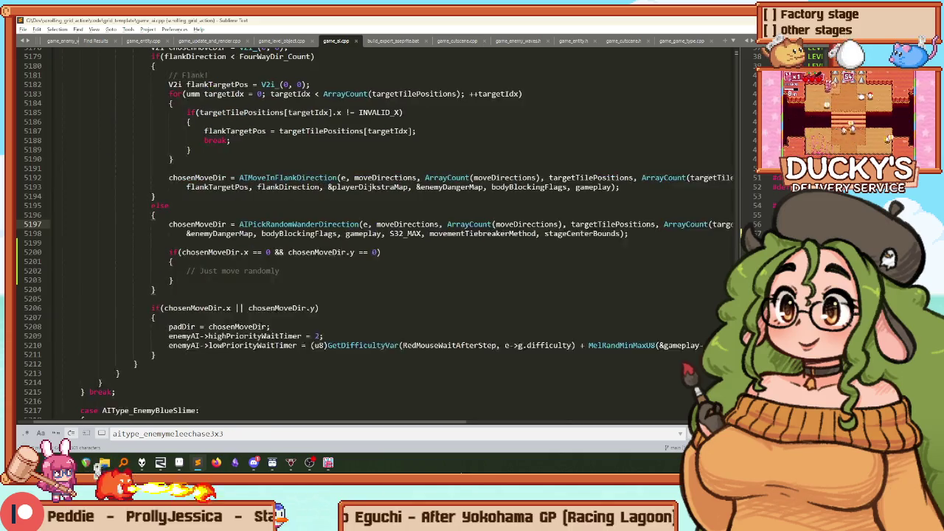
right_click(301, 224)
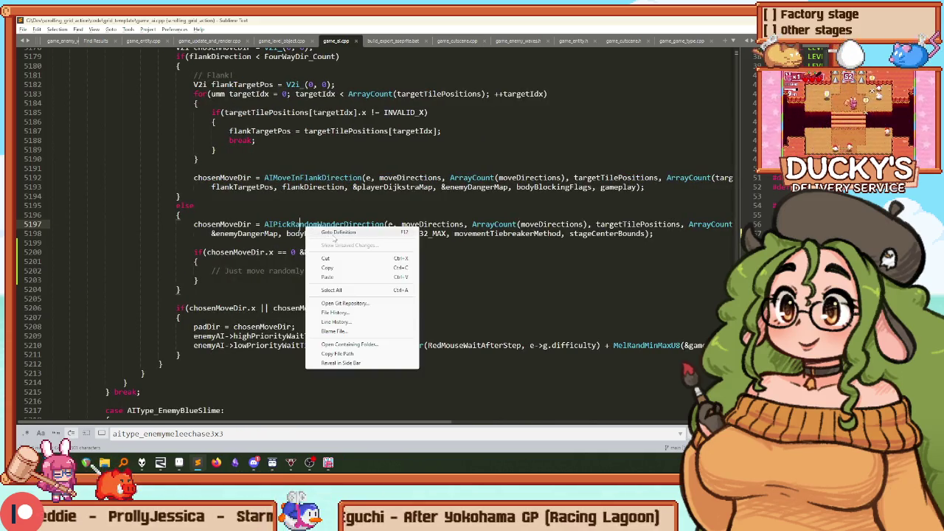
Step: Jump to the AIPickRandomWanderDirection definition and highlight every use of dijkstraMap
click(334, 233)
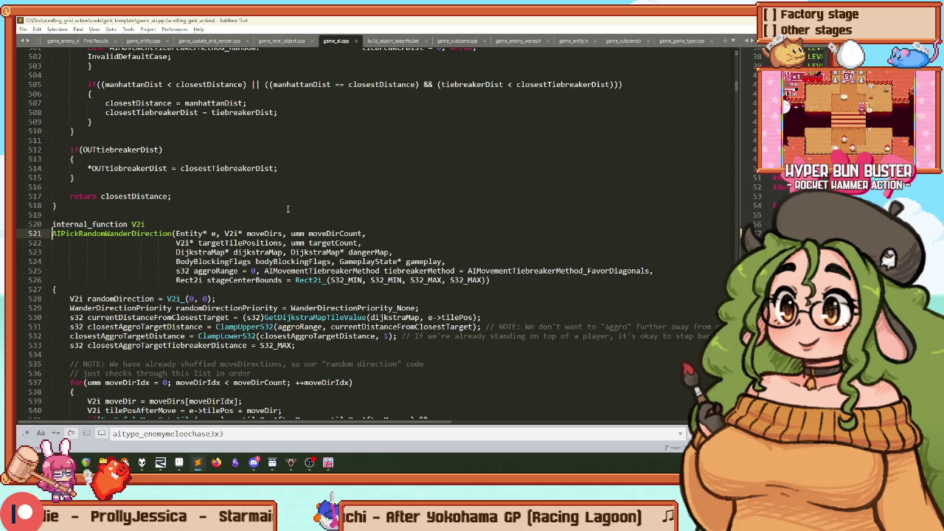
scroll(287, 208, down, 2)
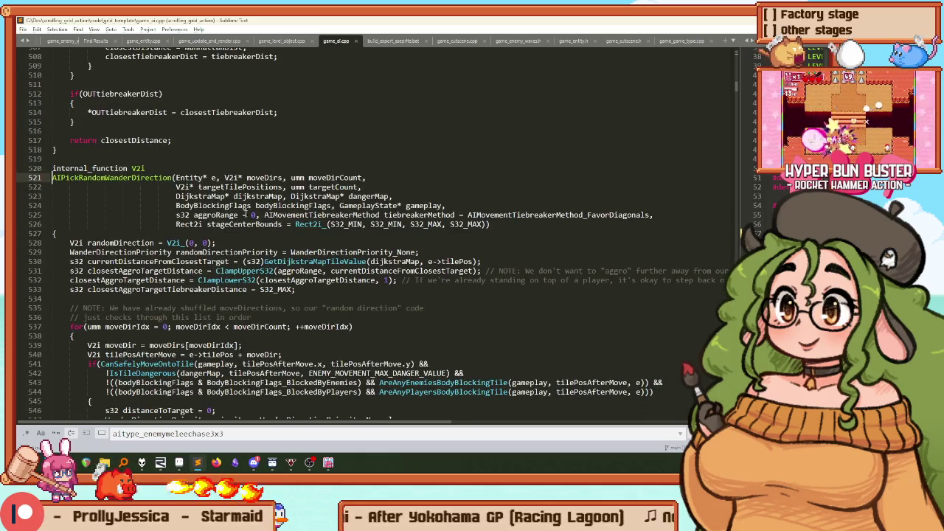
mouse_move(226, 198)
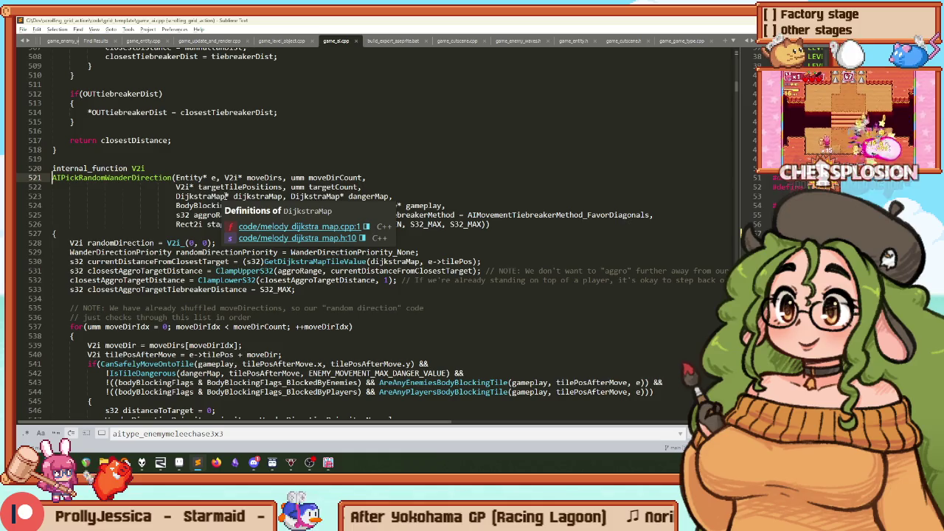
click(361, 196)
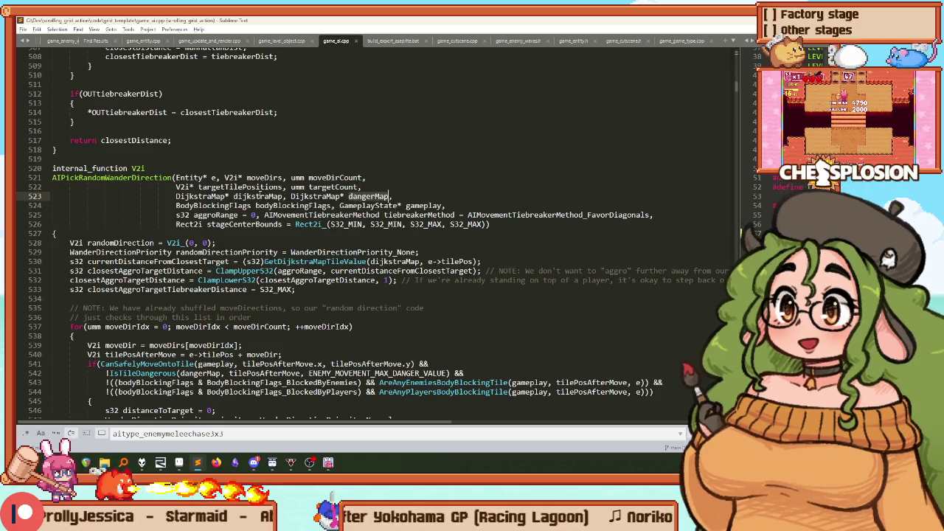
double_click(257, 196)
key(ctrl+f)
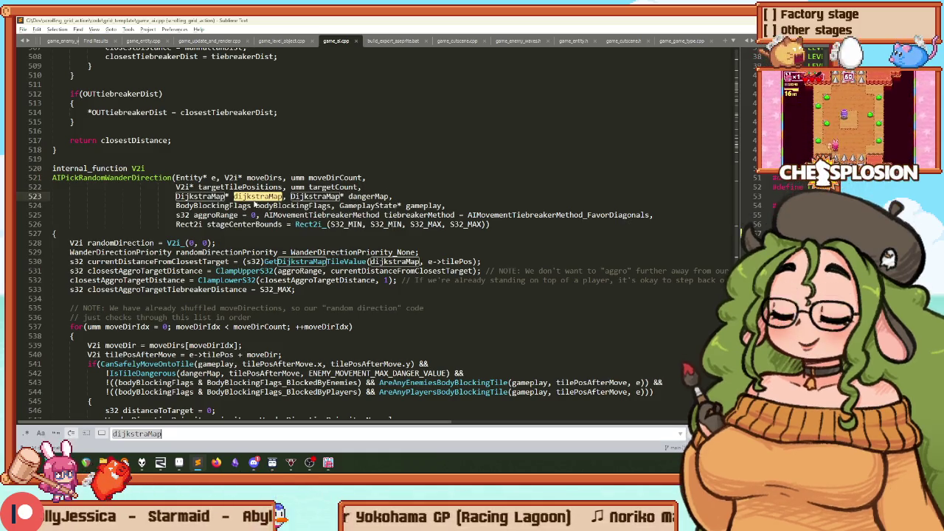
Step: Step through the uses of currentDistanceFromClosestTarget, then jump back to the edit near line 5202
double_click(173, 261)
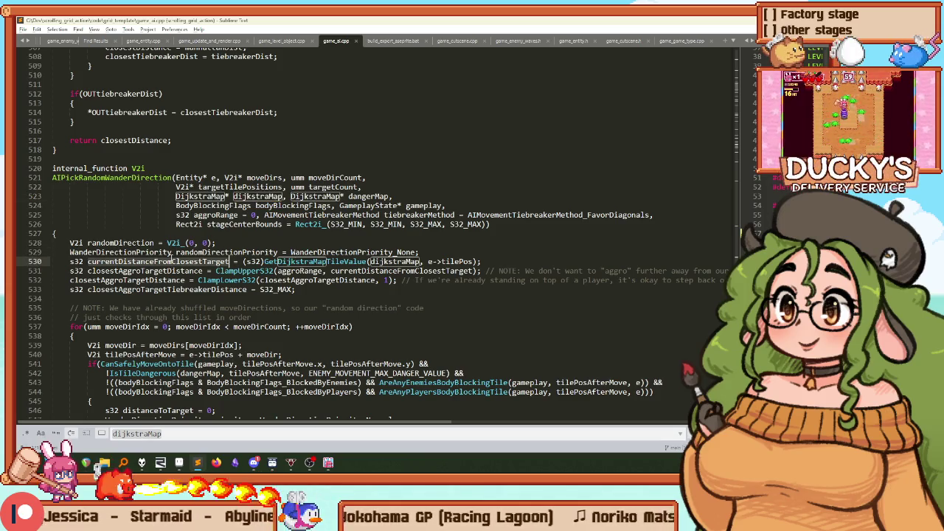
key(ctrl+f)
scroll(198, 205, down, 5)
scroll(198, 206, down, 5)
key(Return)
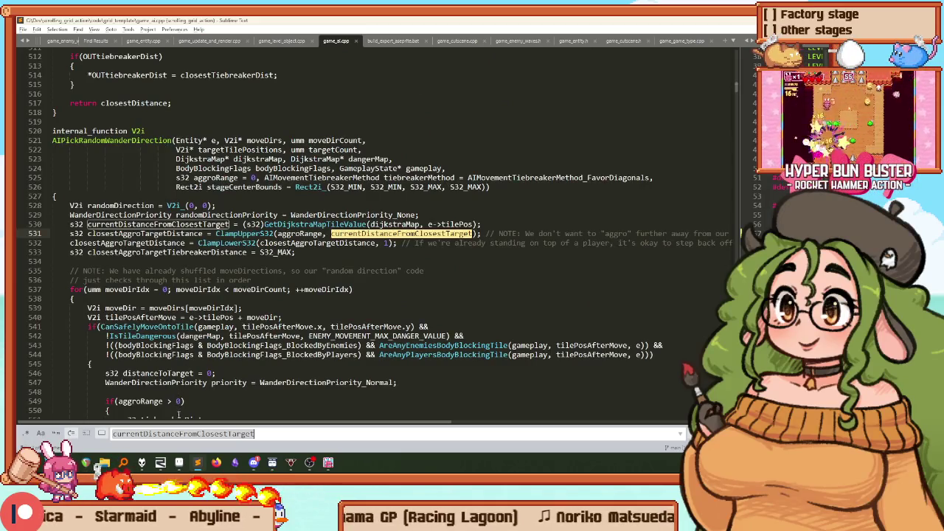
scroll(331, 327, down, 10)
scroll(330, 111, up, 6)
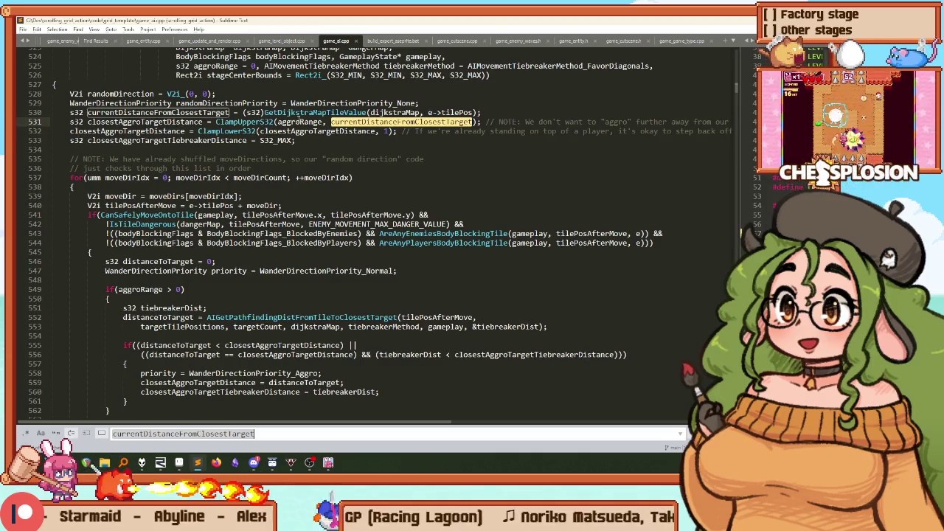
key(alt+minus)
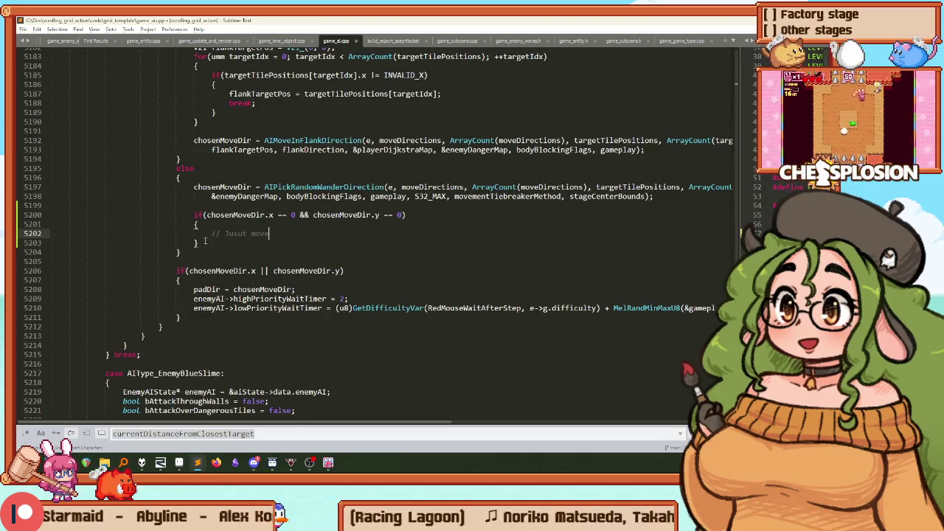
Step: Delete the unfinished zero-direction if block and rebuild the game with Ctrl+B
key(Down)
key(shift+Up)
key(shift+Up)
key(shift+Up)
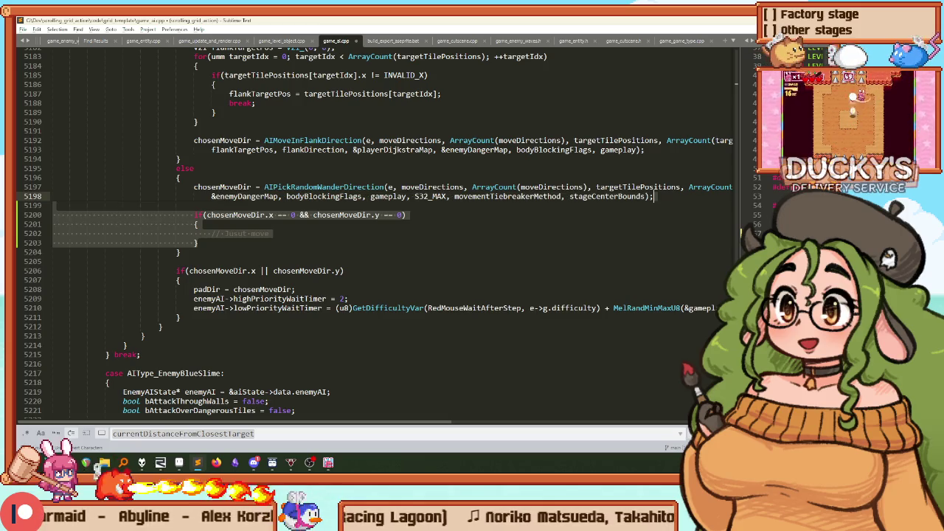
key(Delete)
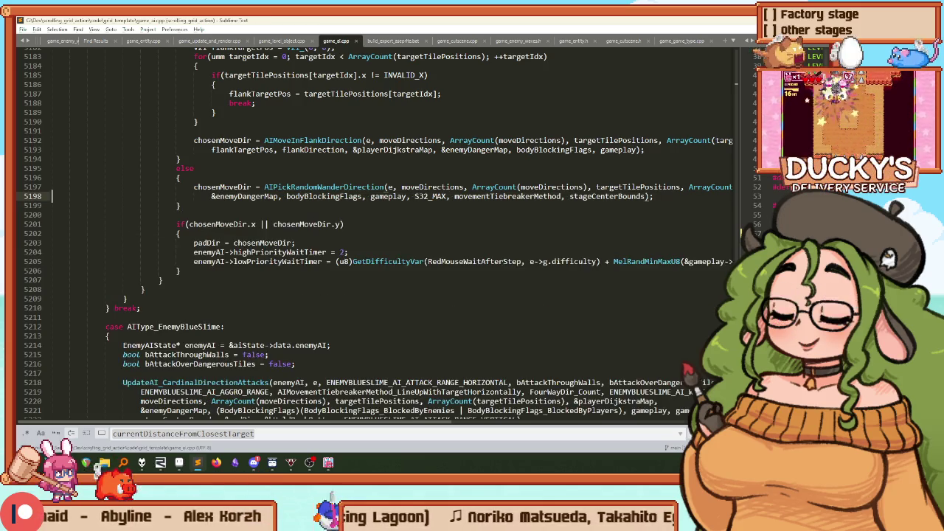
key(ctrl+b)
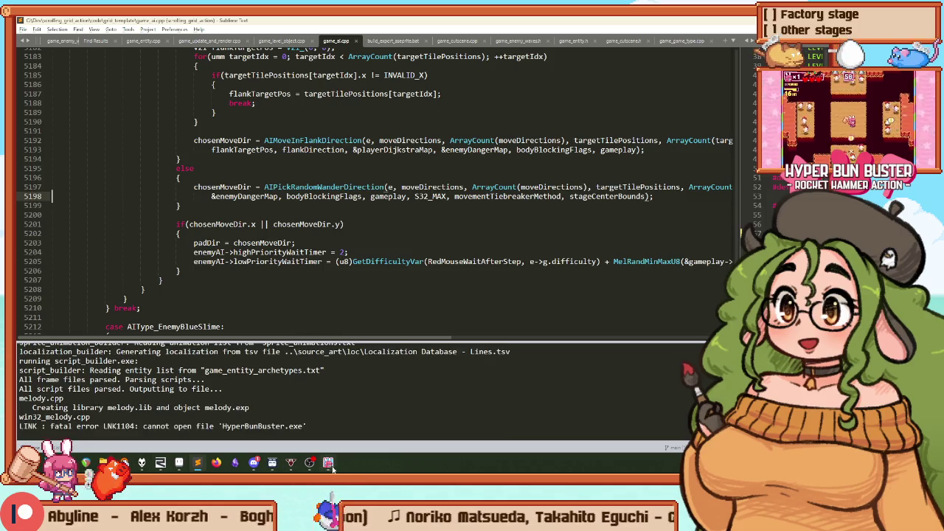
Step: Restart Stage 12, hit a couple of enemies, then close the game and move the editor aside
key(Escape)
key(Down)
key(Return)
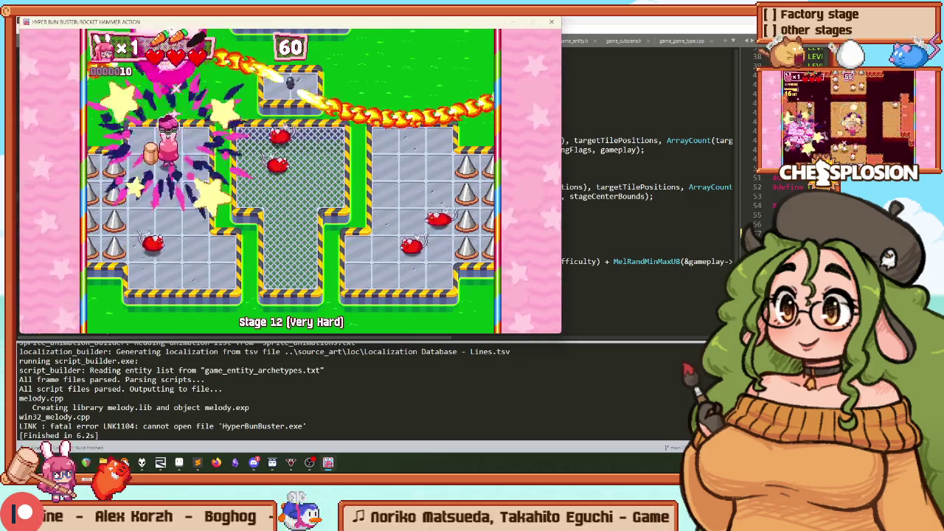
key(Down)
key(Down)
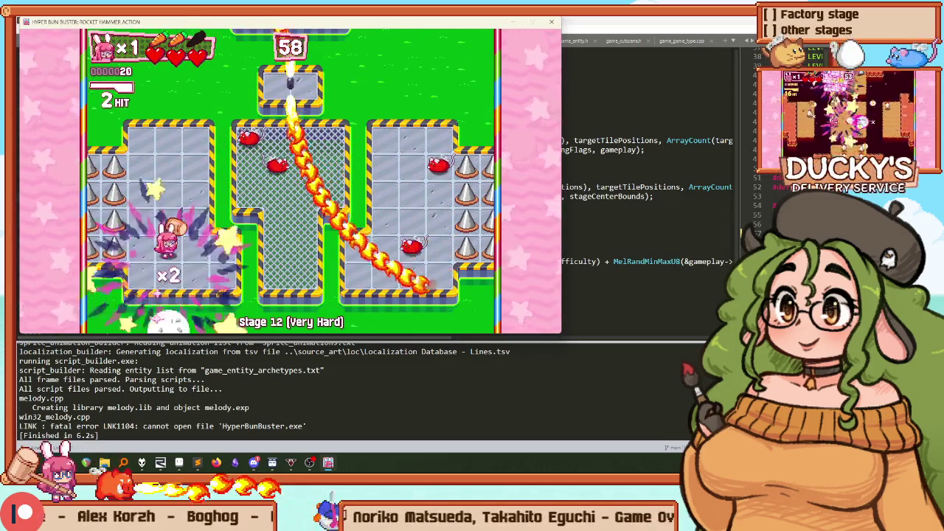
key(Right)
key(Left)
key(Escape)
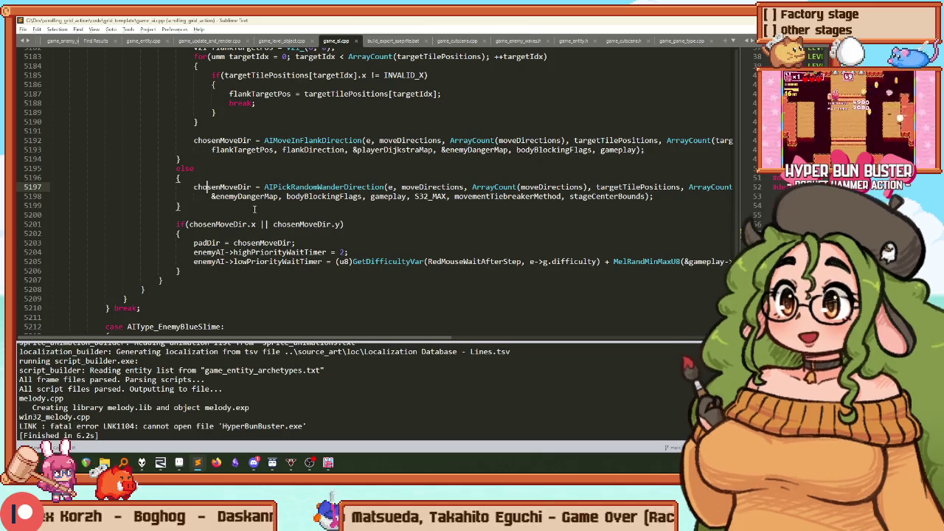
mouse_move(179, 463)
drag(309, 24, 456, 196)
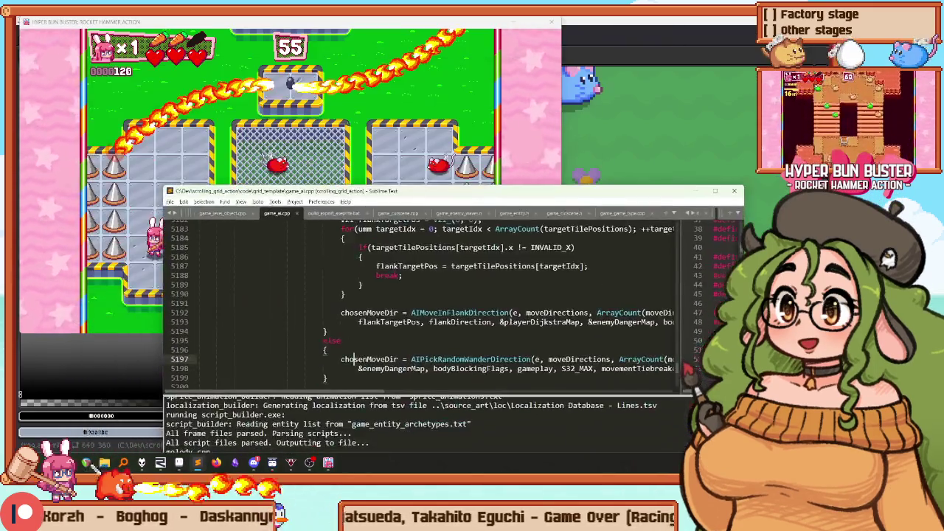
Step: In RemedyBG, open game_ai.cpp at line 5197 and switch back to the running game
click(163, 463)
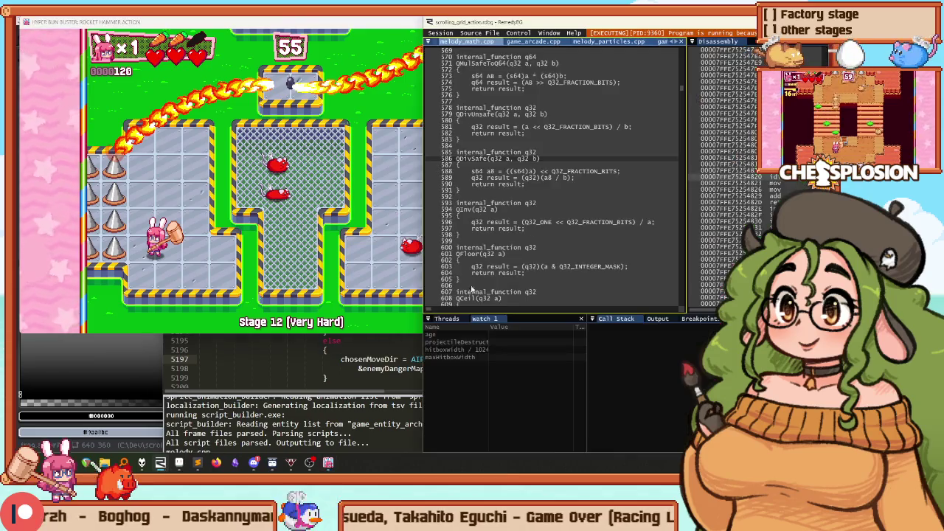
click(431, 42)
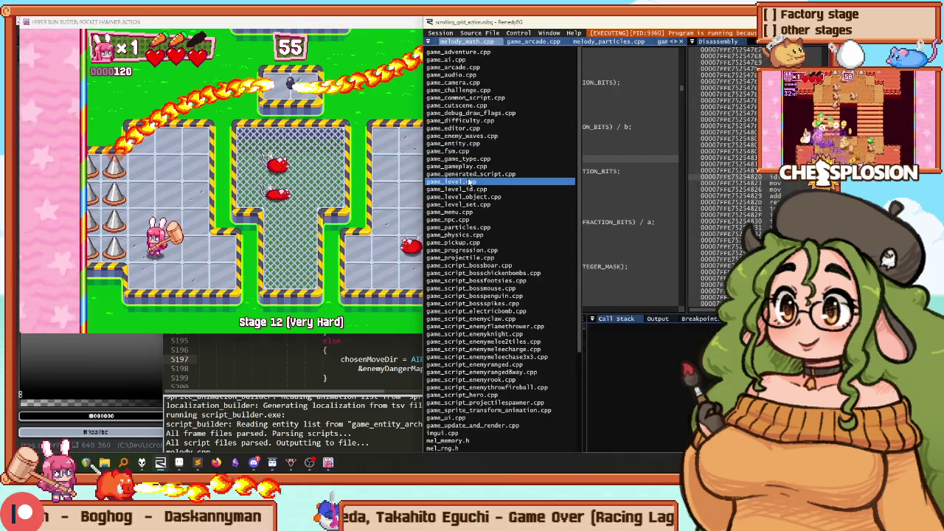
click(447, 60)
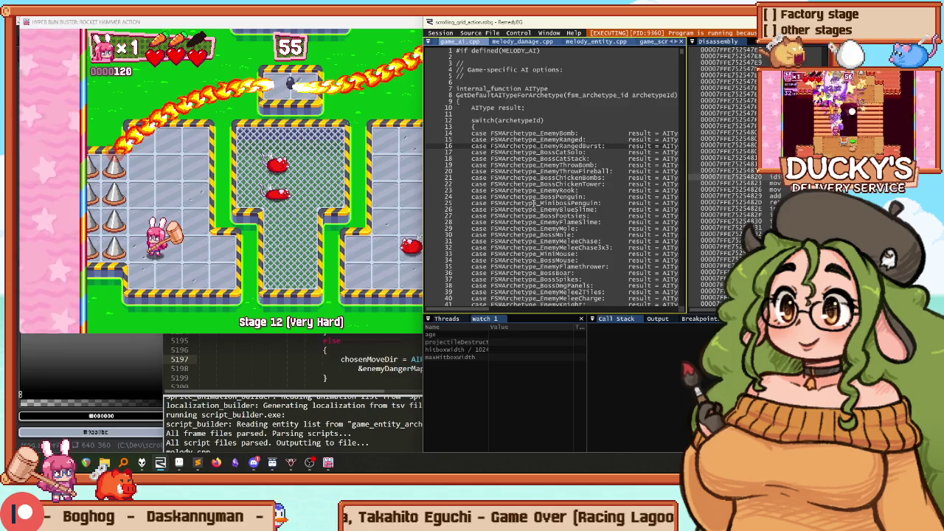
key(ctrl+g)
text(5197)
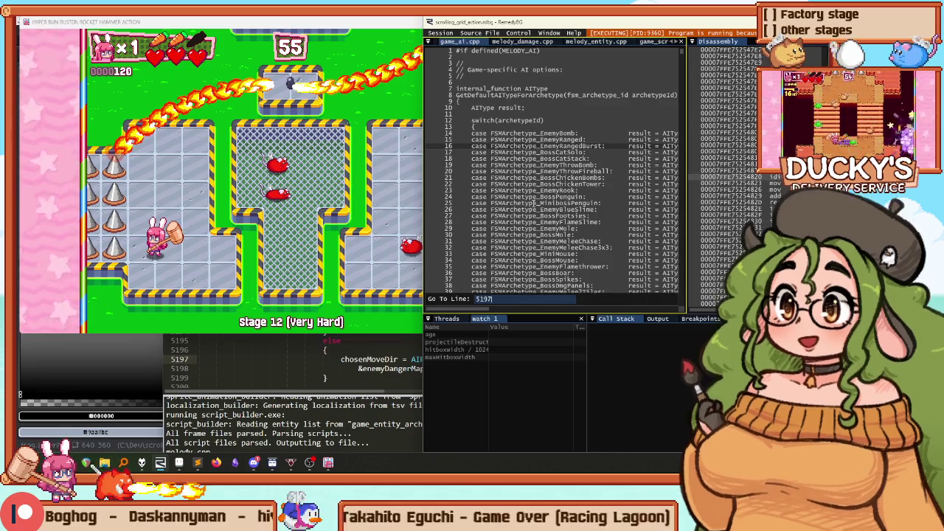
key(Return)
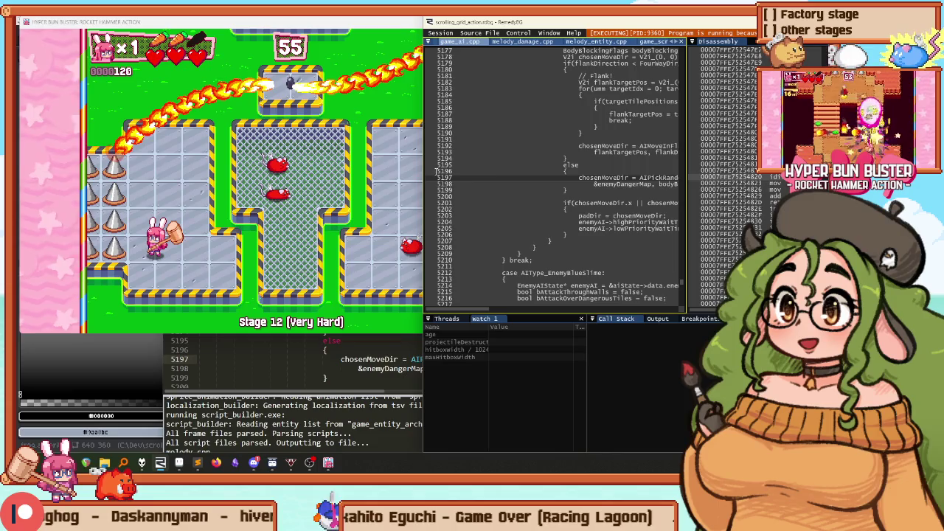
key(alt+Tab)
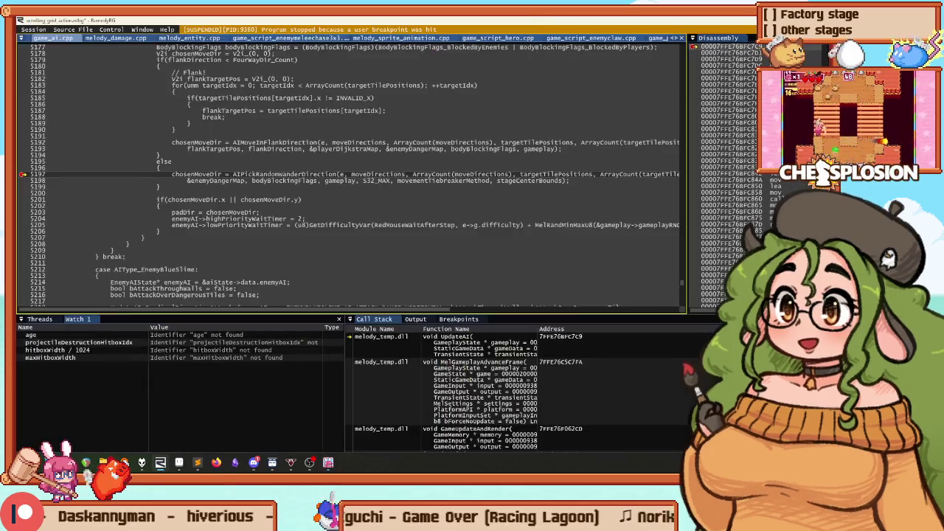
Step: Step into AIPickRandomWanderDirection down to line 532, then start a new watch expression
key(F11)
key(F10)
key(F10)
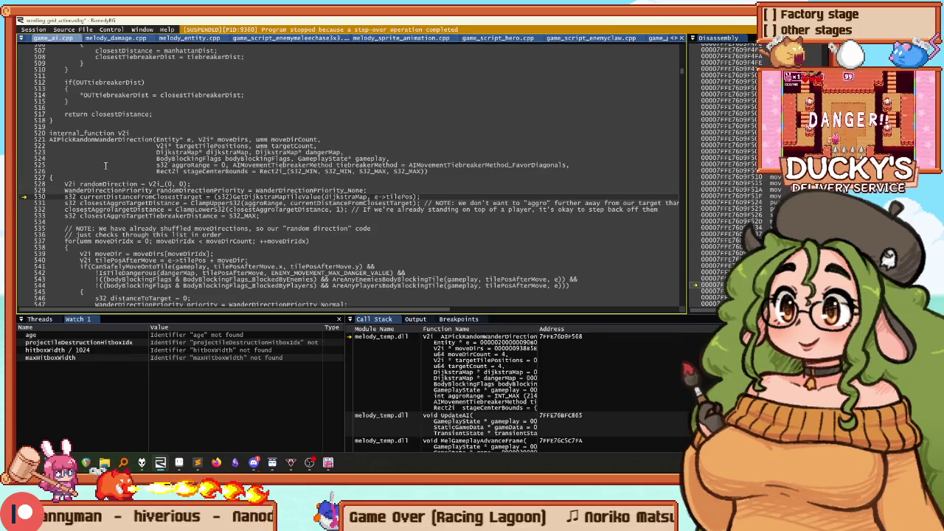
key(F10)
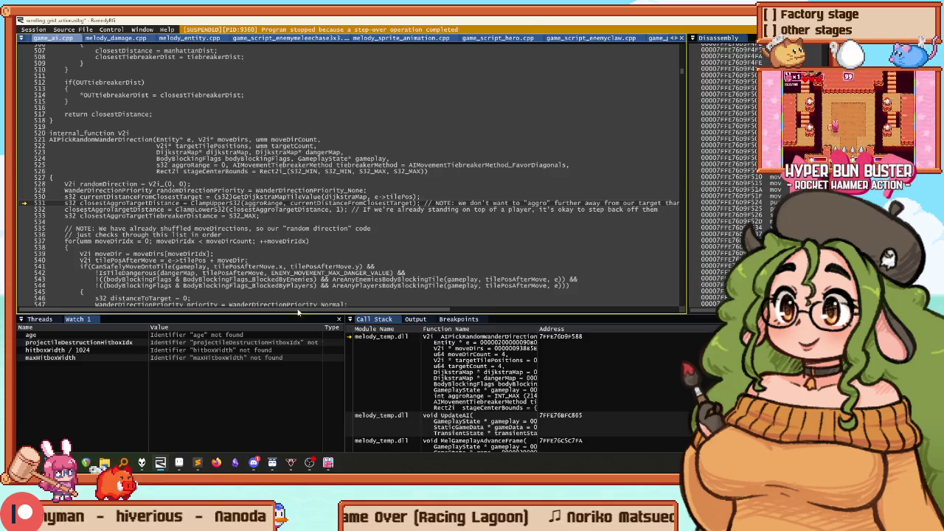
mouse_move(109, 313)
mouse_down()
mouse_move(205, 315)
mouse_move(119, 308)
mouse_up()
key(F10)
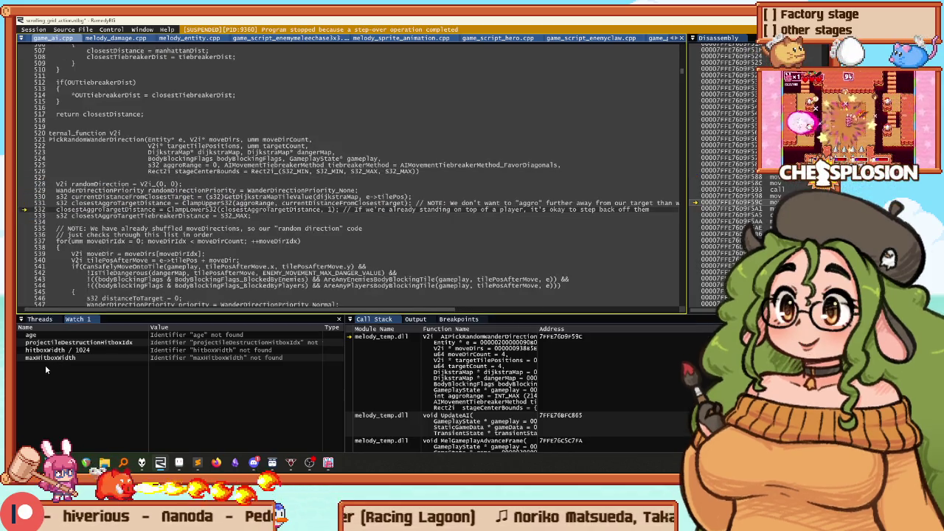
click(46, 370)
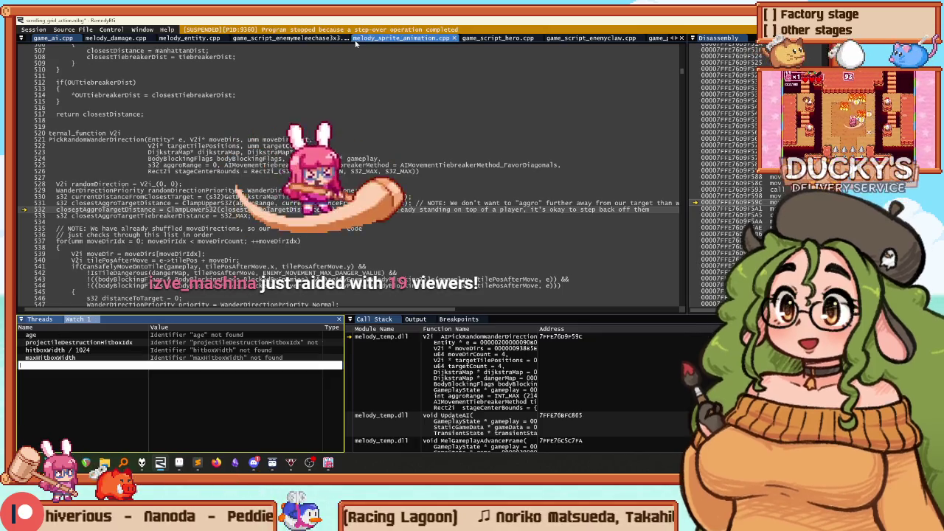
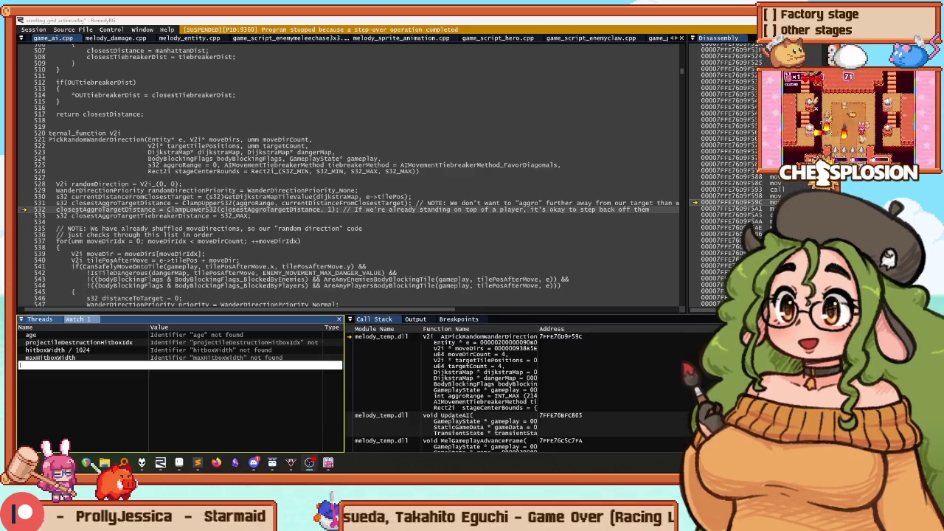
Step: Shrink RemedyBG beside the game, show the breakpoint list, and resume execution with F5
key(super+Down)
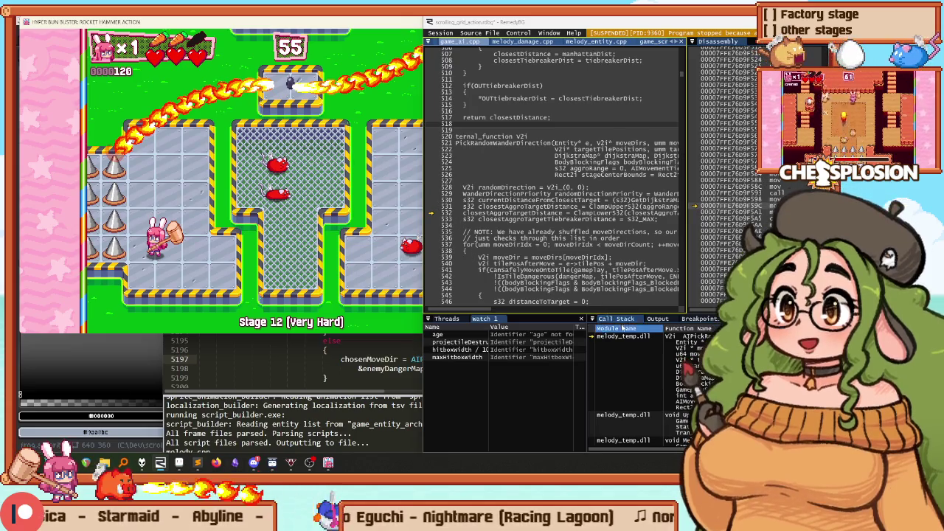
click(596, 336)
key(ctrl+alt+b)
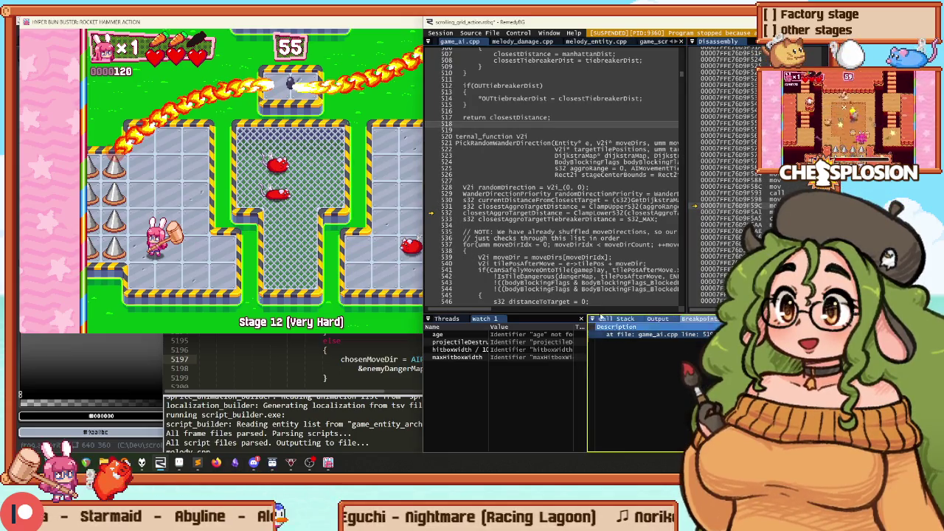
key(F5)
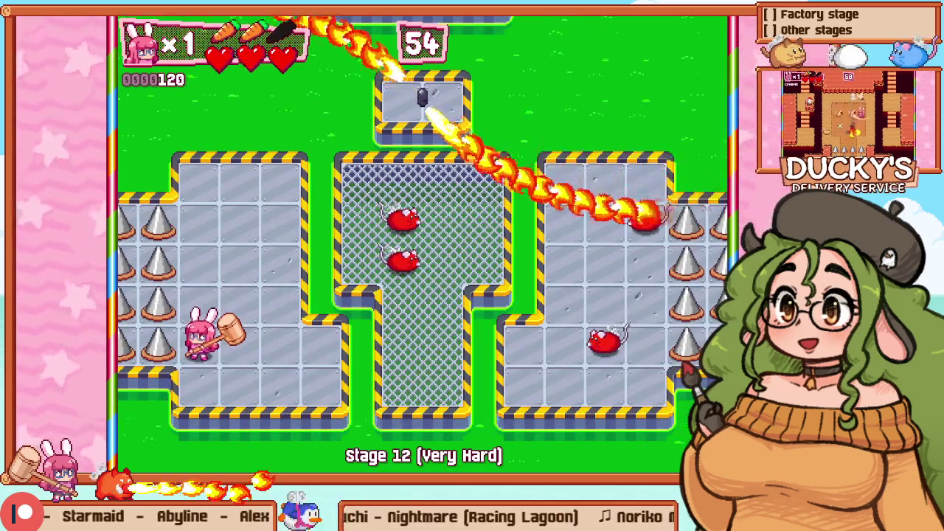
Step: Leave the Stage 12 run and start a Very Hard practice of Stage 1 (Intro)
key(Escape)
key(Return)
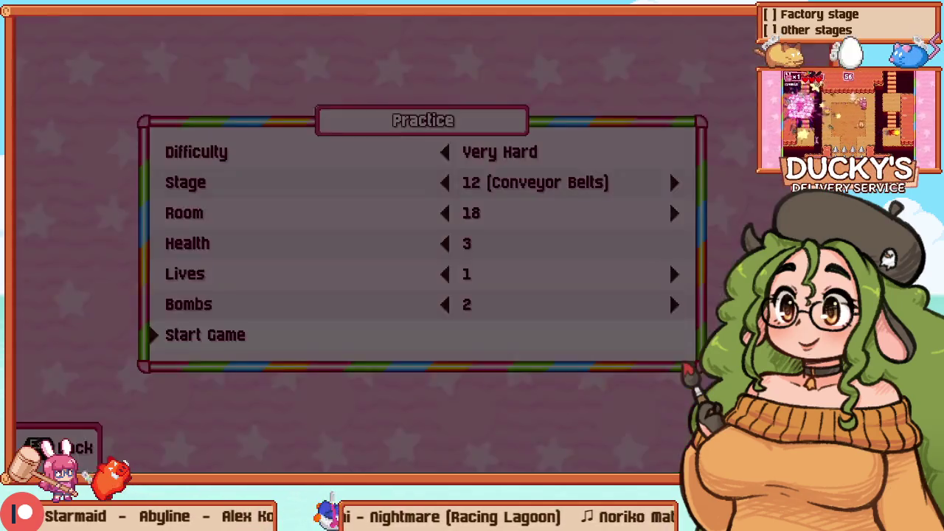
key(Down)
key(Left)
key(Left)
key(Right)
key(Right)
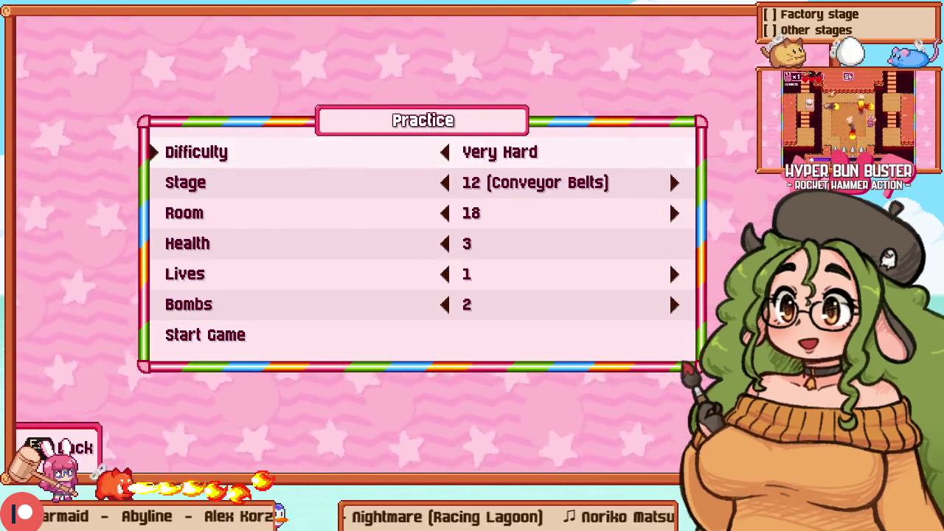
key(Down)
key(Left)
key(Left)
key(Left)
key(Left)
key(Left)
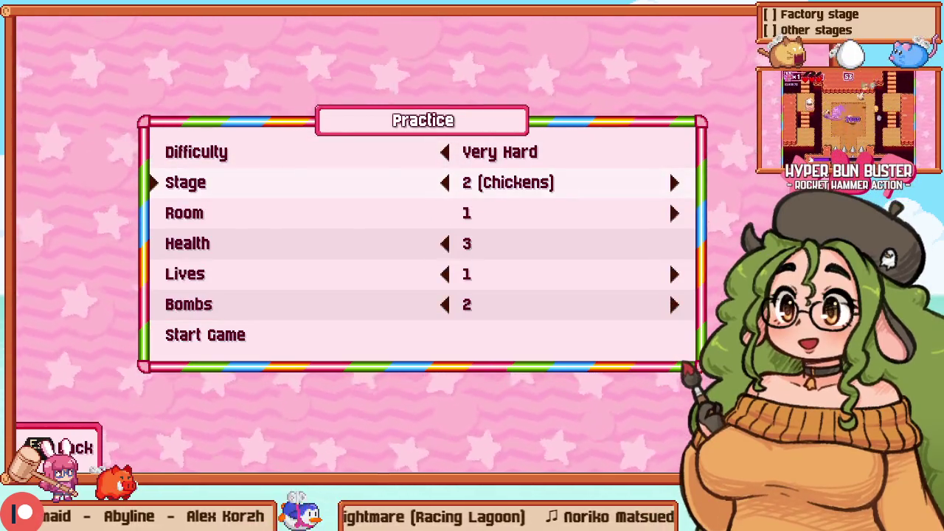
key(Up)
key(Up)
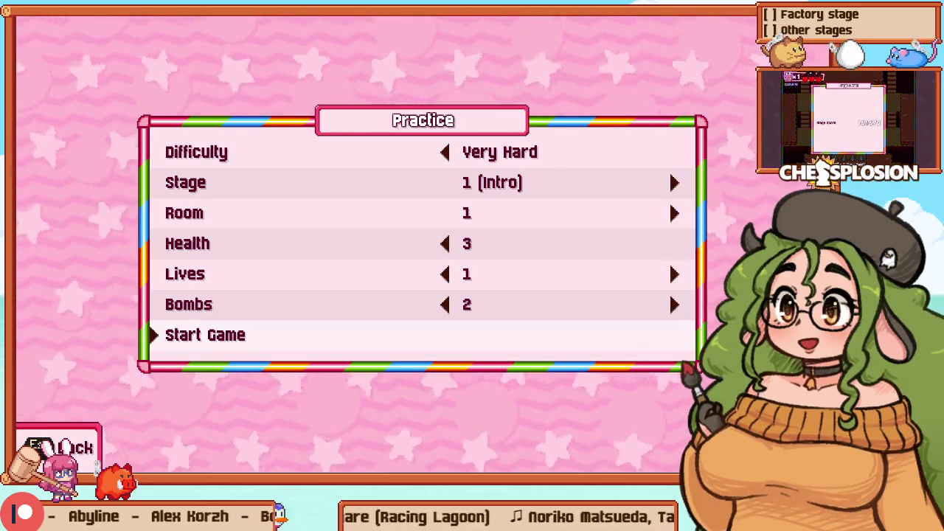
key(Return)
Step: Clear Stage 1 by hammering the slimes and enemies and collecting the coins
key(Left)
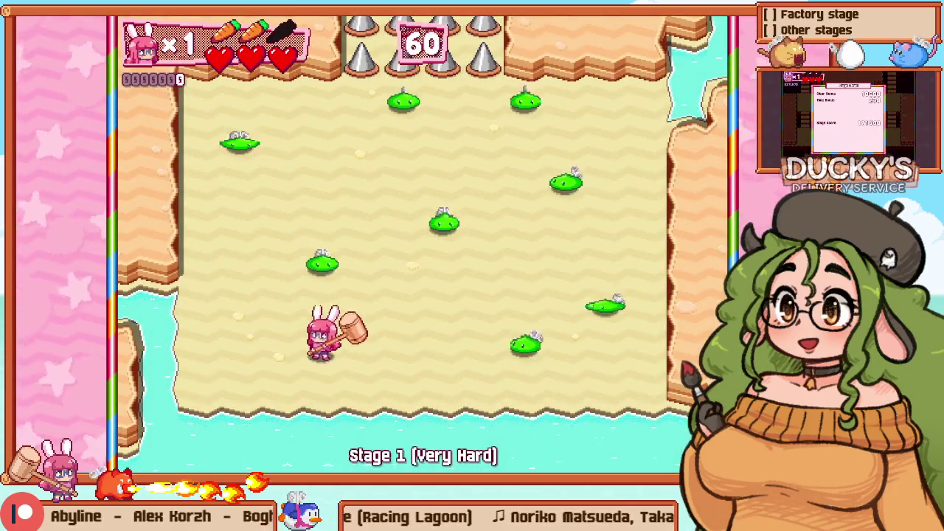
key(z)
key(Left)
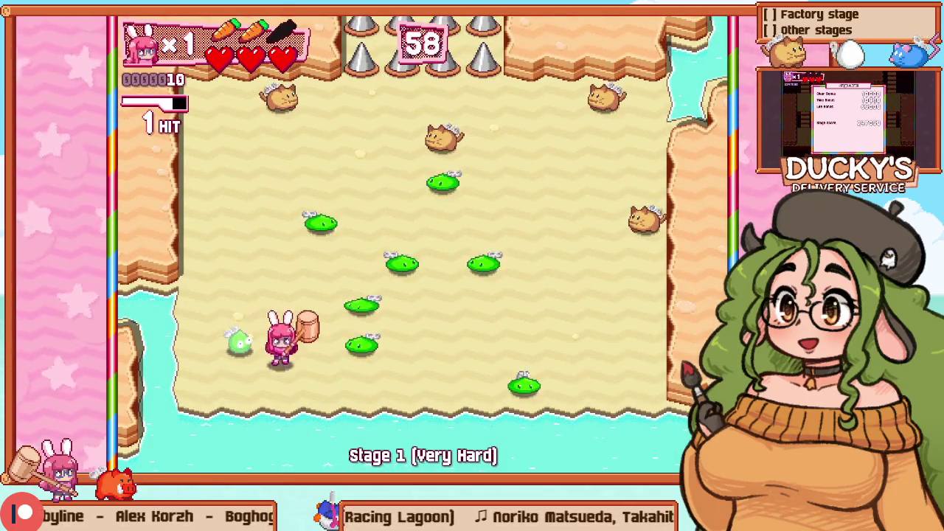
key(z)
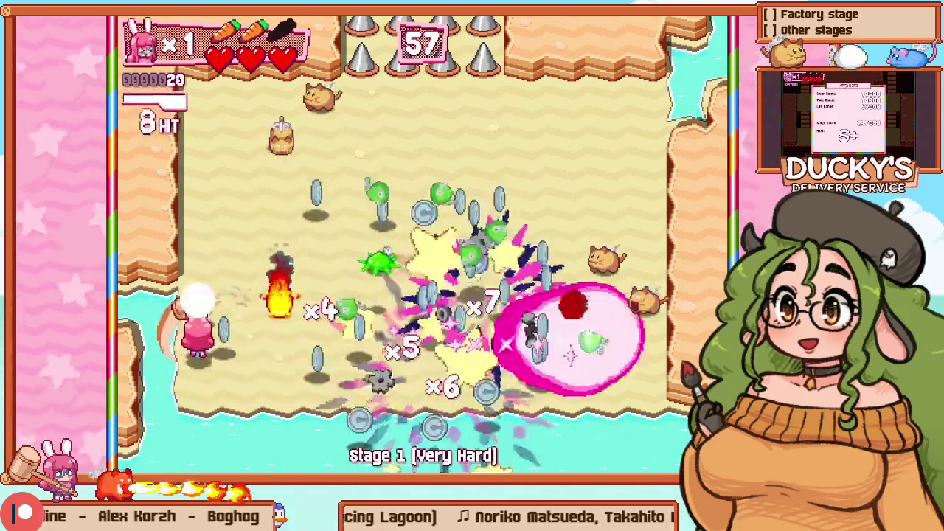
key(Up)
key(z)
key(Right)
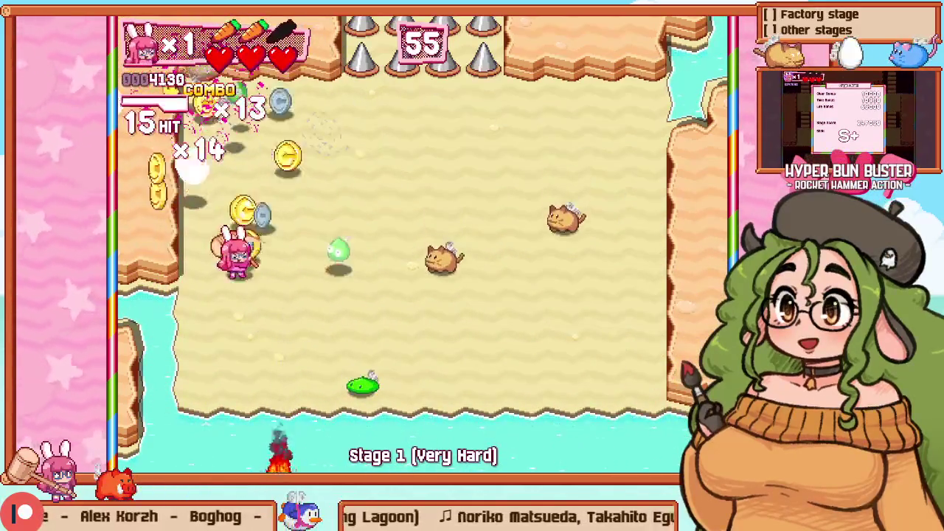
key(z)
key(Down)
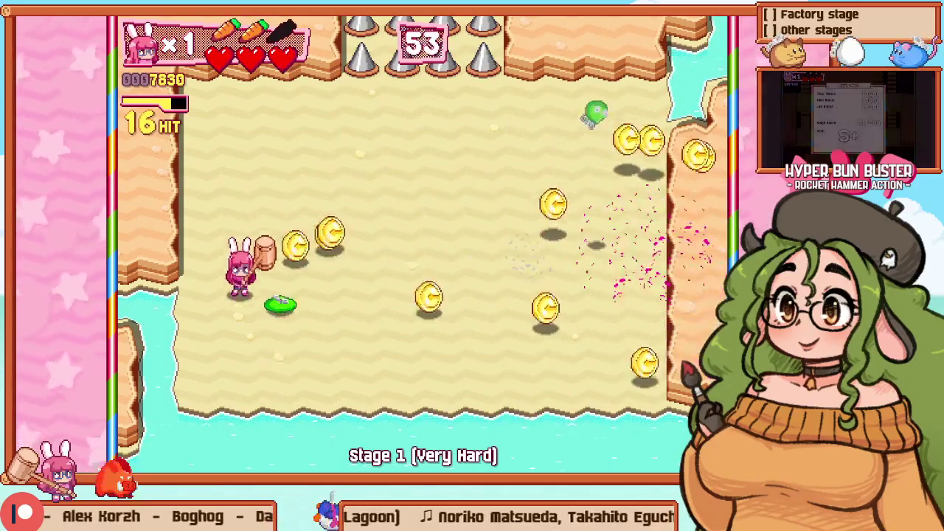
key(Right)
key(z)
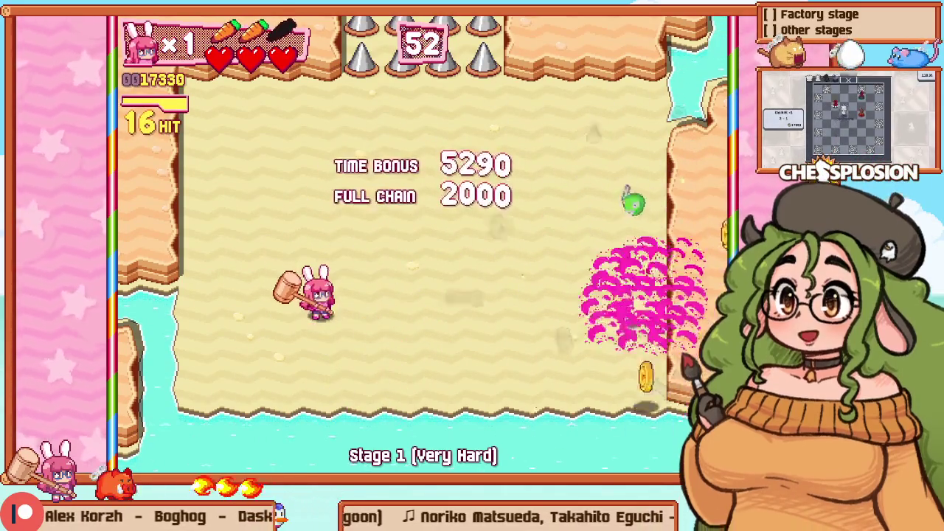
Step: Pause and return to the Practice setup, selecting the Difficulty setting
key(Escape)
key(Up)
key(z)
key(Up)
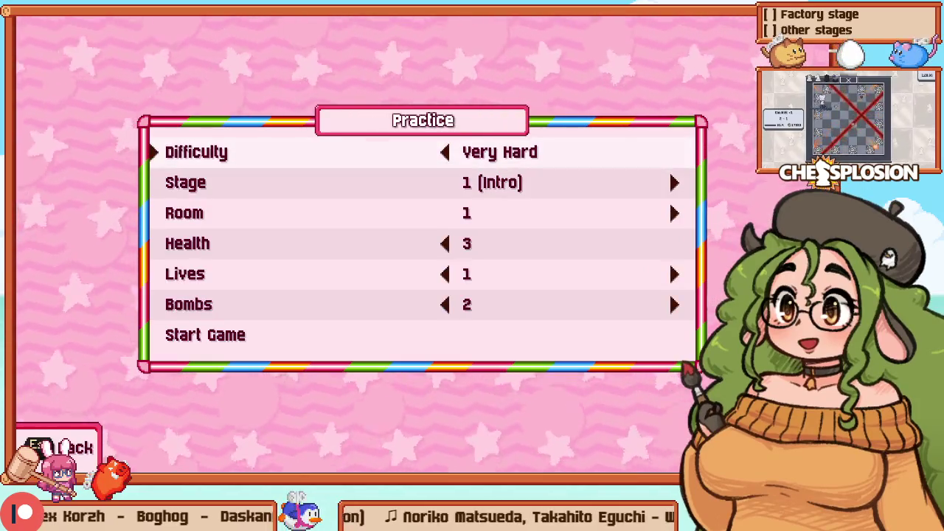
Step: Set the practice stage to 8 (Boars) and start the run
key(Down)
key(Right)
key(Right)
key(Right)
key(Right)
key(Right)
key(Down)
key(Right)
key(Up)
key(Right)
key(Down)
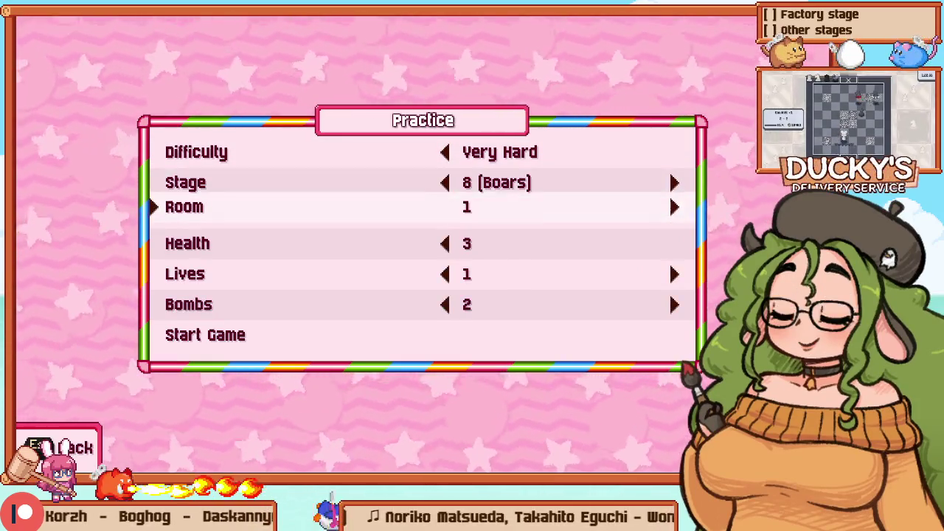
key(Right)
key(Right)
key(Up)
key(Up)
key(Up)
key(z)
key(Up)
Step: Play Stage 8 briefly, hammering rocks and launching an enemy into explosions
key(z)
key(Left)
key(Down)
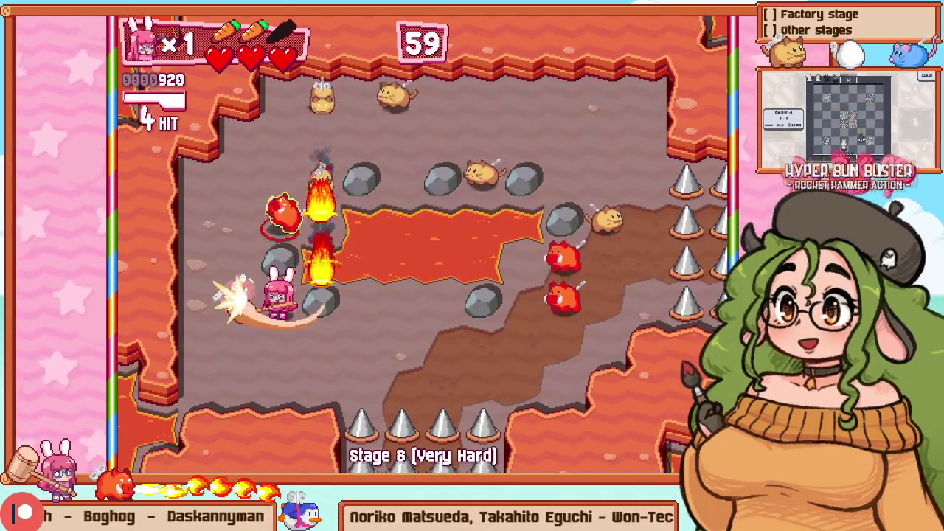
key(Up)
key(Down)
key(z)
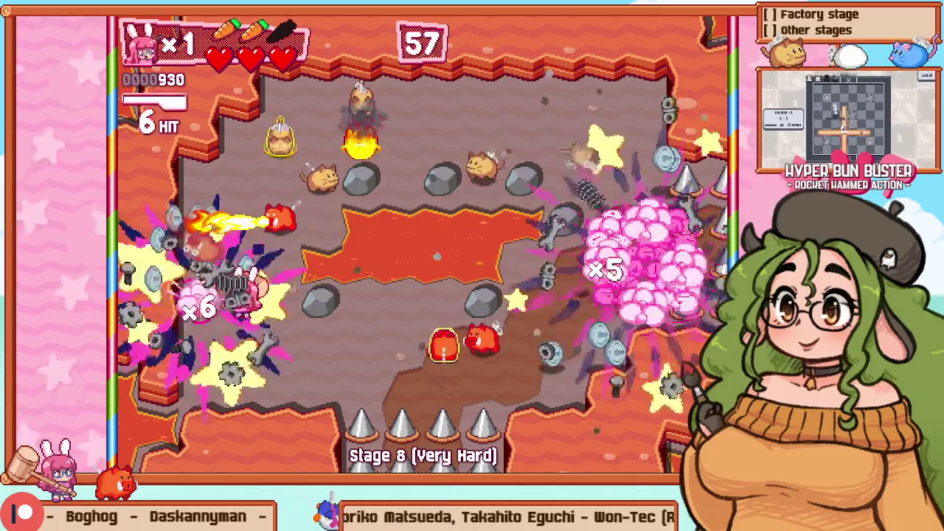
key(Right)
key(Down)
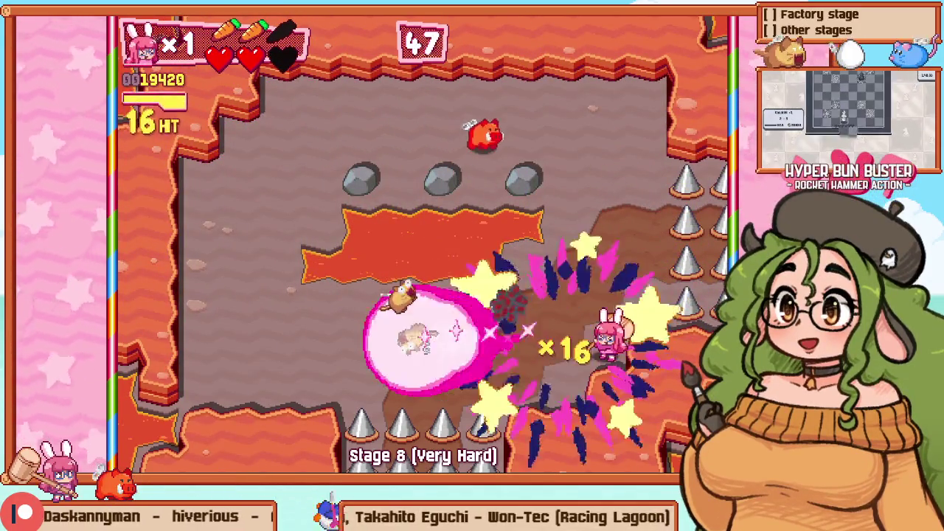
Step: Pause the Stage 8 run and go back to the Practice setup
key(Escape)
key(Up)
key(Return)
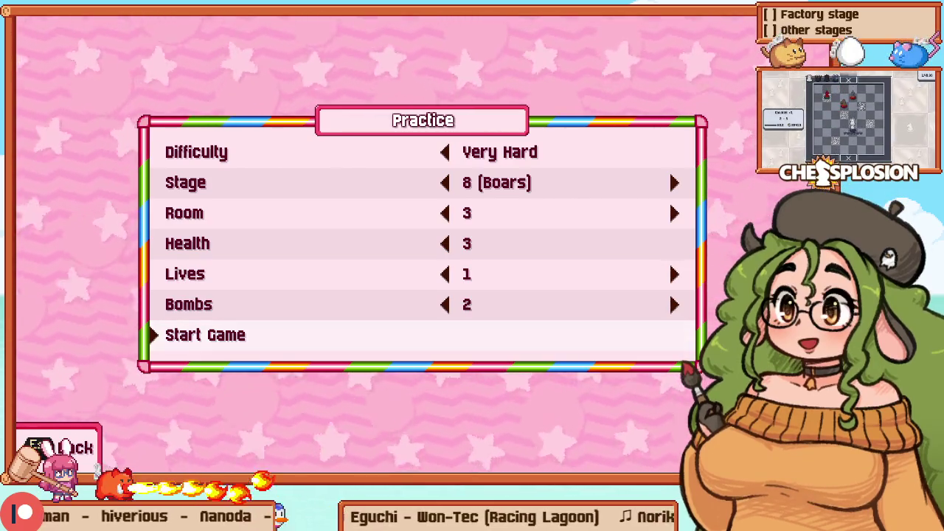
key(Escape)
key(Return)
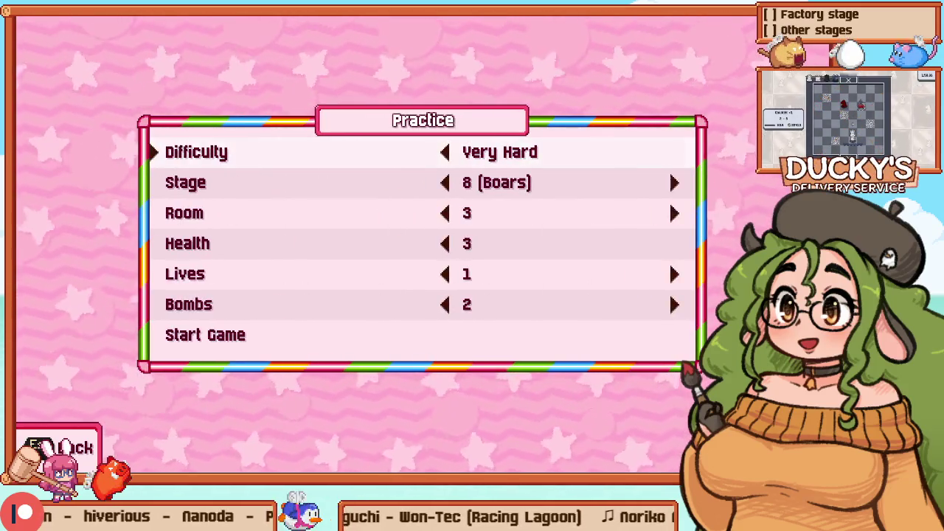
Step: Set Stage 12 (Conveyor Belts), Room 18, and start the practice run
key(Down)
key(Right)
key(Right)
key(Down)
key(Right)
key(Right)
key(Right)
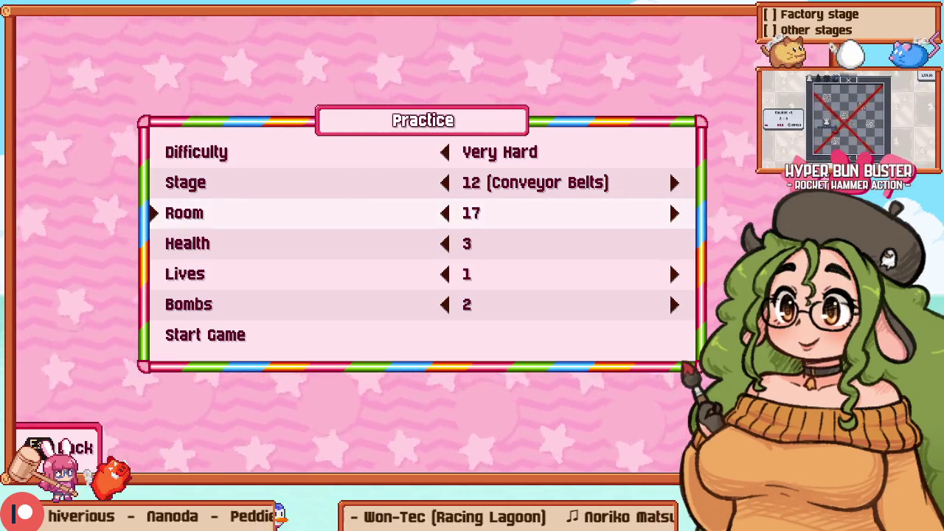
key(Right)
key(Right)
key(Up)
key(Up)
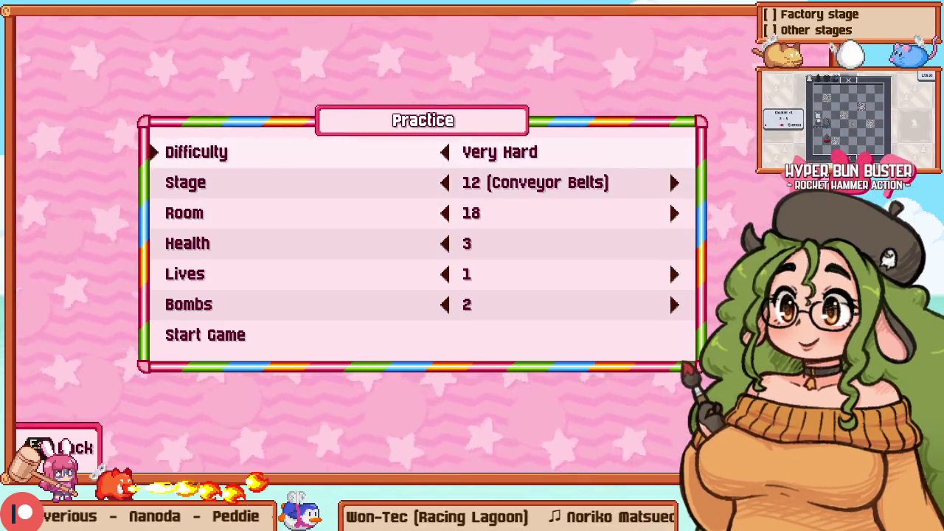
key(Up)
key(Return)
Step: Smash the crates near the start of Stage 12 for points
key(z)
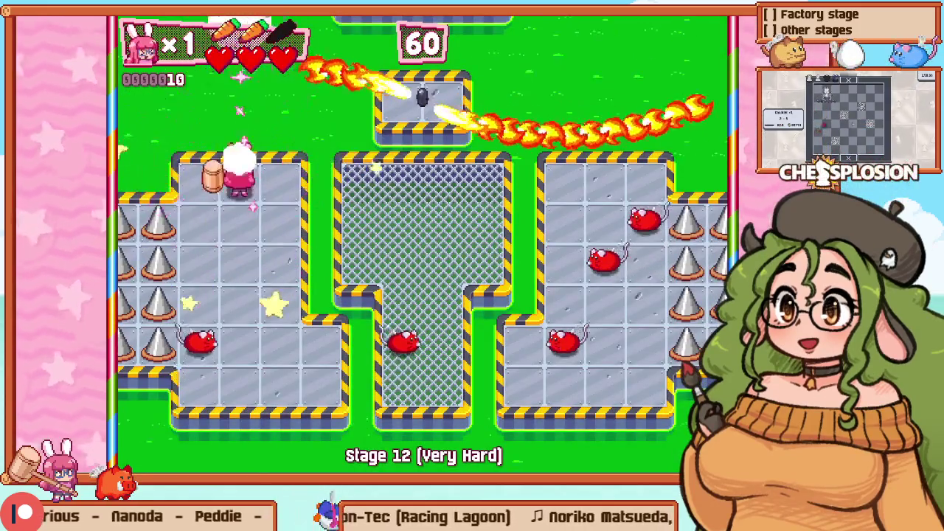
key(z)
key(Down)
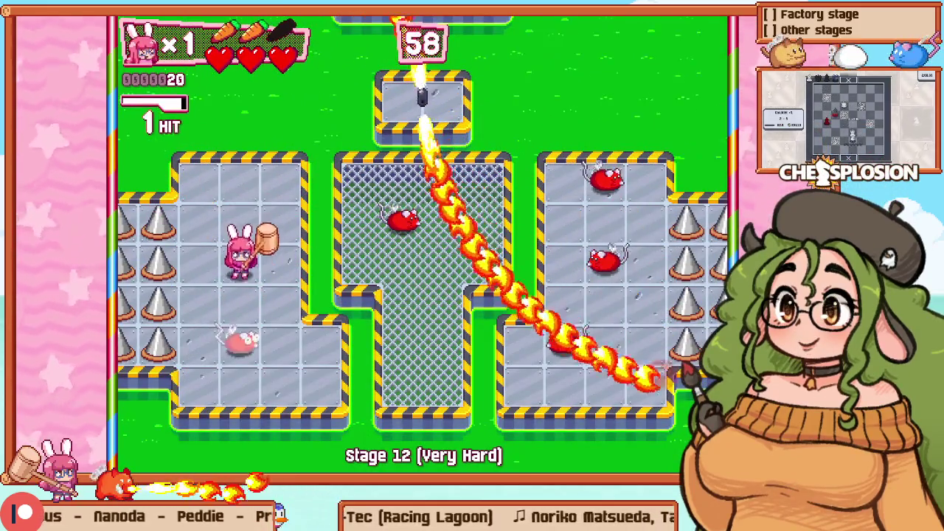
key(z)
key(Up)
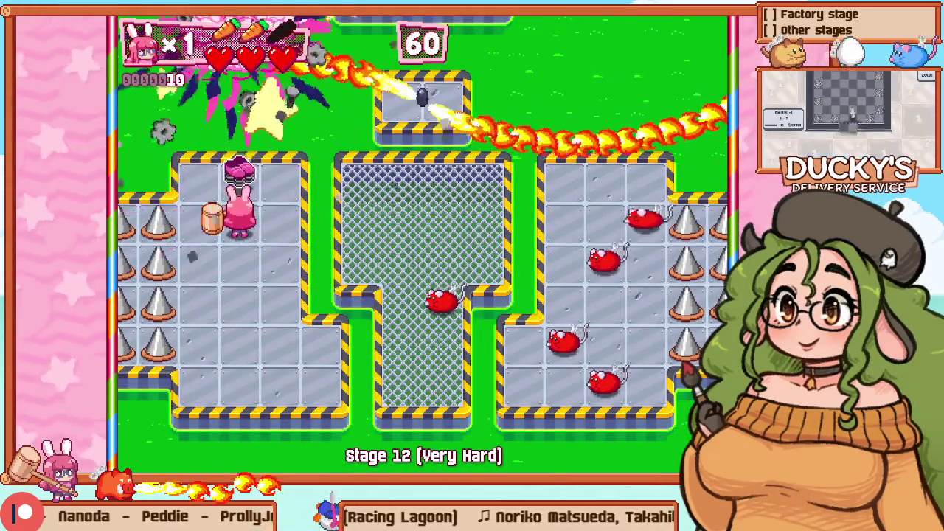
key(Down)
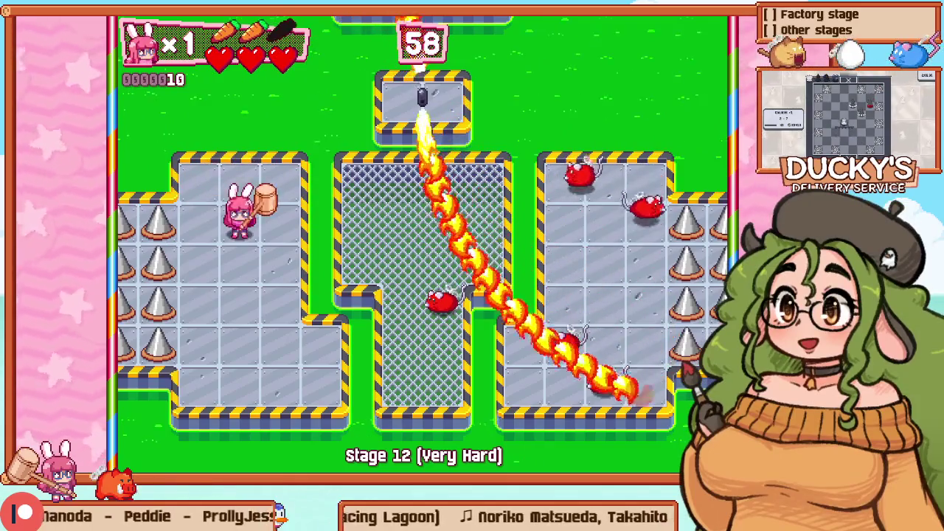
key(Right)
key(z)
key(z)
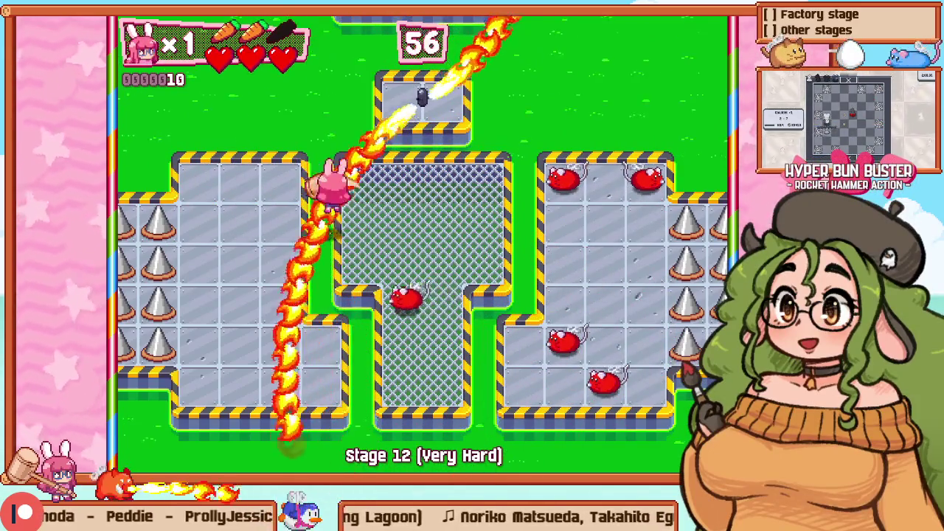
Step: Hammer-dash at the centre-room mouse, head back into the left room, and pause
key(Down)
key(Down)
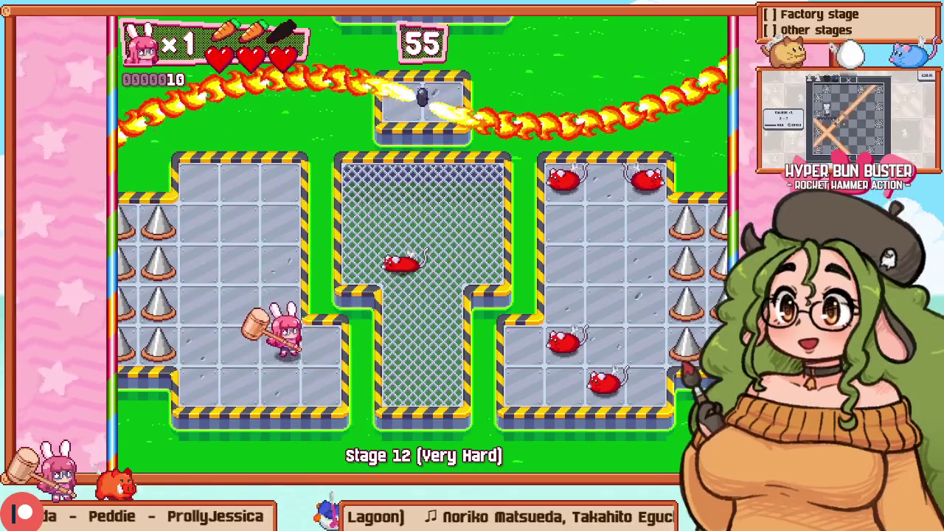
key(z)
key(Up)
key(Up)
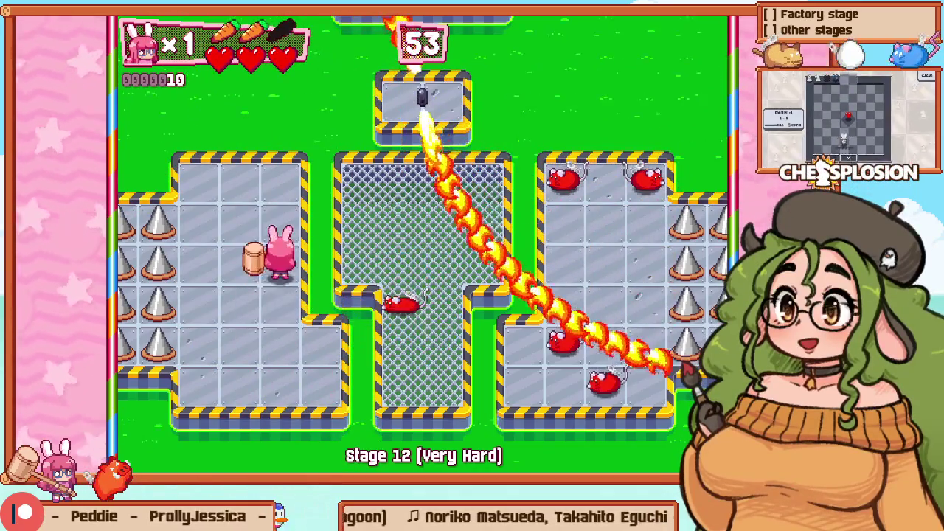
key(Up)
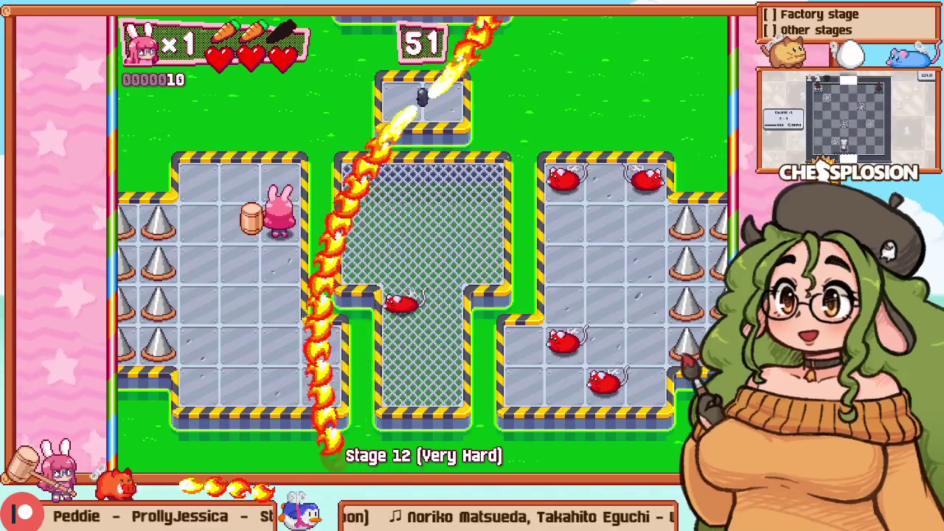
key(Right)
key(z)
key(Right)
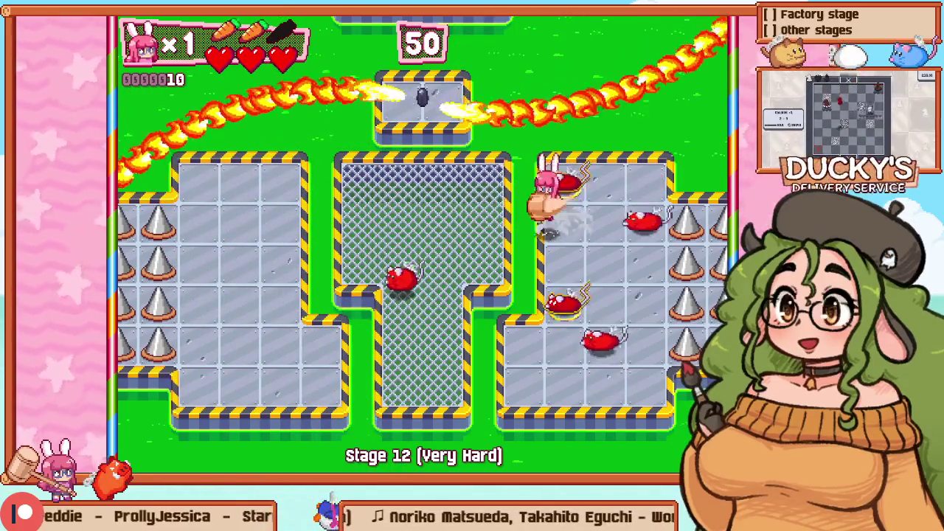
key(Left)
key(Down)
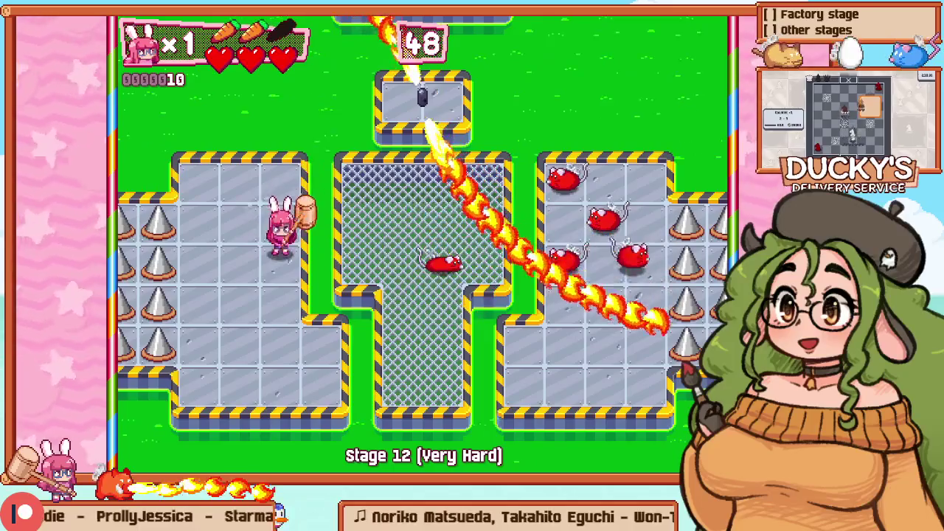
key(Escape)
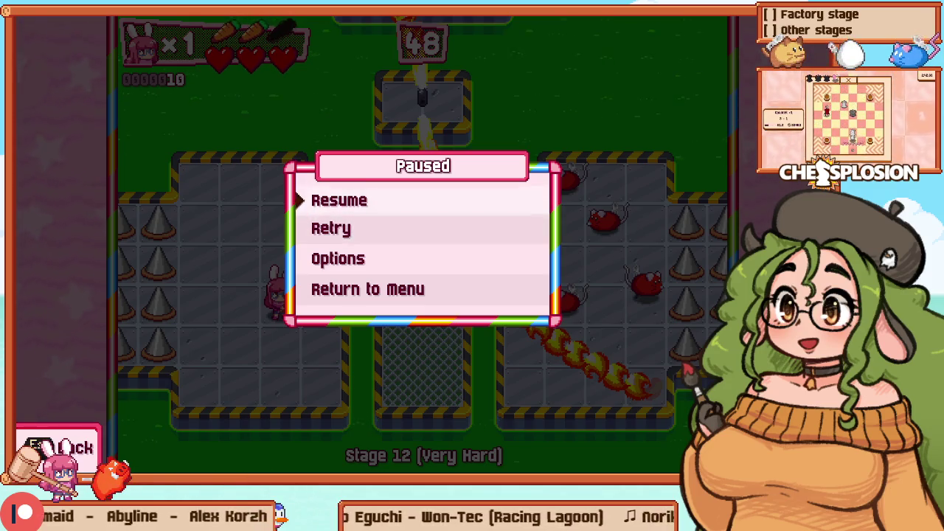
Step: Retry Stage 12 and hit enemies near the centre pit before returning left
key(Down)
key(Return)
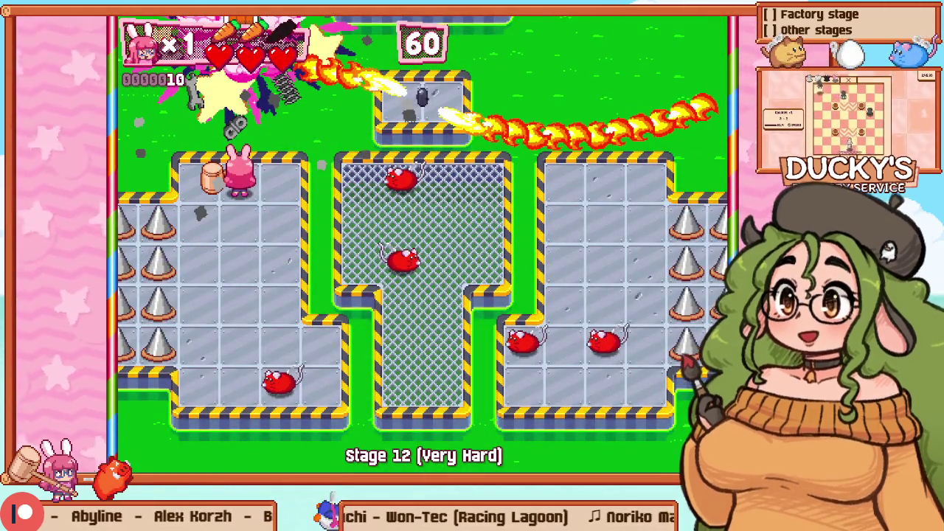
key(Down)
key(z)
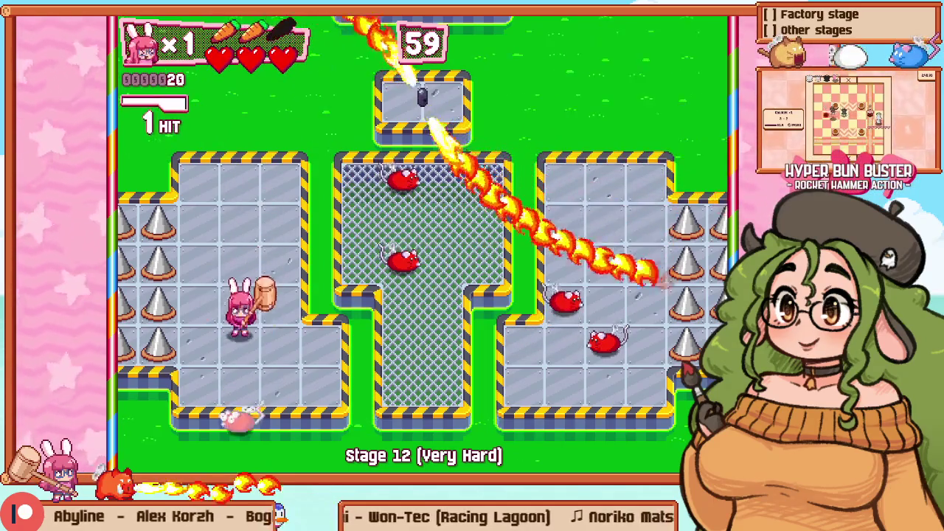
key(Right)
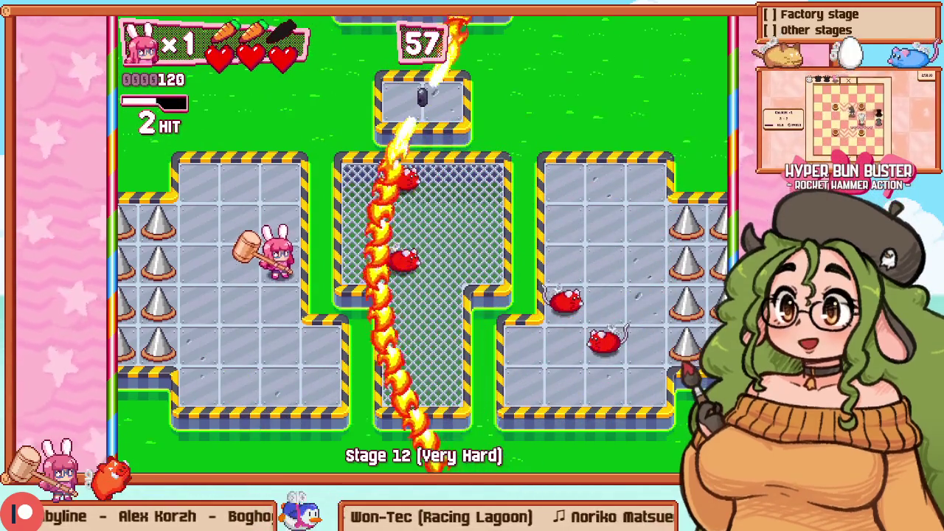
key(Up)
key(Down)
key(Left)
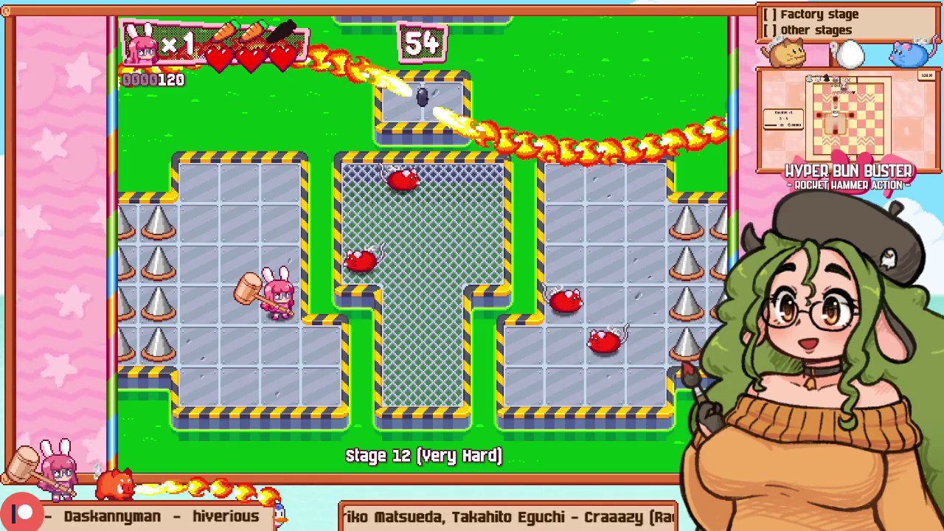
Step: Enable the DijkstraMap overlay in the debug layout, then return to the Practice setup
key(F1)
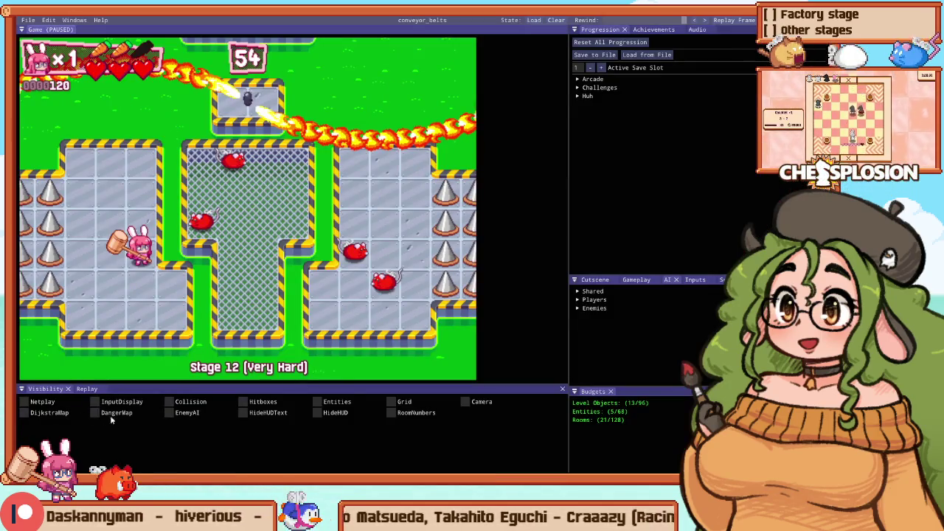
click(24, 414)
key(F1)
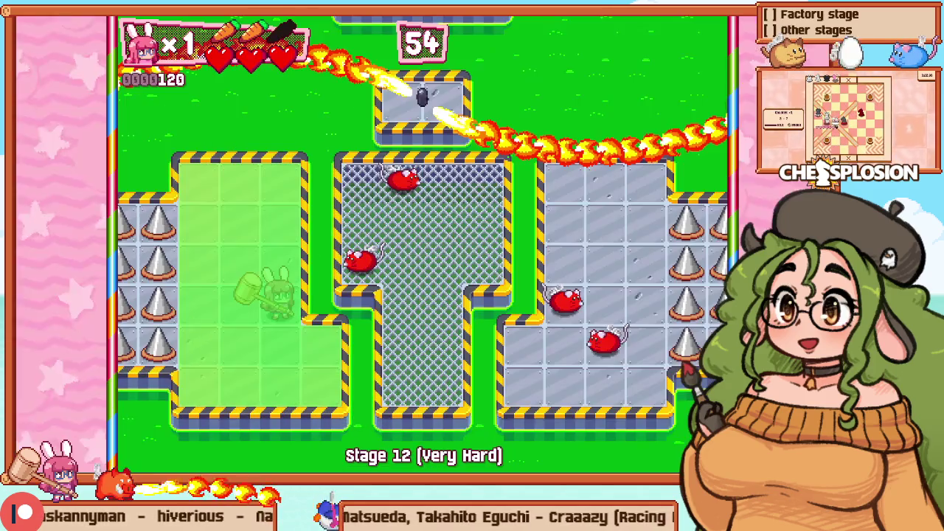
key(Right)
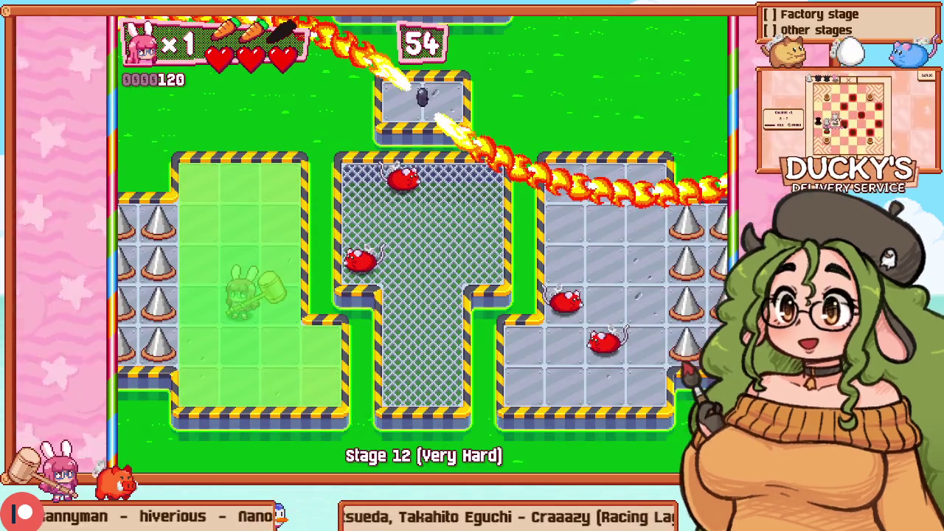
key(Escape)
key(Return)
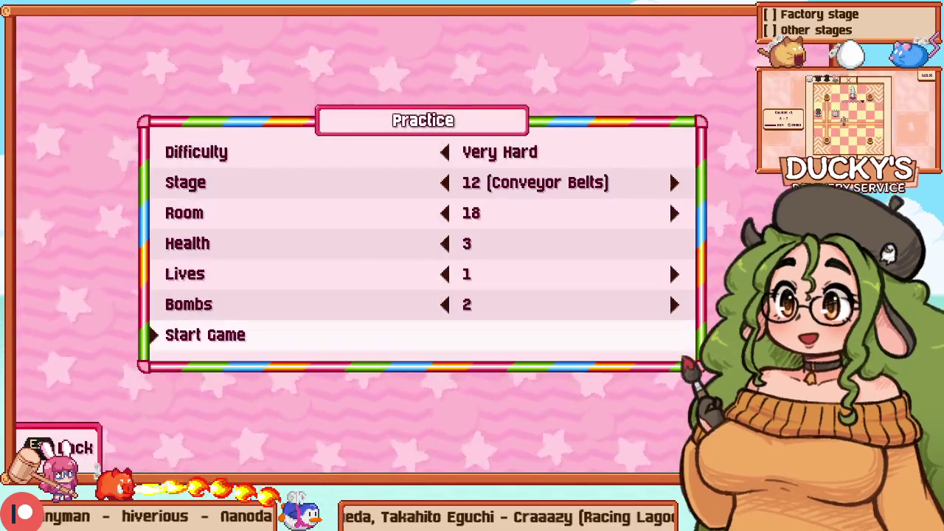
Step: Step the practice stage setting to 9 (Ice)
key(Down)
key(Left)
key(Left)
key(Left)
key(Left)
key(Left)
key(Right)
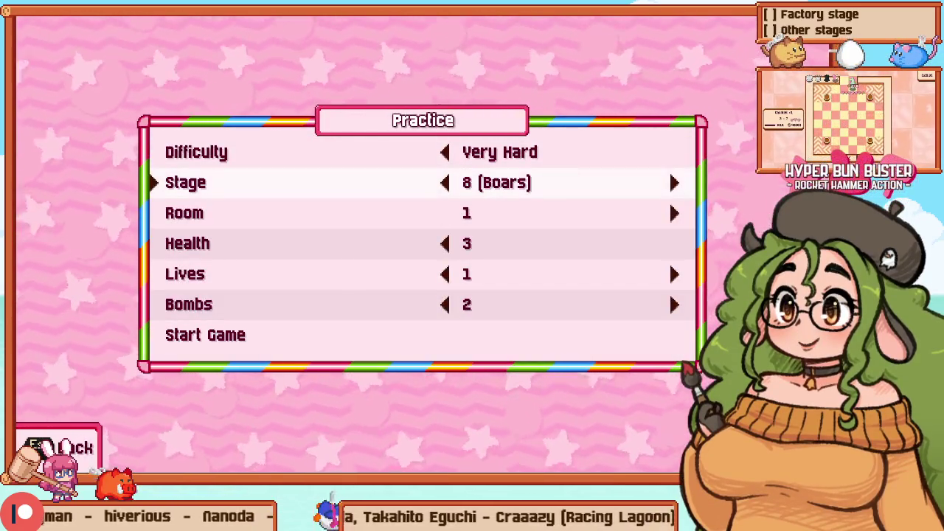
key(Down)
key(Up)
key(Right)
key(Right)
key(Left)
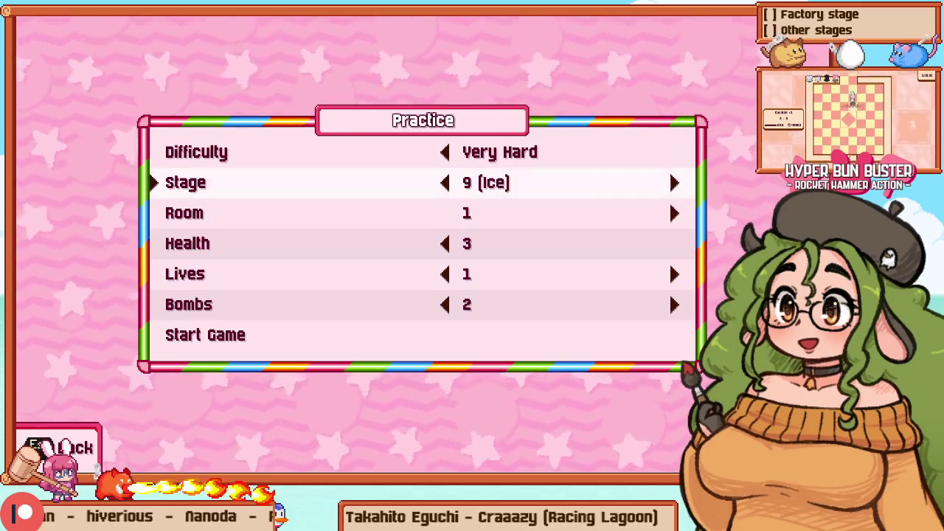
Step: Adjust the starting room and start the Ice stage practice run
key(Down)
key(Right)
key(Right)
key(Right)
key(Right)
key(Up)
key(Down)
key(Right)
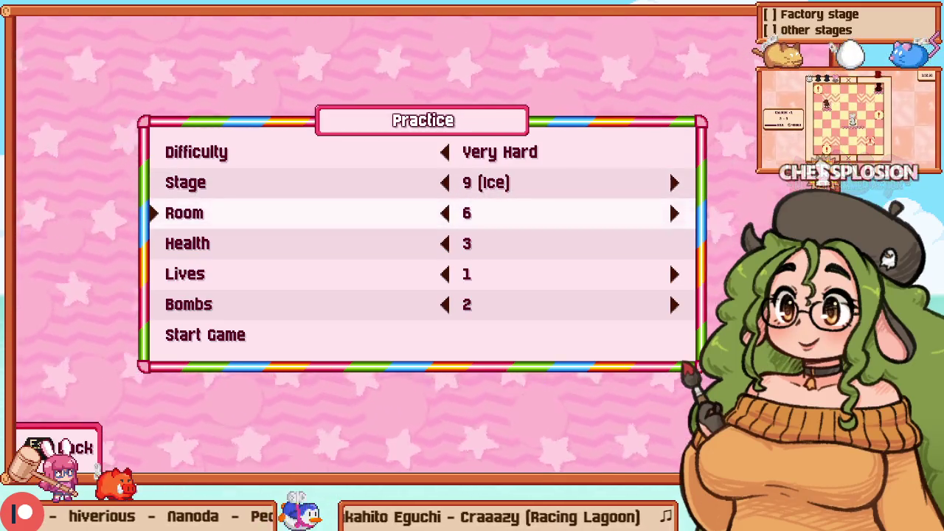
key(Left)
key(Up)
key(Up)
key(Up)
key(Return)
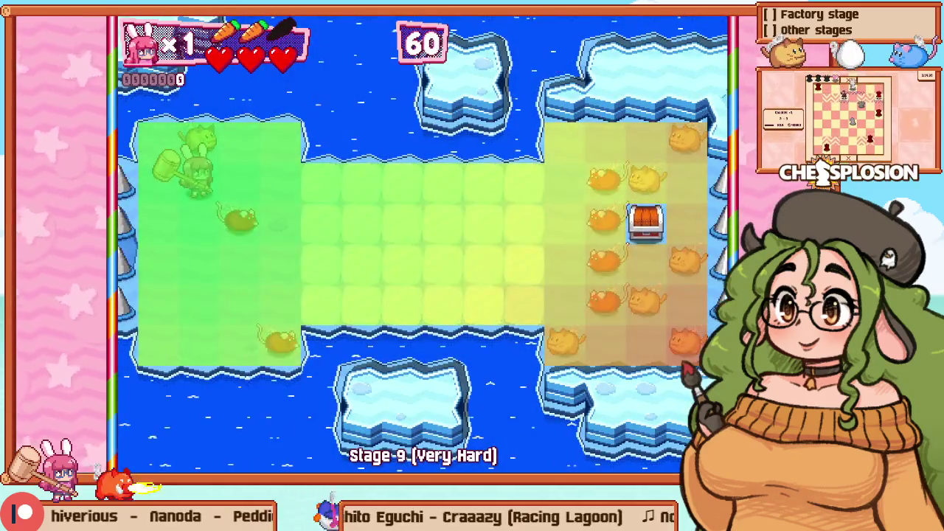
Step: Back out to the Practice menu, change the stage and room, and start Stage 7
key(Escape)
key(Up)
key(Up)
key(Up)
key(Left)
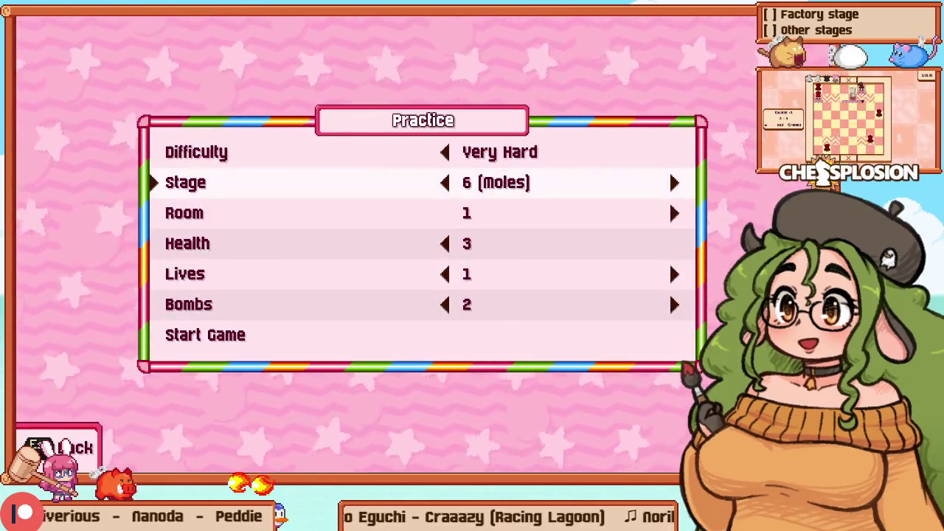
key(Down)
key(Right)
key(Right)
key(Up)
key(Up)
key(Up)
key(Return)
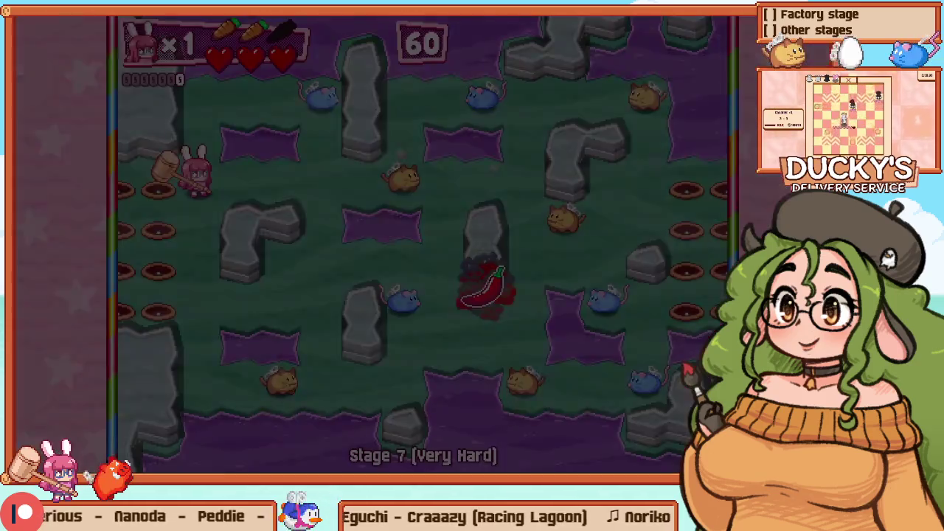
Step: Play up to the top row, hammering the enemies along the way
key(Right)
key(Down)
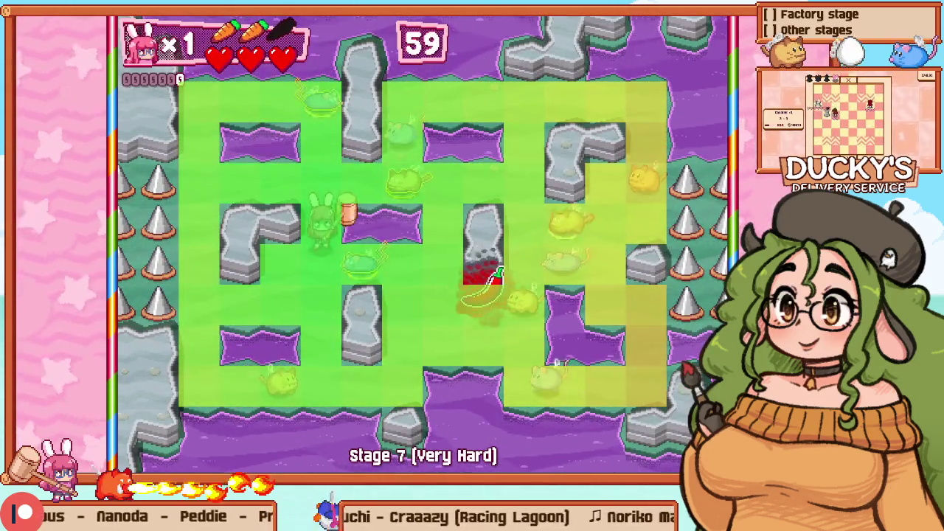
key(Down)
key(z)
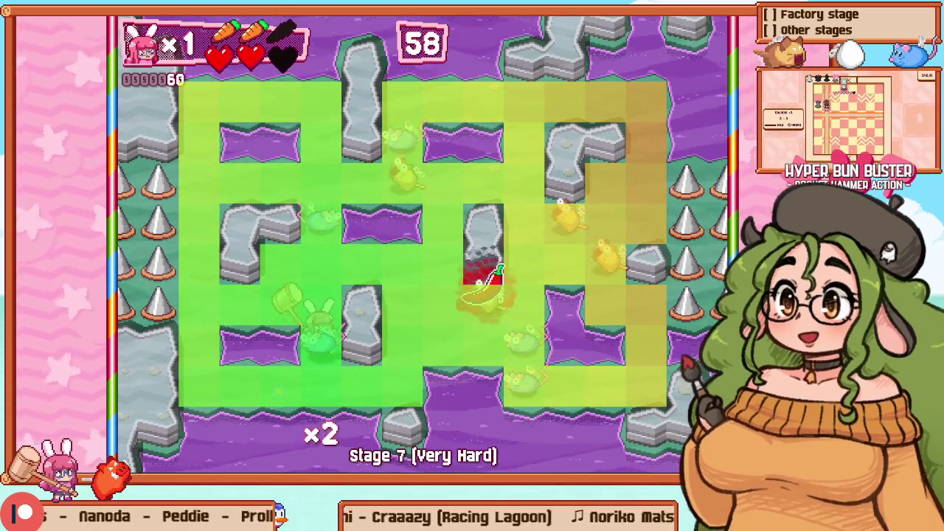
key(Up)
key(Right)
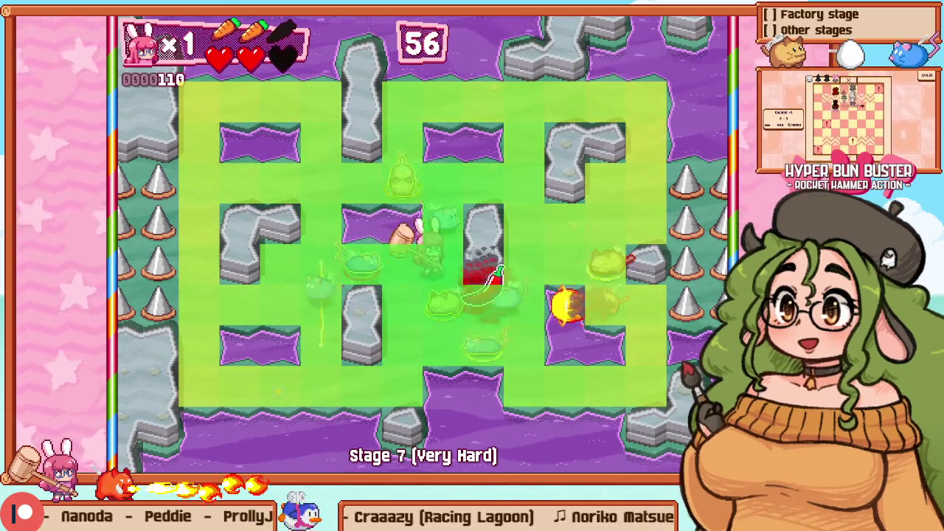
key(z)
key(Up)
key(z)
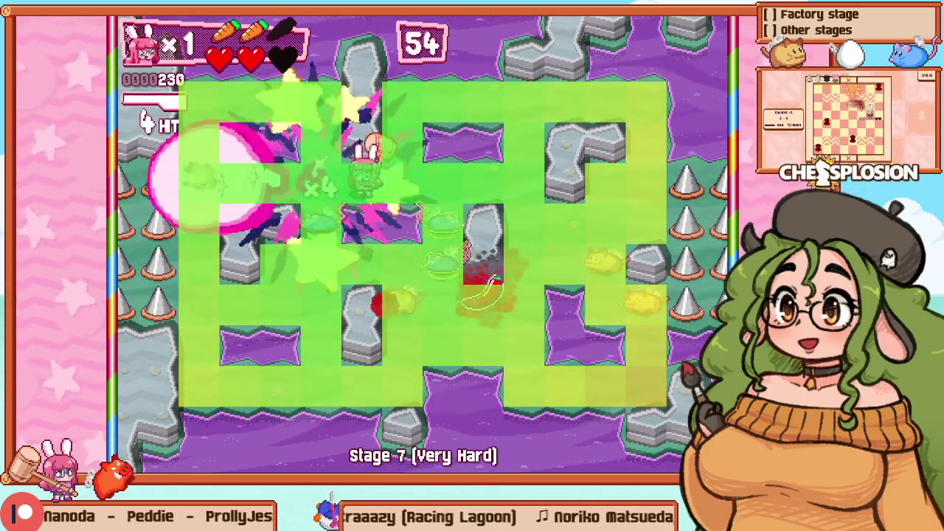
key(Right)
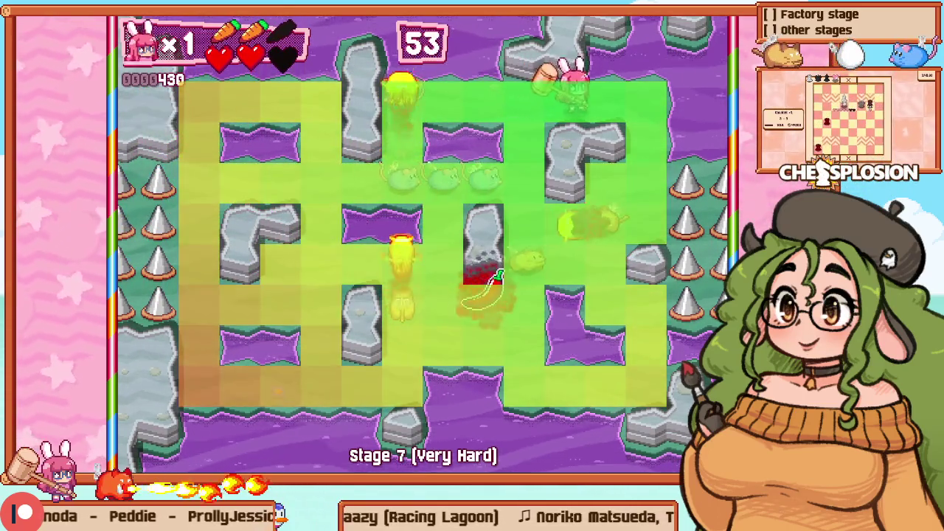
key(z)
Step: Briefly view the paused debug layout, then keep moving the bunny down and left
key(F1)
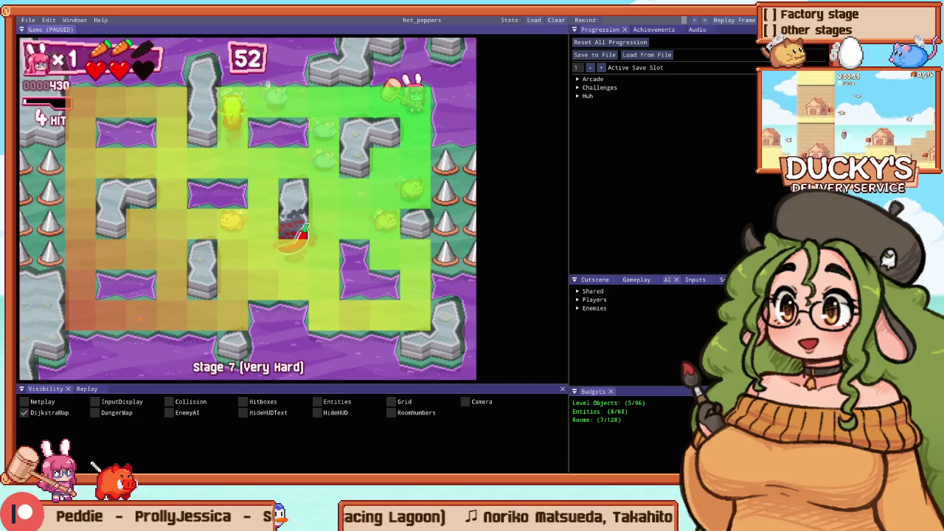
key(F1)
key(Down)
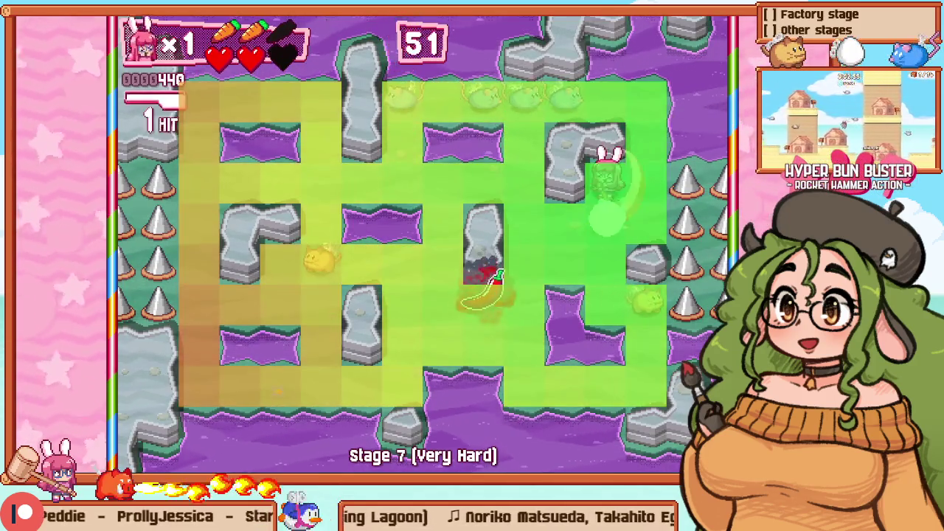
key(Left)
Step: Steer the bunny between the green area and left room of Stage 12, dodging the fire
key(Down)
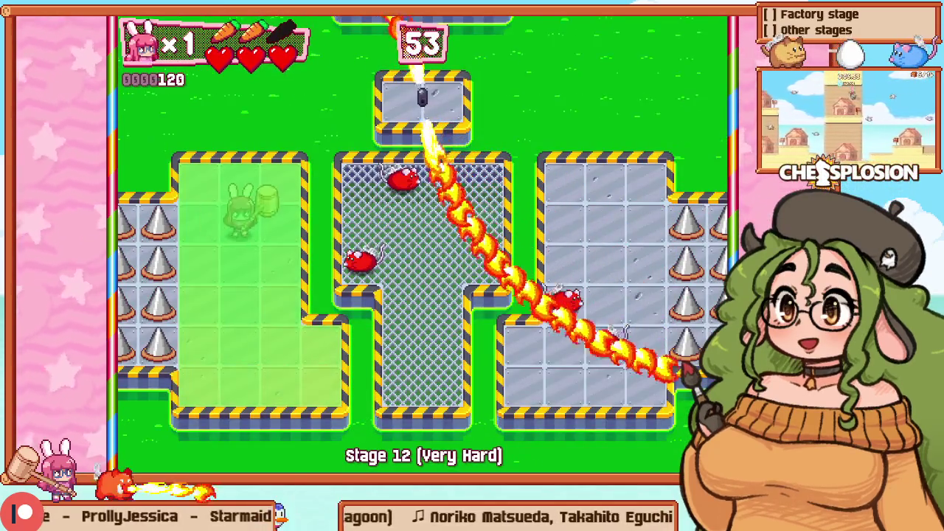
key(Down)
key(Right)
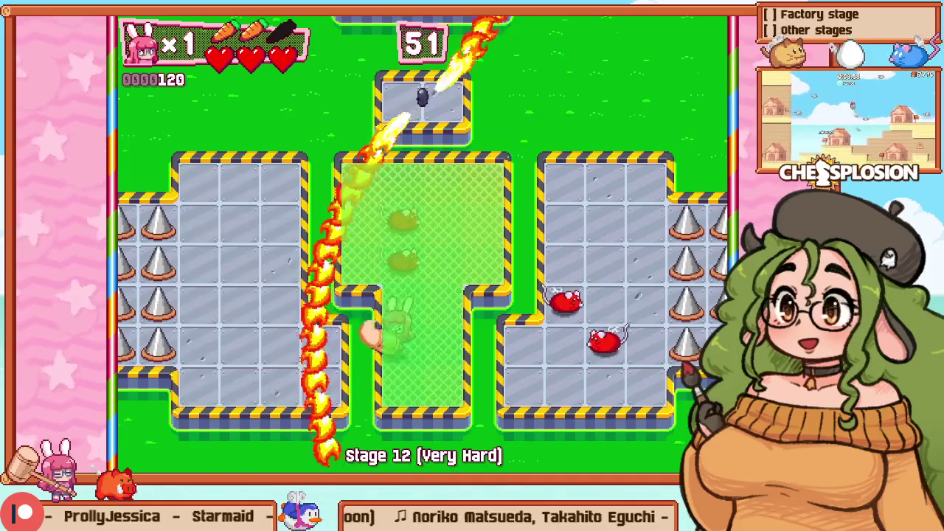
key(Left)
key(Up)
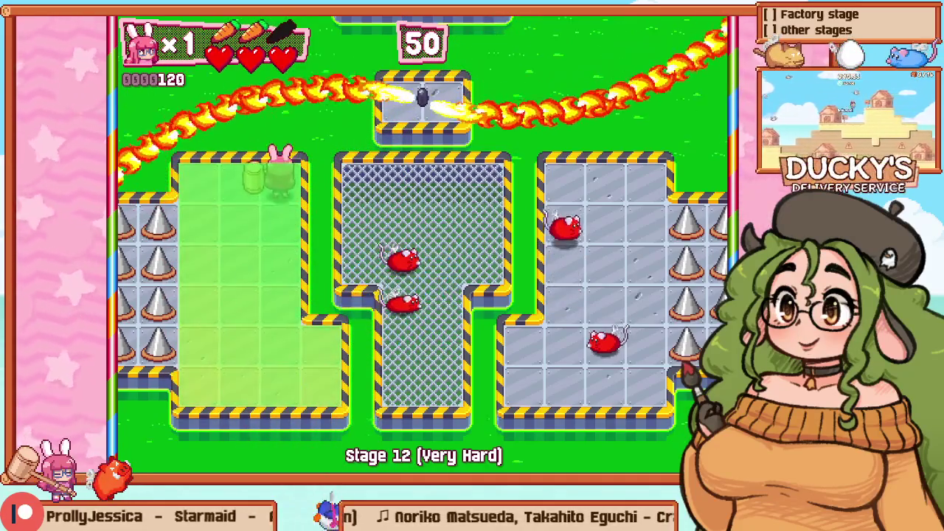
key(Left)
key(Up)
key(Down)
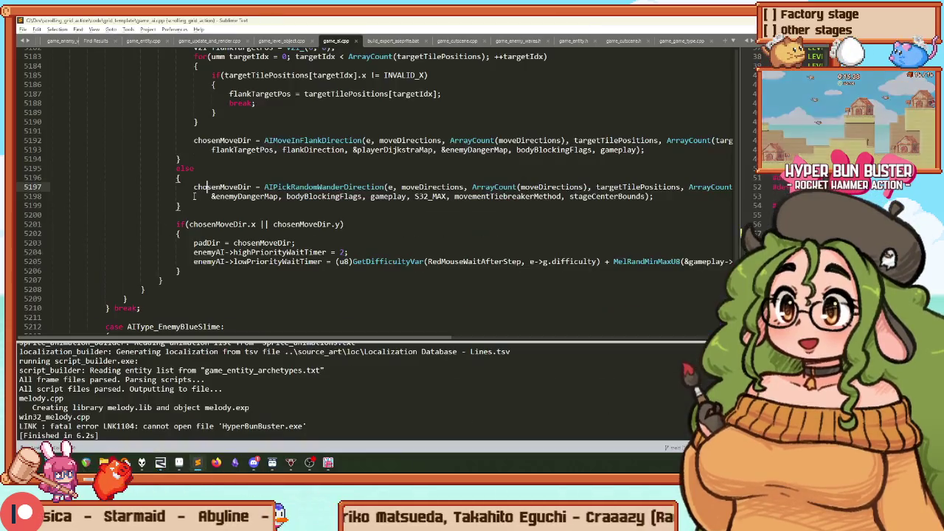
Step: Select the AIPickRandomWanderDirection call on lines 5197–5199 and its arguments in game_ai.cpp
scroll(267, 201, up, 1)
drag(208, 215, 662, 240)
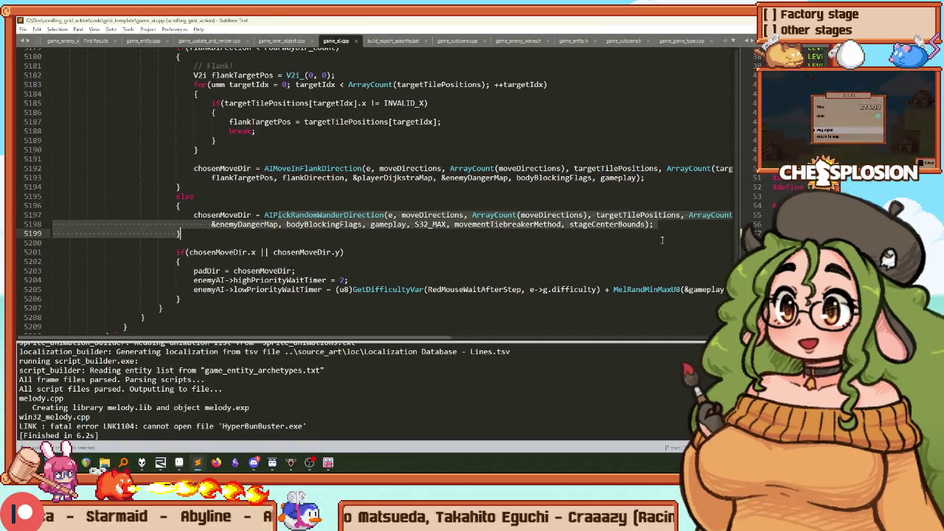
key(Right)
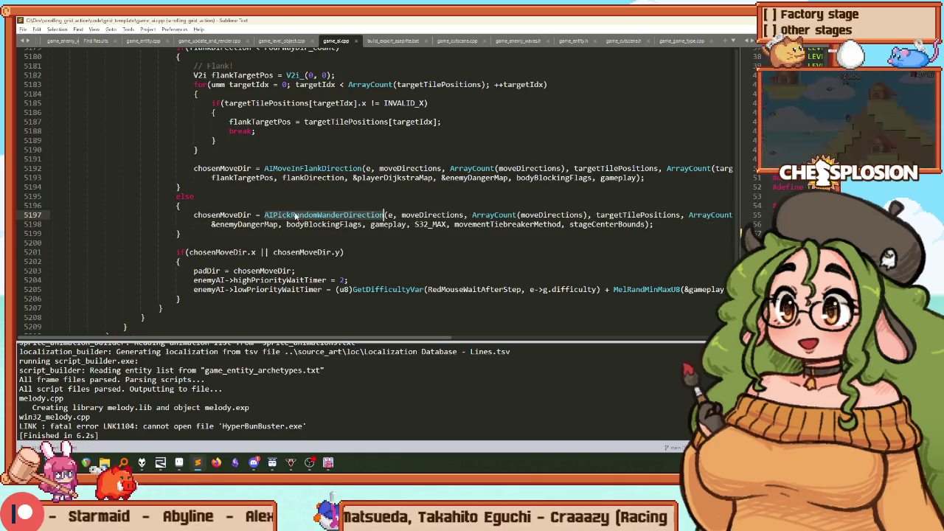
drag(224, 215, 588, 224)
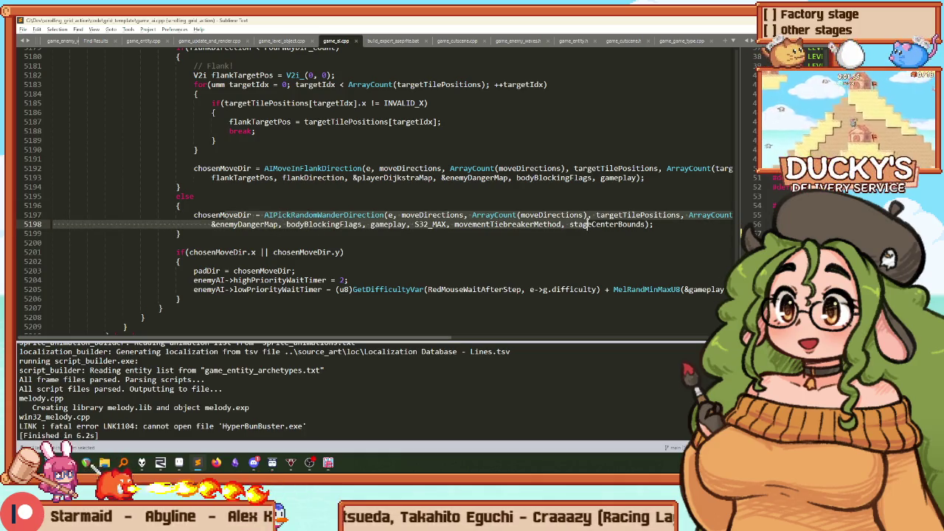
Step: Check the call's full argument list: playerDijkstraMap, enemyDangerMap, S32_MAX and stageCenterBounds
scroll(328, 250, up, 5)
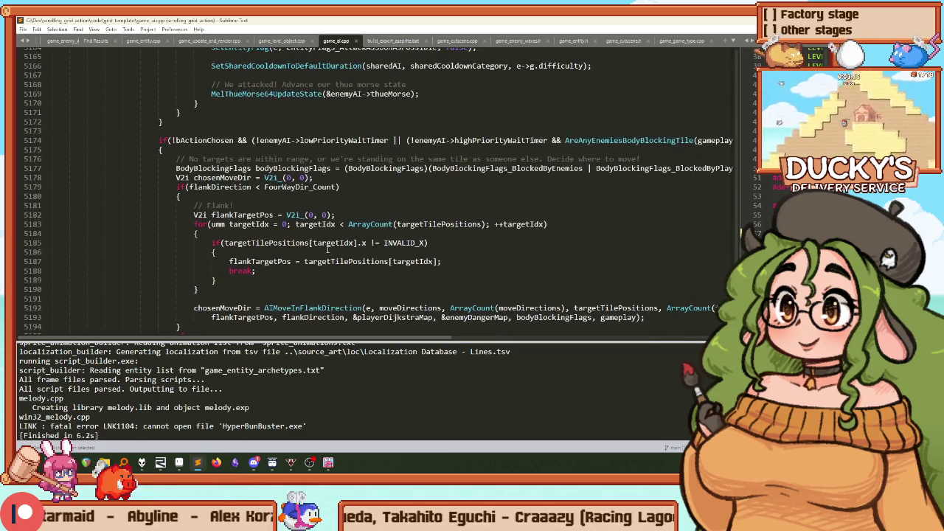
scroll(304, 209, down, 6)
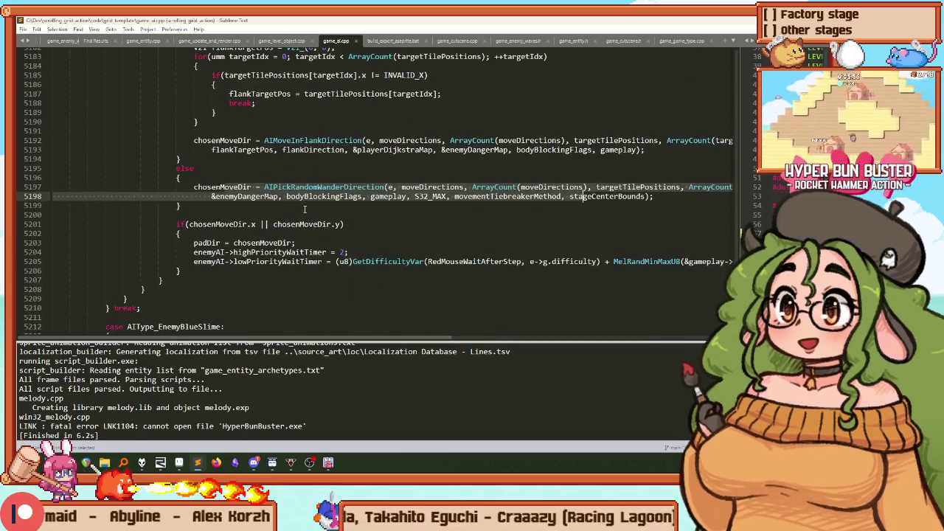
click(448, 187)
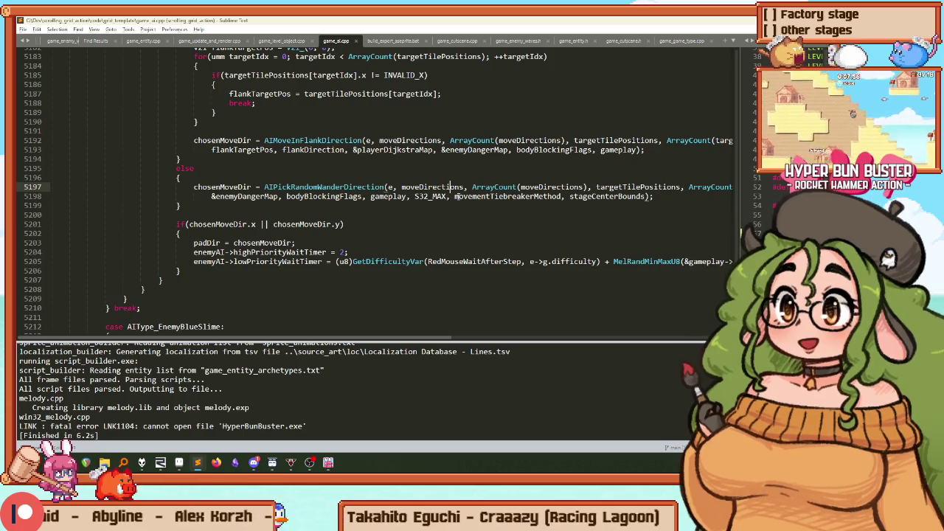
key(End)
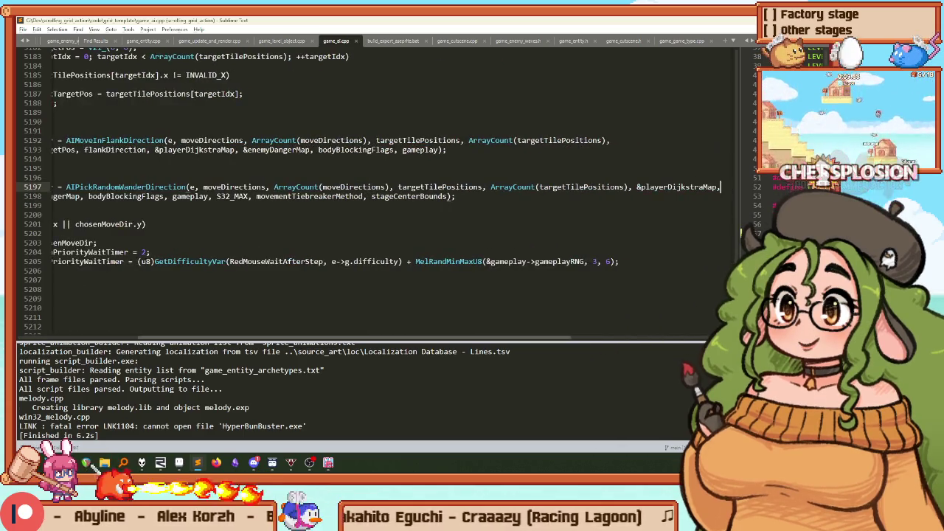
key(Home)
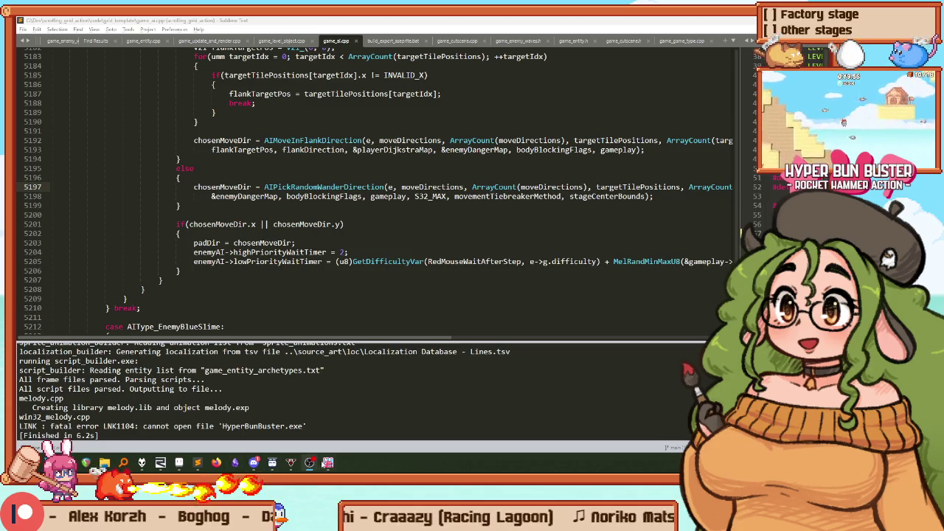
key(alt+Tab)
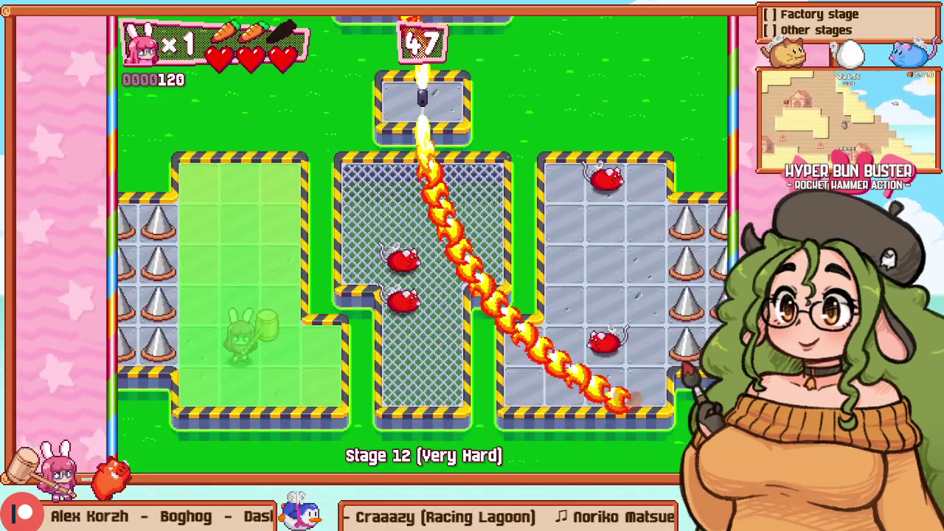
Step: Move the bunny right then left on Stage 12, pause into the debug view, and bring up RemedyBG
key(Right)
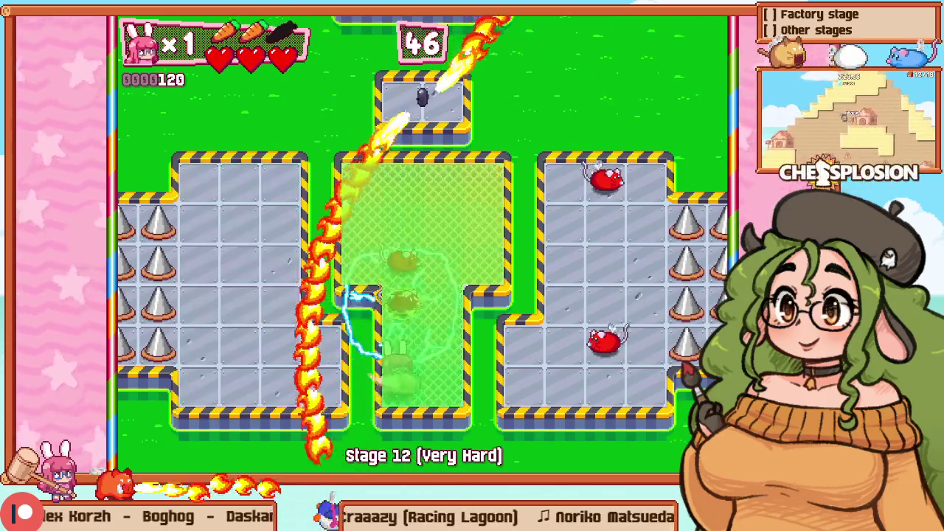
key(Left)
key(Escape)
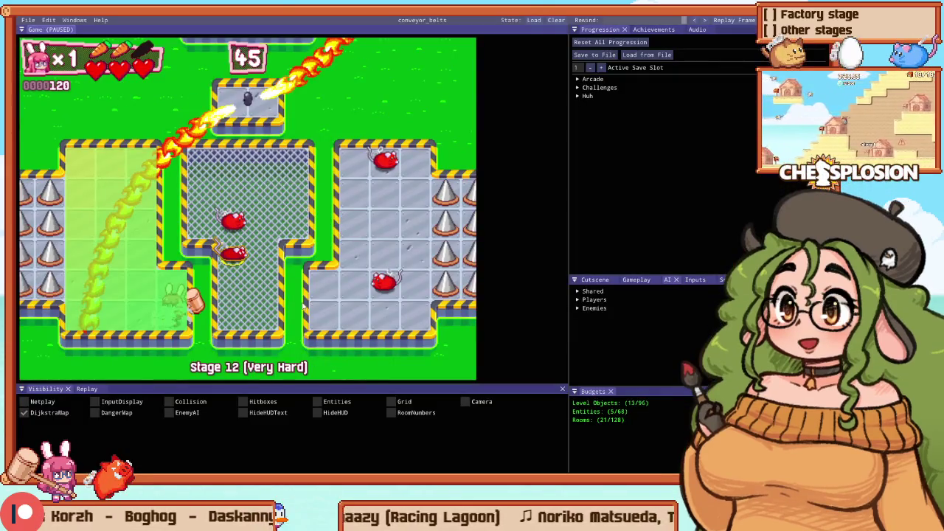
key(alt+Tab)
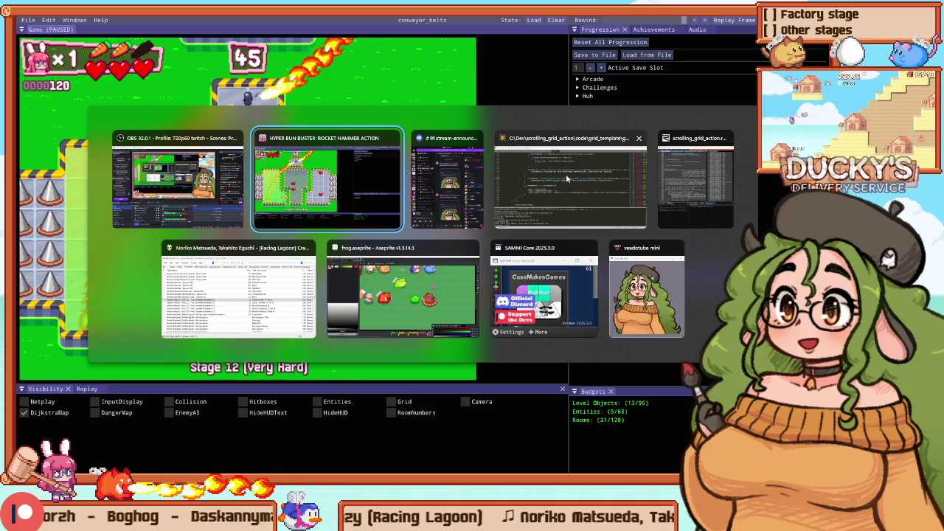
click(706, 177)
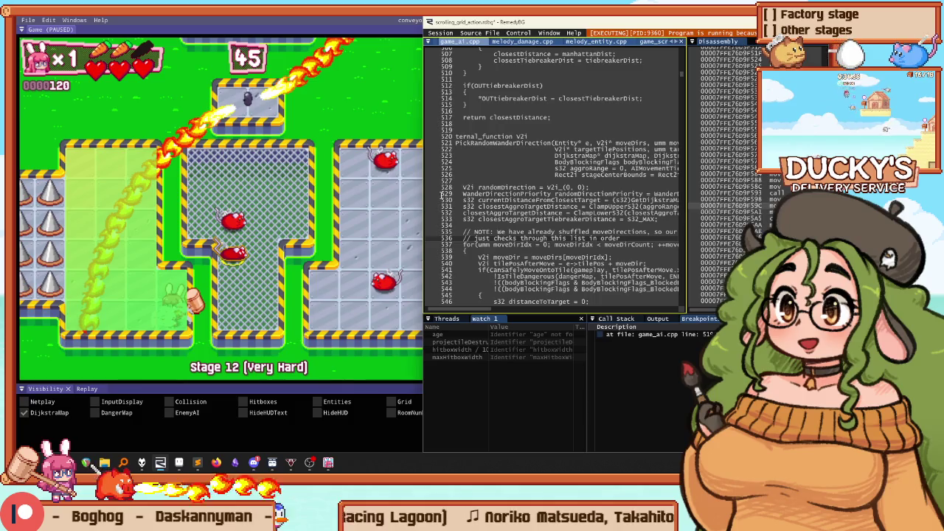
Step: Let the wander breakpoint hit, delete the old line 5197 breakpoint, and continue to line 528
click(178, 235)
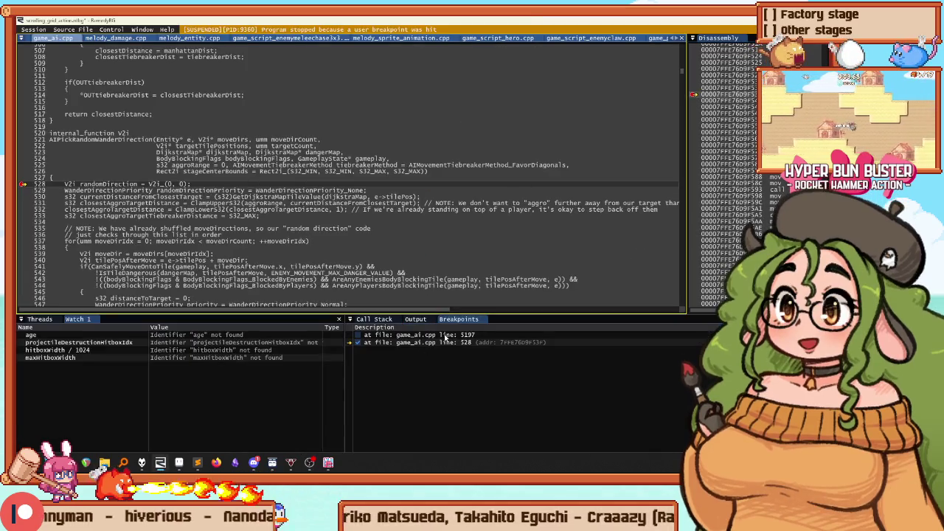
click(443, 335)
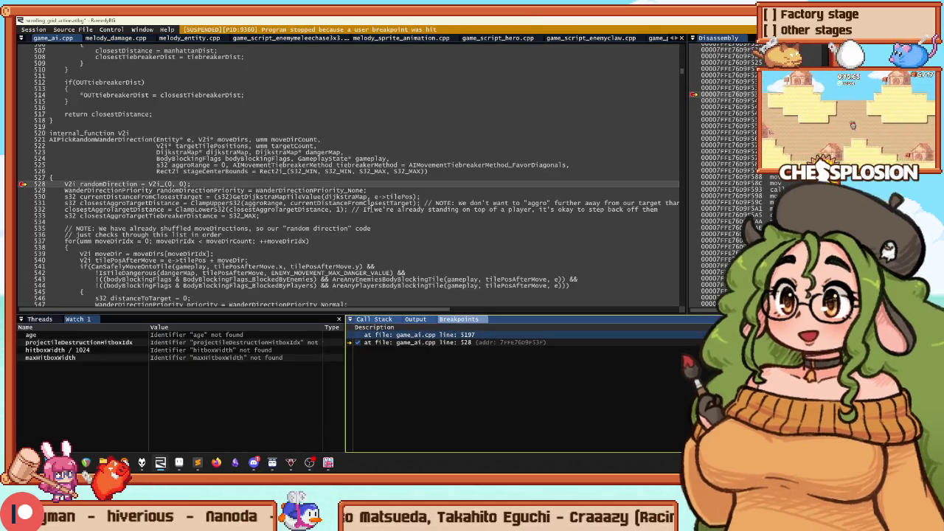
key(Delete)
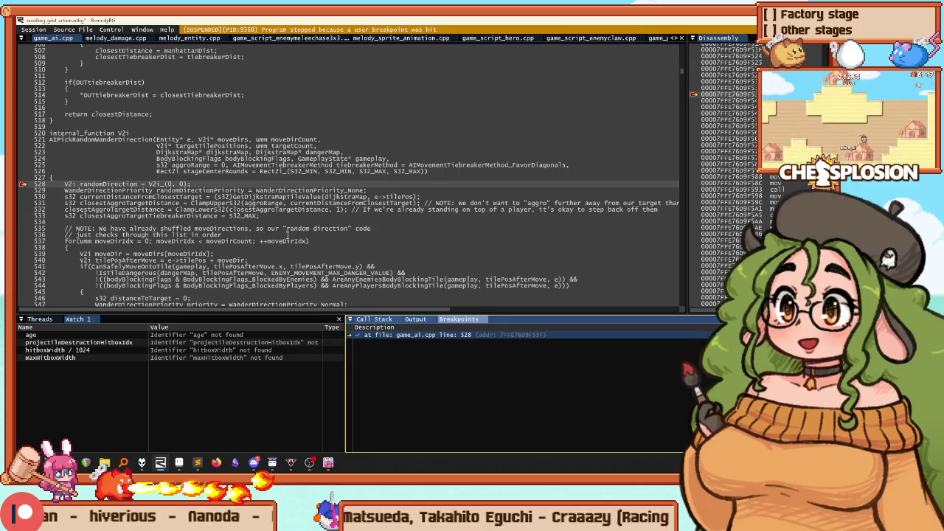
key(F5)
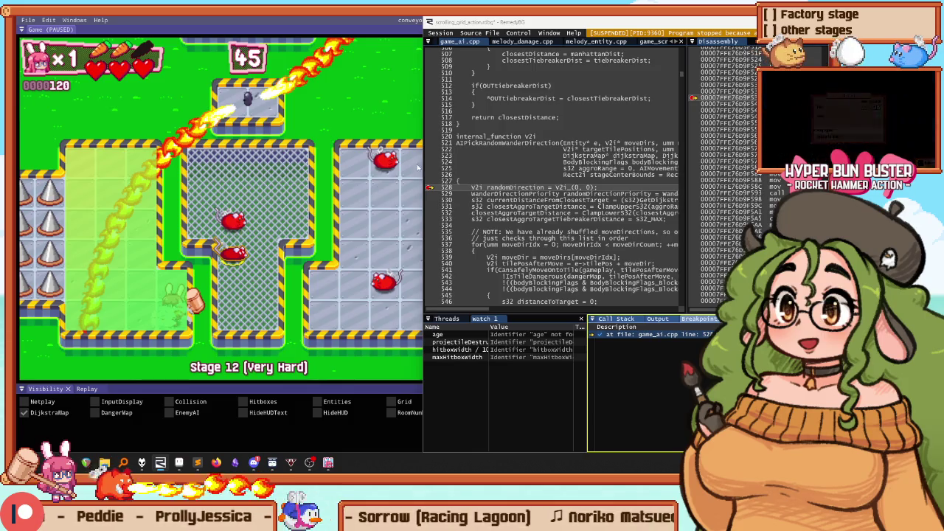
Step: Widen the debugger, step once with F10, and clear all old entries from the Watch panel
drag(424, 156, 130, 156)
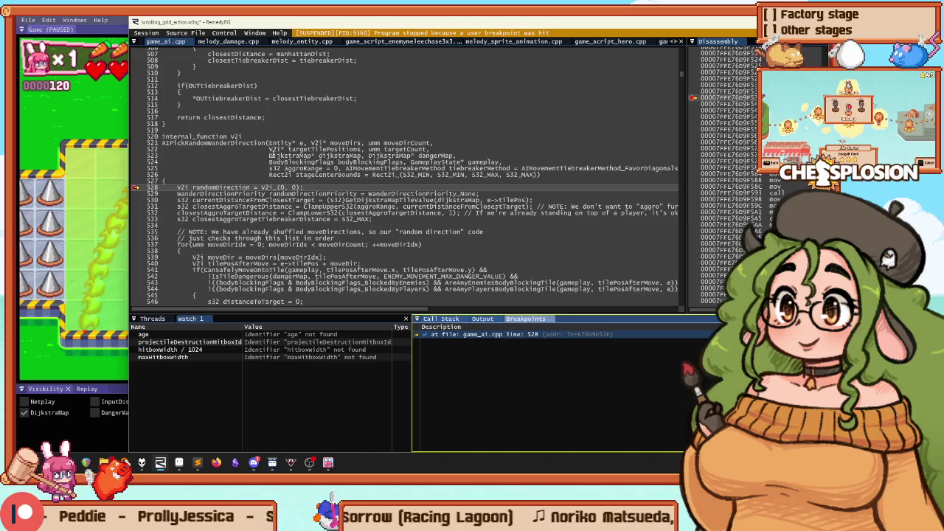
key(F10)
key(F10)
key(F10)
key(F10)
click(194, 385)
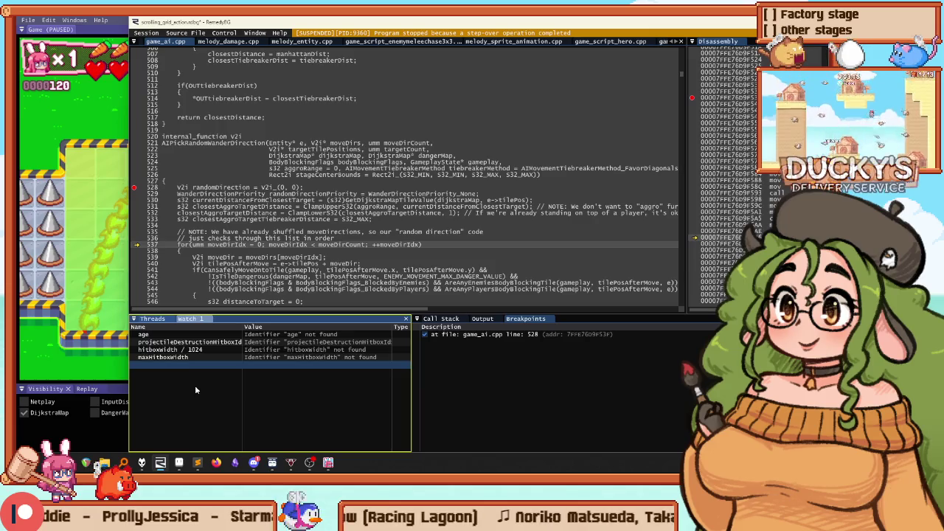
key(ctrl+a)
key(Delete)
Step: Add watches for currentDistanceFromClosestTarget and closestAggroTargetDistance (typed with a misspelling)
text(cru)
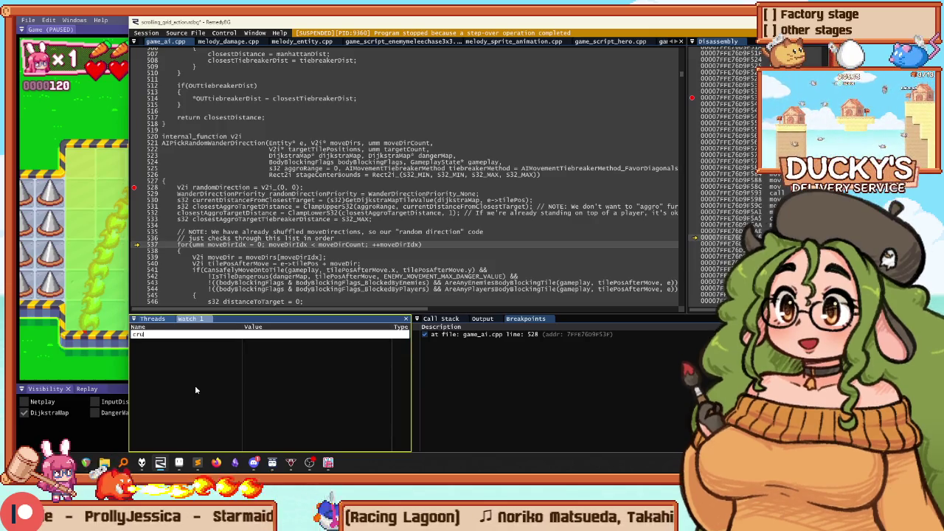
key(BackSpace)
key(BackSpace)
text(urre)
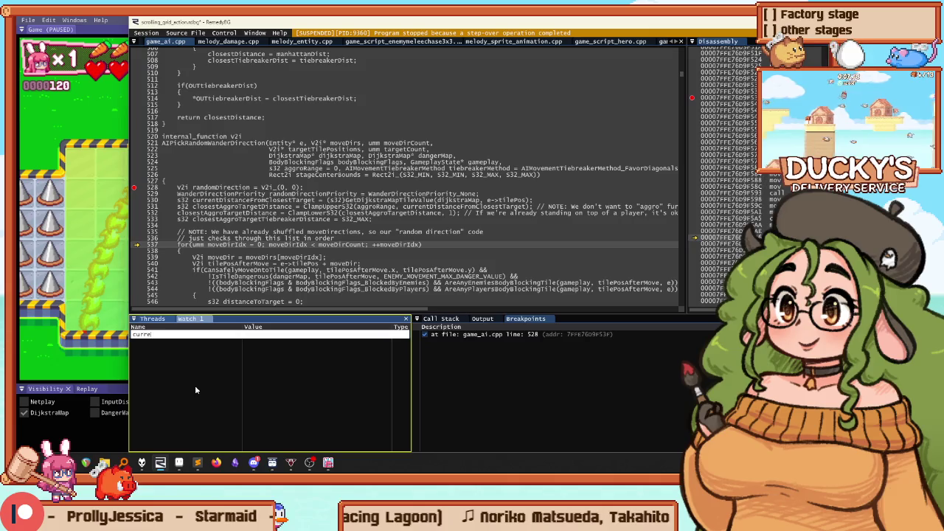
text(ntDistanceFromCloses)
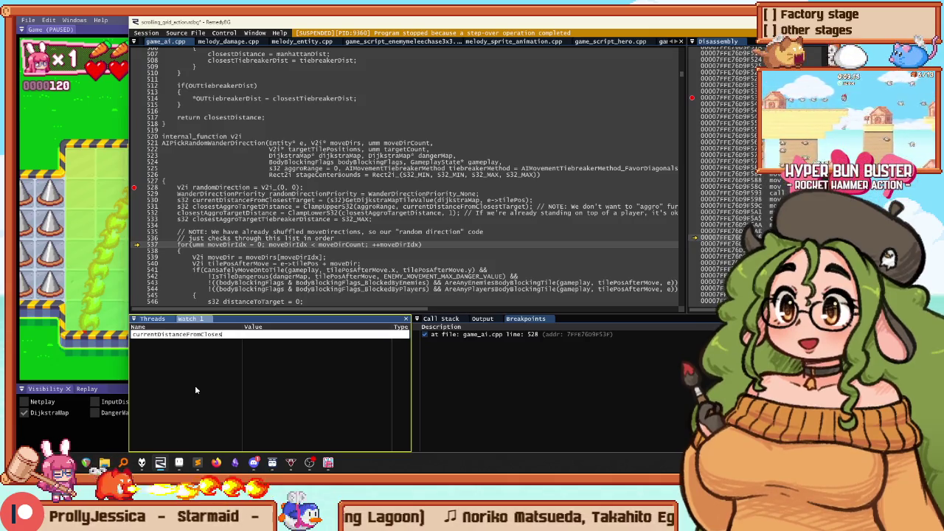
text(tTarget)
key(Return)
text(clo)
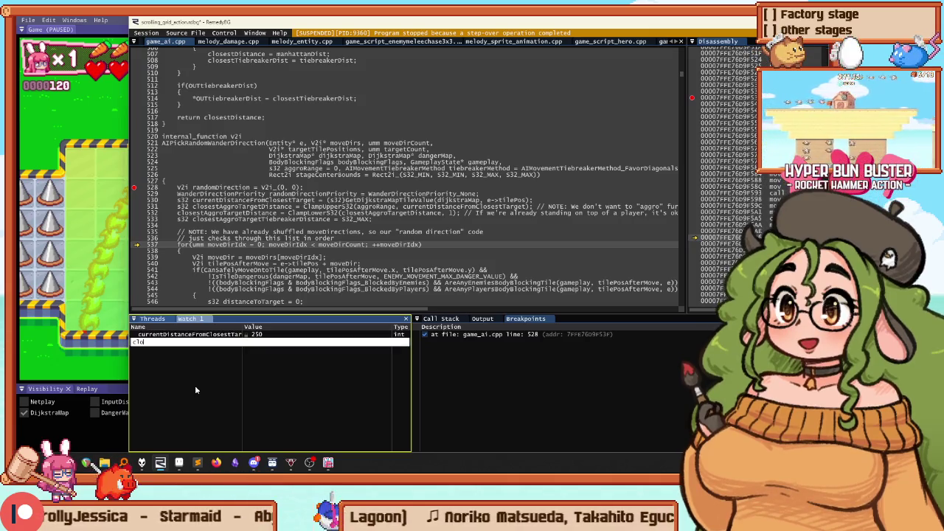
text(sestAggro)
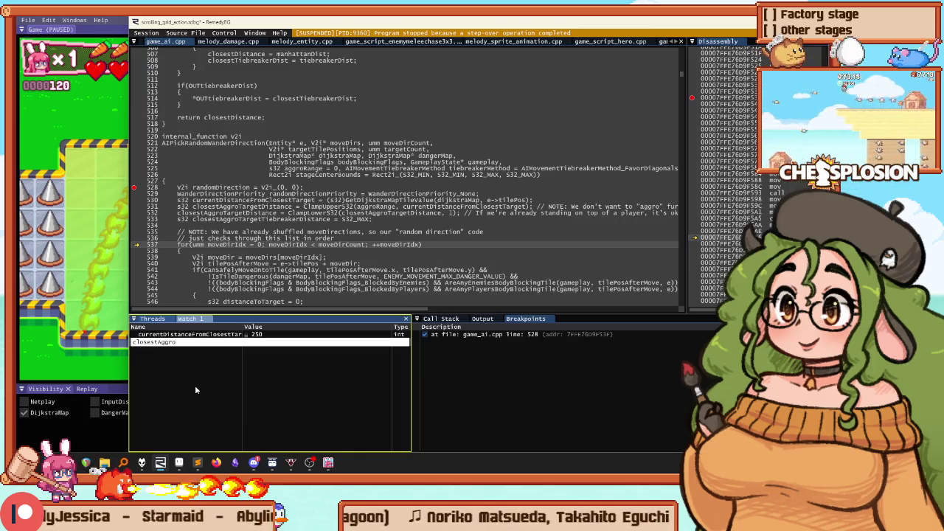
text(TargetDsutance)
key(Return)
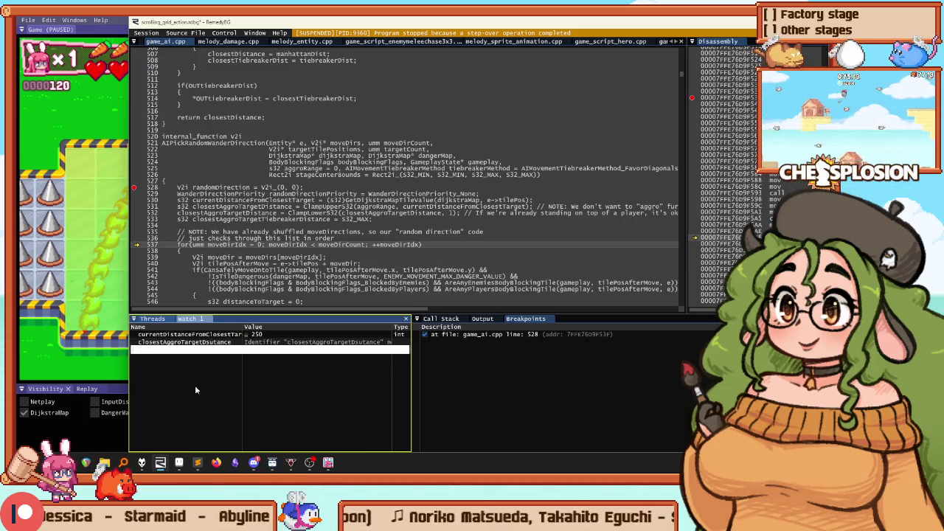
Step: Correct the misspelled watch to closestAggroTargetDistance so both distance watches read 250
click(201, 340)
click(204, 342)
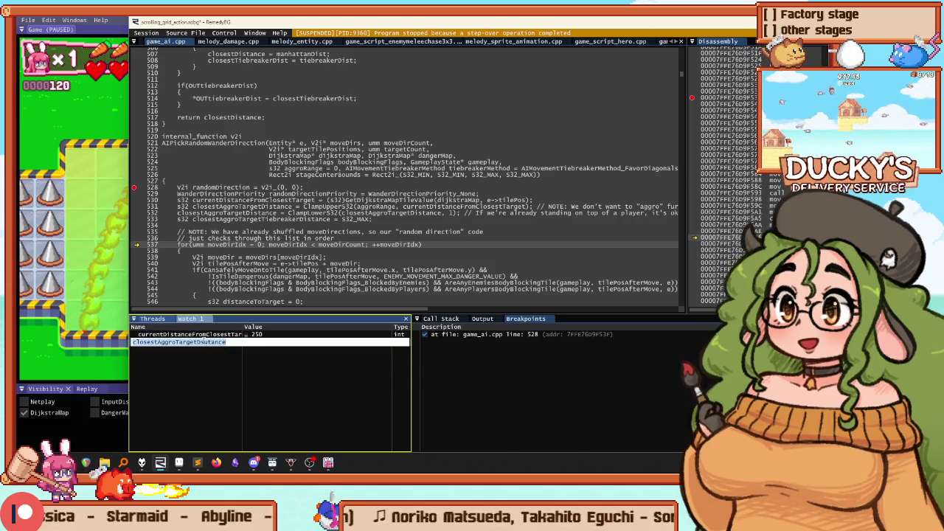
click(204, 341)
key(BackSpace)
key(BackSpace)
text(is)
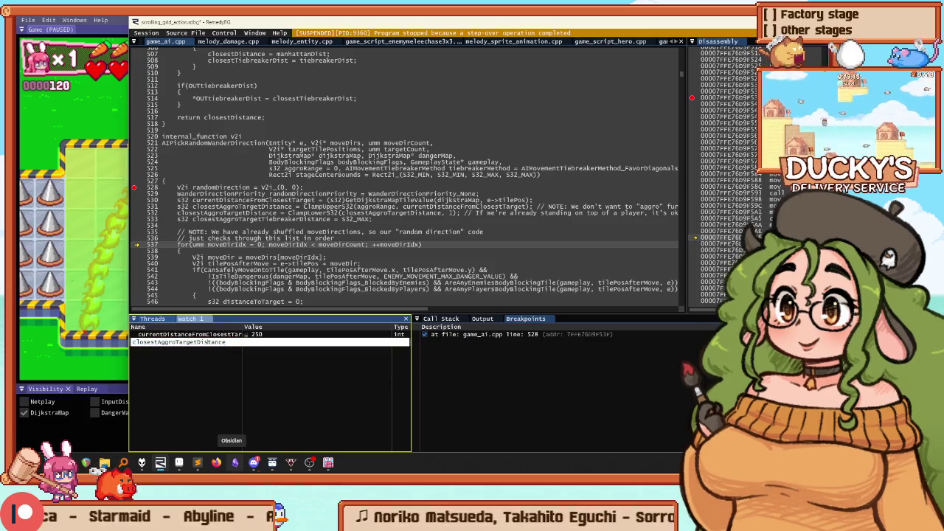
key(Return)
click(205, 350)
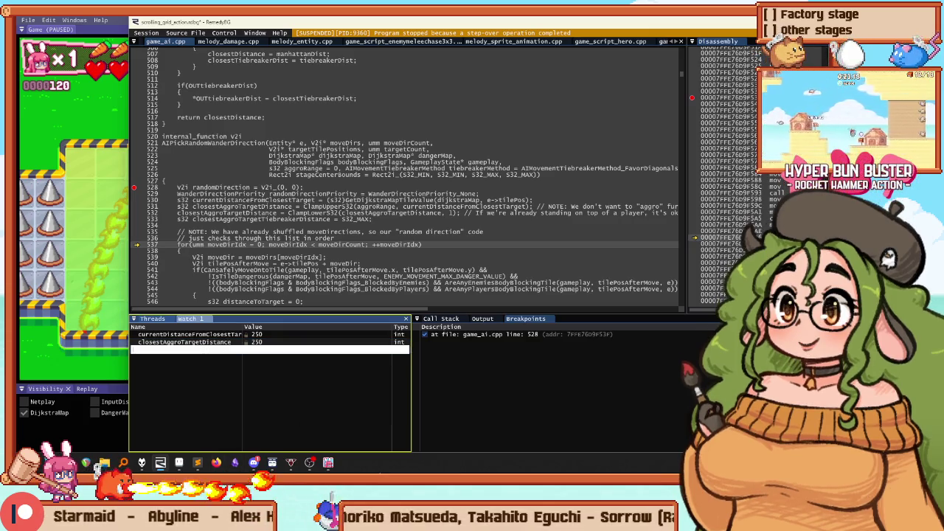
key(Escape)
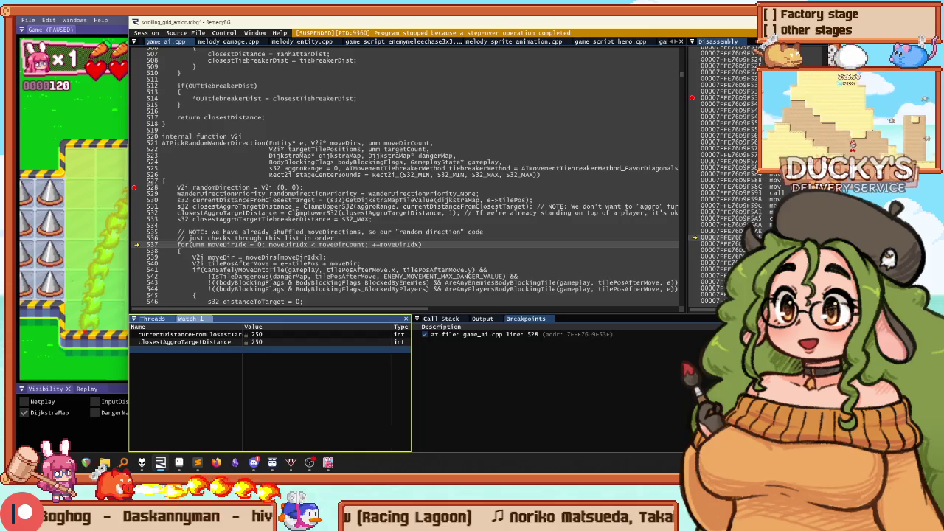
click(298, 186)
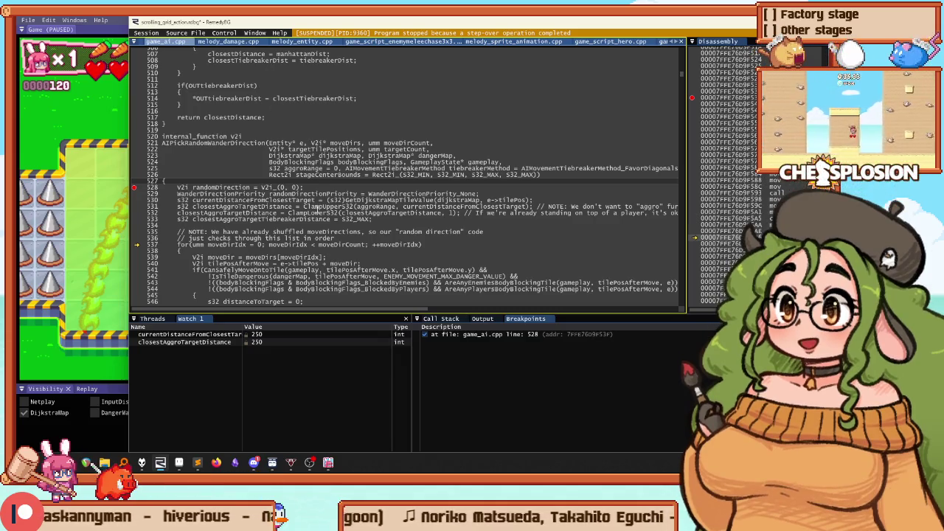
Step: Step with F10 through the moveDirs loop to the pathfinding-distance call on line 552
scroll(319, 213, down, 3)
key(F10)
key(F10)
key(F10)
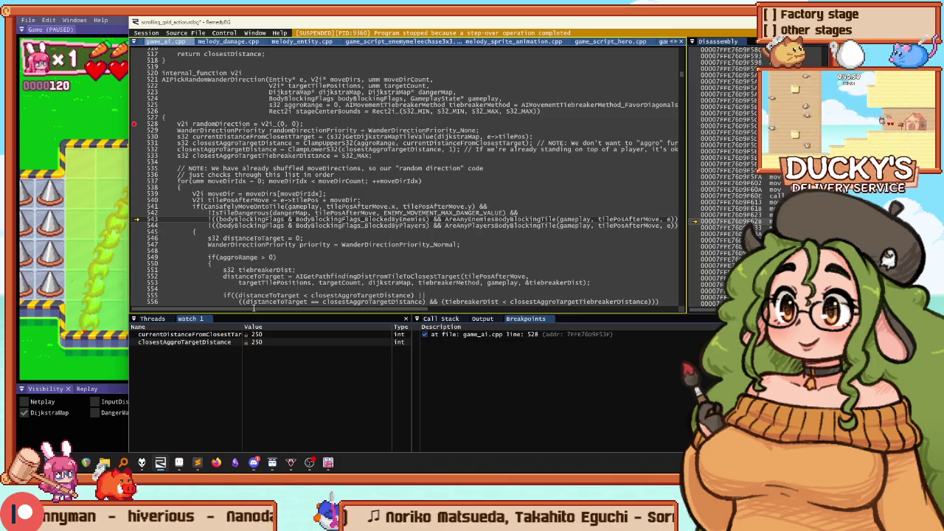
key(F10)
key(F10)
key(F10)
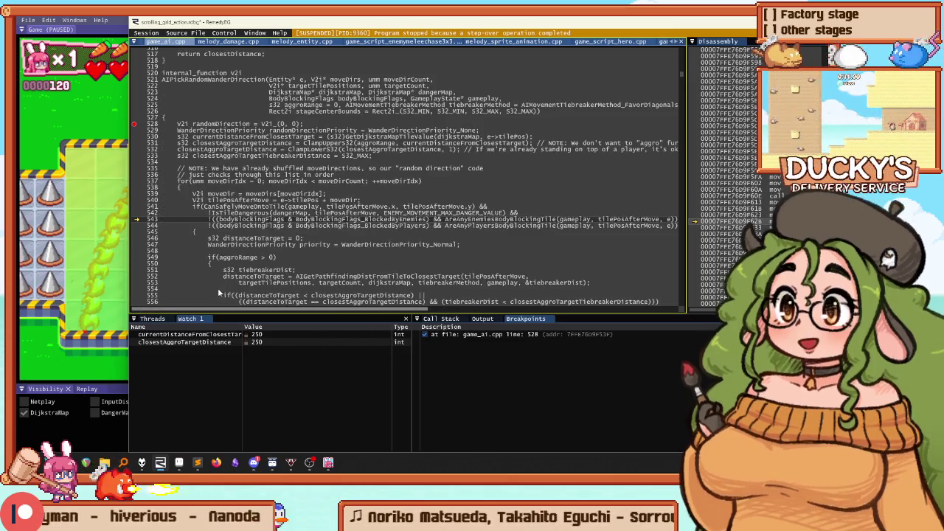
key(F10)
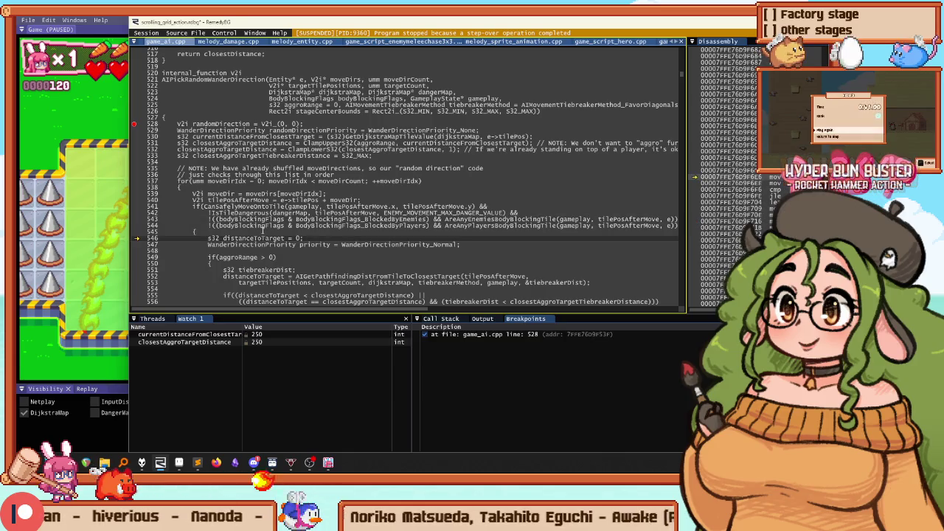
key(F10)
key(F10)
key(F10)
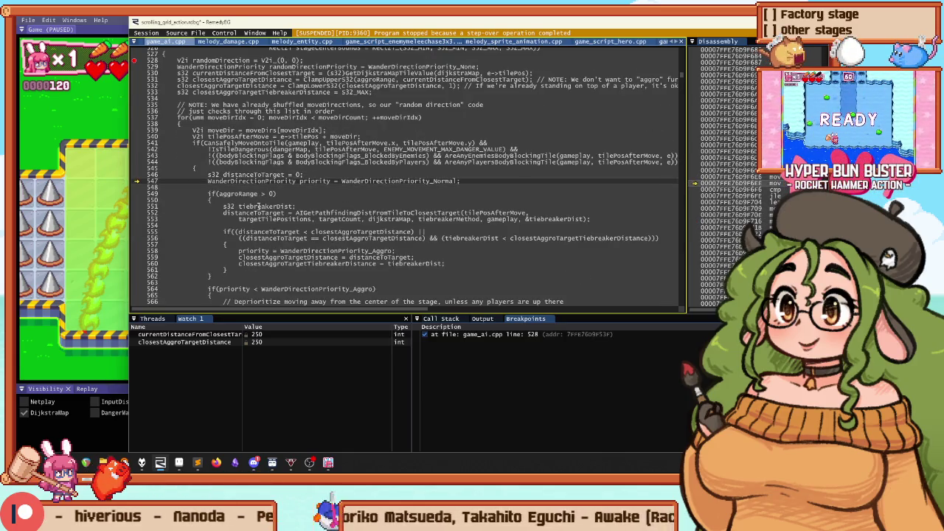
click(184, 350)
text(aggoRance)
key(Return)
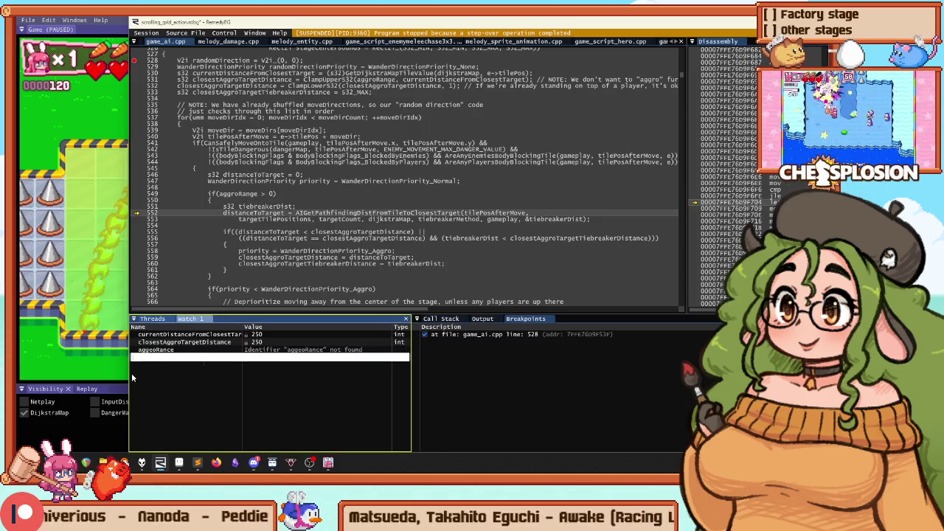
click(180, 349)
text(aggroRange)
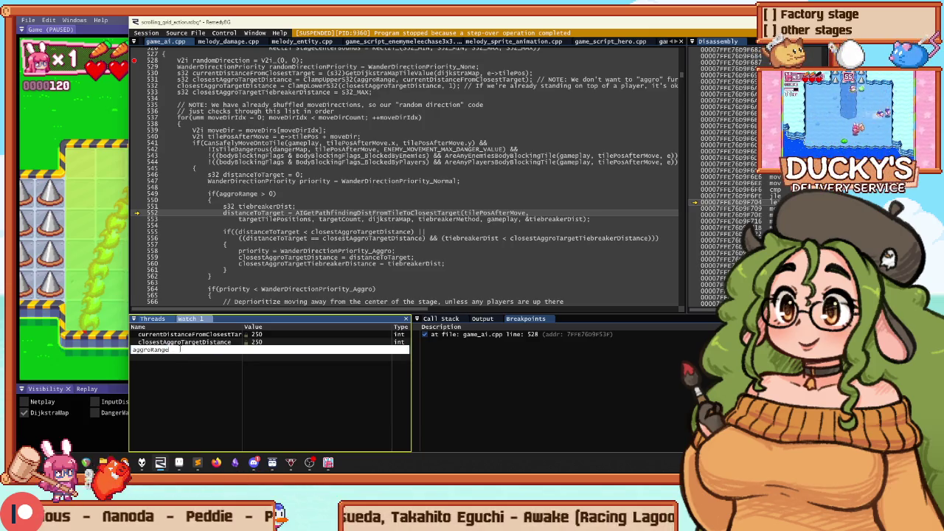
key(Return)
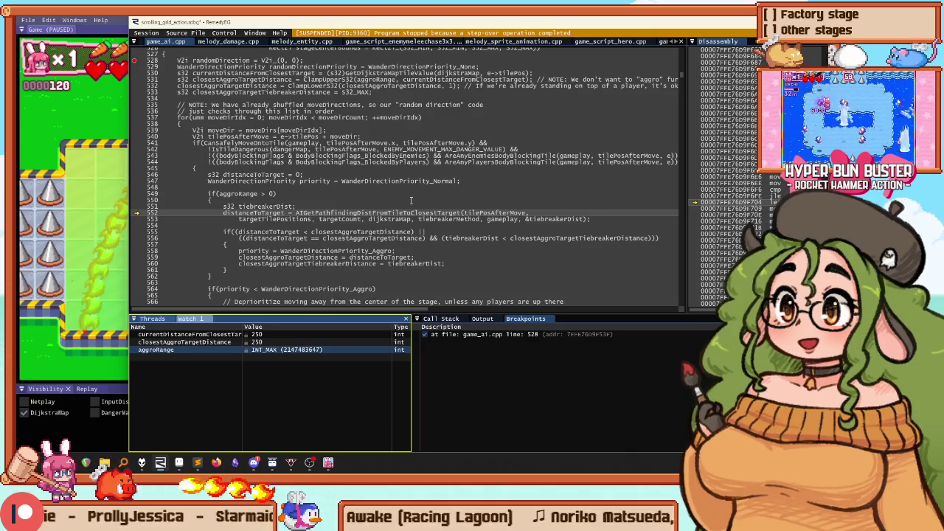
click(382, 208)
Step: Step over line 552 to the line 555 comparison and check tiebreakerDist and closestAggroTargetTiebreakerDistance values
key(F10)
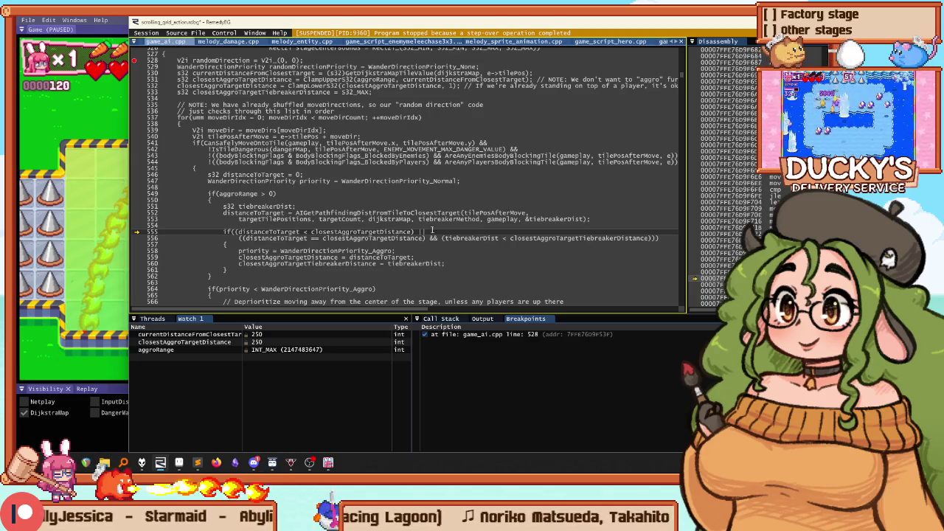
mouse_move(487, 238)
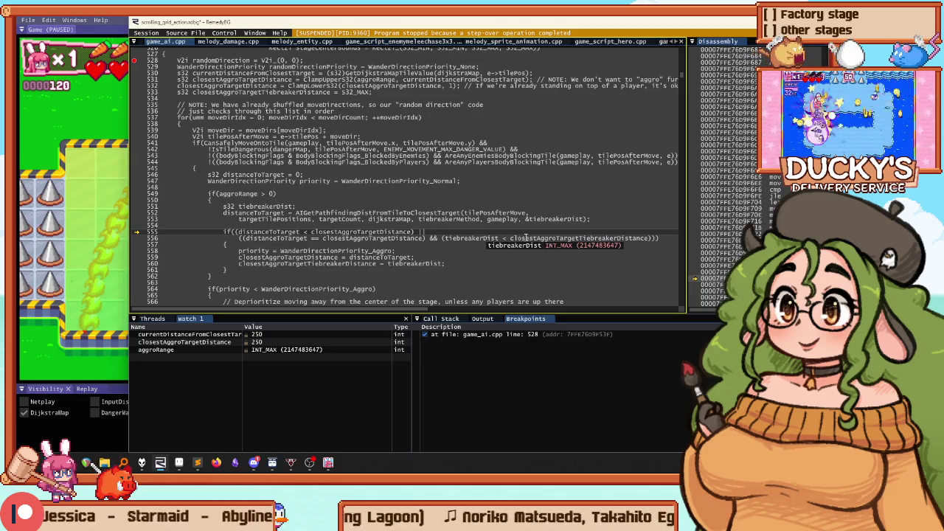
mouse_move(545, 238)
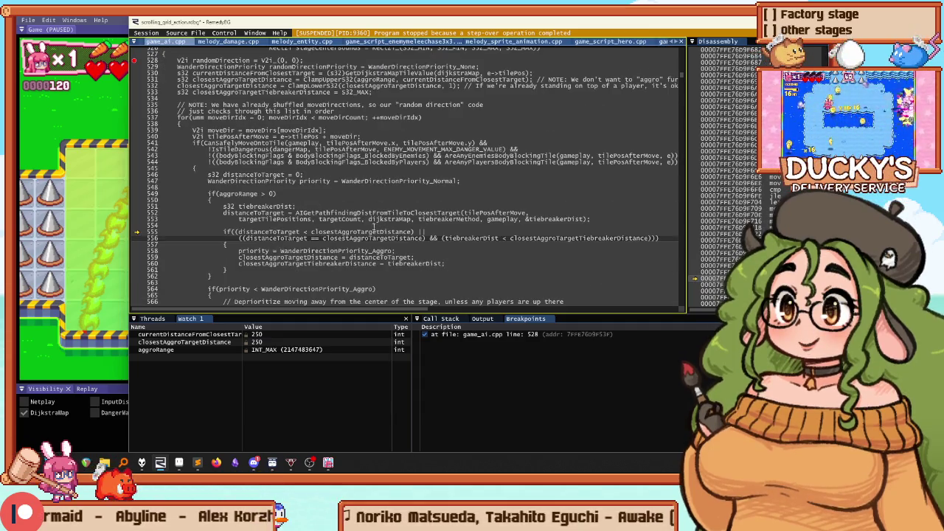
scroll(329, 220, down, 5)
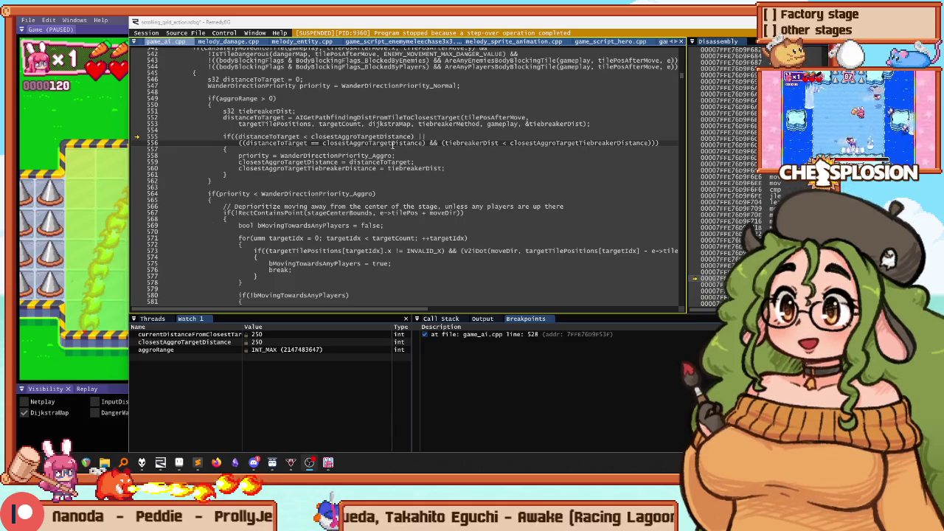
Step: Scroll up and down through AIPickRandomWanderDirection's setup code in RemedyBG
scroll(288, 201, up, 10)
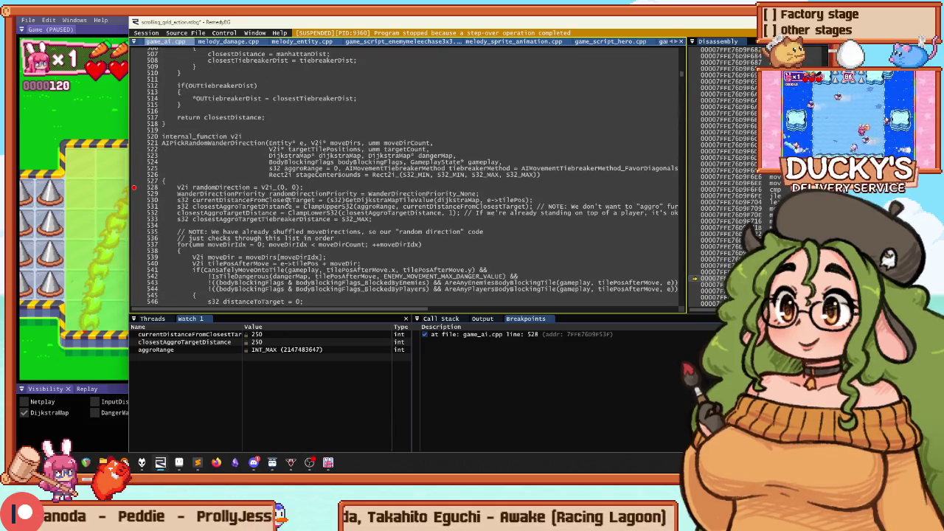
scroll(284, 127, down, 3)
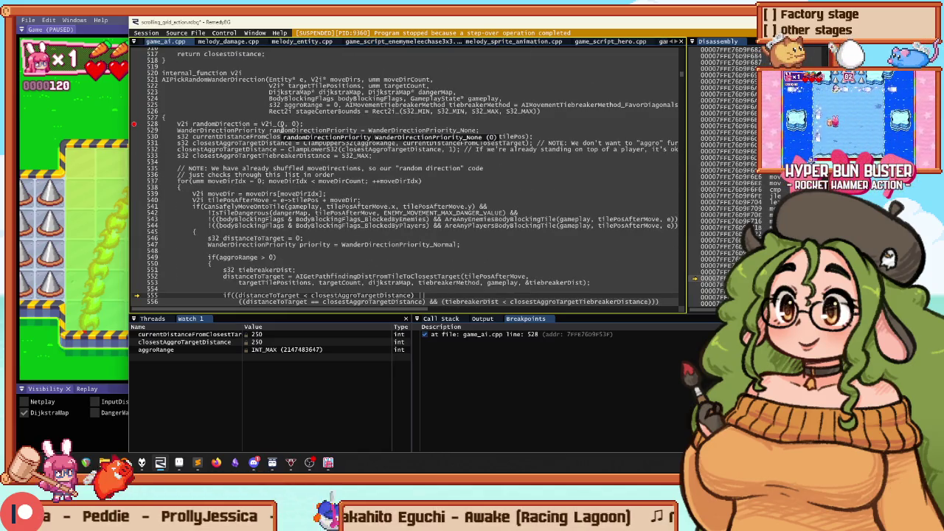
scroll(264, 200, down, 6)
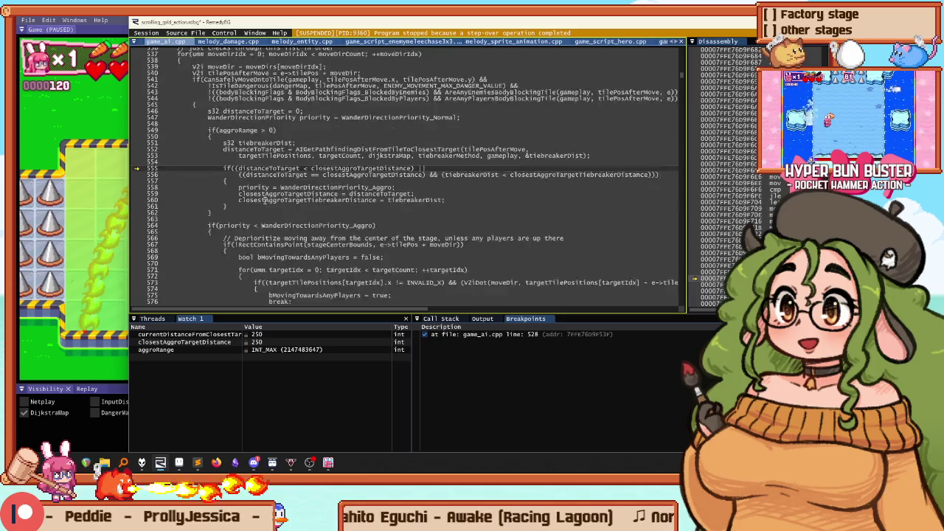
scroll(265, 200, down, 3)
scroll(279, 124, up, 2)
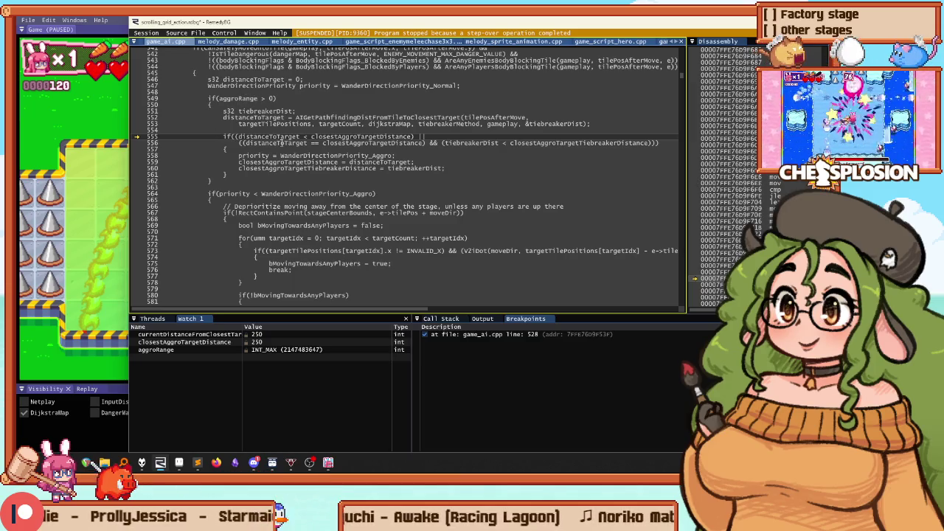
scroll(293, 143, up, 2)
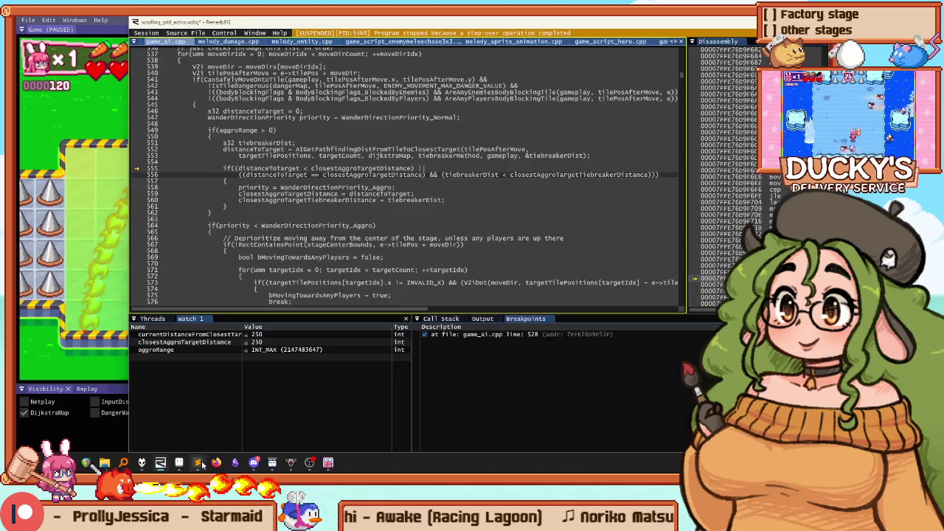
Step: In Sublime Text, start a find-in-files search for currentDistanceFromClosestTarget
click(198, 463)
key(ctrl+shift+f)
text(currentDistanceFromClosestTarget)
Step: Open melody_dijkstra_map.h, copy MEL_DIJKSTRA_MAP_DEFAULT_VALUE (defined as 250), and return to game_ai.cpp
key(Escape)
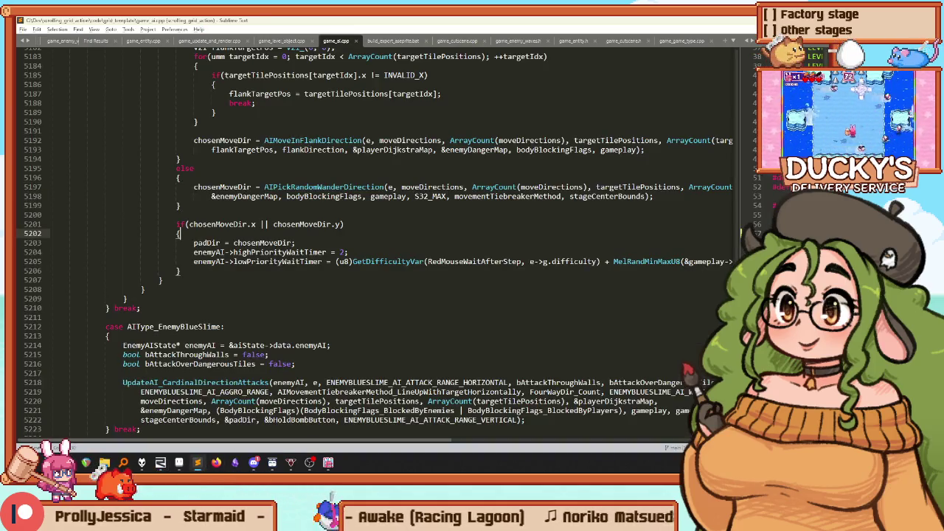
key(ctrl+p)
text(dijkst)
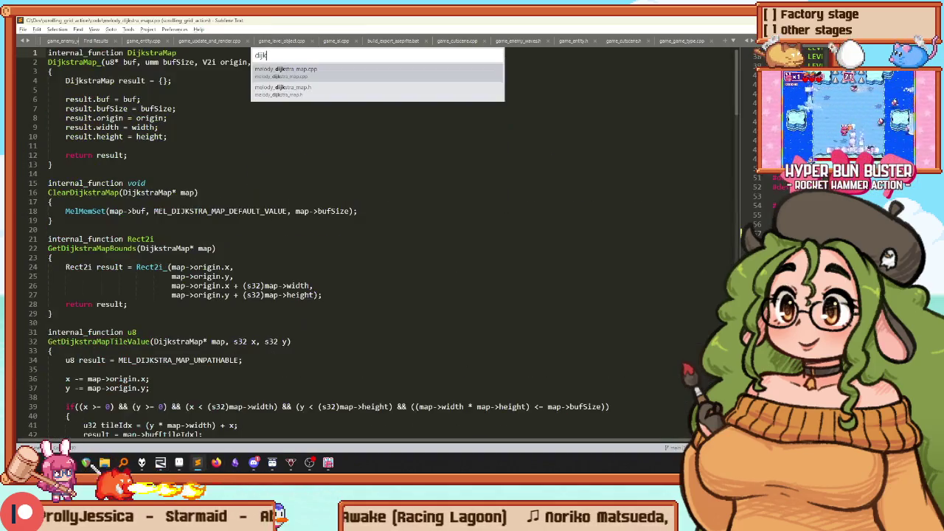
key(Down)
key(Return)
key(ctrl+f)
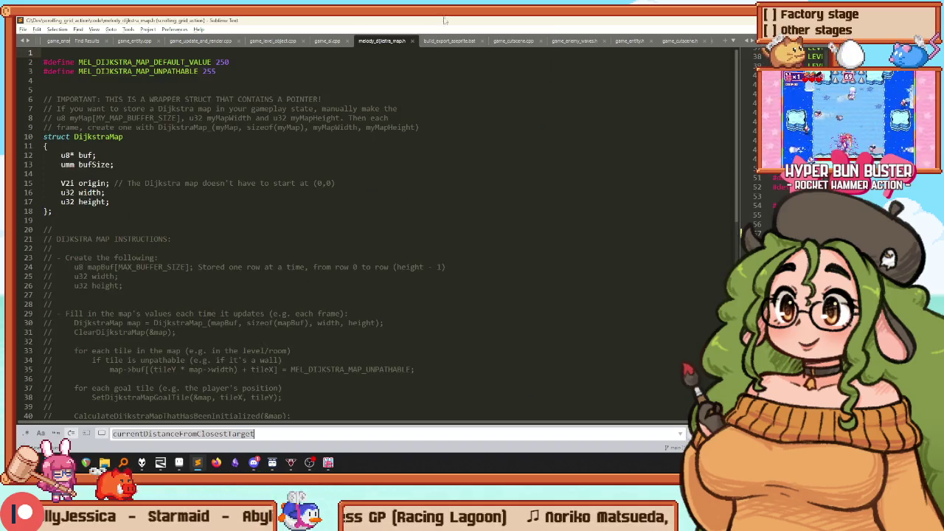
double_click(145, 62)
key(ctrl+c)
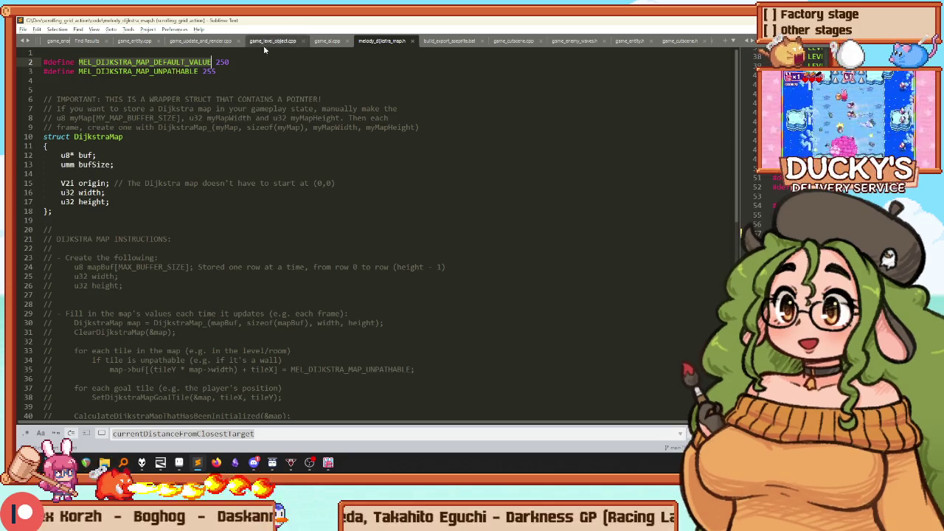
click(327, 41)
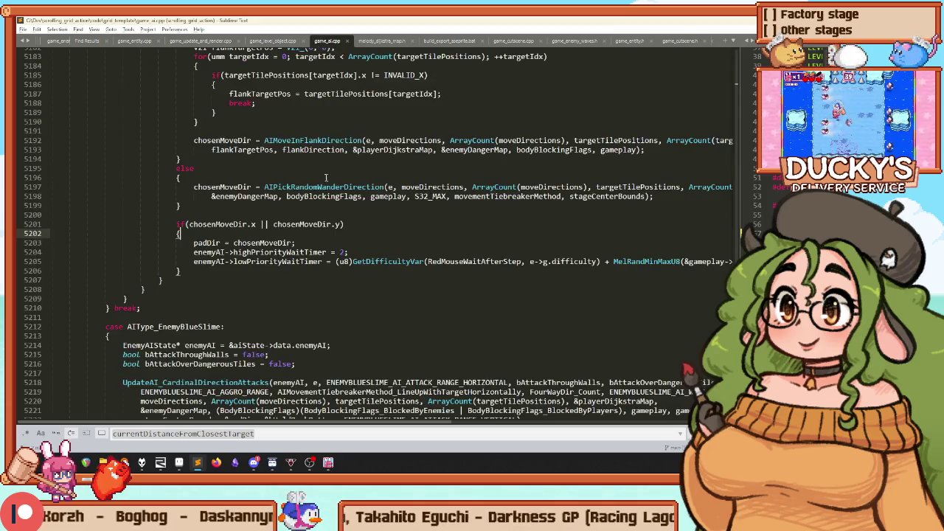
Step: Jump to AIPickRandomWanderDirection's definition and read through the AI functions around it
scroll(325, 178, up, 2)
right_click(313, 245)
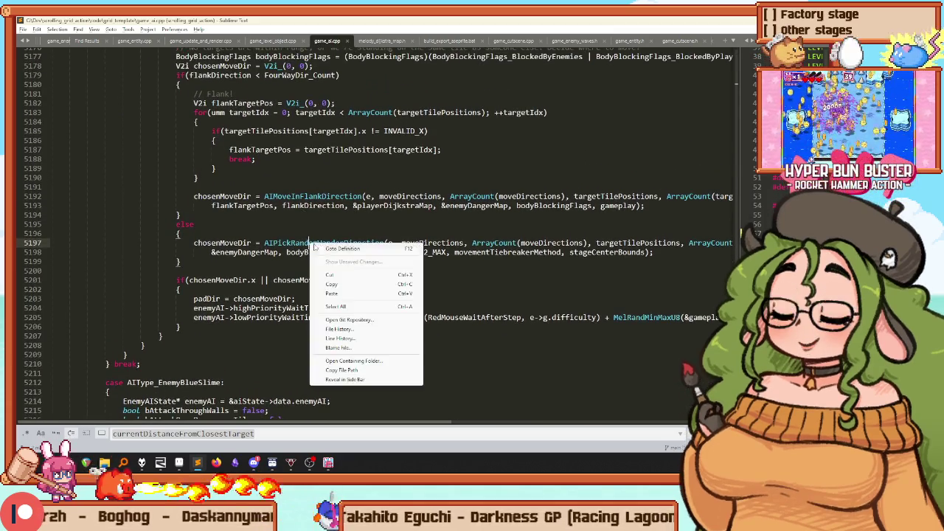
click(342, 248)
scroll(262, 225, down, 10)
scroll(262, 225, down, 15)
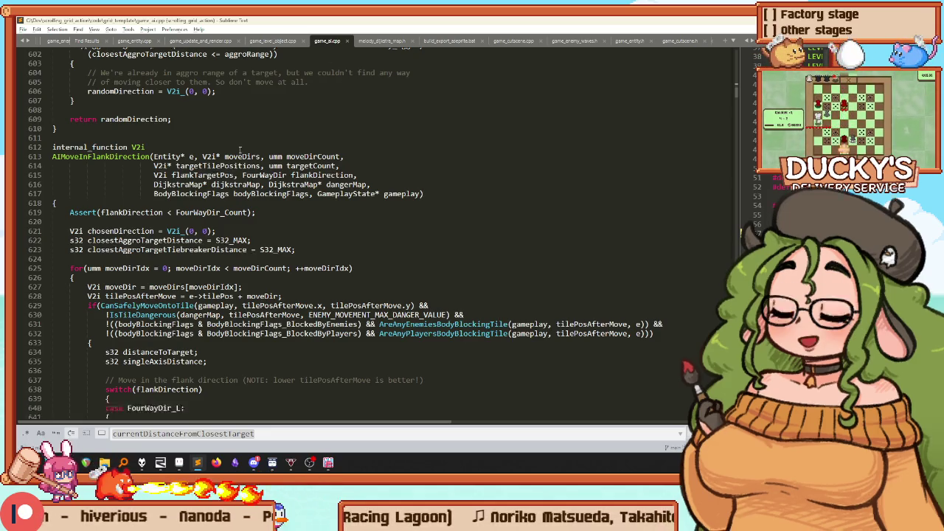
scroll(268, 135, down, 16)
scroll(229, 151, down, 17)
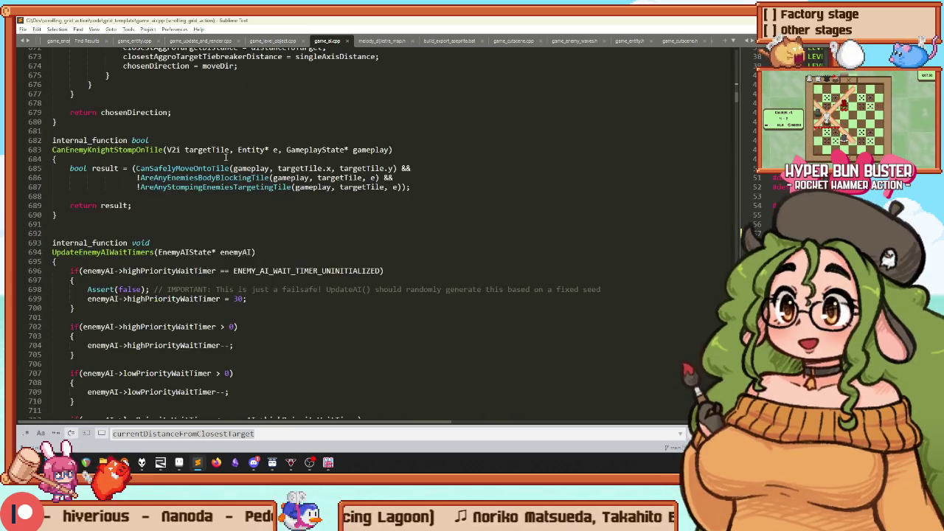
scroll(228, 269, up, 4)
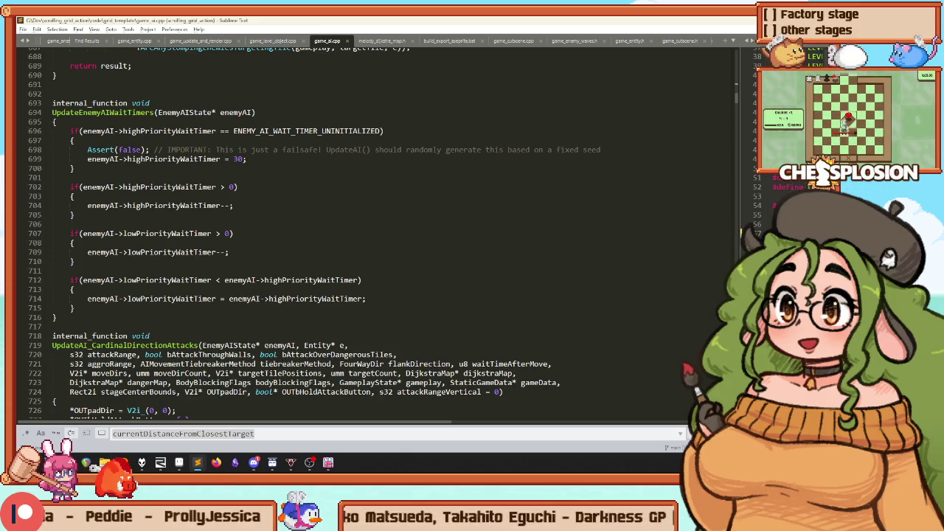
Step: From UpdateAI_CardinalDirectionAttacks' call on line 780, go to AIPickRandomWanderDirection's definition
scroll(169, 150, down, 20)
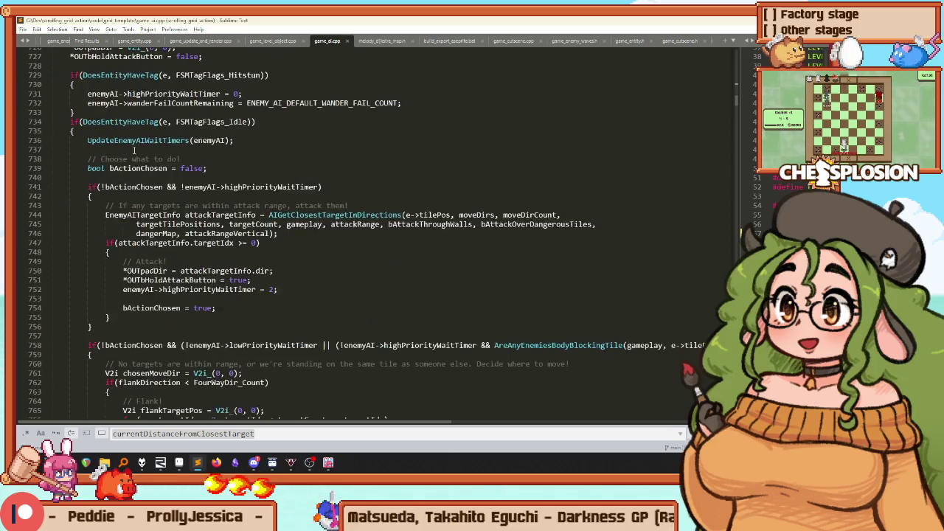
scroll(199, 121, down, 6)
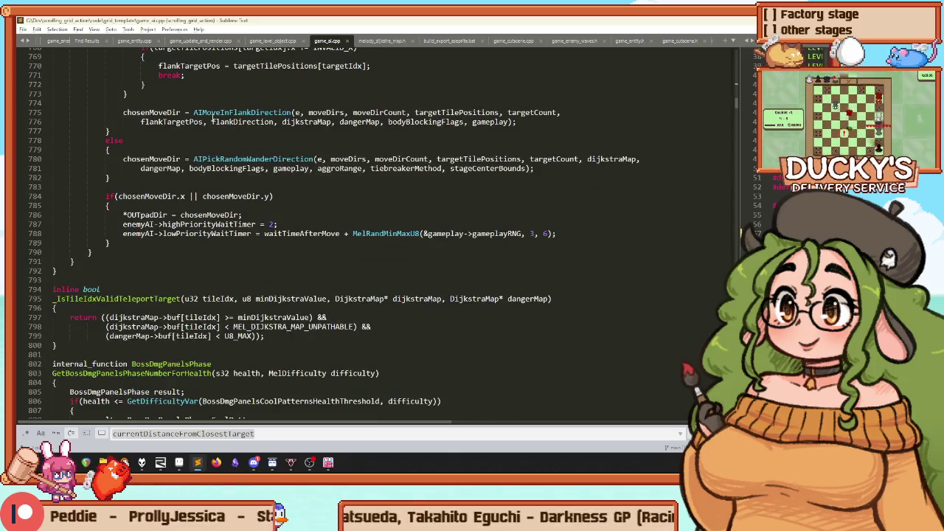
scroll(210, 157, up, 5)
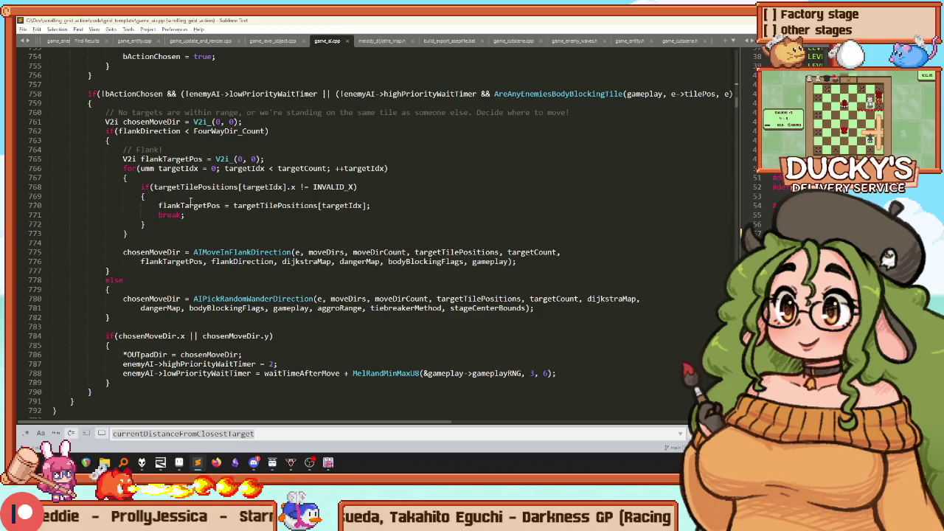
right_click(213, 300)
click(250, 307)
Step: On line 556, parenthesise the existing condition and add an empty new || clause
scroll(245, 141, down, 10)
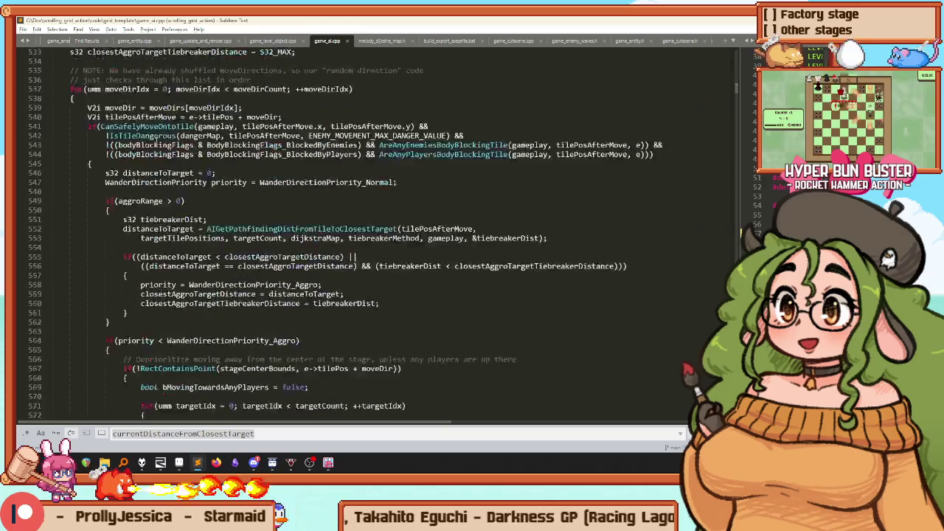
scroll(250, 140, down, 8)
scroll(277, 179, up, 4)
scroll(276, 180, up, 2)
scroll(312, 184, up, 10)
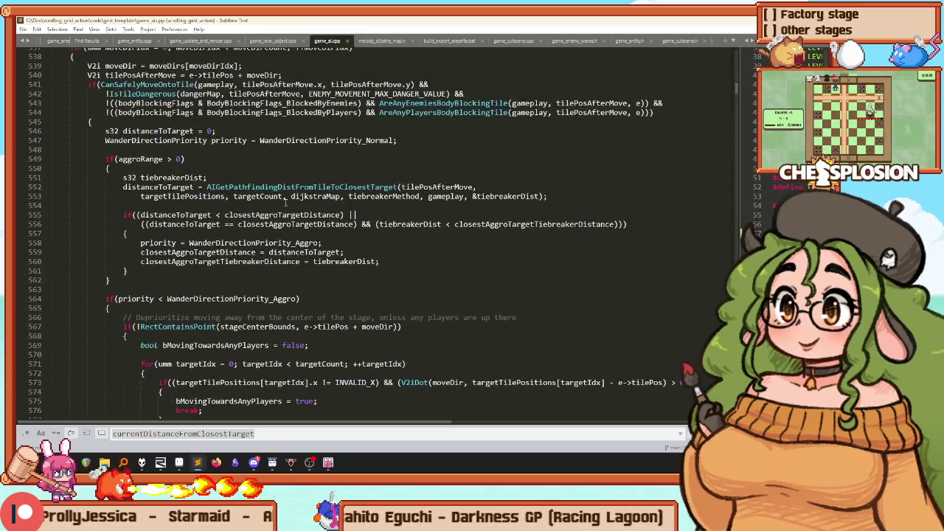
scroll(87, 124, down, 4)
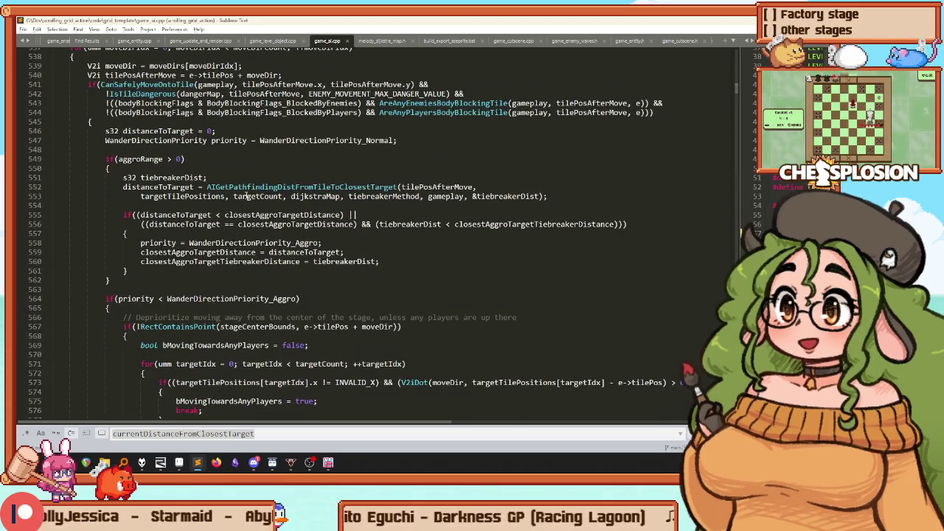
scroll(86, 124, down, 1)
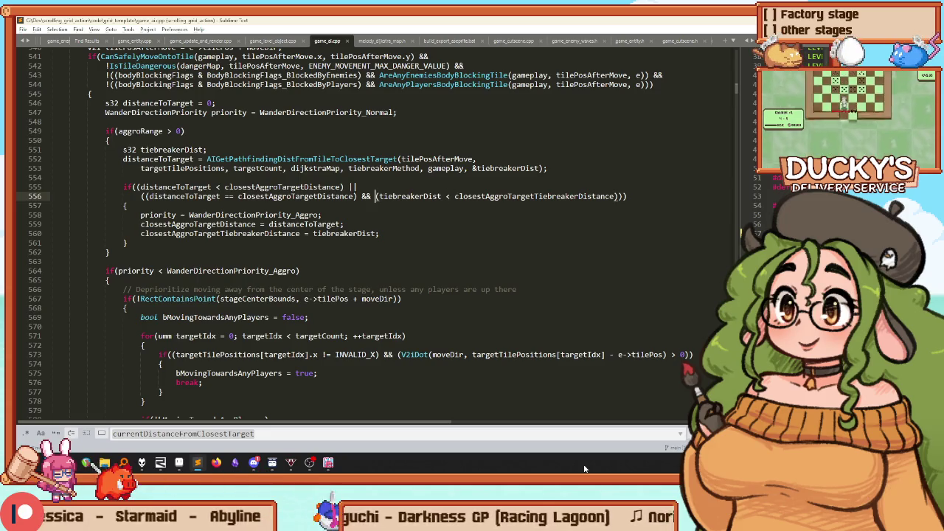
text(()
key(End)
key(Left)
key(Left)
text(|| ()
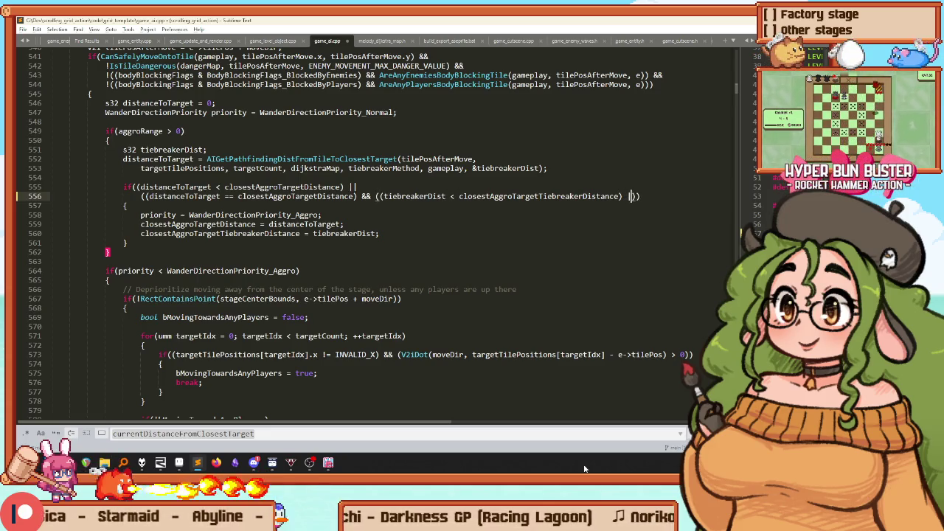
key(BackSpace)
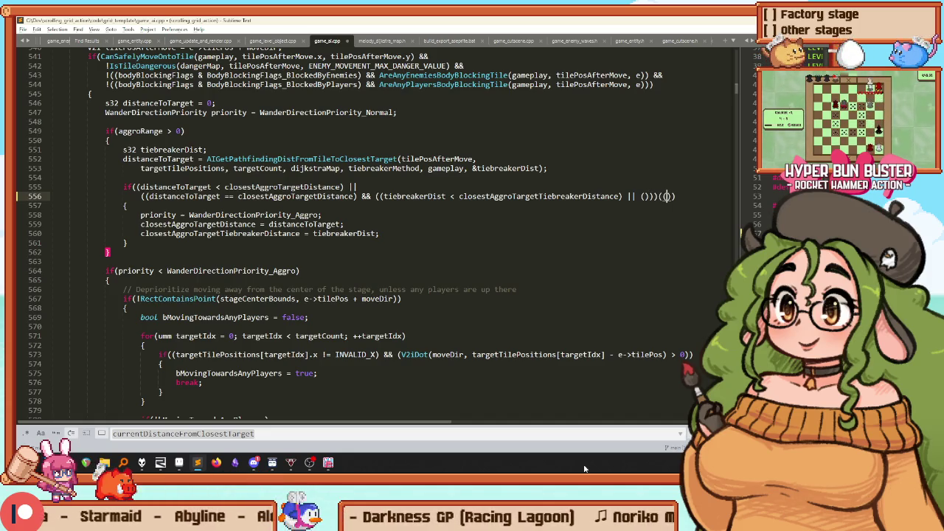
text())
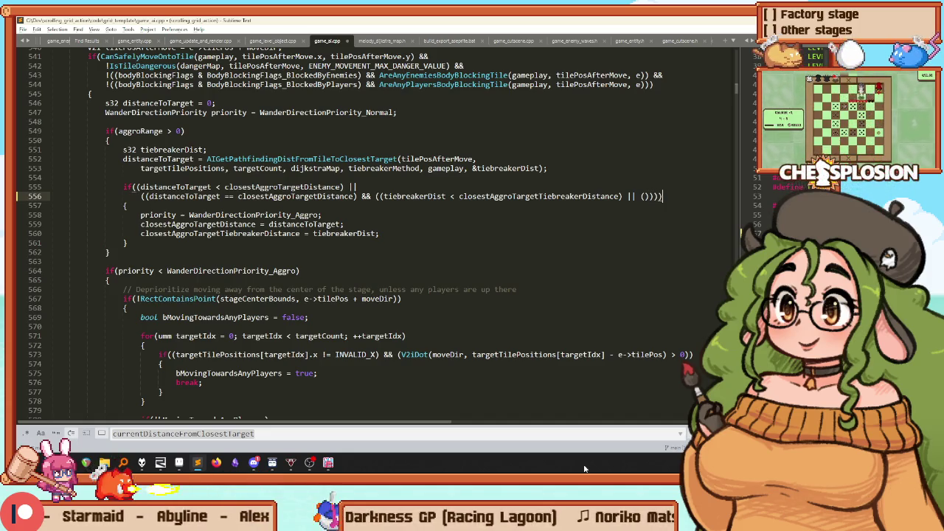
key(Left)
key(Left)
key(Left)
Step: Fill the clause with distanceToTarget == MEL_DIJKSTRA_MAP_DEFAULT_VALUE && an equal tiebreaker check, then build
key(ctrl+v)
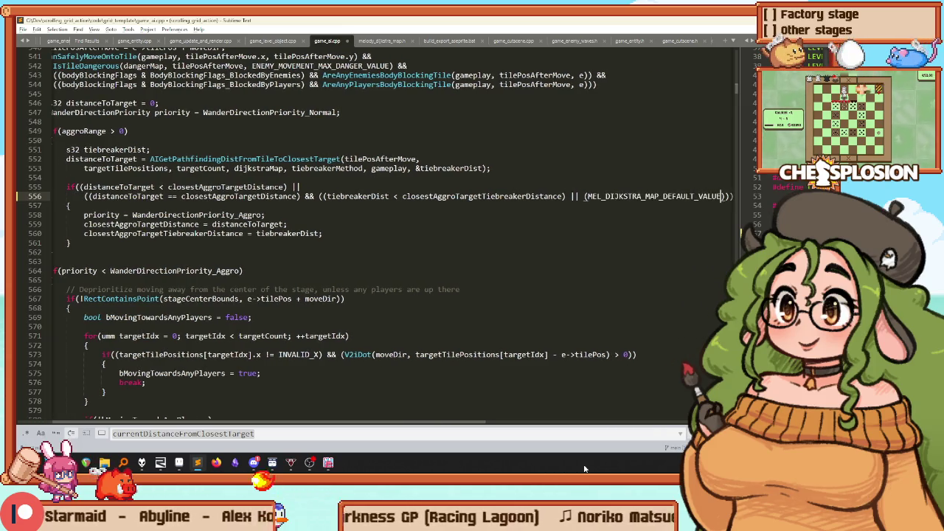
text(distance)
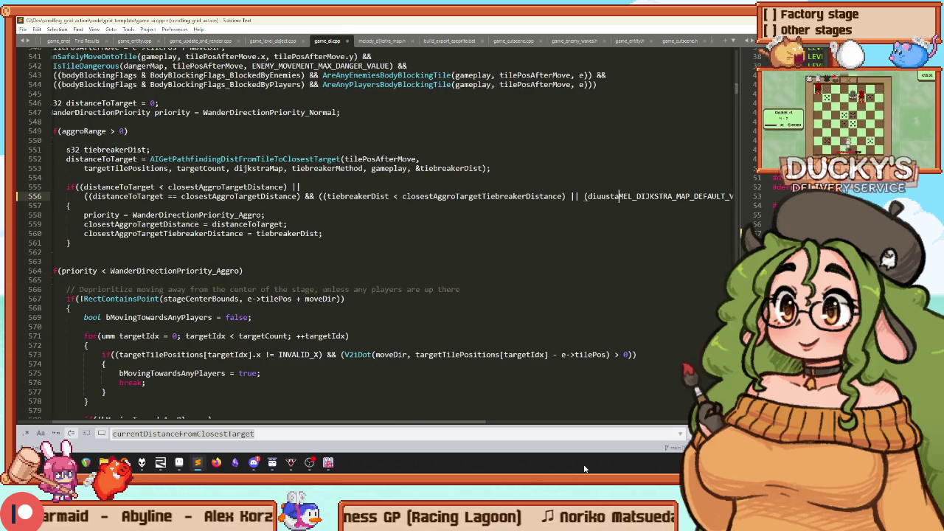
text(ToTarget ==)
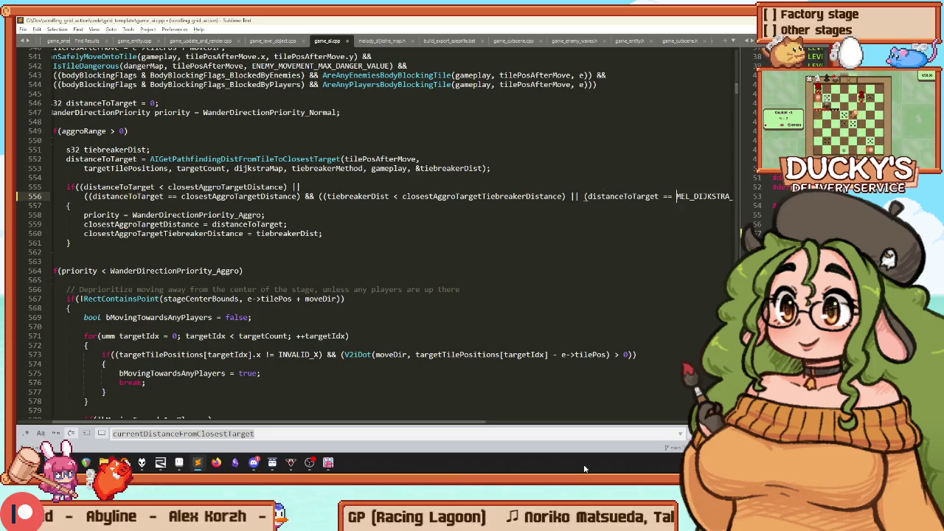
key(ctrl+Left)
key(ctrl+Left)
key(ctrl+Left)
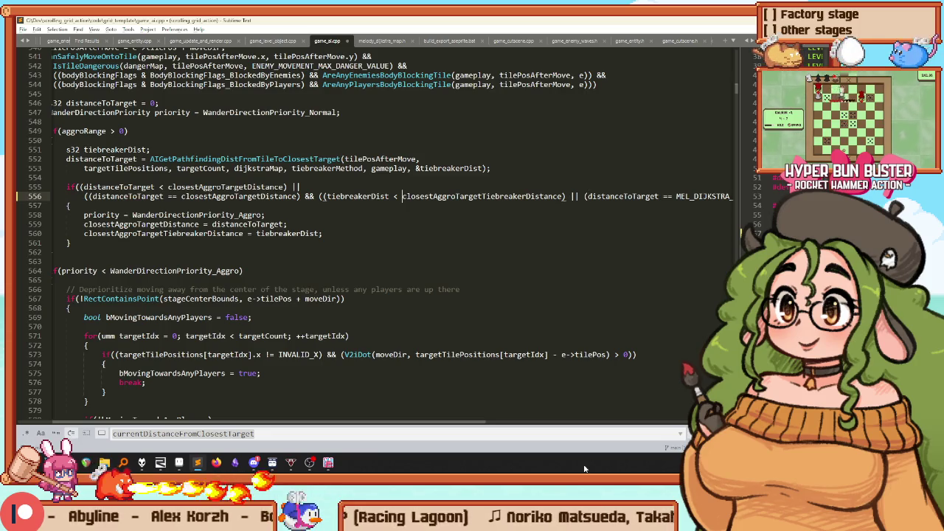
key(ctrl+Right)
key(ctrl+Right)
key(ctrl+Right)
key(ctrl+Right)
text(&&)
key(ctrl+v)
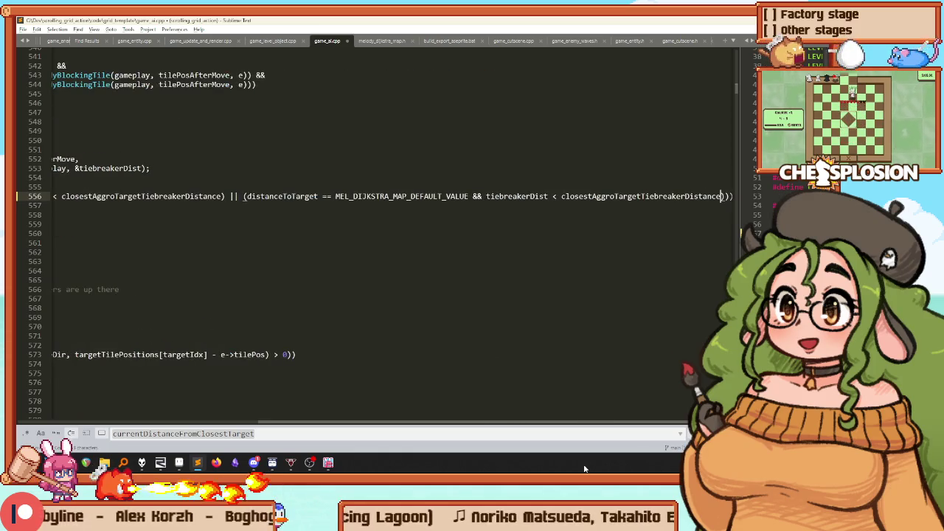
key(ctrl+Left)
key(Left)
key(BackSpace)
text(==)
key(Home)
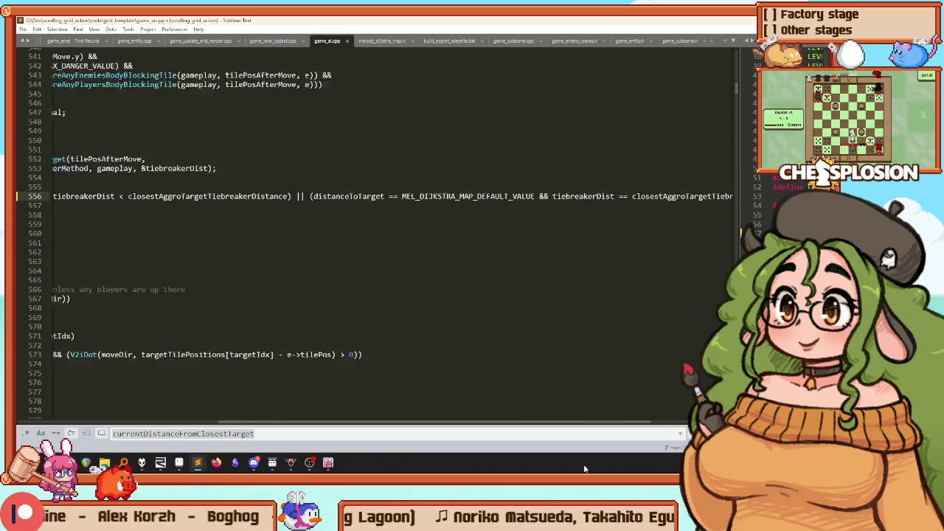
key(ctrl+b)
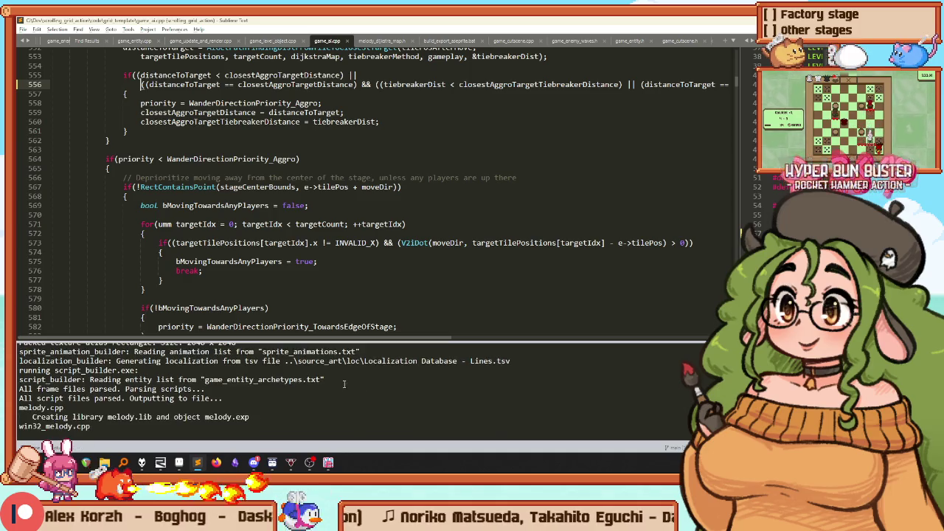
Step: Review the LNK1104 build error and the aggro code near lines 549–555, selecting aggroRange
mouse_move(330, 462)
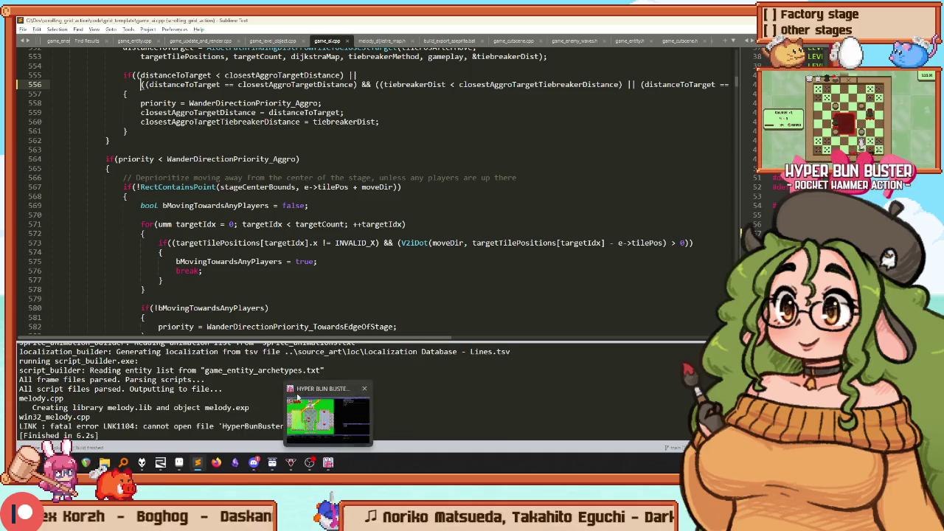
scroll(246, 225, up, 7)
scroll(246, 225, down, 3)
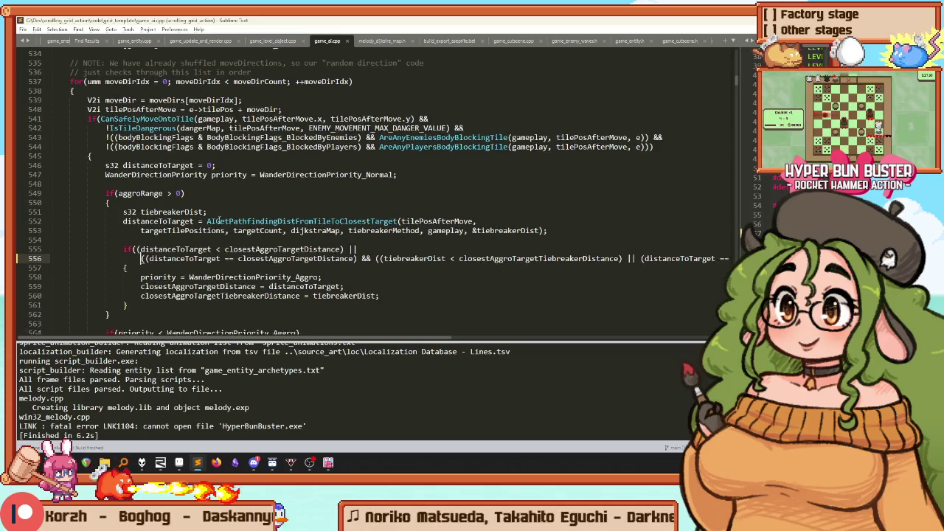
scroll(195, 130, up, 1)
scroll(192, 131, down, 1)
click(438, 190)
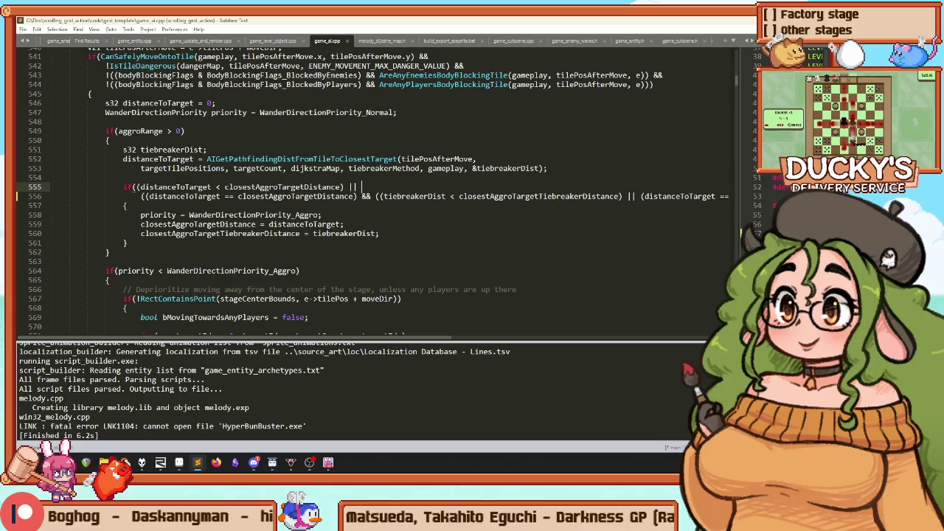
double_click(147, 131)
scroll(247, 159, down, 3)
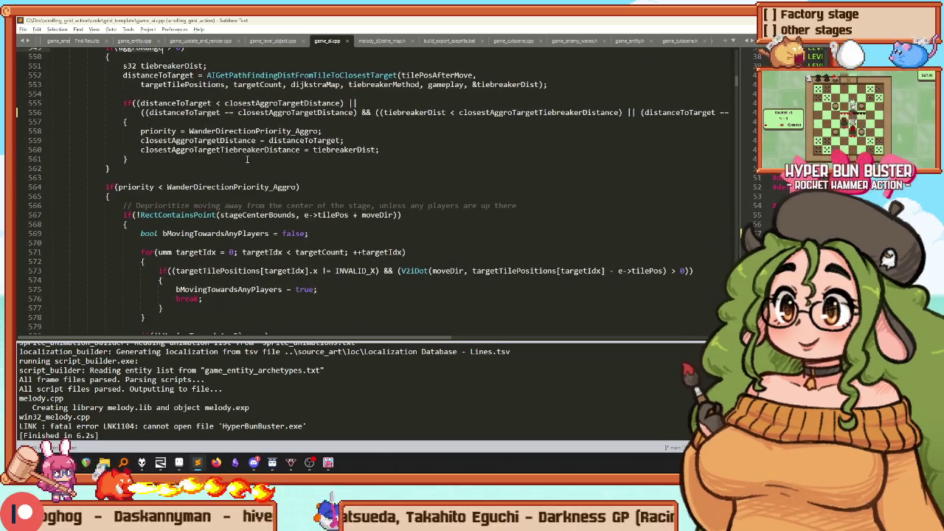
scroll(247, 158, down, 6)
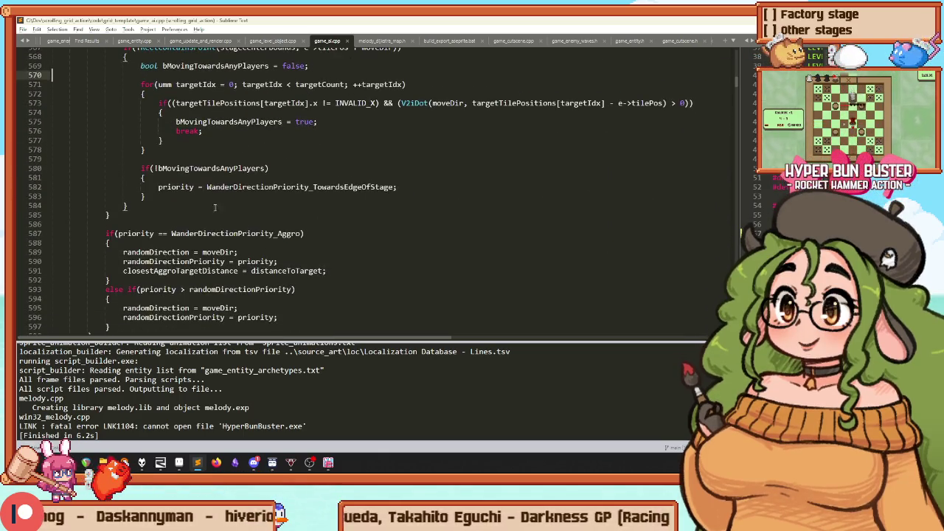
Step: In RemedyBG, step over one statement in game_ai.cpp, then return to Sublime Text
key(alt+Tab)
key(F10)
key(F10)
scroll(189, 134, down, 7)
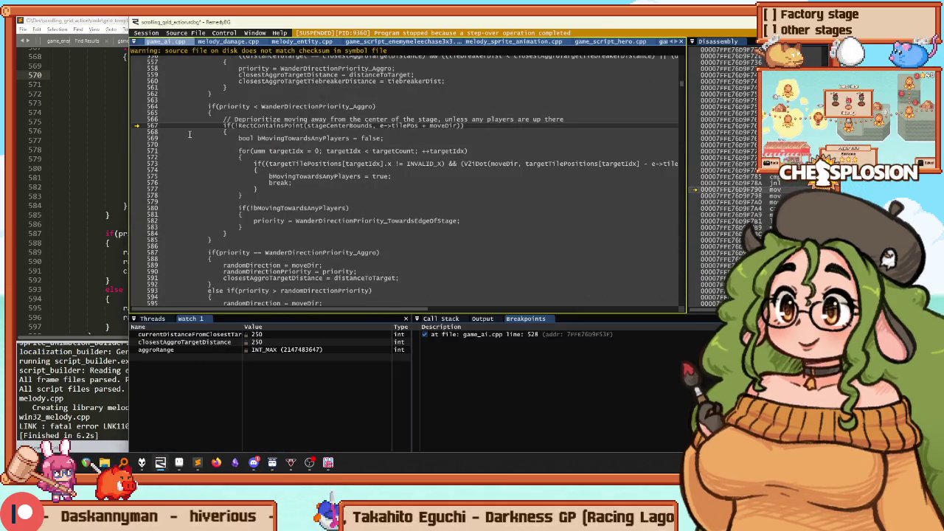
scroll(192, 148, up, 8)
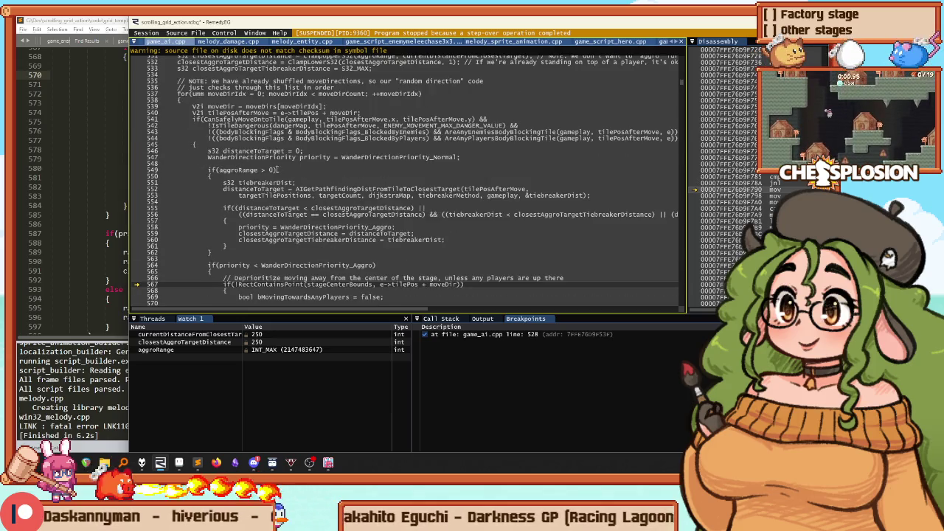
scroll(266, 167, down, 5)
key(alt+Tab)
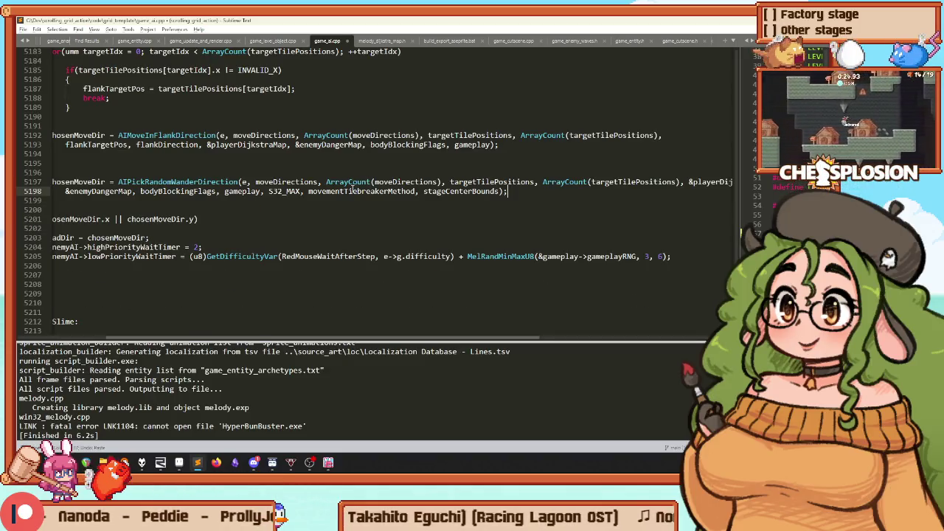
Step: Undo the tie-check clause on line 556 and place the caret before the randomDirection declaration
key(alt+minus)
key(ctrl+z)
key(ctrl+z)
key(ctrl+z)
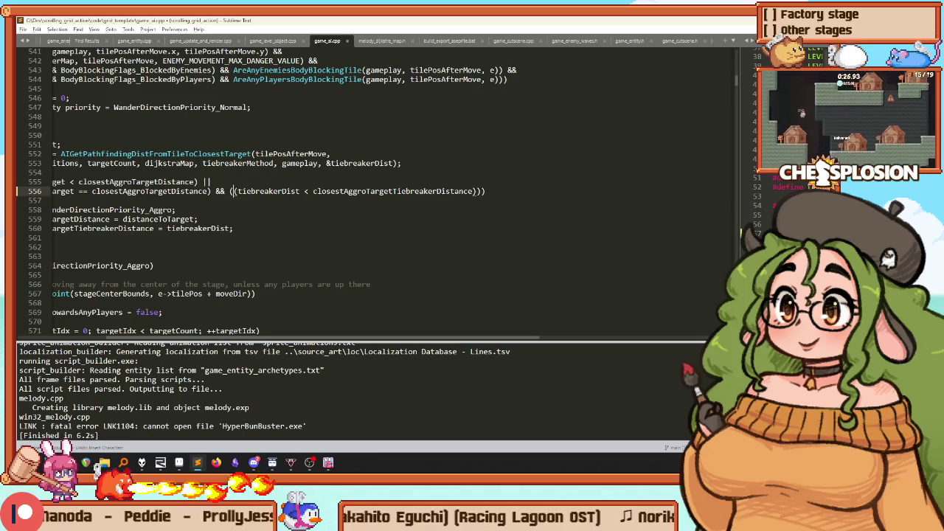
scroll(152, 203, down, 15)
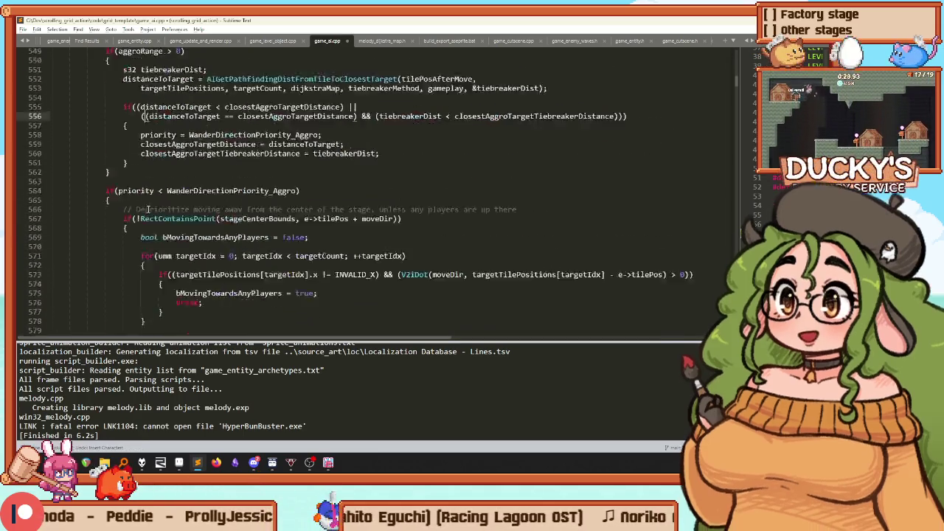
scroll(151, 203, up, 2)
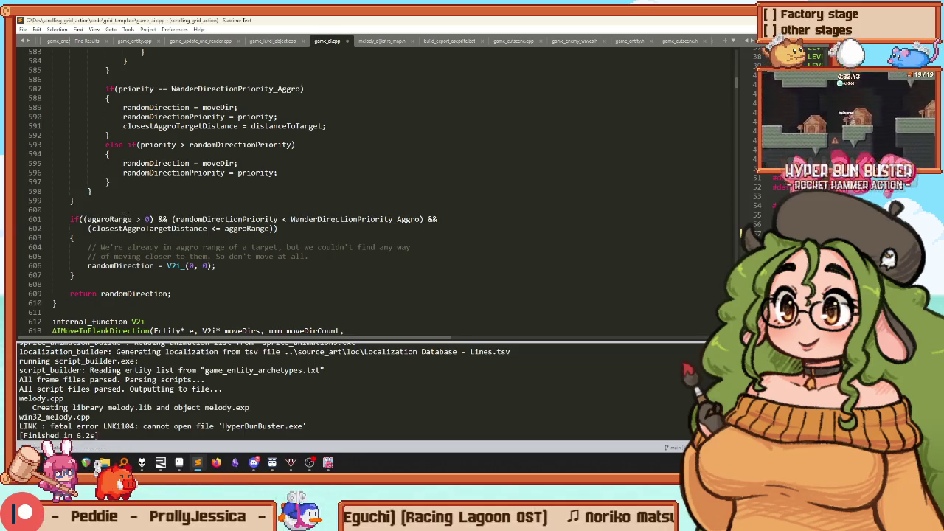
scroll(121, 219, up, 20)
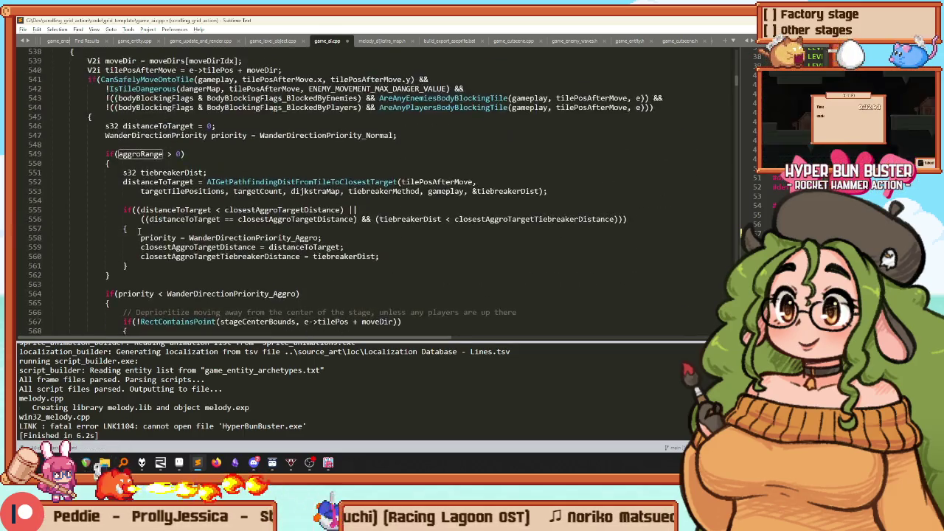
scroll(133, 195, down, 1)
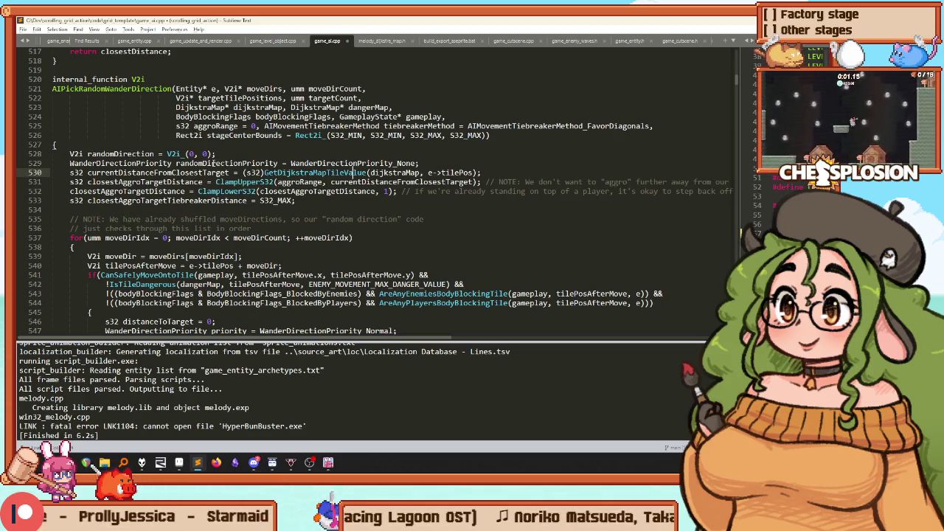
click(167, 154)
Step: Add a new line 528 assigning aggroRange = ClampUpperS32(aggroRange, ...) using autocomplete
key(ctrl+shift+Return)
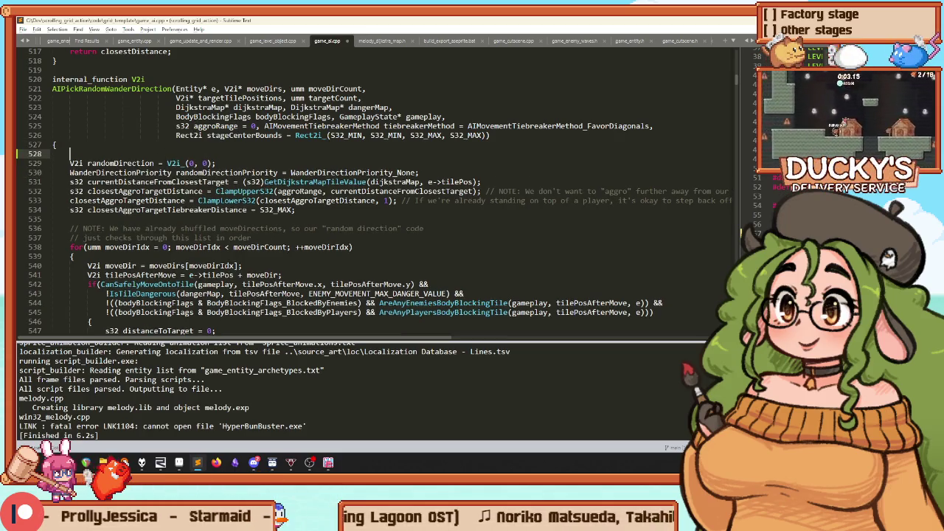
text(aggec)
key(Tab)
text(= ClampUUpp)
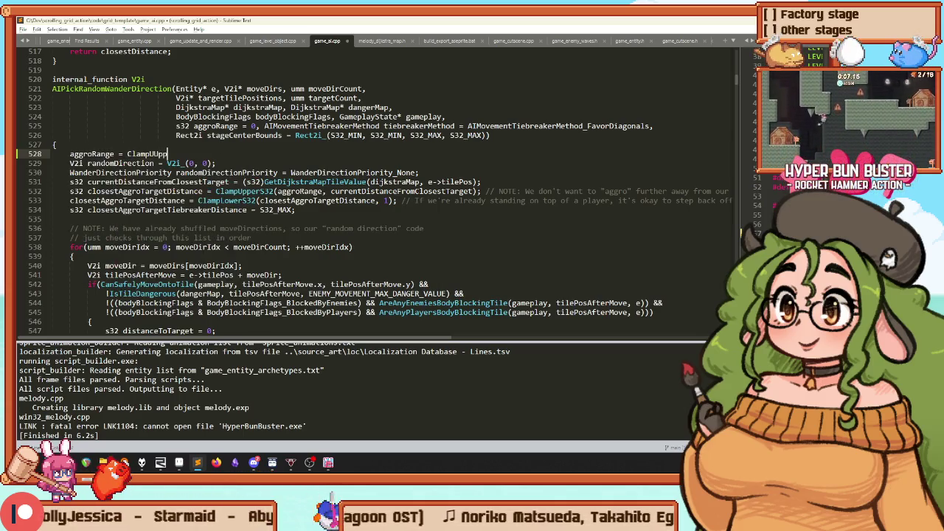
text(pp)
key(Tab)
text(agg)
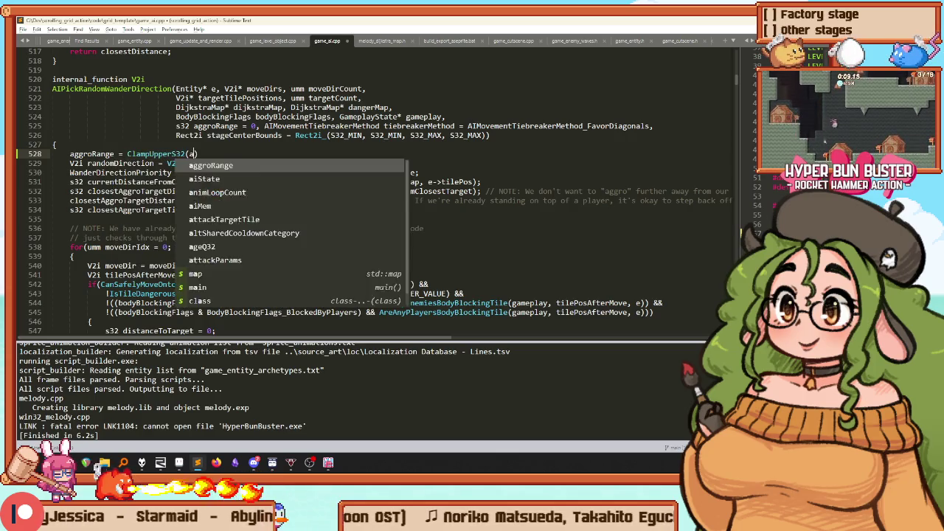
text(ed)
key(BackSpace)
key(BackSpace)
text(r)
key(Tab)
text(, tiebreakerDist < closestAggroTargetTiebreakerDistance)
key(ctrl+z)
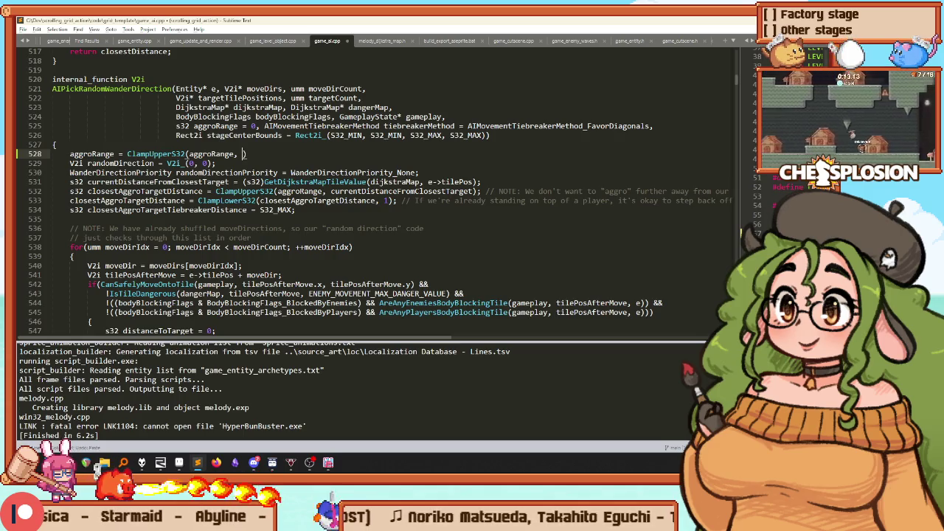
Step: Finish the clamp with MEL_DIJKSTRA_MAP_DEFAULT_VALUE - 1 and an unpathable-tiles comment, then rebuild
key(alt+shift+2)
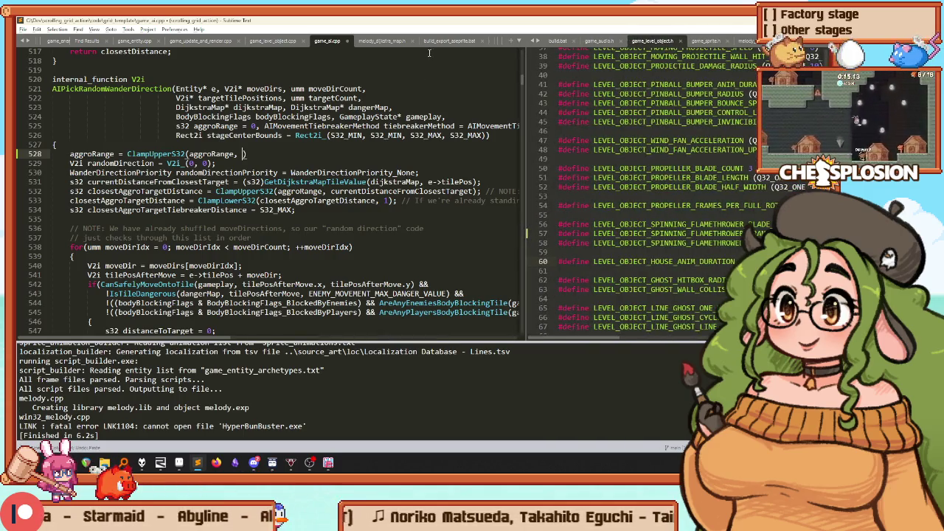
click(397, 41)
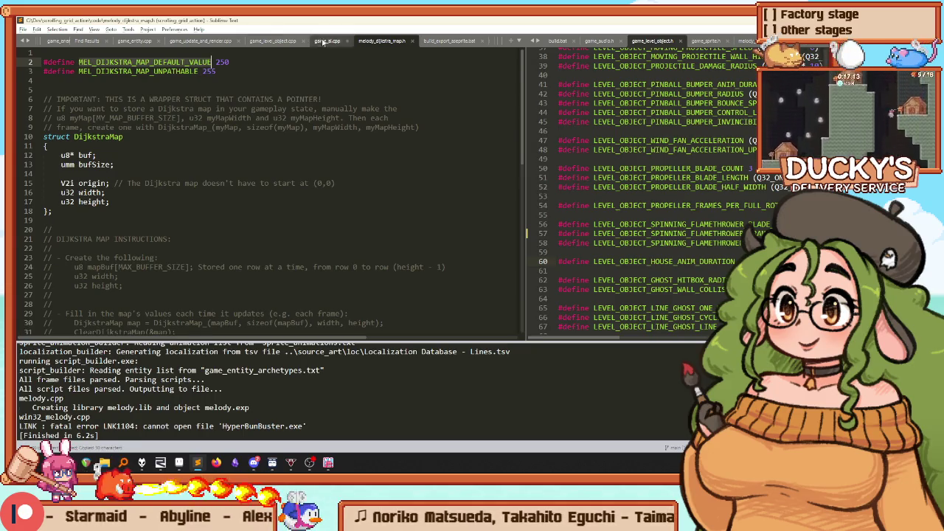
click(323, 41)
text(- 1);)
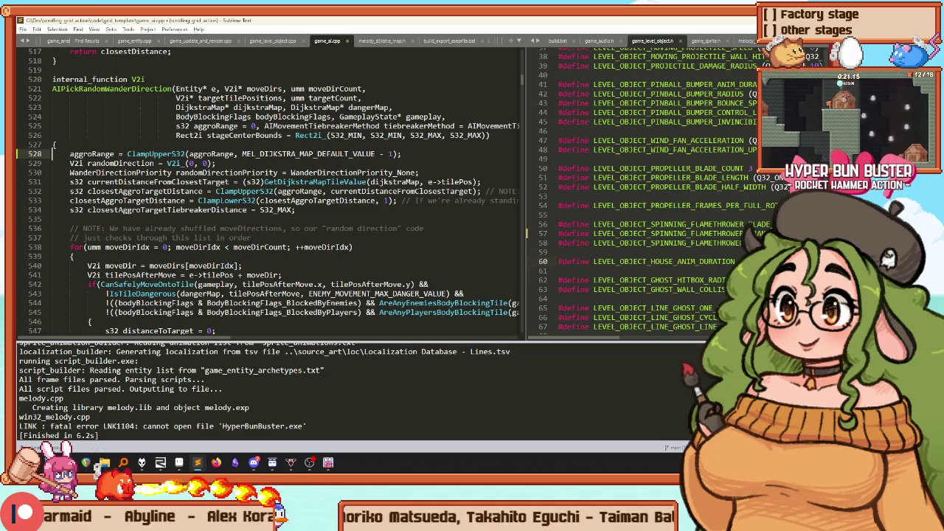
text( // You can)
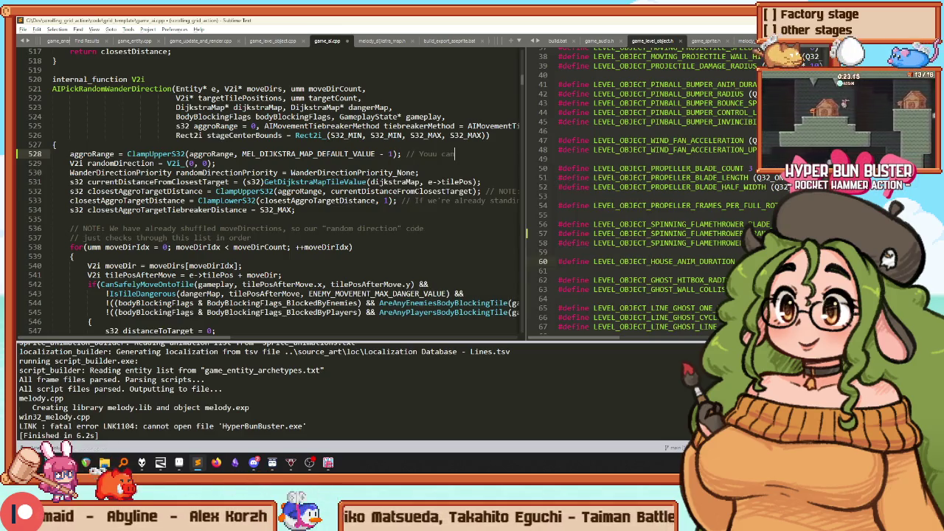
text('t aggr)
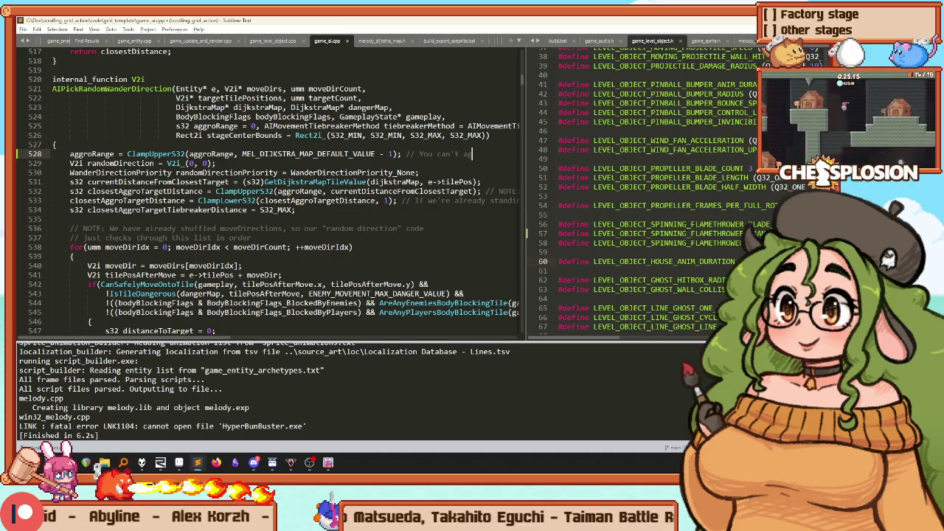
text(o from )
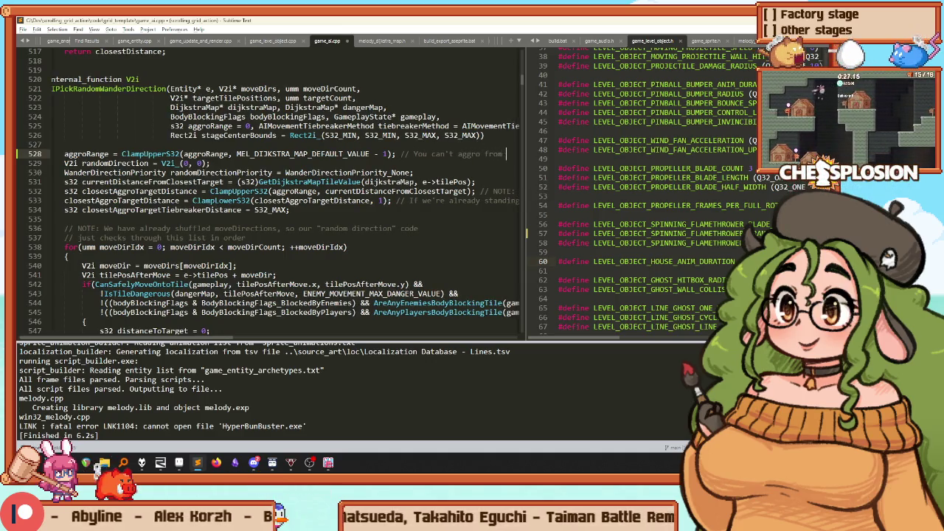
text(unpathable)
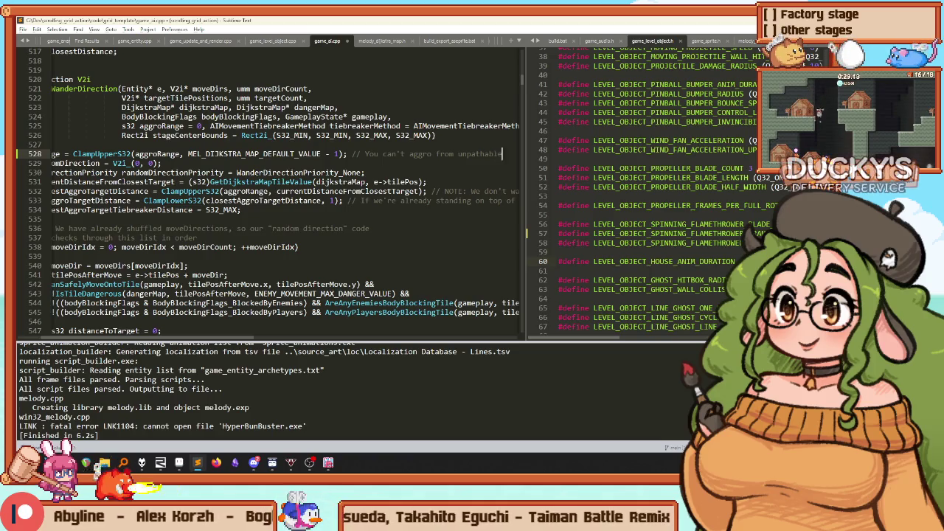
key(Home)
key(ctrl+b)
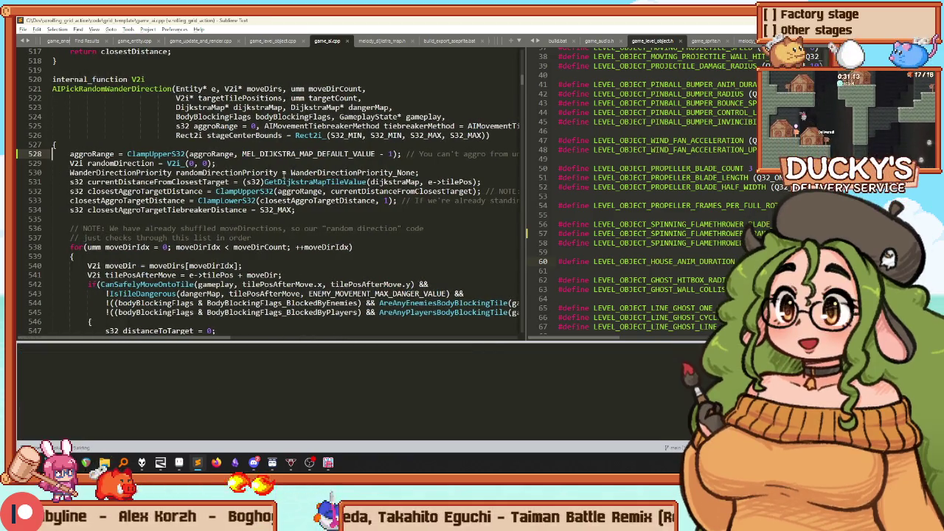
Step: Go to line 531, snap RemedyBG to the right half, and resume the game with F5
scroll(284, 173, down, 3)
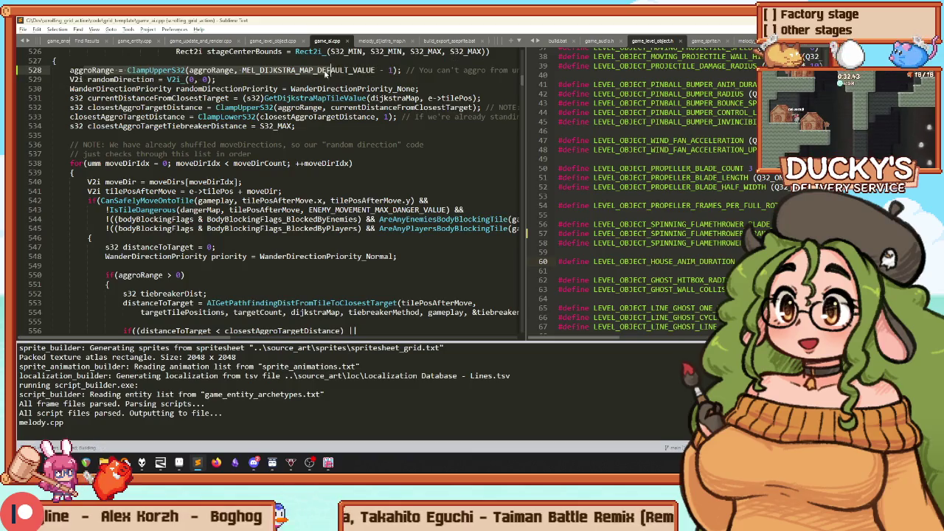
click(264, 98)
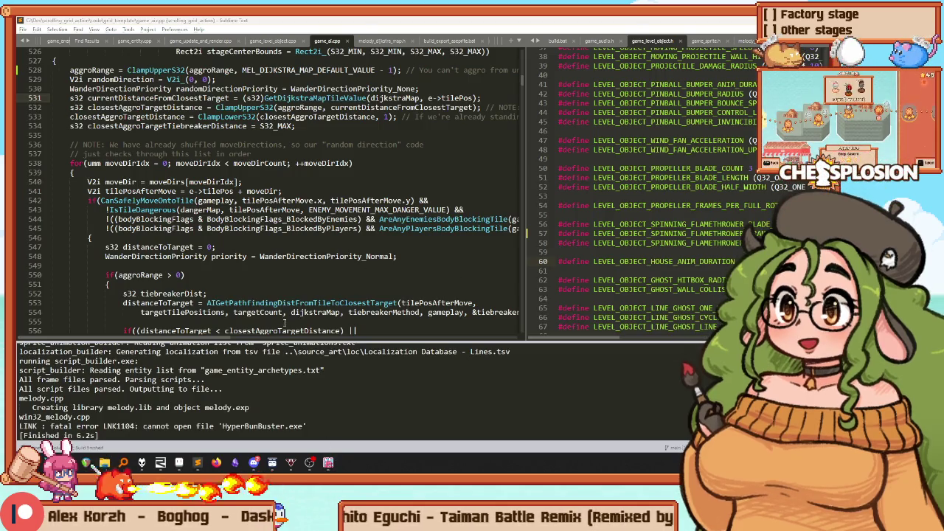
mouse_move(187, 459)
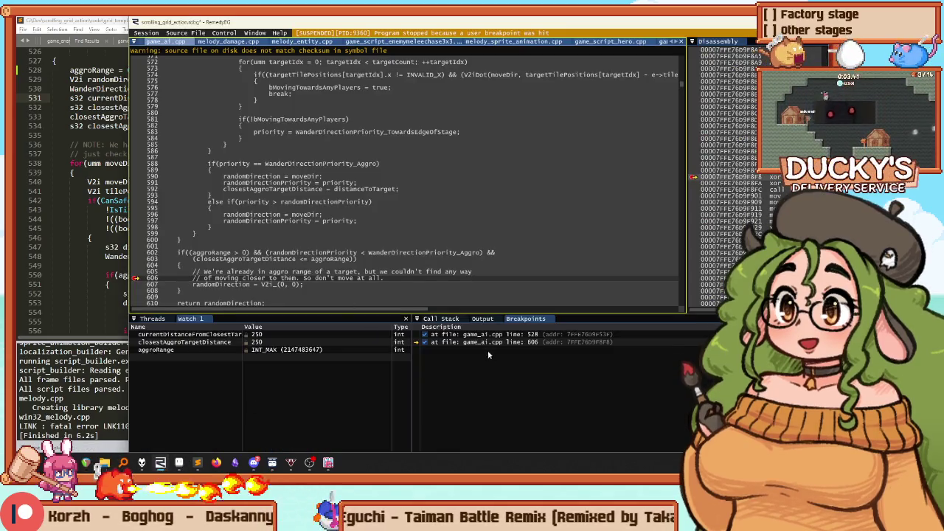
key(super+Right)
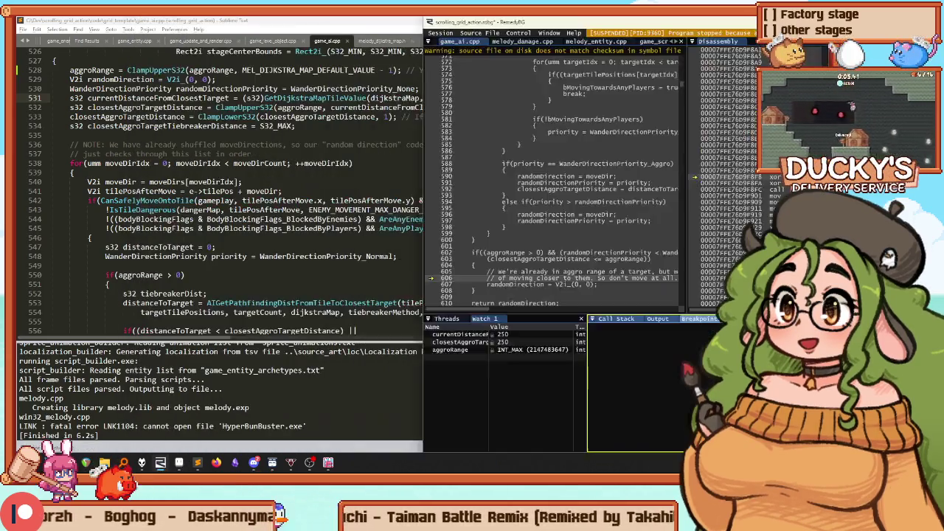
key(F5)
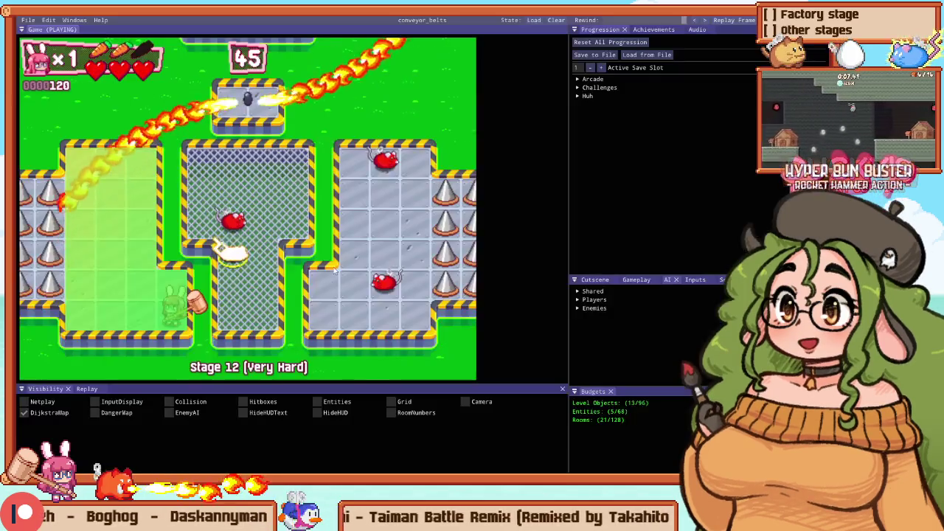
Step: Playtest Stage 12 in the full-size game view, pause, then return to game_ai.cpp
key(F1)
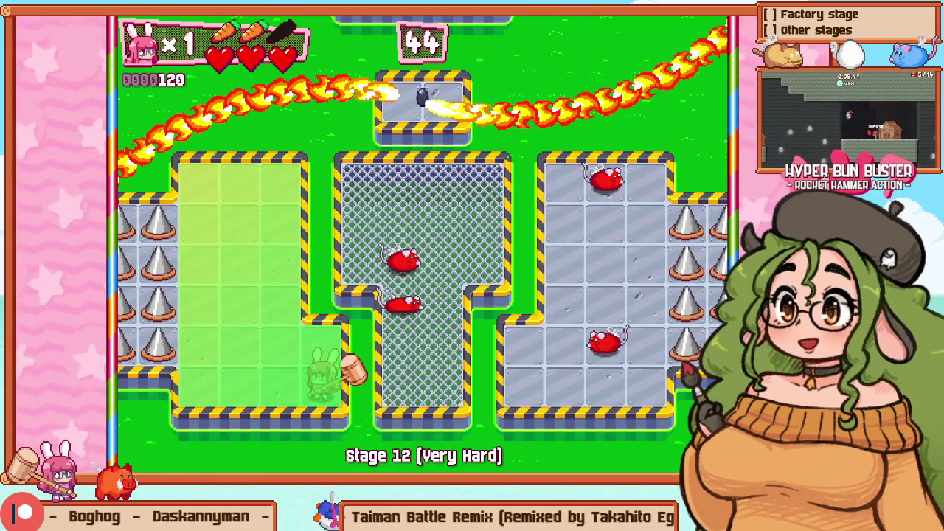
key(F1)
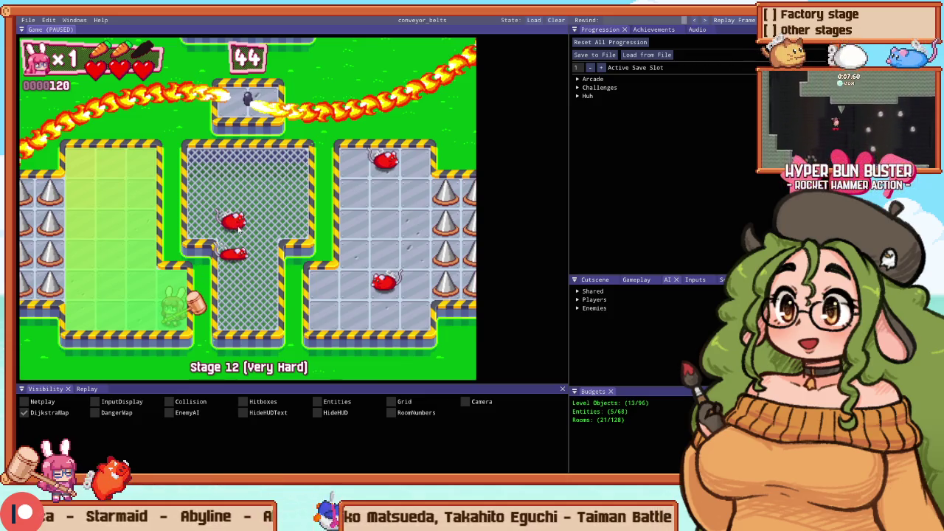
key(alt+Tab)
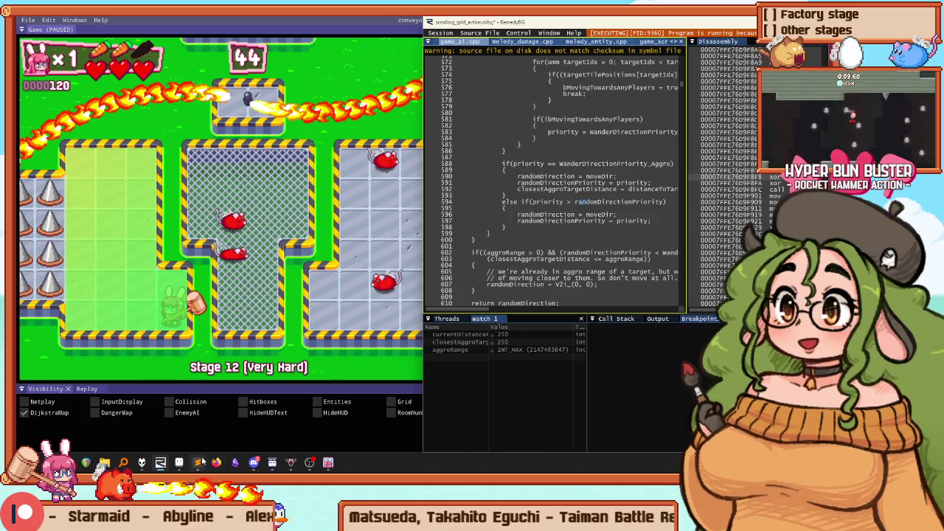
click(199, 463)
scroll(264, 98, down, 15)
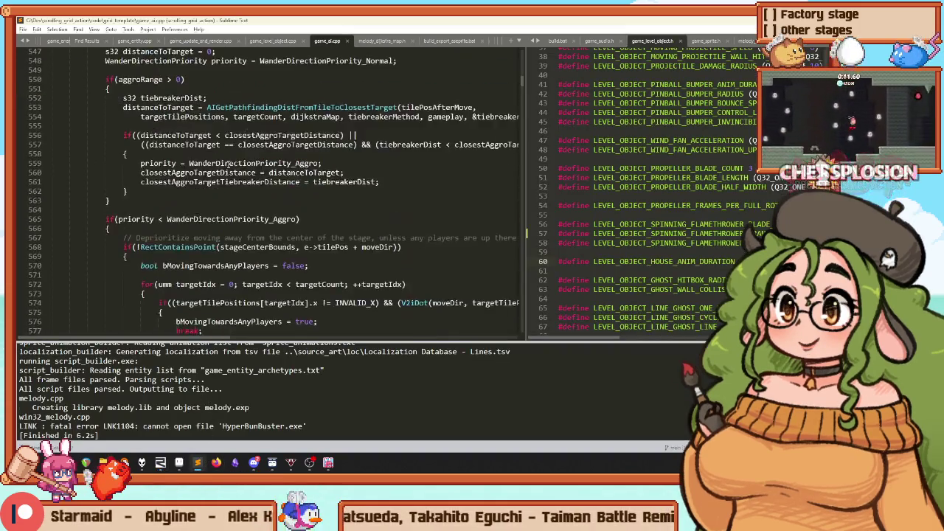
Step: Select and review the lines 586–610 block that stops the enemy, then bring RemedyBG forward
mouse_move(147, 155)
mouse_down()
mouse_move(81, 192)
mouse_move(74, 256)
mouse_up()
click(286, 228)
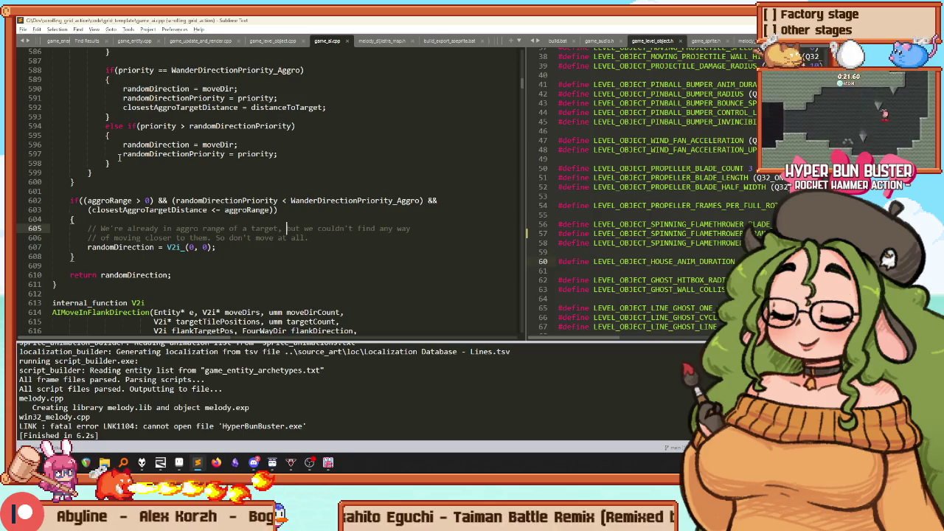
click(68, 200)
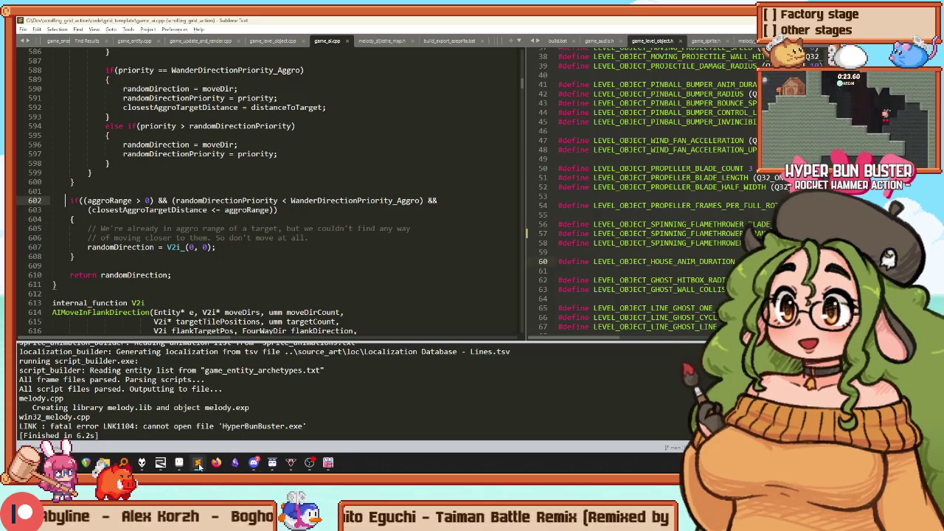
click(160, 462)
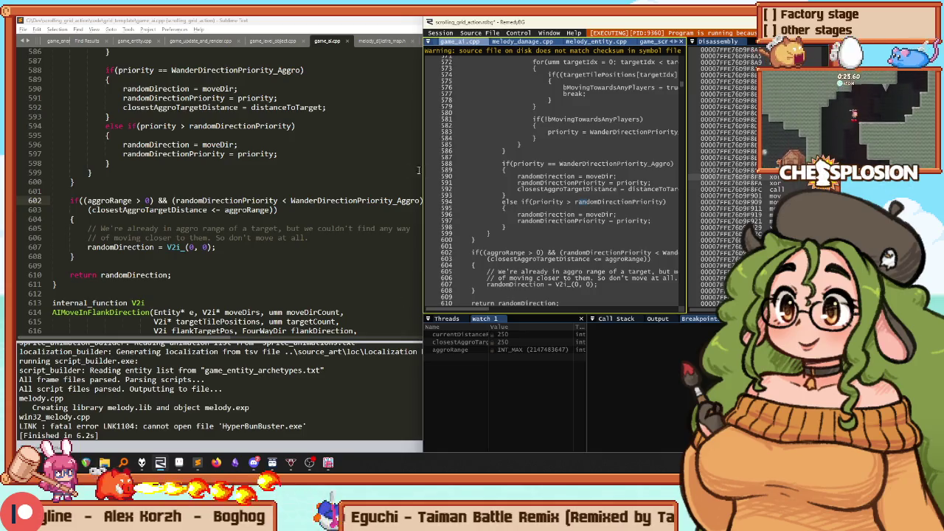
Step: Add a breakpoint on line 607, continue until it hits, and enlarge the RemedyBG window
click(181, 462)
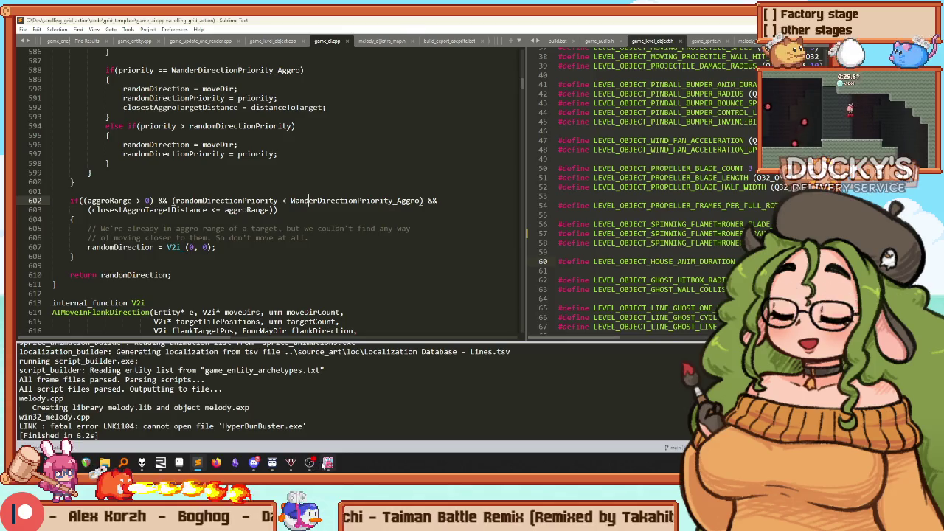
key(alt+Tab)
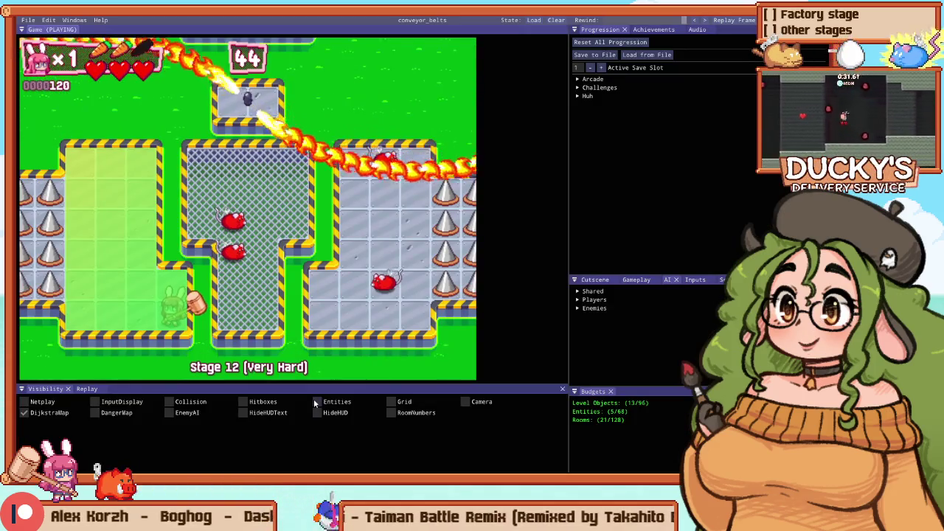
key(alt+Tab)
click(161, 463)
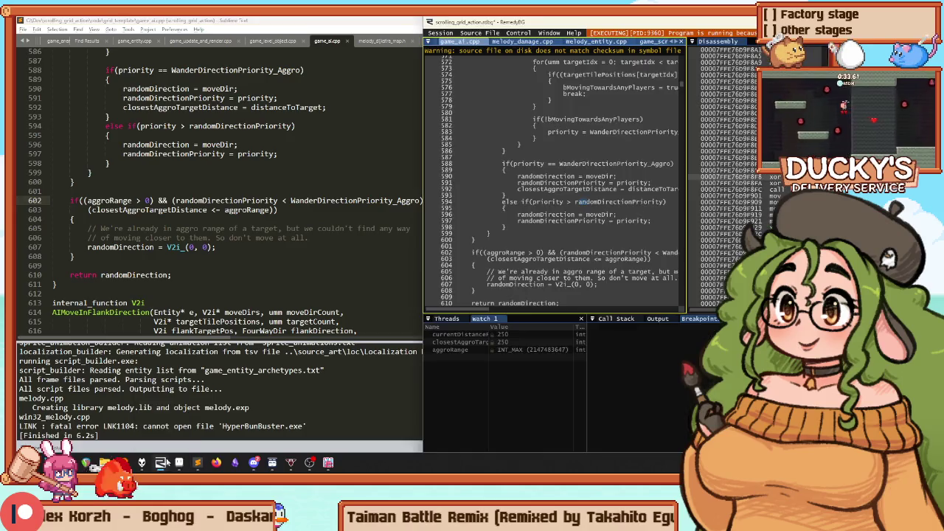
click(429, 284)
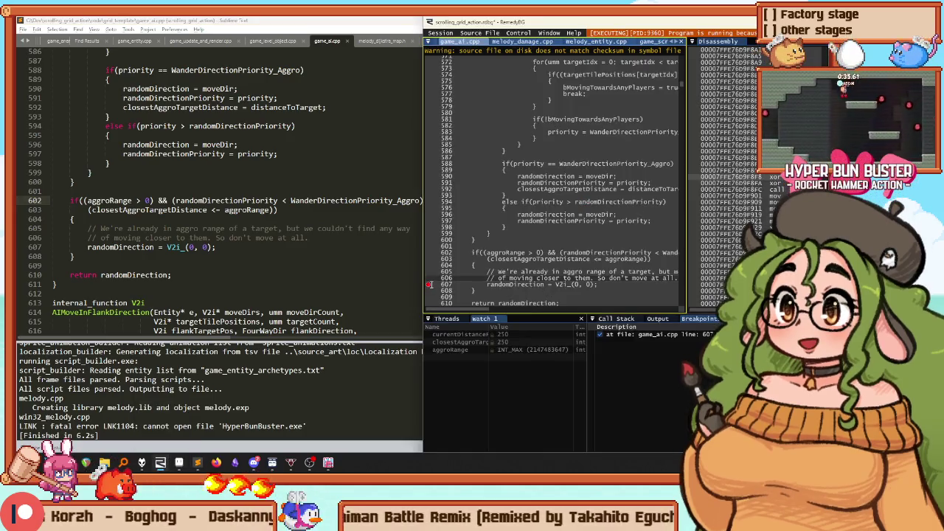
key(alt+Tab)
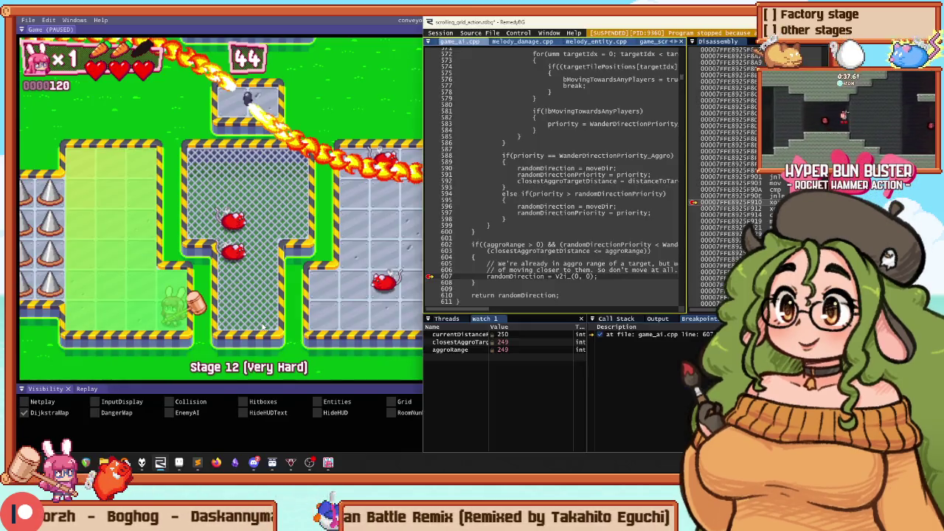
key(alt+Tab)
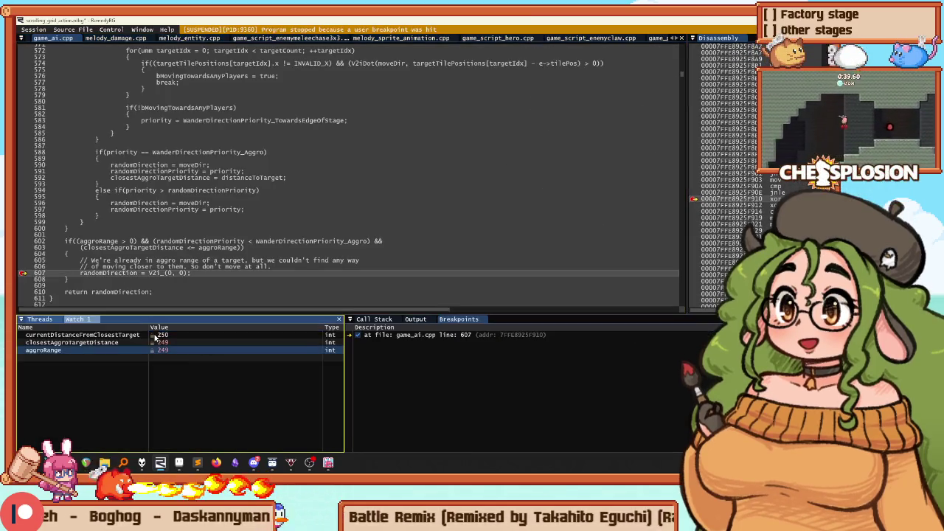
Step: Replace the Watch 1 entries with aggroRange and closestAggroTargetDistance, both showing 249
shift+click(155, 337)
key(Delete)
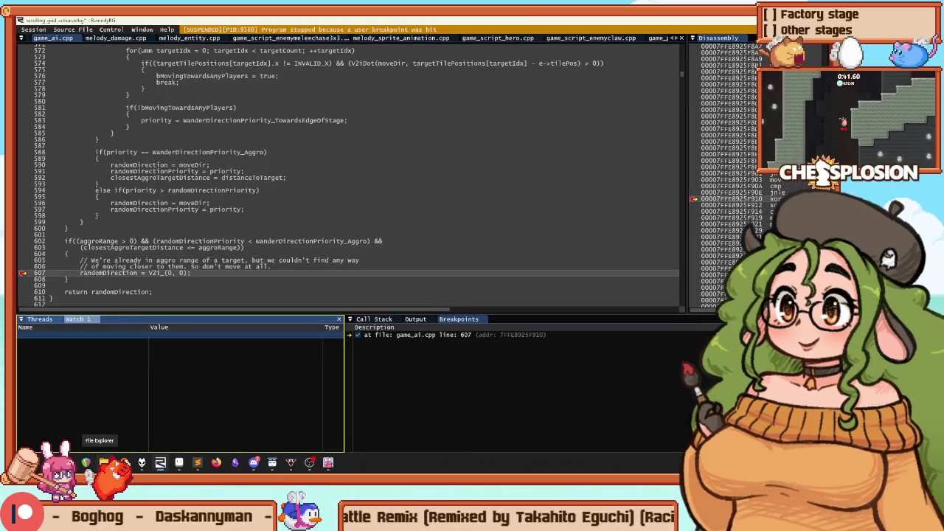
text(aggroRange)
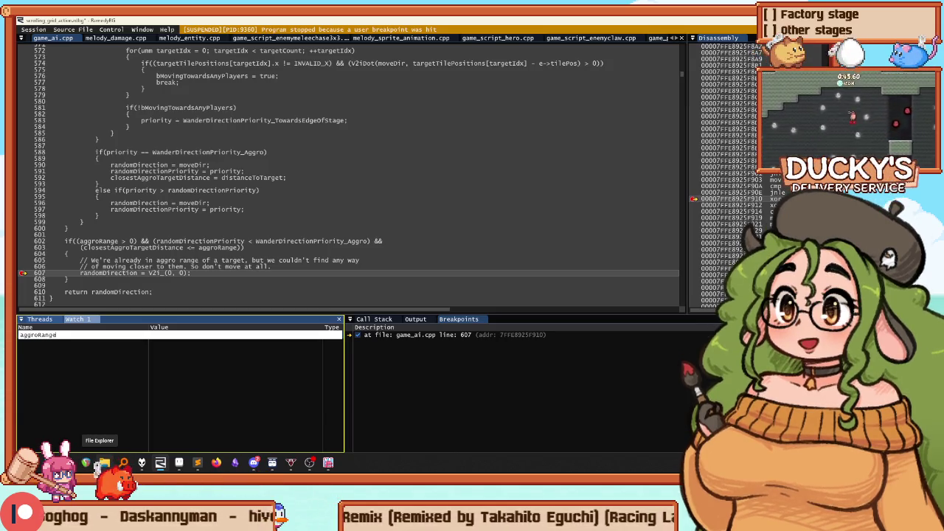
key(Return)
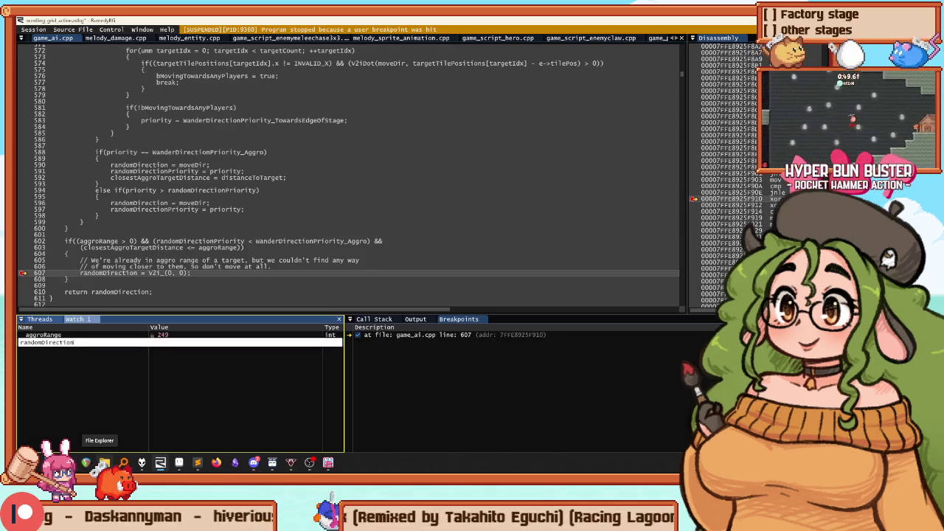
key(ctrl+BackSpace)
text(closestAggroTar)
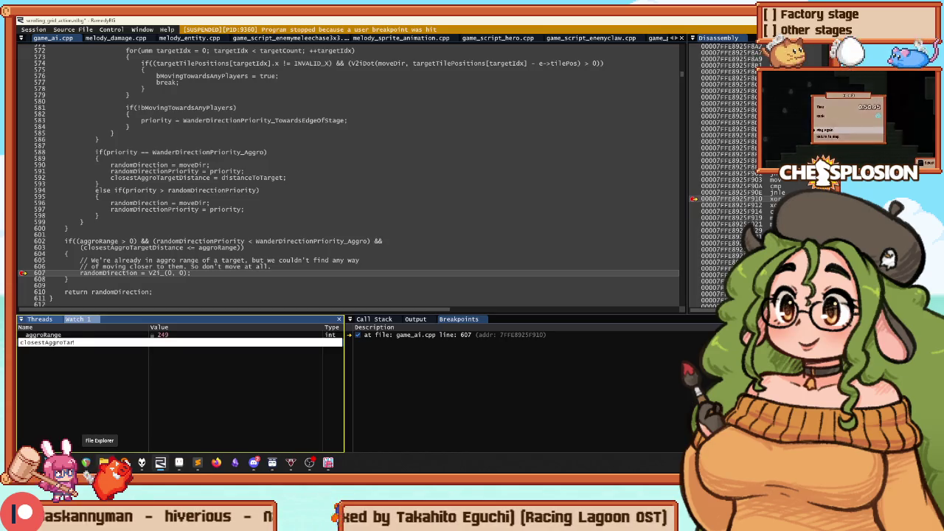
text(getDi)
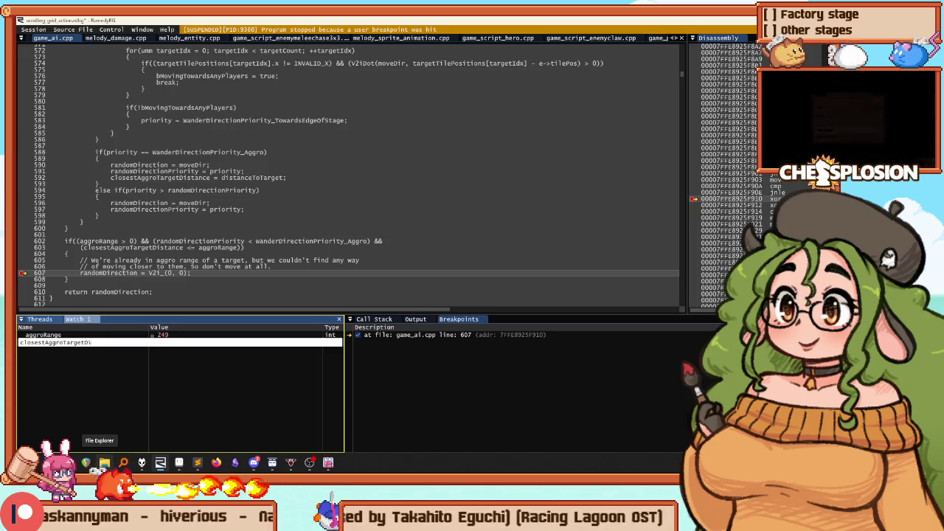
key(Return)
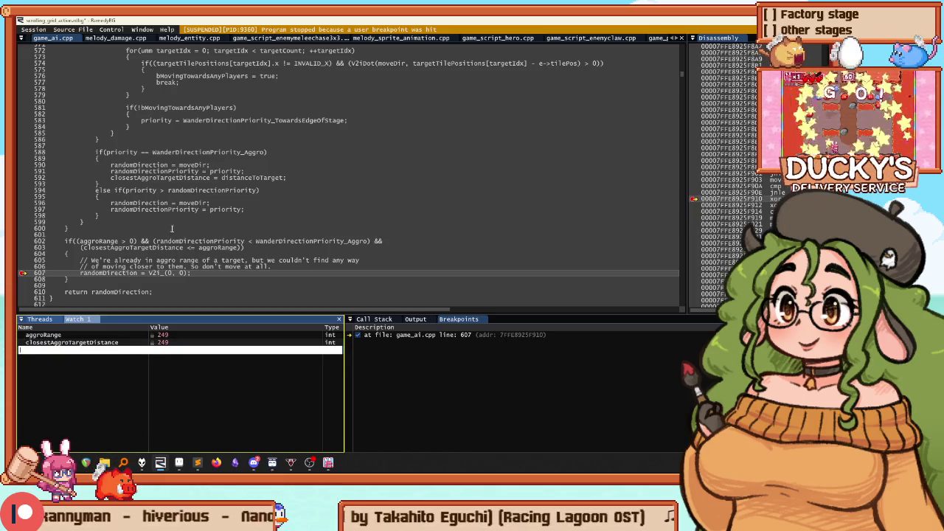
Step: Inspect the closestAggroTargetDistance clamp on line 532, snap RemedyBG right, and return to Sublime Text
scroll(172, 229, up, 15)
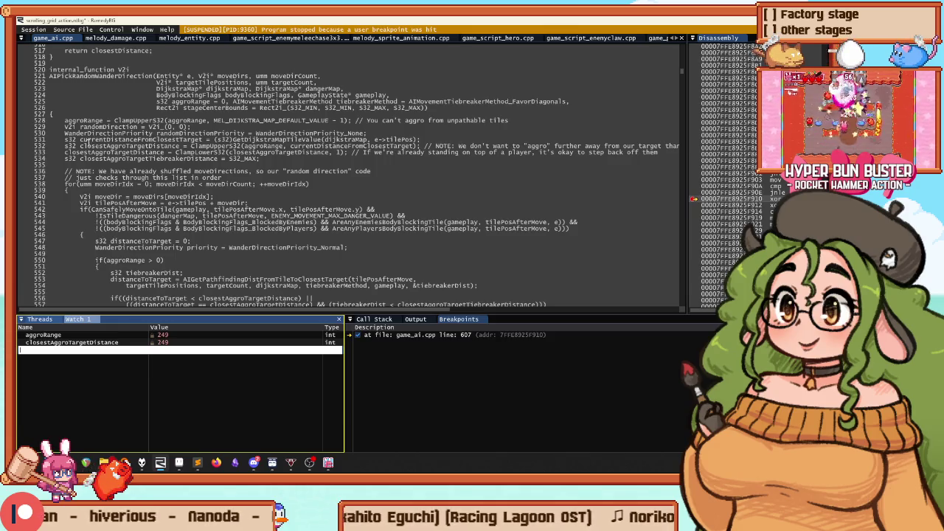
drag(80, 146, 262, 145)
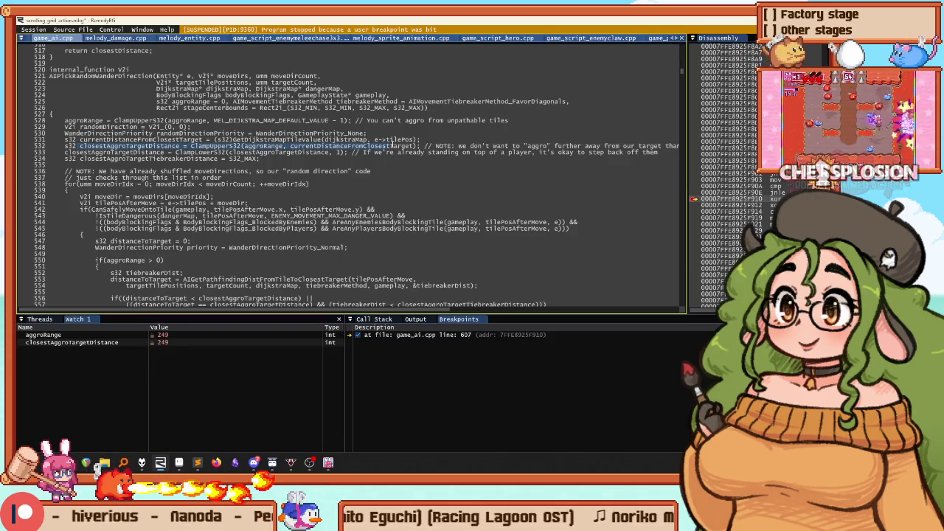
drag(391, 145, 688, 148)
click(514, 134)
double_click(141, 145)
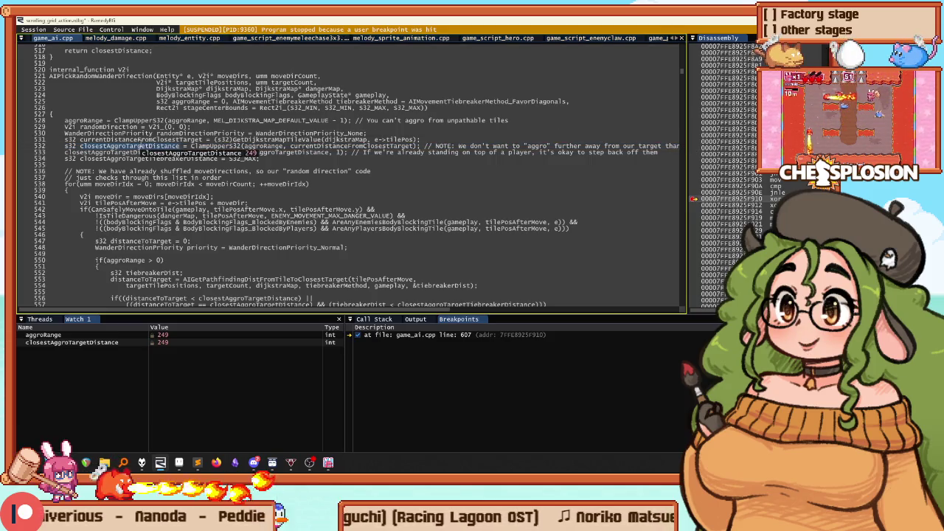
key(super+Right)
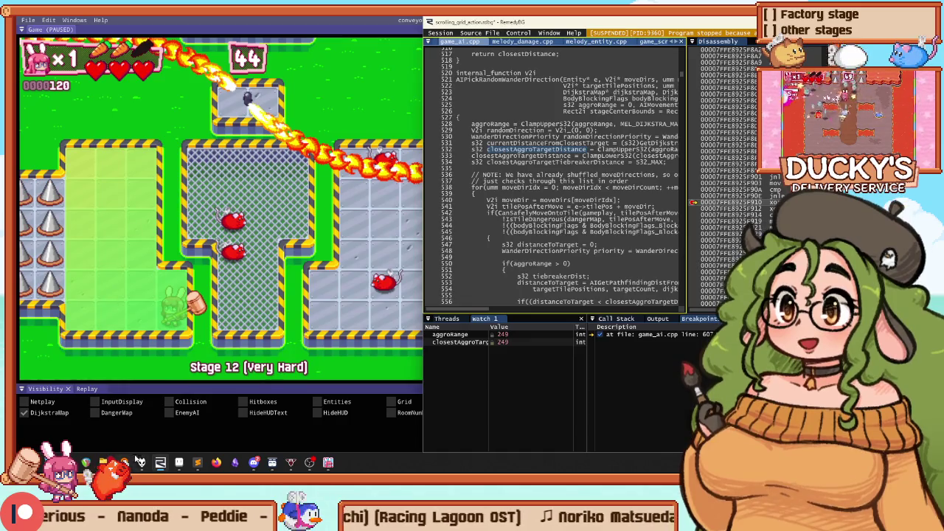
click(198, 462)
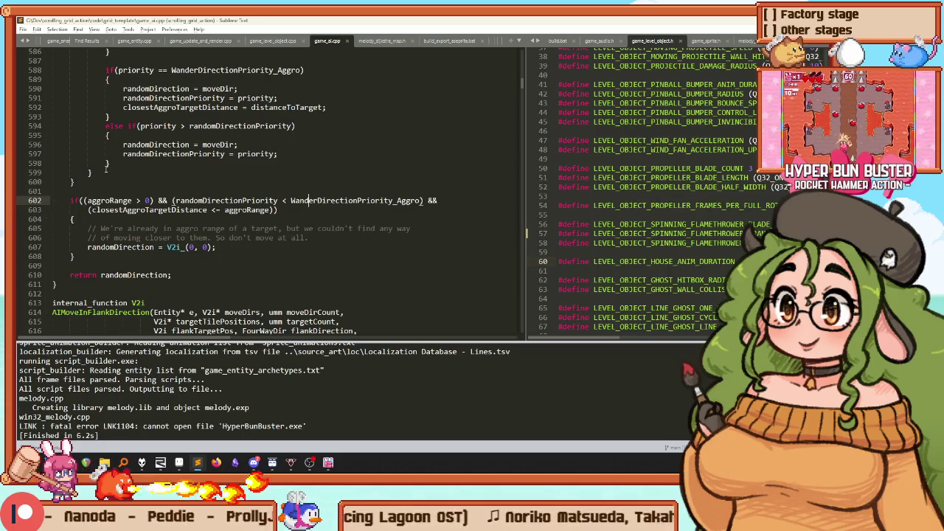
Step: Search closestAggroTargetDistance uses down to the line 603 aggro-range check, then bring Chrome forward
double_click(121, 211)
key(ctrl+f)
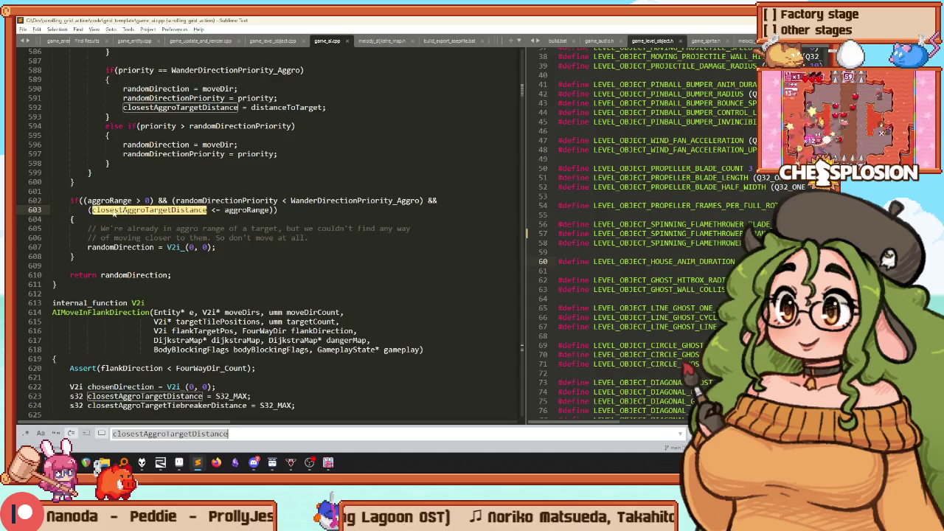
key(shift+Return)
key(shift+Return)
key(shift+Return)
key(shift+Return)
key(shift+Return)
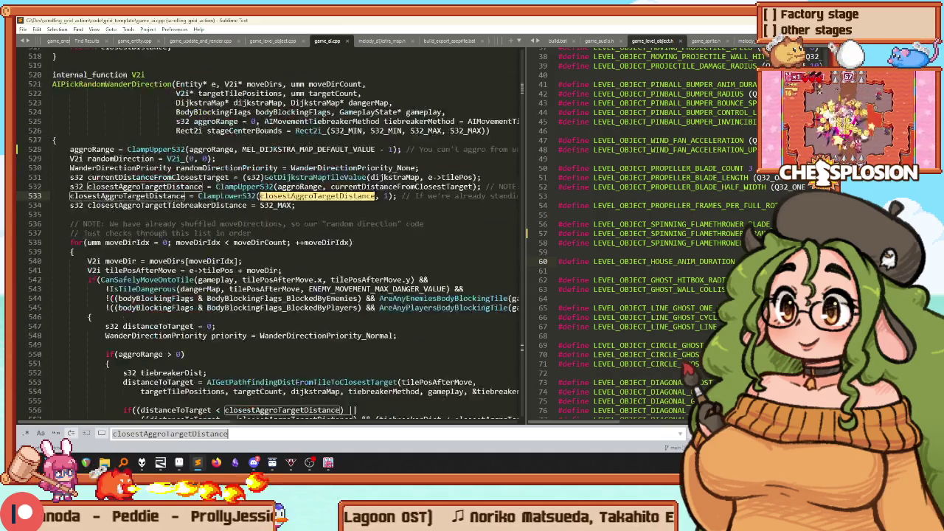
key(Return)
key(Return)
key(Return)
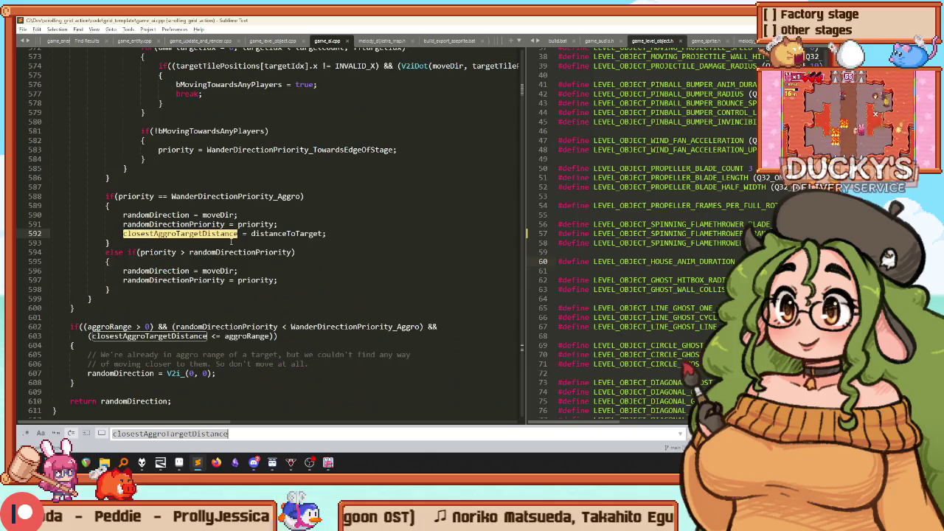
scroll(230, 240, down, 3)
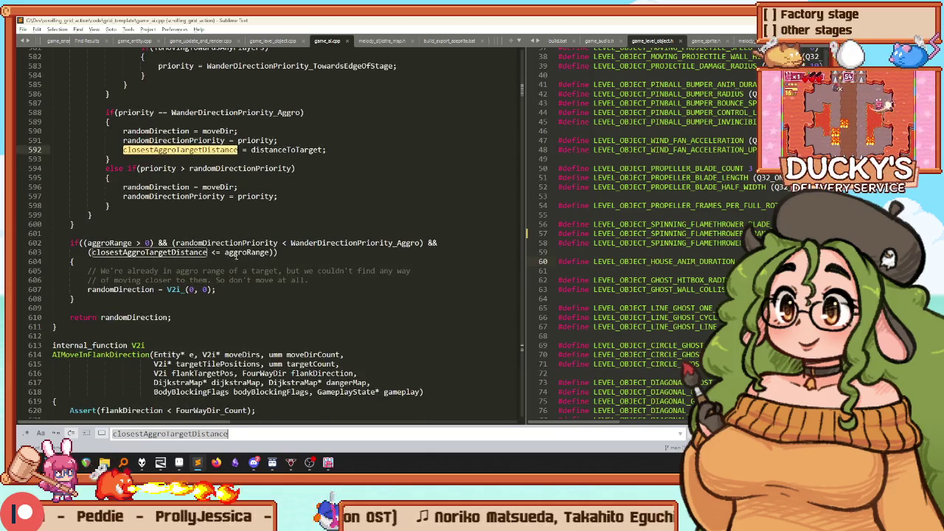
click(278, 253)
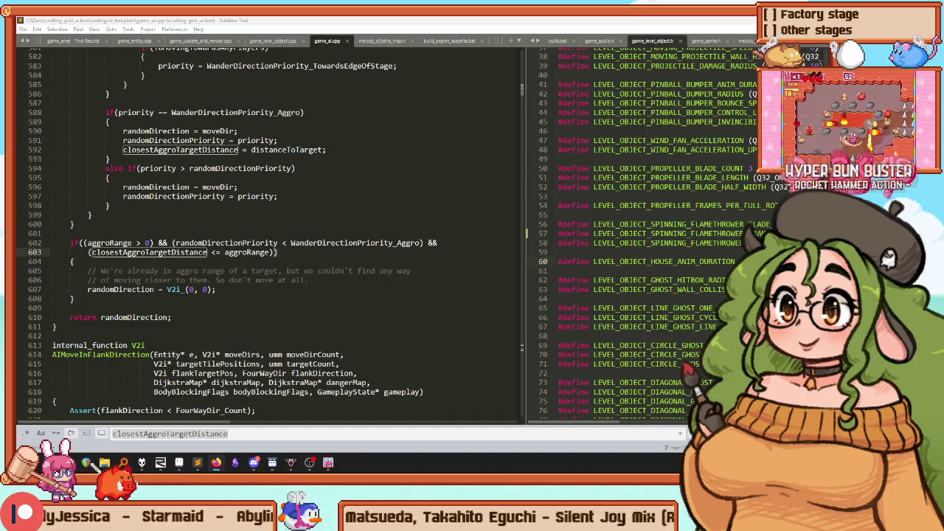
key(alt+Tab)
drag(563, 80, 558, 48)
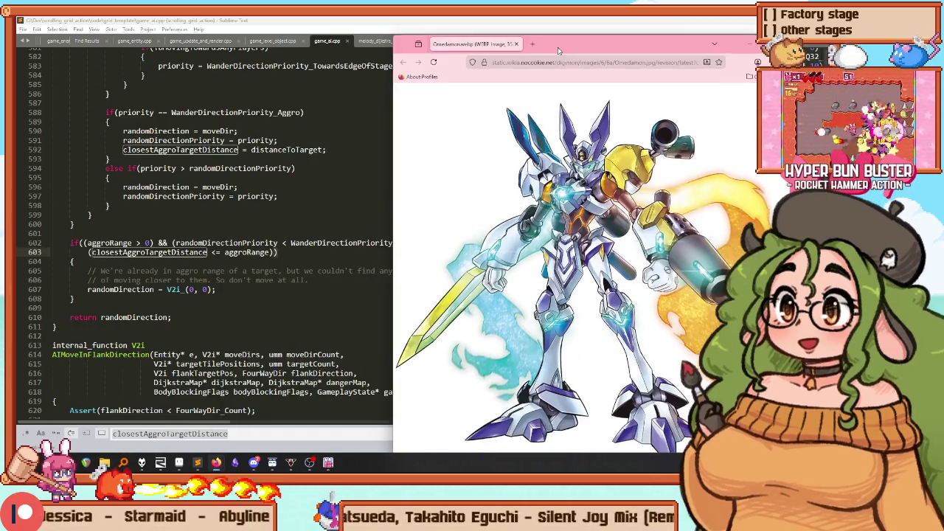
Step: Switch from Chrome's Digimon image back to Sublime Text's game_ai.cpp
key(alt+Tab)
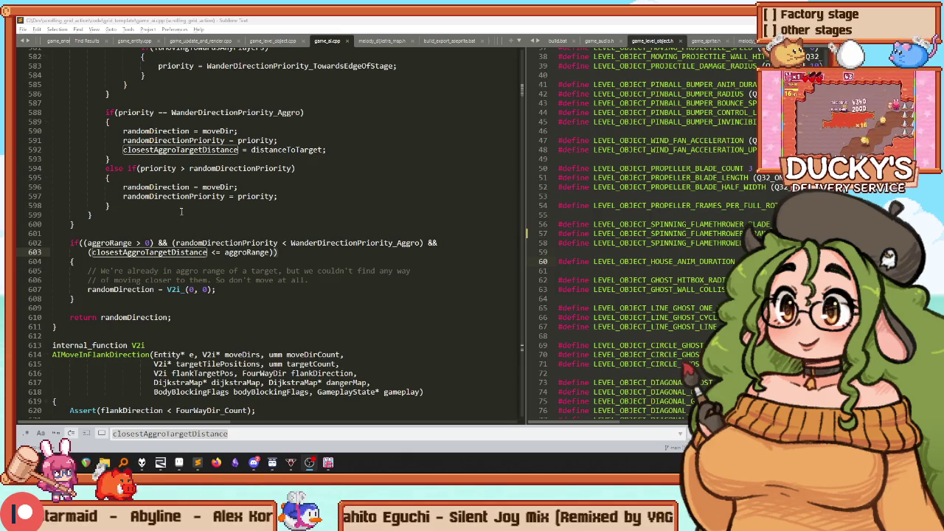
Step: Select the aggro-range condition on lines 602–604 in the wander function
scroll(154, 289, up, 2)
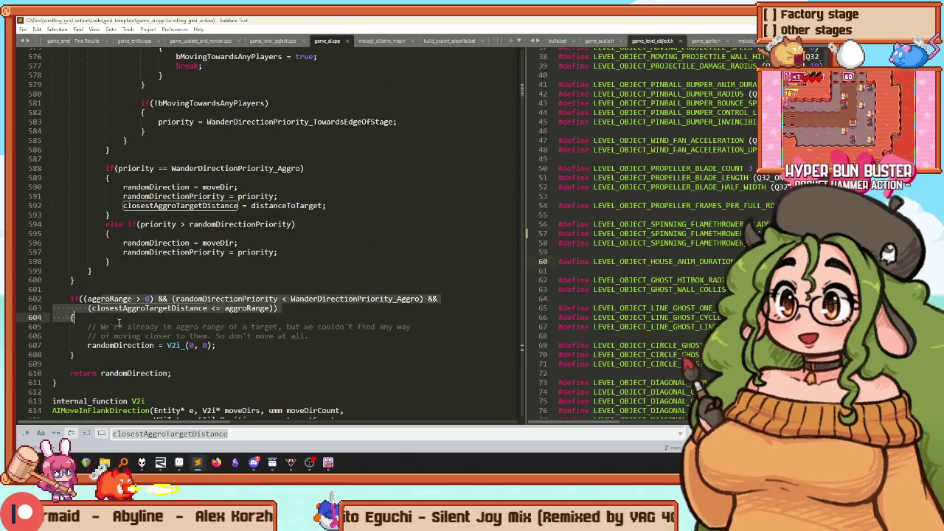
click(124, 355)
shift+click(106, 299)
click(119, 299)
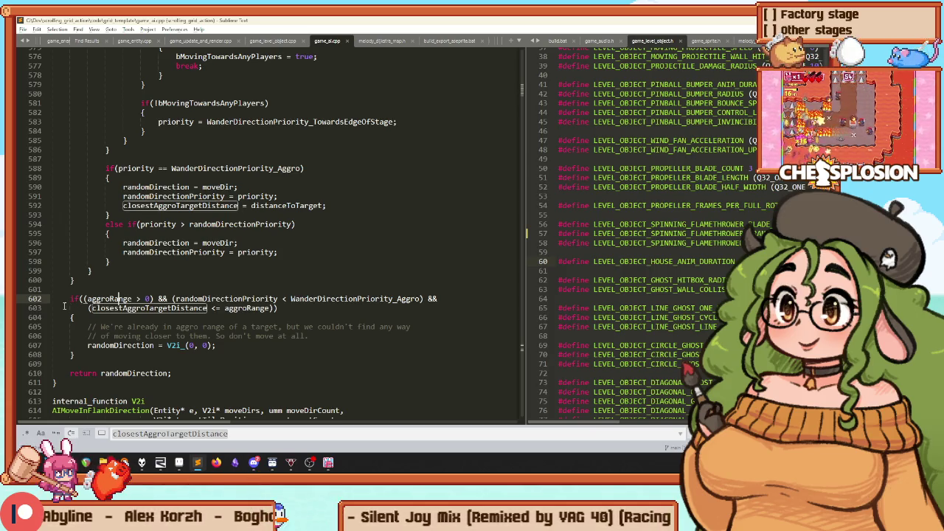
mouse_move(51, 292)
mouse_down()
mouse_move(346, 336)
mouse_move(357, 318)
mouse_up()
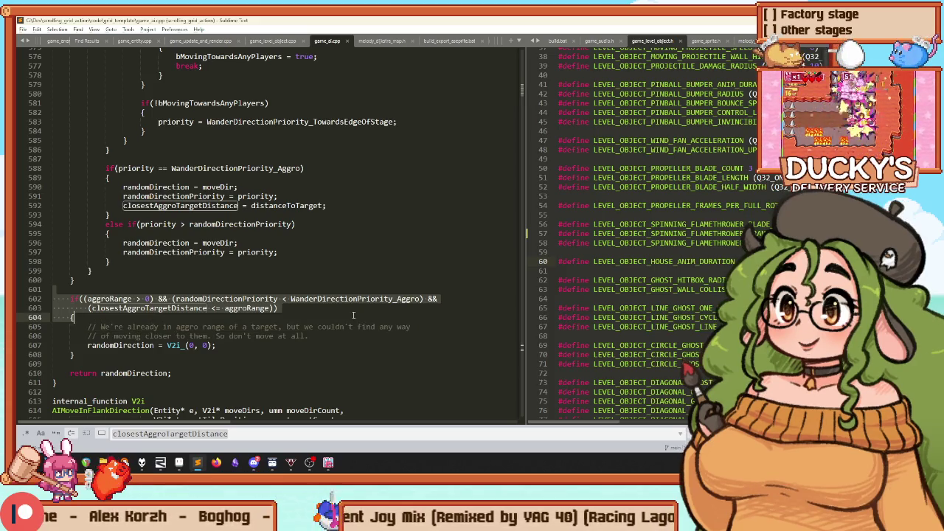
drag(53, 299, 246, 316)
click(69, 299)
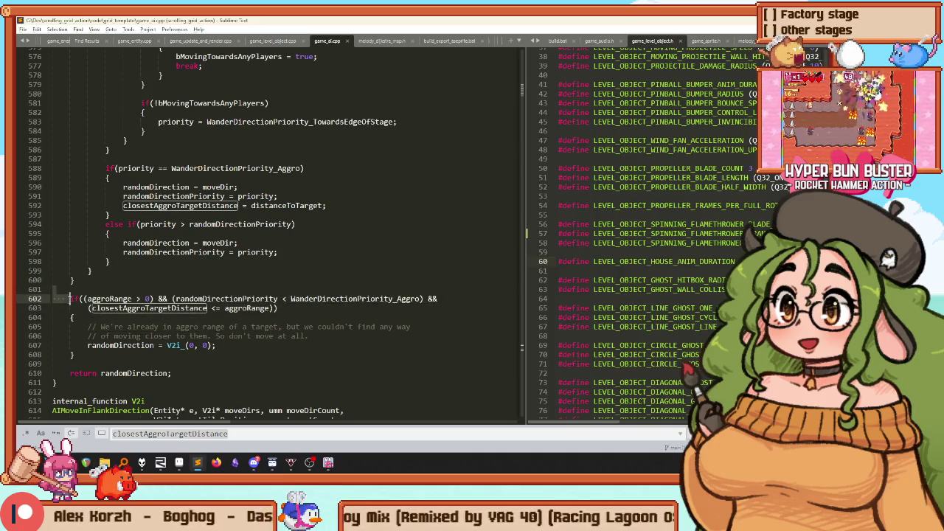
click(108, 289)
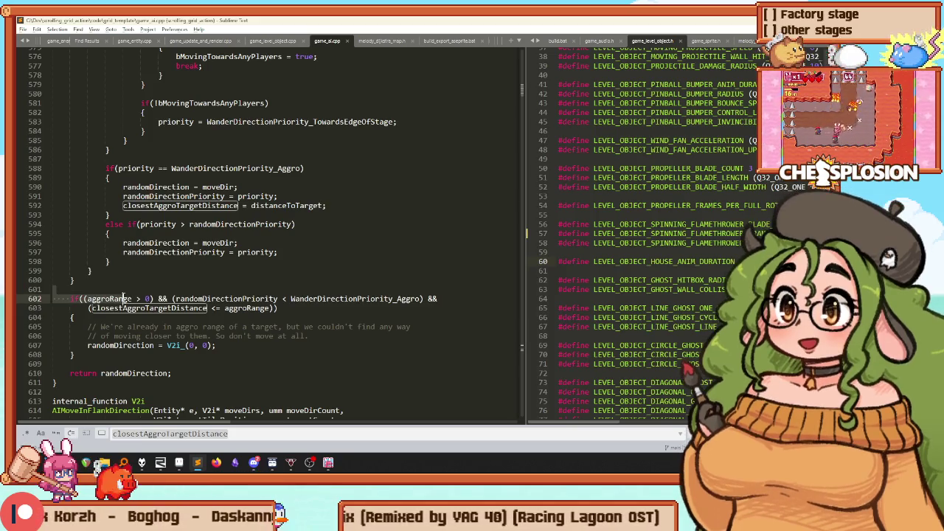
drag(53, 299, 114, 322)
Step: Step back to the closestAggroTargetDistance clamp on line 533 and widen the main code pane
click(133, 281)
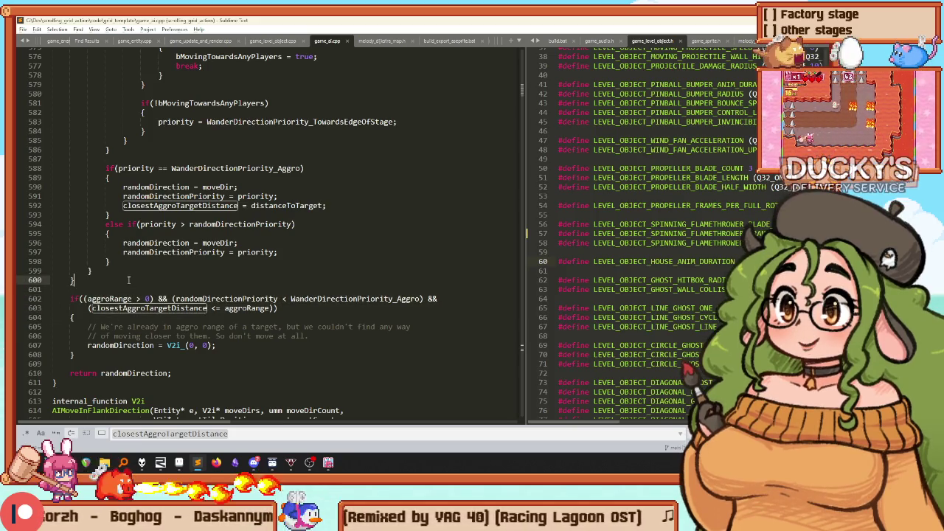
key(shift+Return)
key(shift+Return)
key(shift+Return)
key(shift+Return)
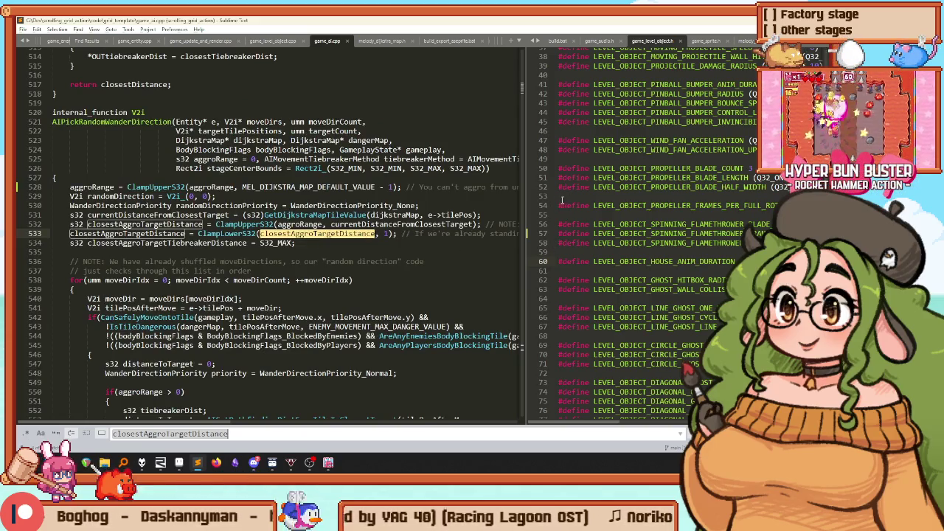
drag(526, 206, 767, 208)
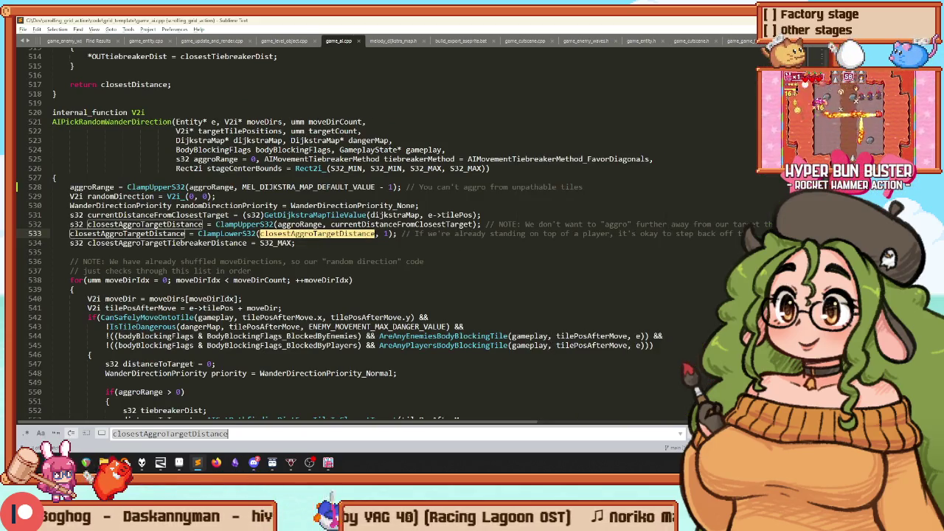
Step: Search game_ai.cpp for currentDistanceFromClosestTarget, taken from line 531
click(705, 225)
key(Home)
key(Home)
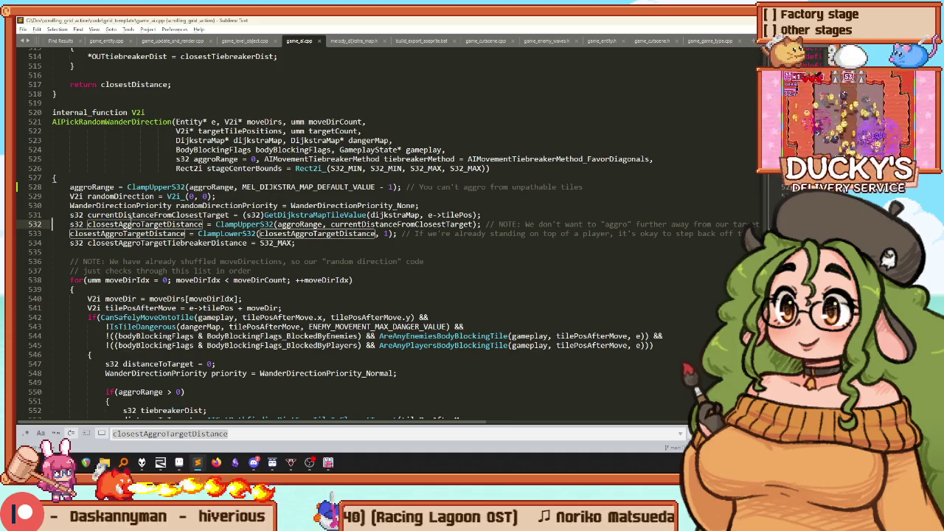
scroll(126, 214, down, 4)
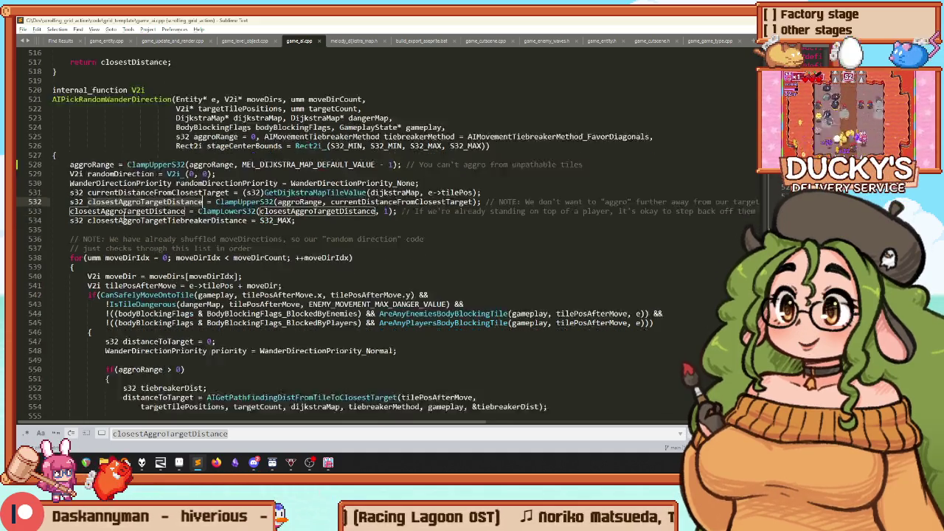
key(ctrl+f)
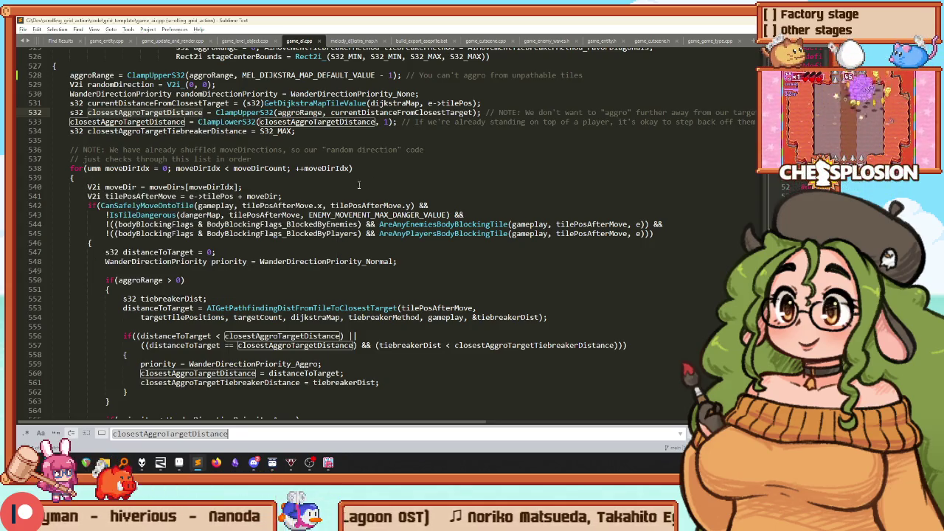
scroll(348, 187, down, 1)
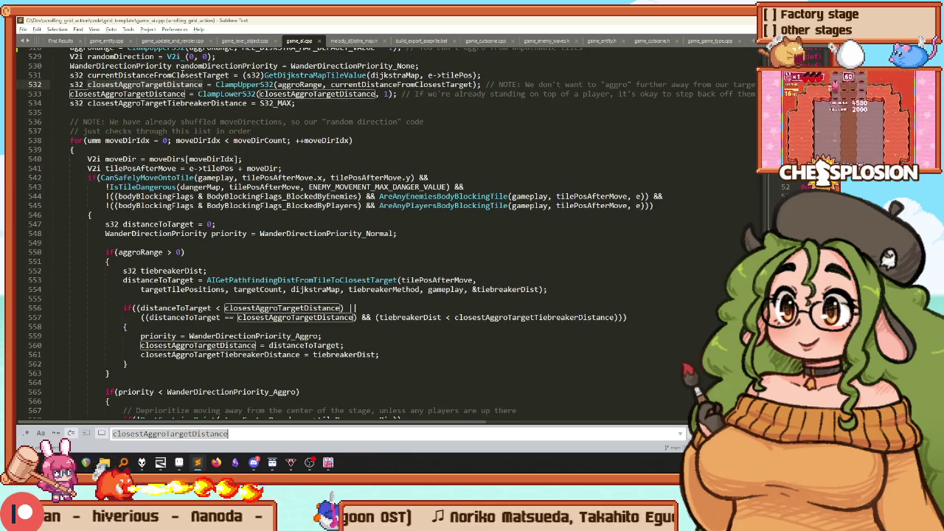
double_click(181, 74)
key(ctrl+c)
key(ctrl+f)
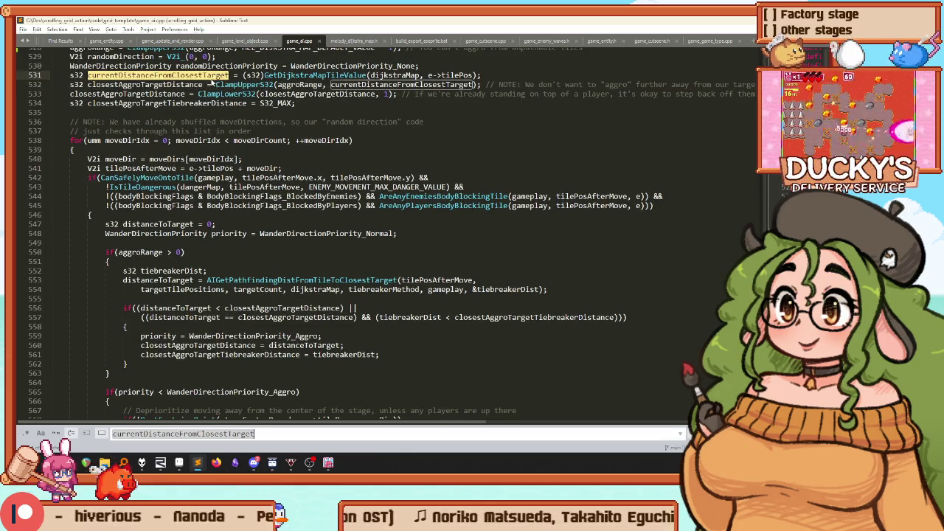
Step: Scroll through the matches and paste currentDistanceFromClosestTarget into the line 603 aggro-range check
click(212, 83)
scroll(196, 236, down, 15)
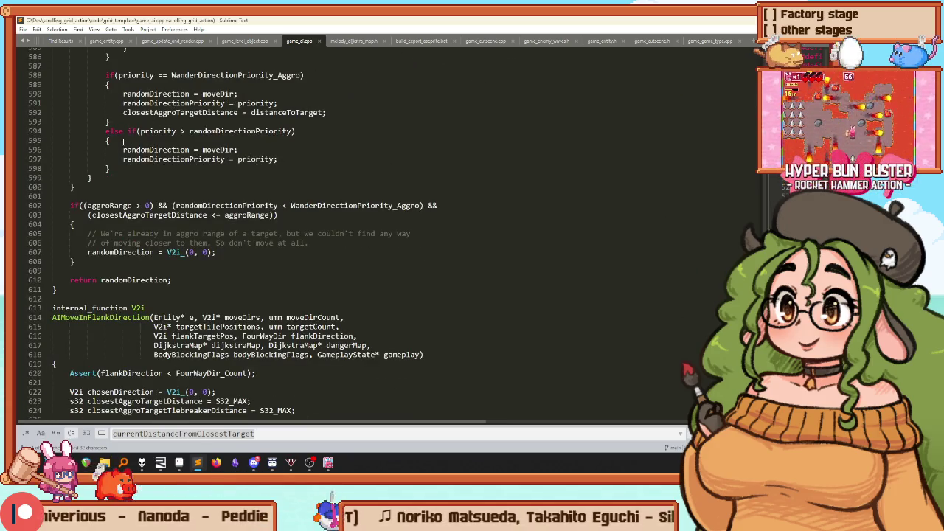
scroll(122, 141, up, 20)
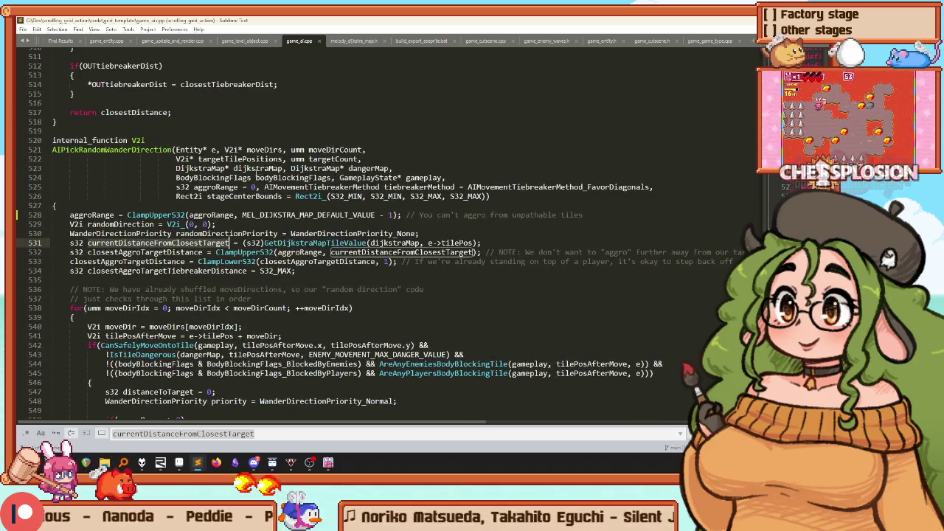
scroll(160, 196, down, 20)
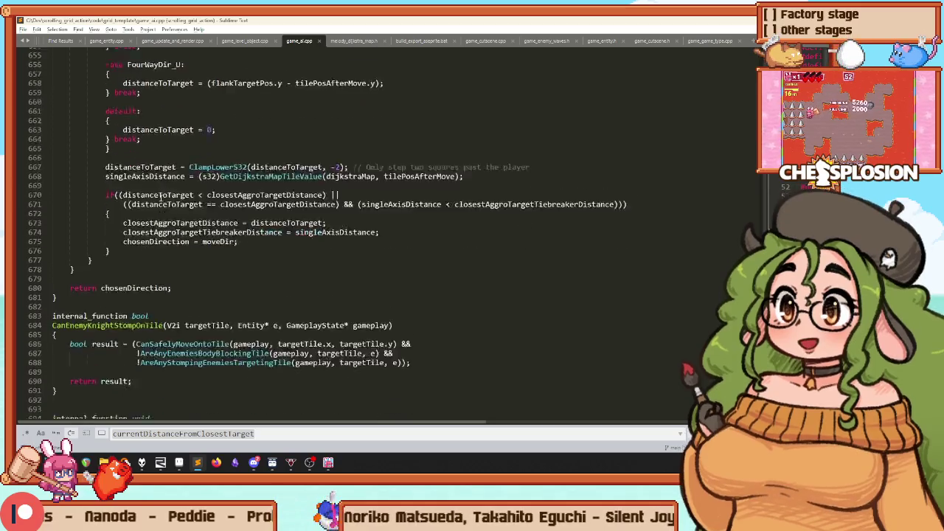
scroll(159, 196, down, 2)
scroll(147, 211, up, 15)
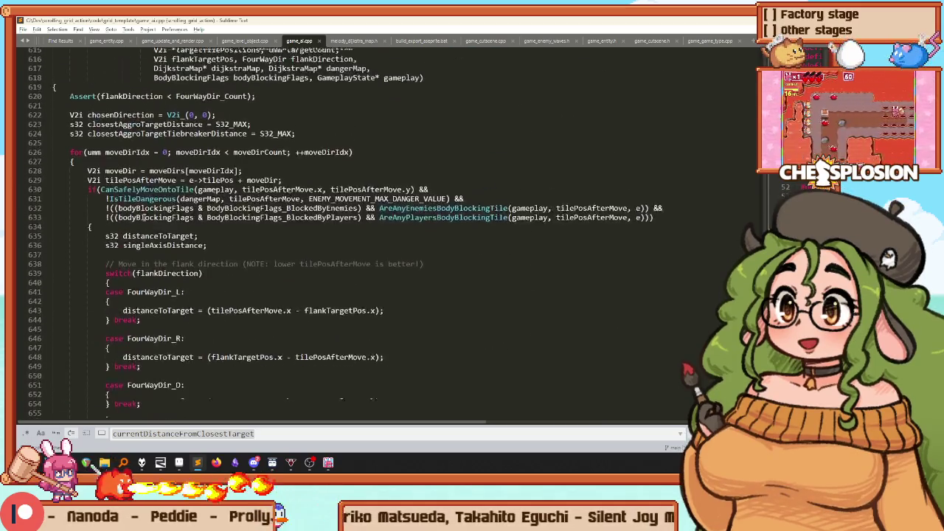
scroll(144, 218, up, 20)
scroll(124, 200, down, 20)
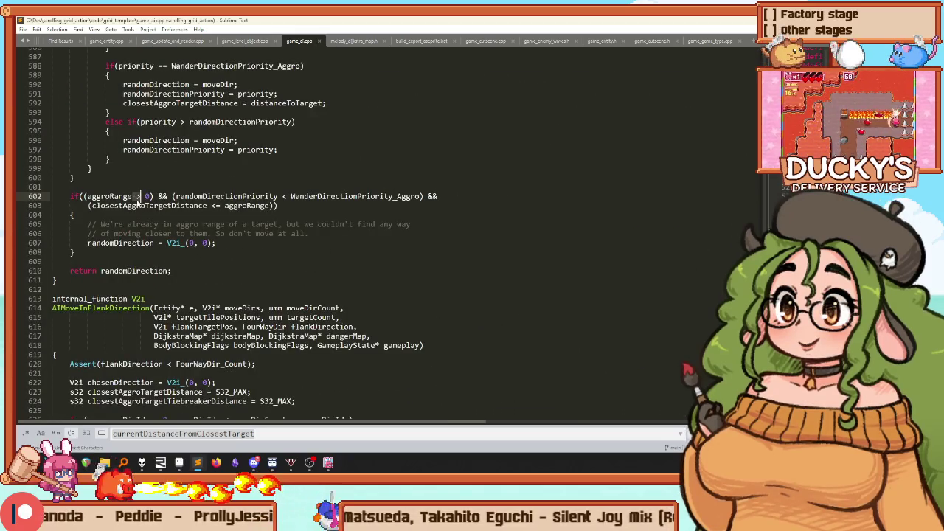
key(ctrl+v)
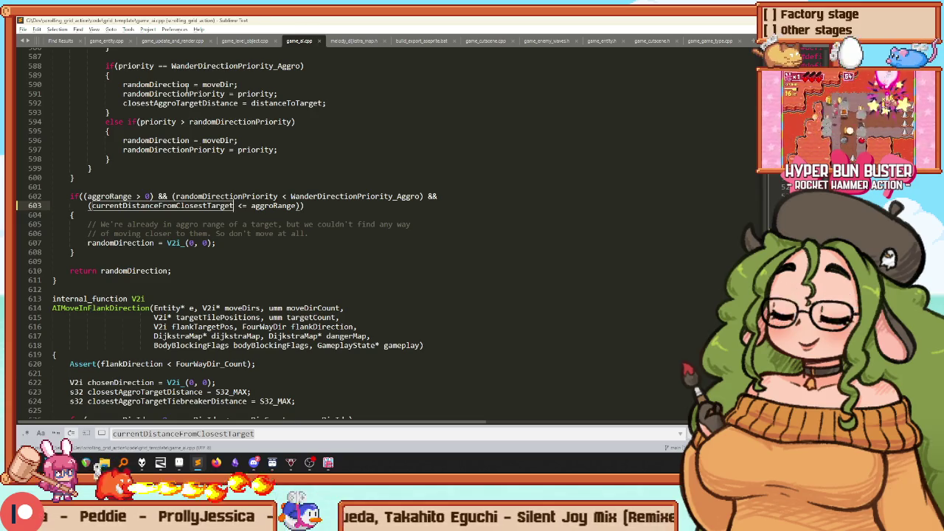
Step: Rebuild the game, delete the line 607 breakpoint in RemedyBG, and resume with F5
key(ctrl+b)
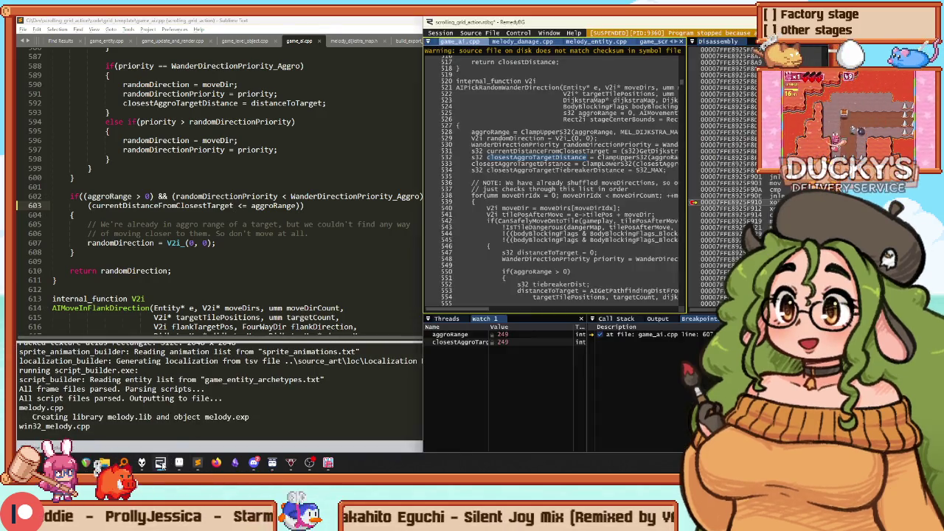
click(642, 334)
key(Delete)
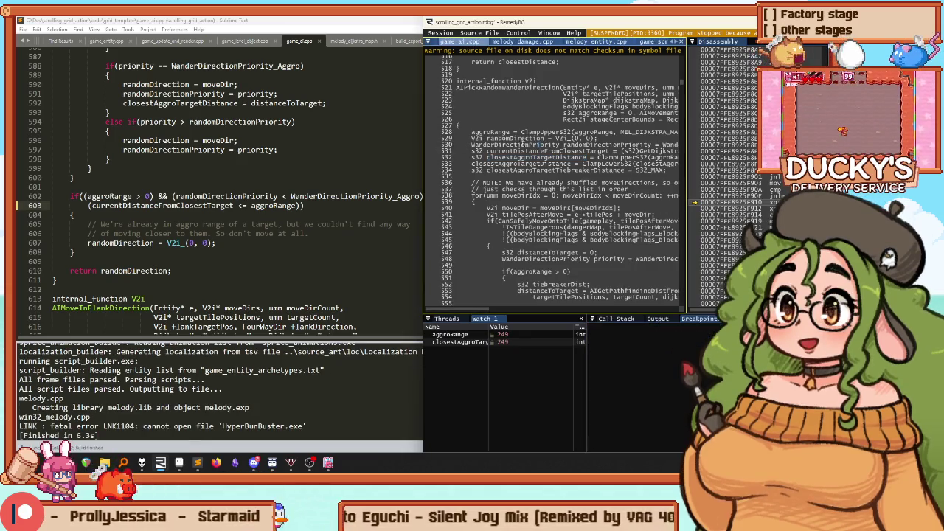
key(F5)
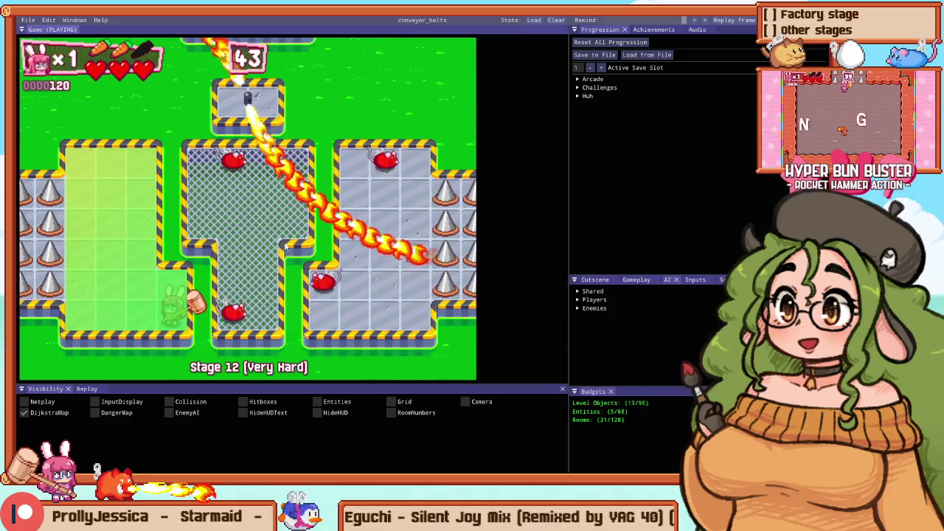
Step: Turn off the DijkstraMap overlay and hide the debug panels to resume play
key(F1)
key(F1)
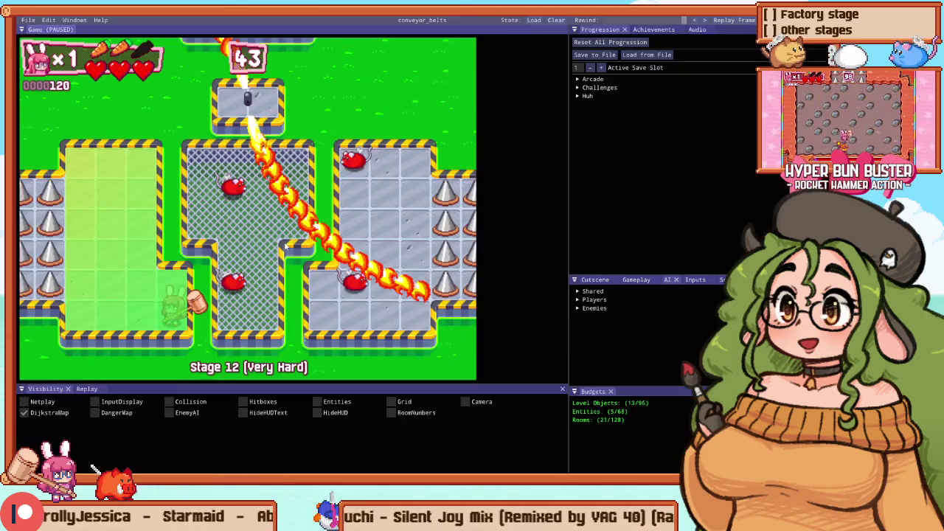
click(24, 413)
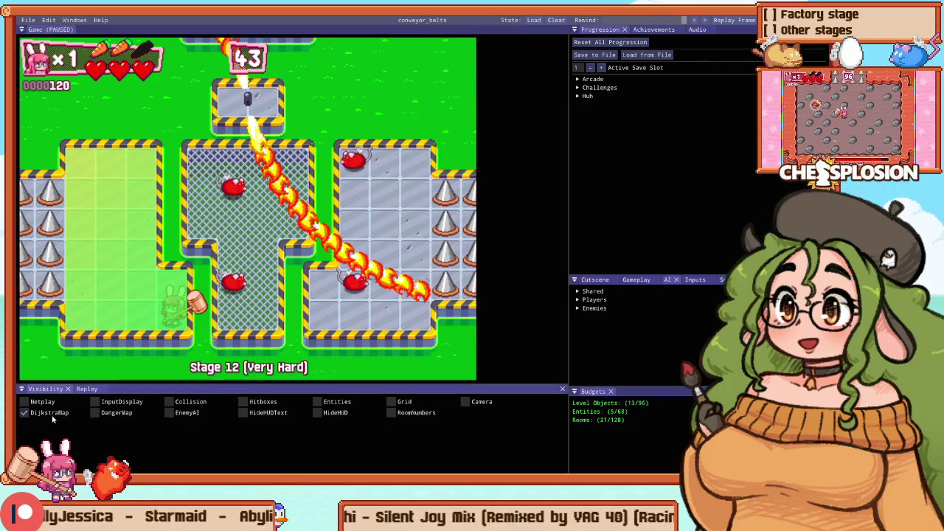
key(F1)
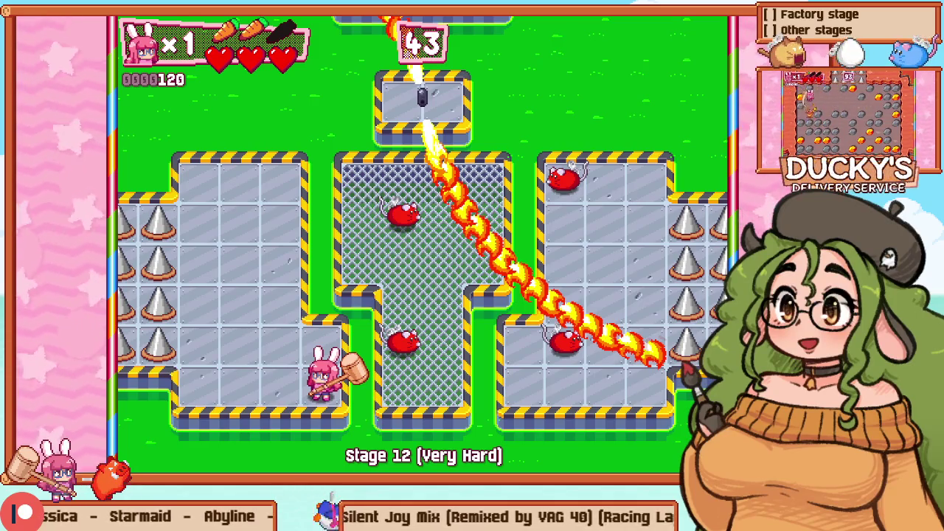
Step: Clear Stage 12 by smashing enemies across the left grid, centre mesh and right grid
key(Up)
key(Left)
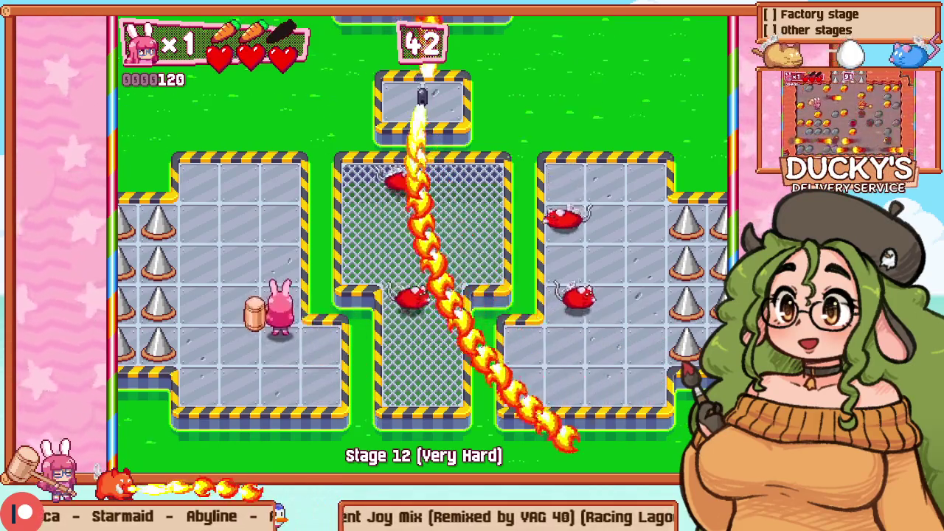
key(Right)
key(z)
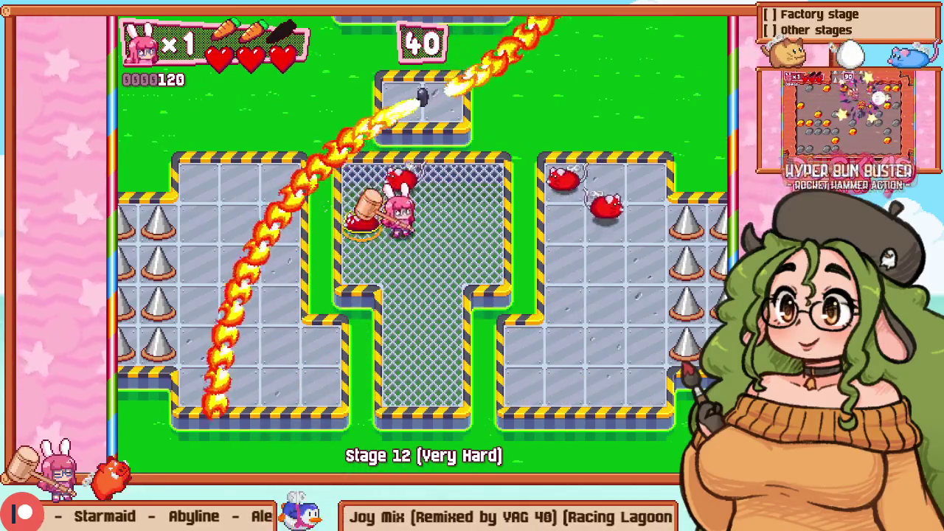
key(Right)
key(z)
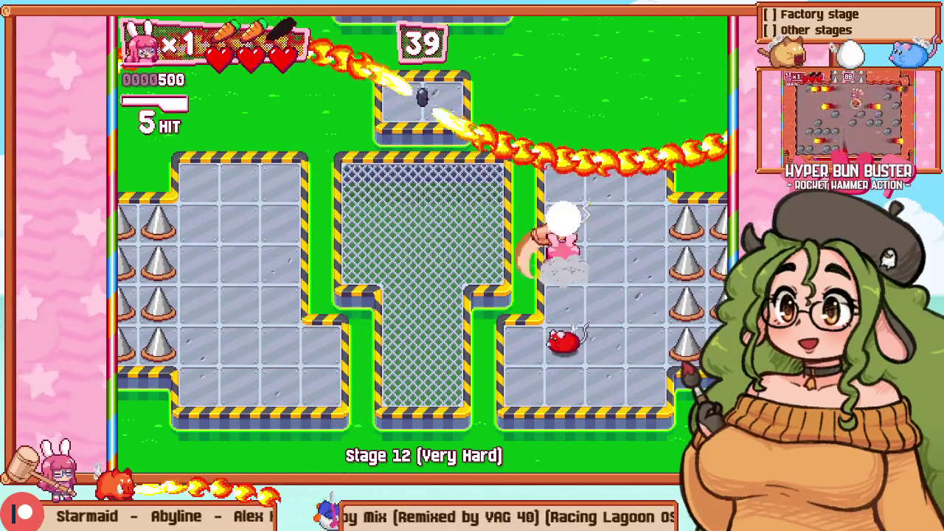
key(Down)
key(Left)
key(z)
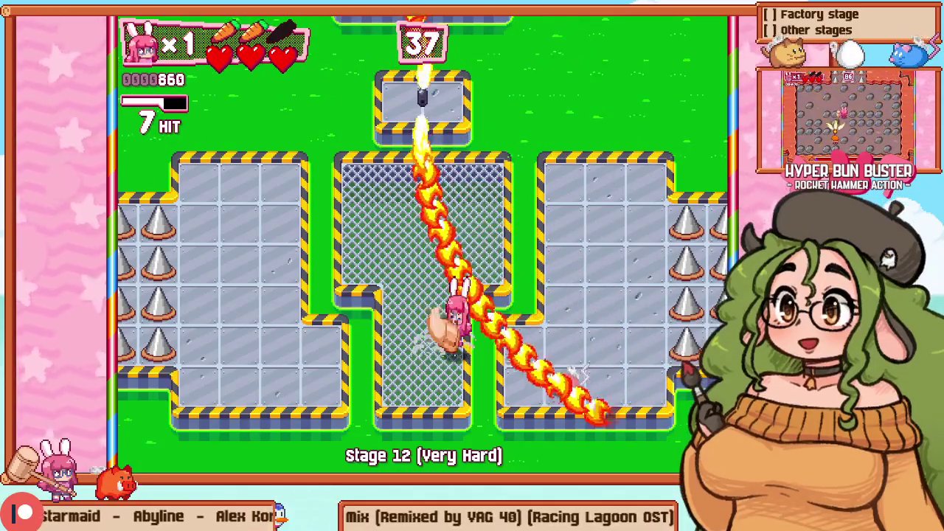
key(Right)
key(Down)
key(z)
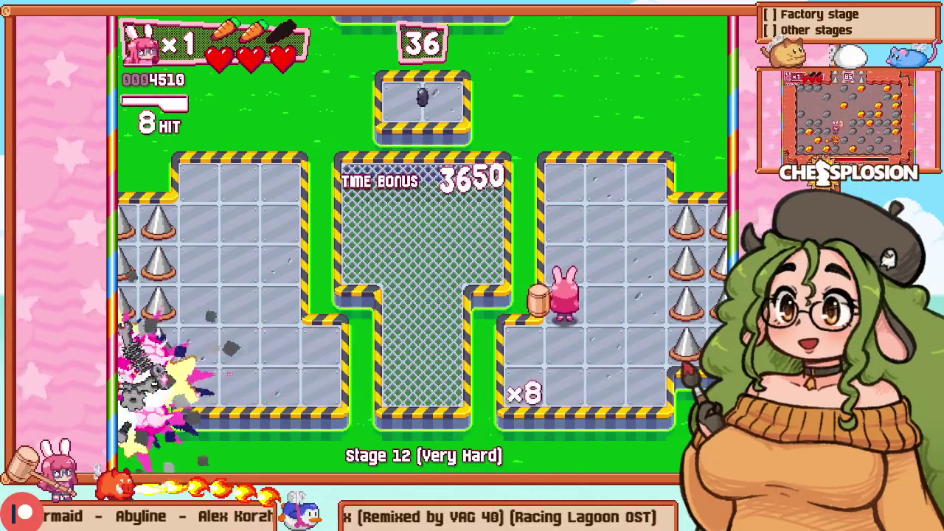
key(Up)
key(Left)
Step: Retry Stage 12 from the pause menu, hit a few respawned enemies, then restart again
key(Escape)
key(Down)
key(z)
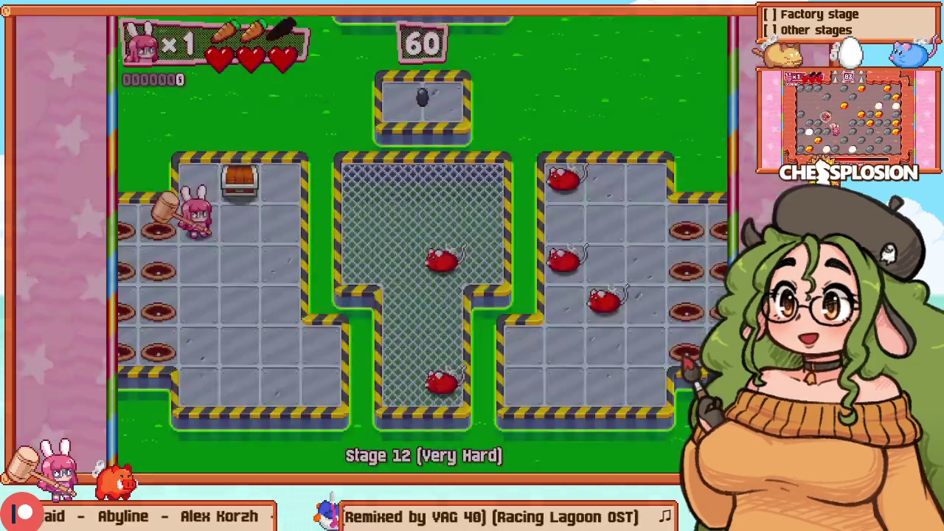
key(z)
key(Down)
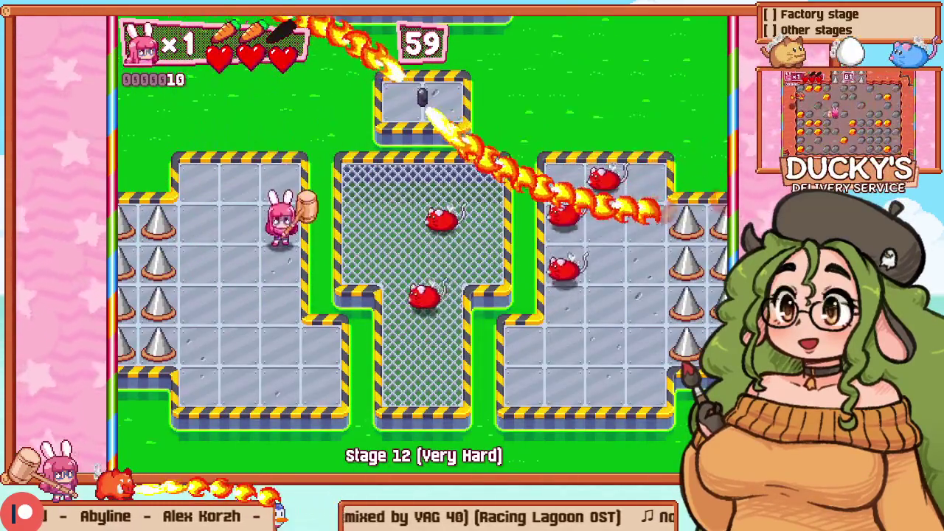
key(Right)
key(z)
key(Up)
key(r)
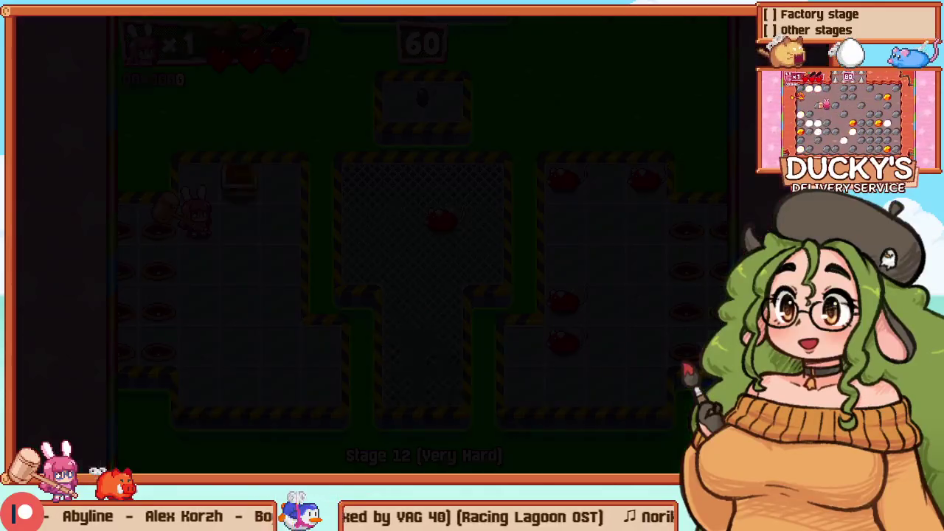
Step: Walk the bunny around to watch how enemies wander, then pause and retry Stage 12
key(z)
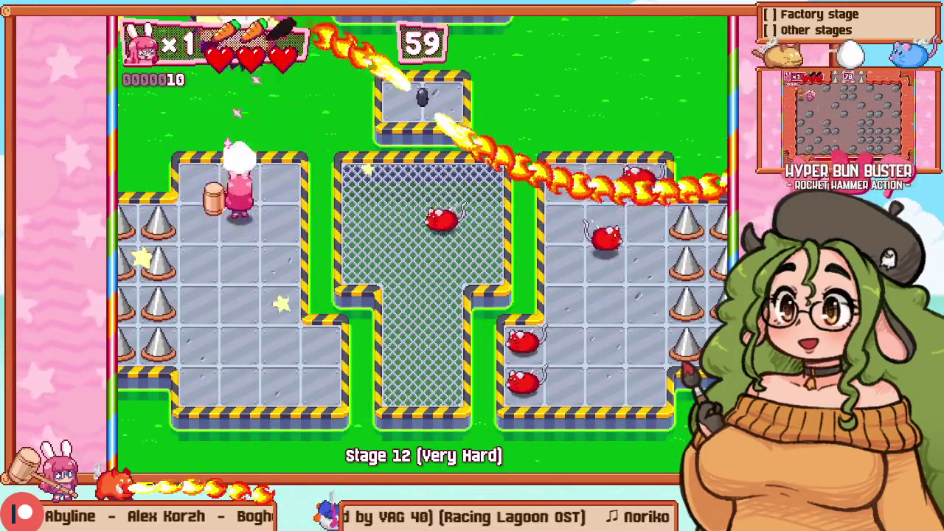
key(Right)
key(Down)
key(Left)
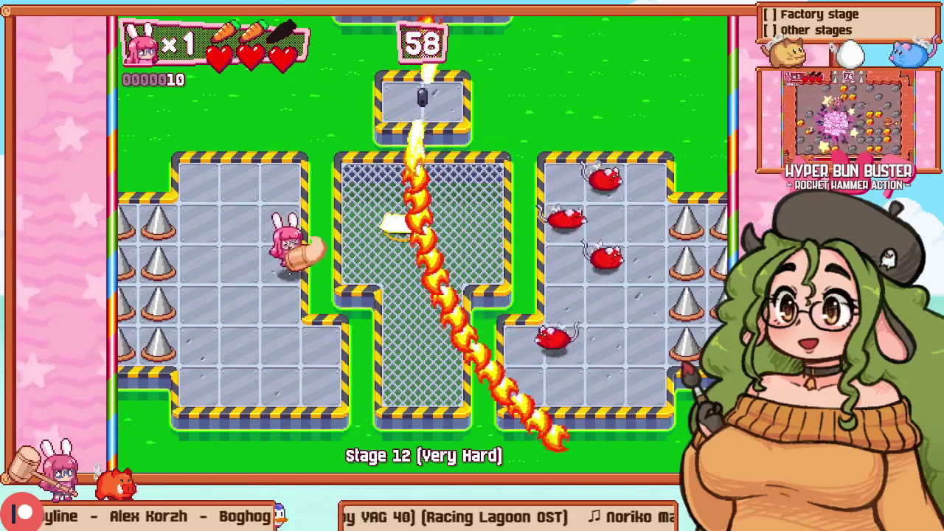
key(Up)
key(Right)
key(Up)
key(Escape)
key(Down)
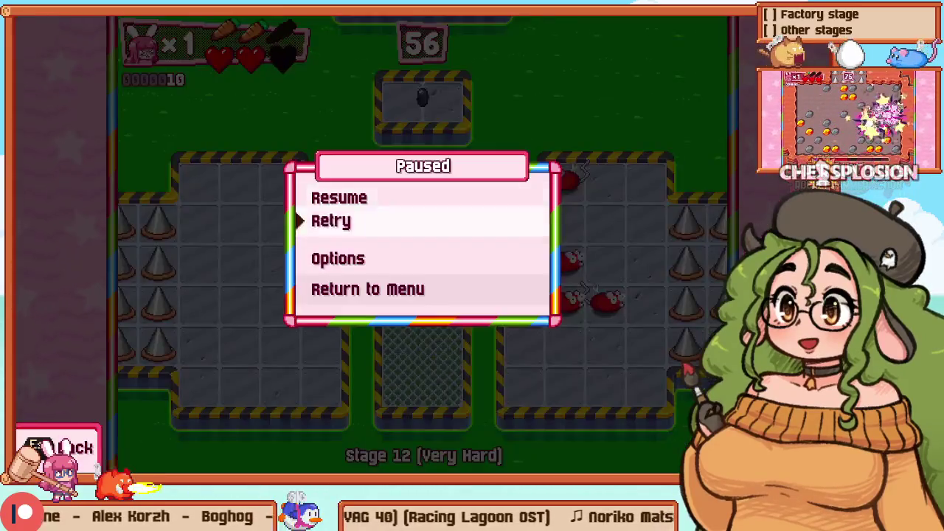
key(z)
Step: Hammer through the enemies to clear Stage 12 again, then restart it from the pause menu
key(Down)
key(z)
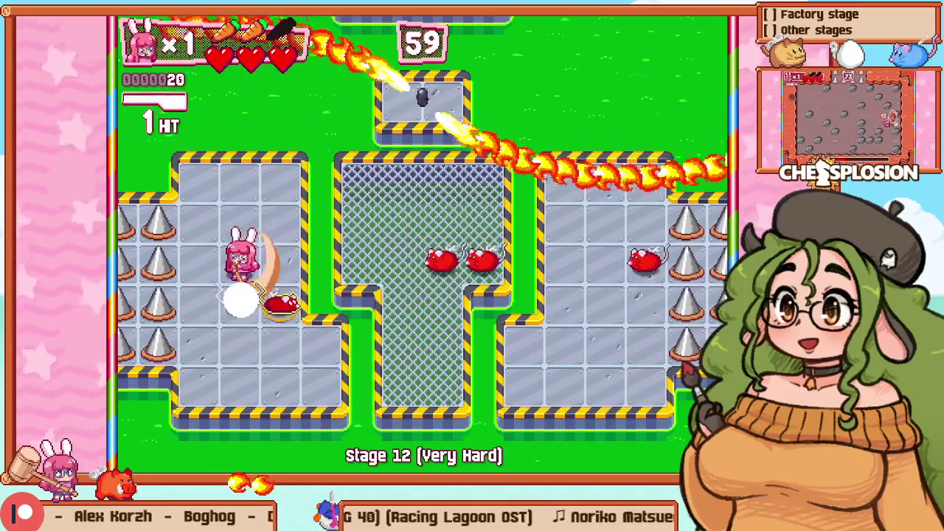
key(z)
key(z)
key(Right)
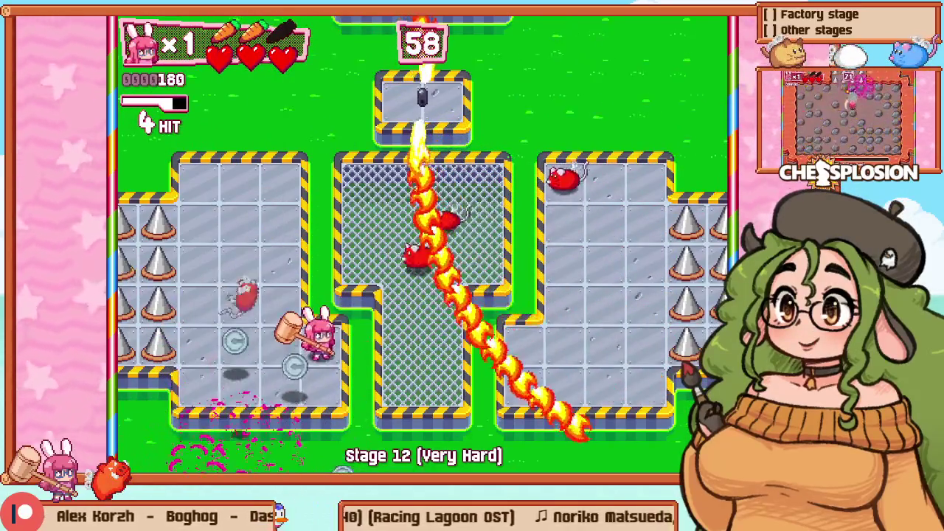
key(Left)
key(Up)
key(Right)
key(z)
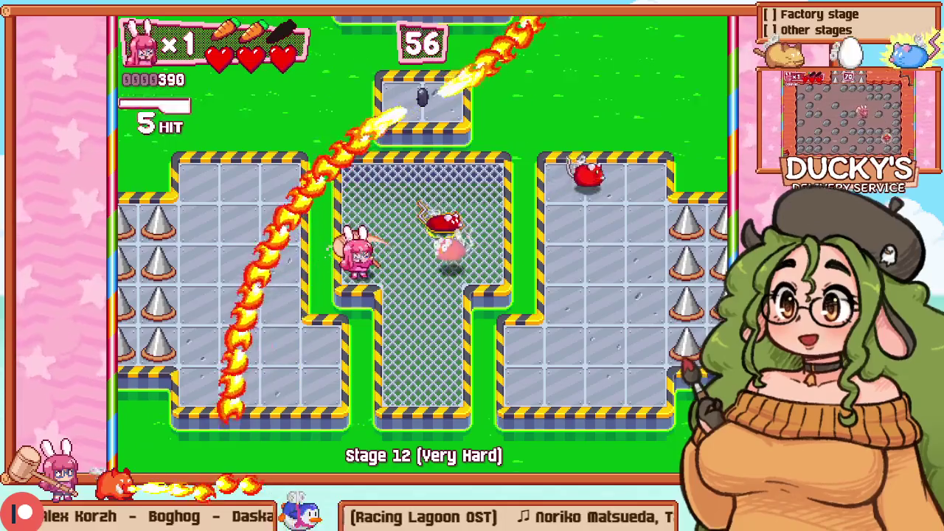
key(Left)
key(Right)
key(Right)
key(z)
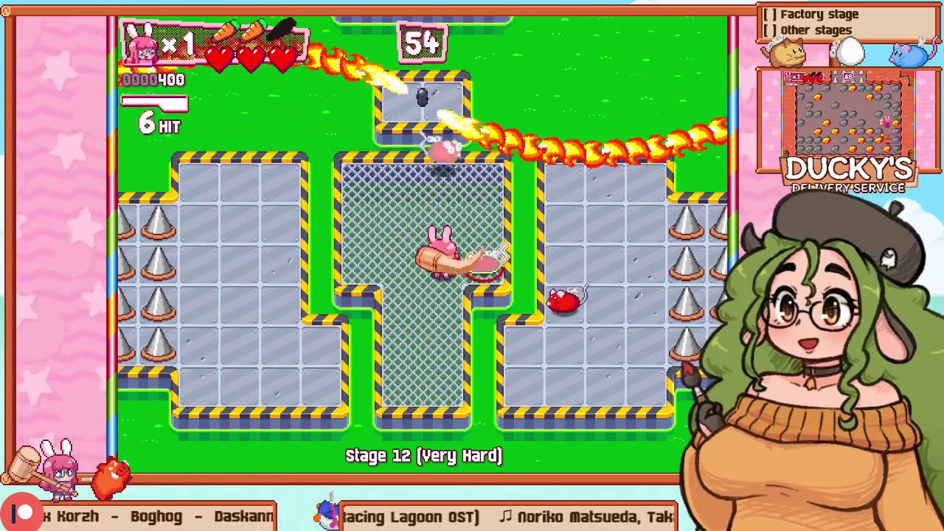
key(z)
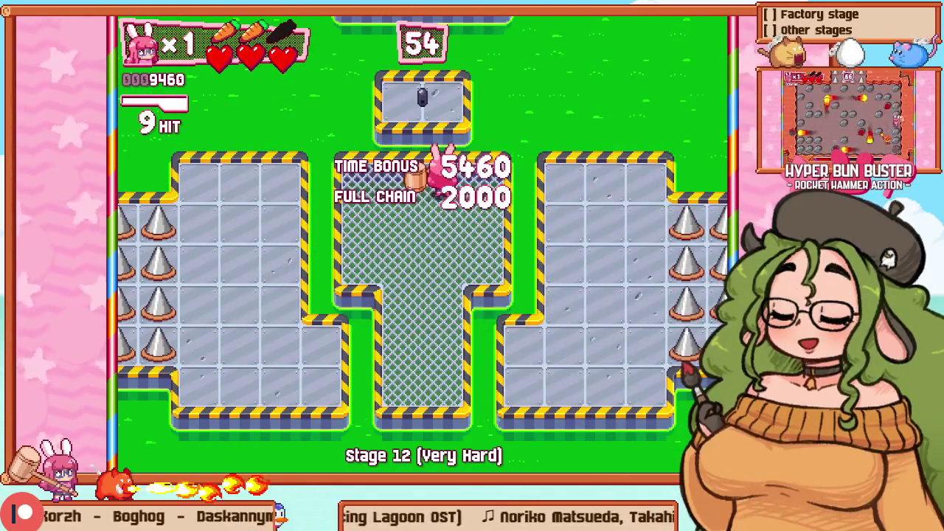
key(Escape)
key(Down)
key(z)
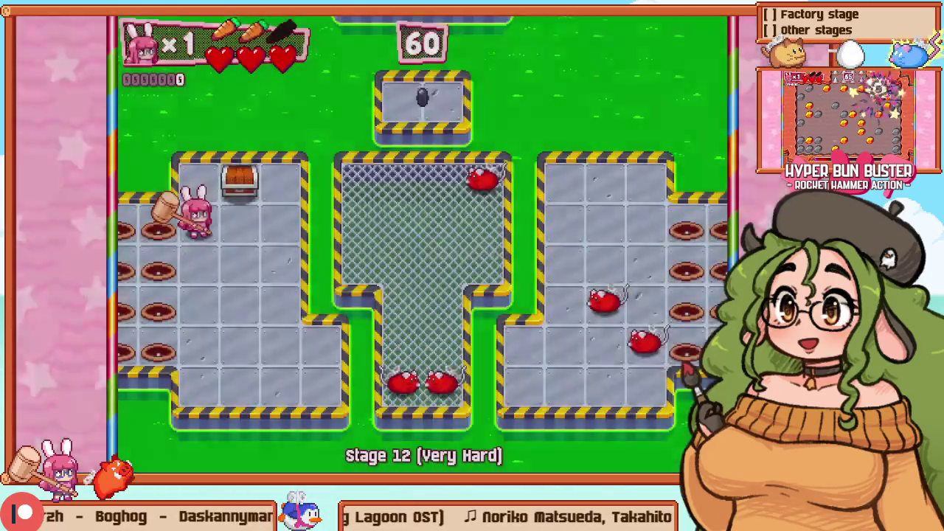
Step: Move the bunny right to the fence edge, then pause and restart Stage 12
key(Right)
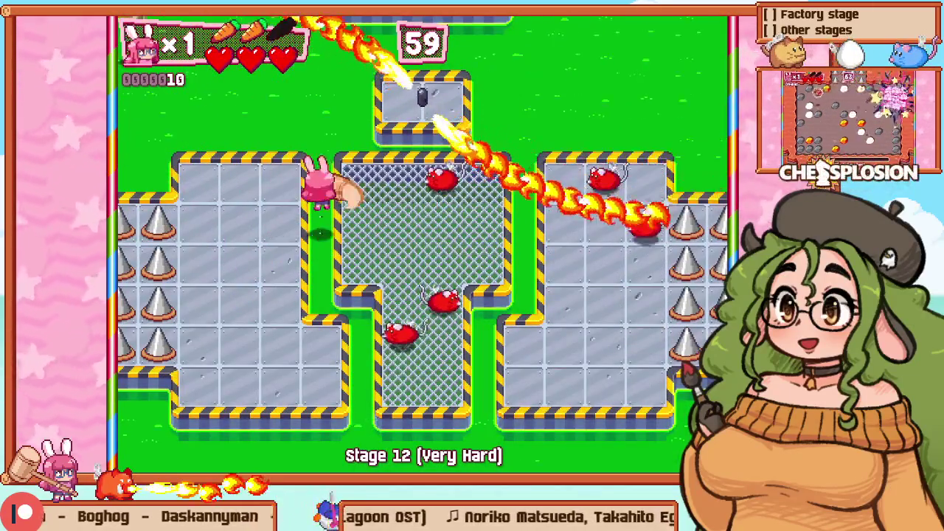
key(Escape)
key(Down)
key(z)
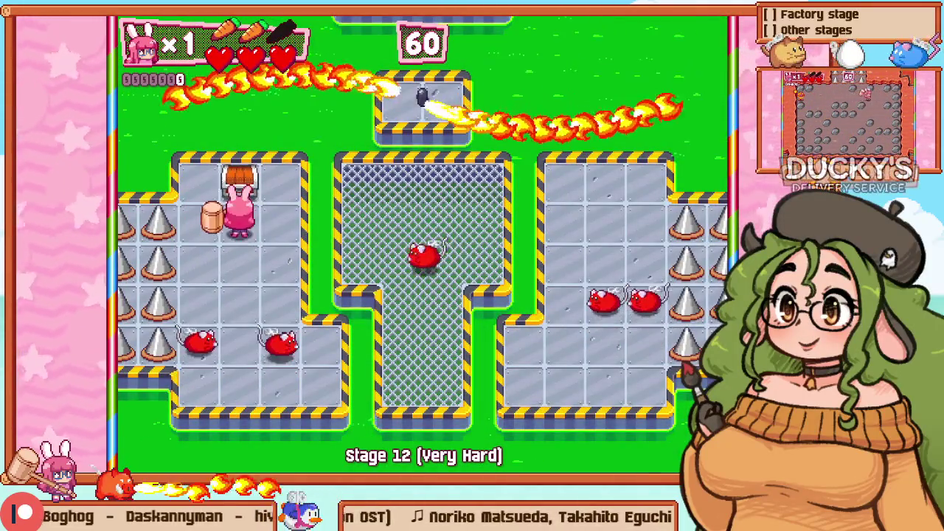
Step: Play another run across the left grid, centre and right side, retry the stage, and enter the level editor
key(Down)
key(z)
key(Up)
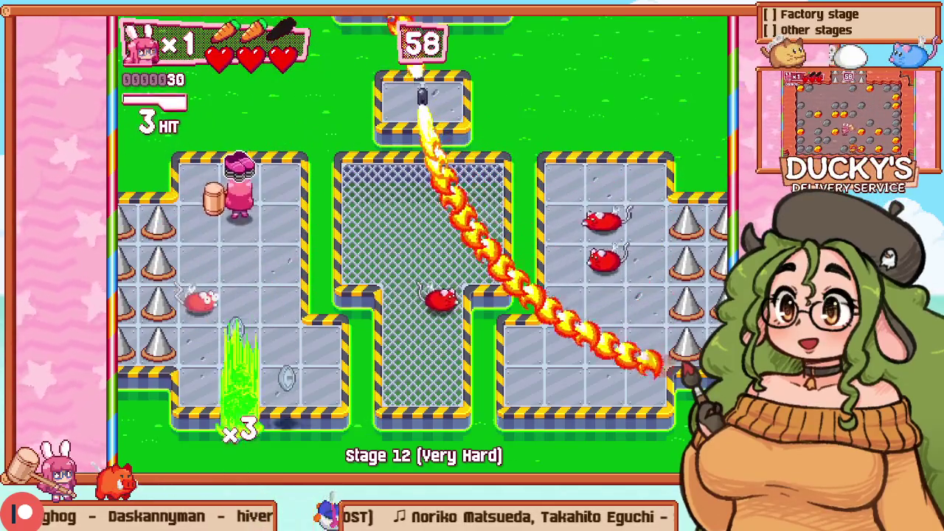
key(z)
key(Right)
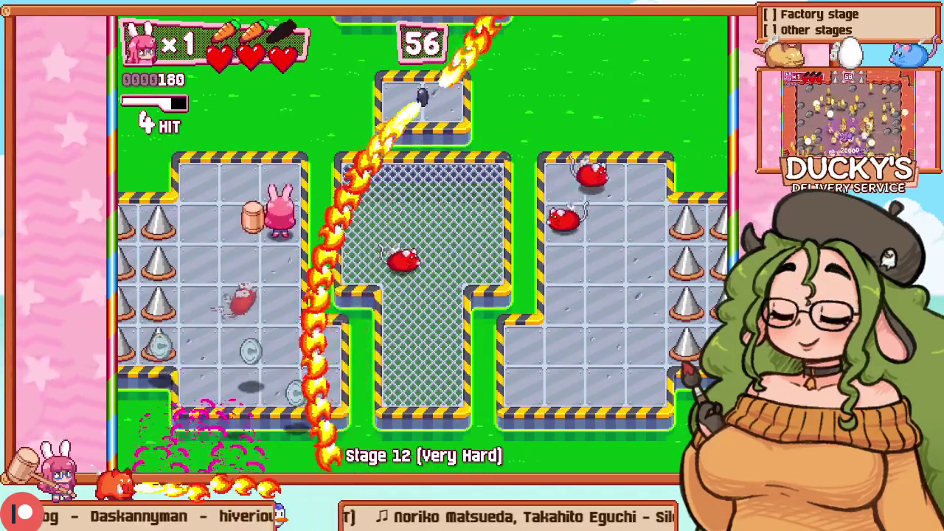
key(Up)
key(Right)
key(z)
key(Down)
key(z)
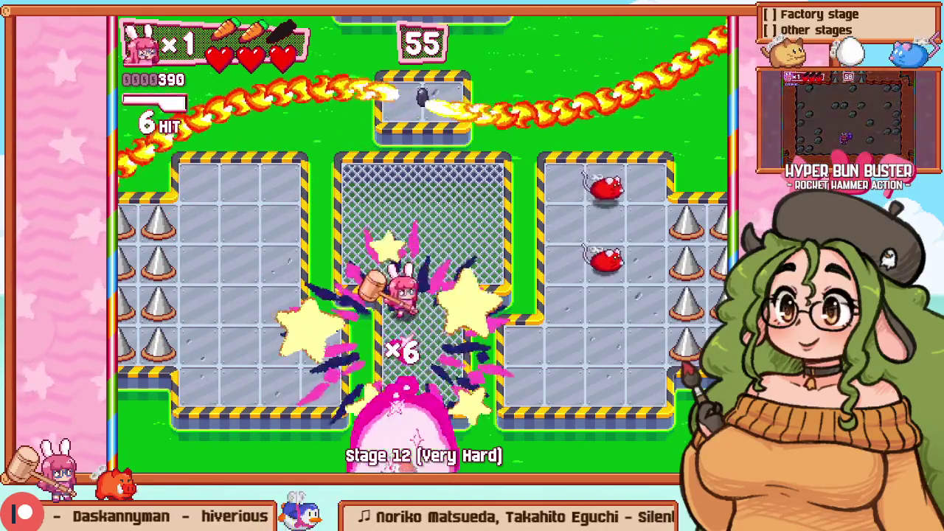
key(Right)
key(z)
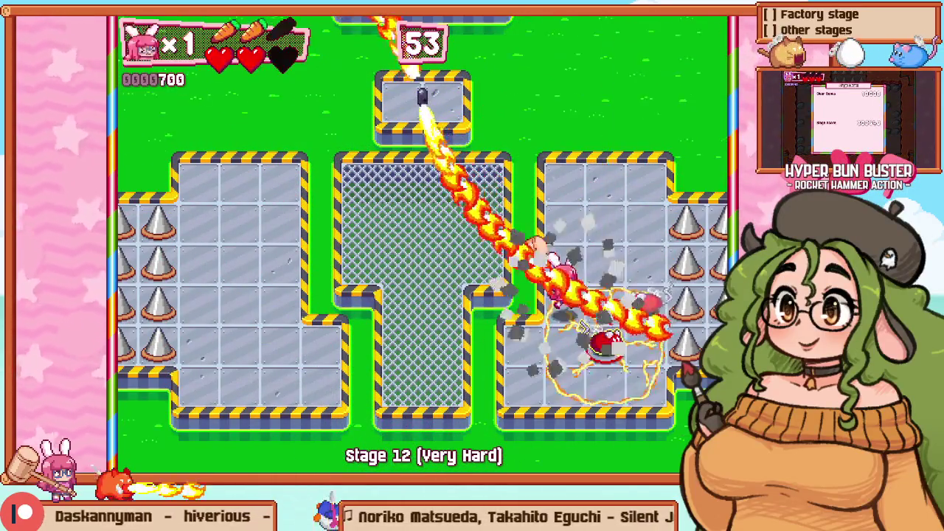
key(Escape)
key(Down)
key(z)
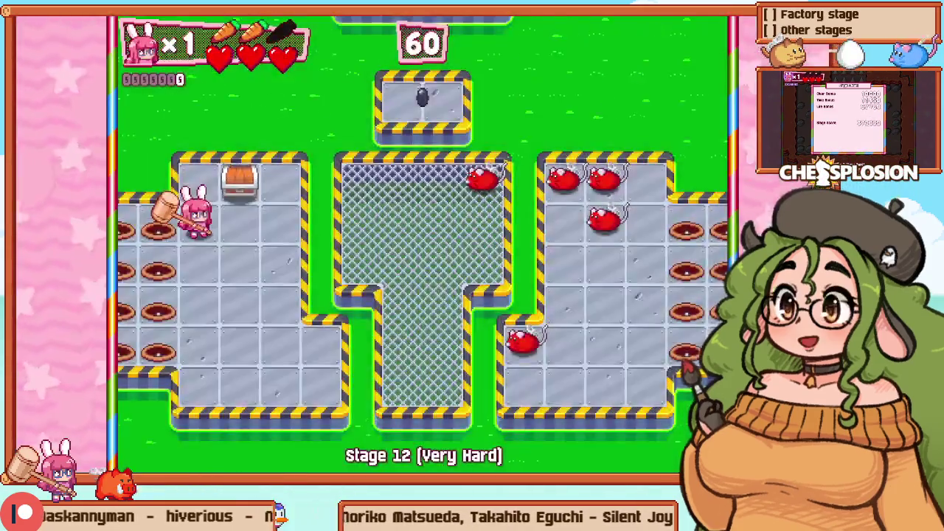
key(F1)
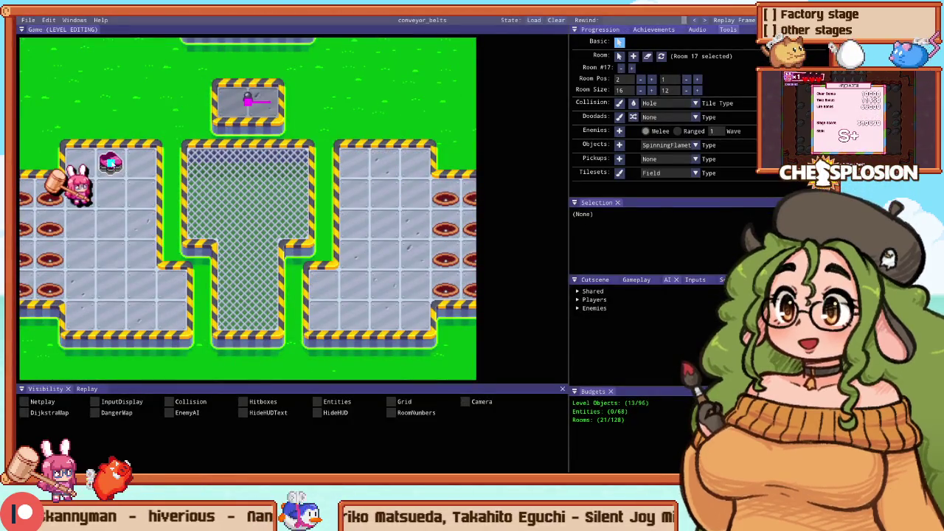
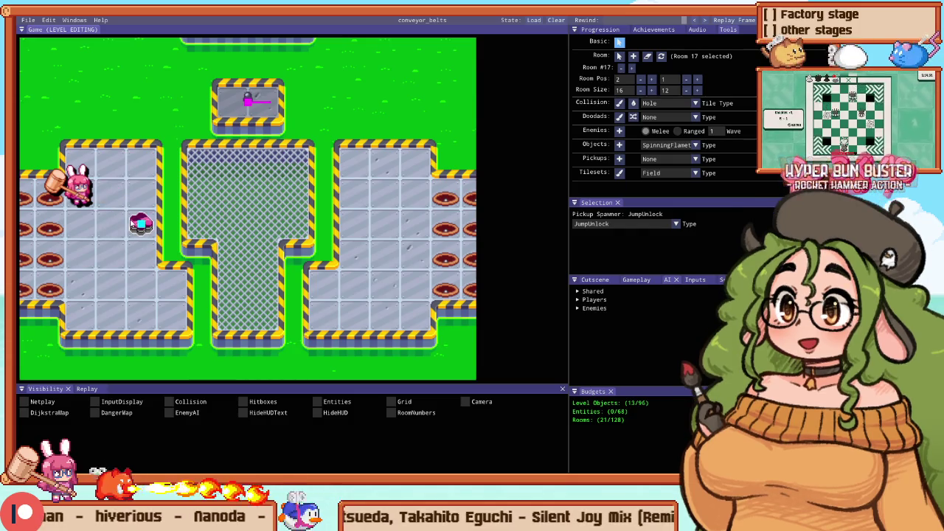
Step: Playtest the stage, smashing the crate and attacking the red enemy in the lower-right room
key(F1)
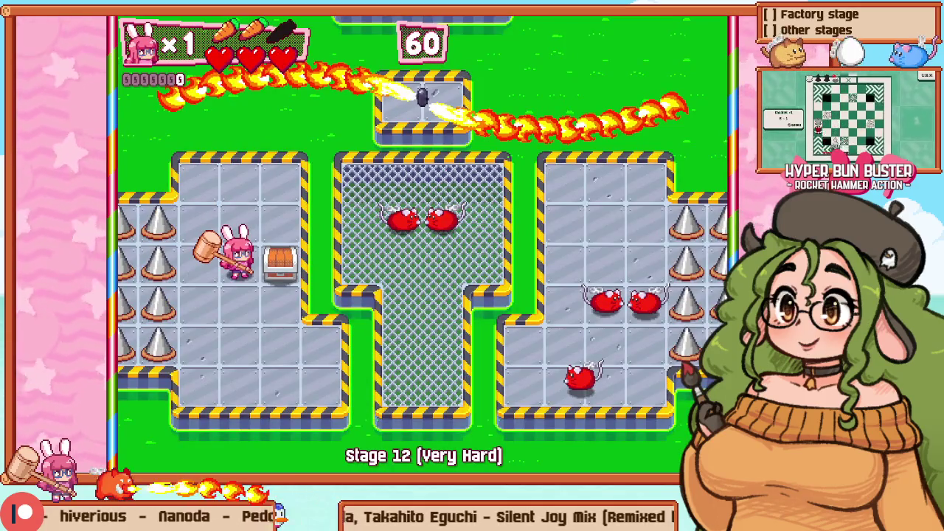
key(z)
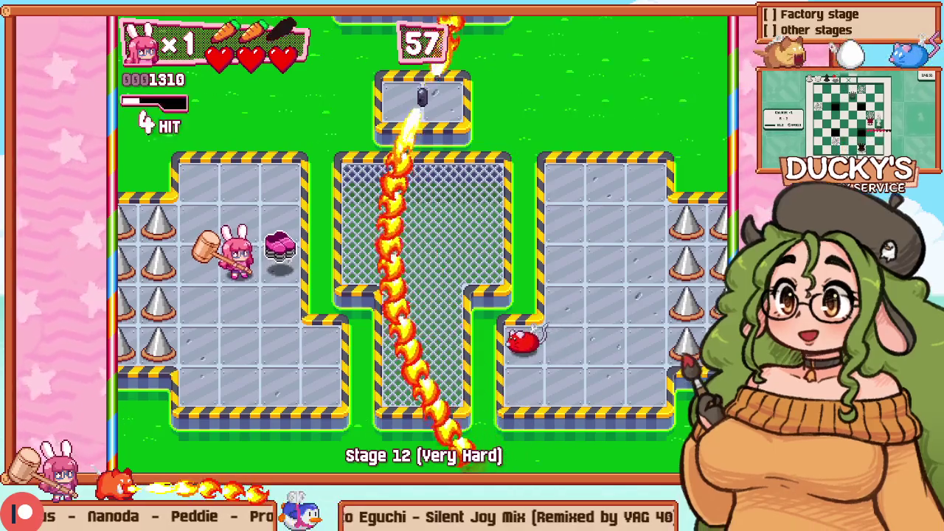
key(Right)
key(Right)
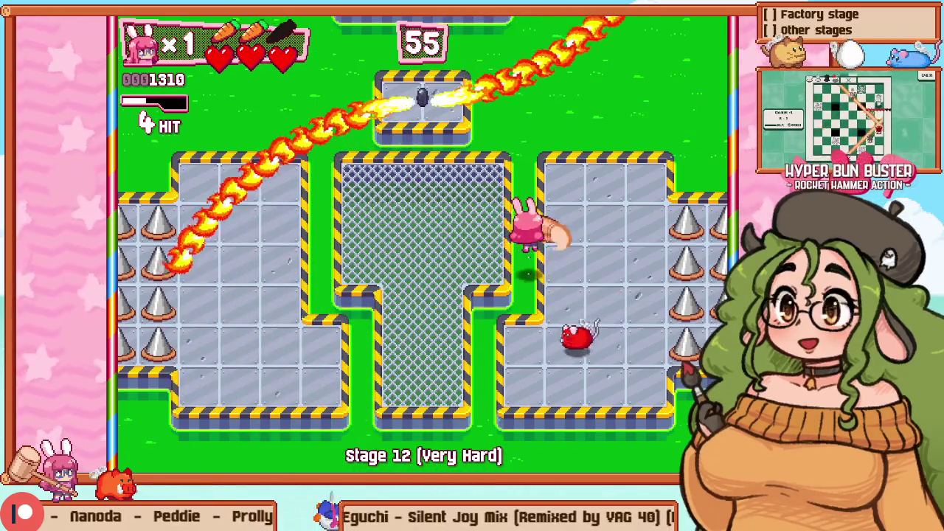
key(Down)
key(Left)
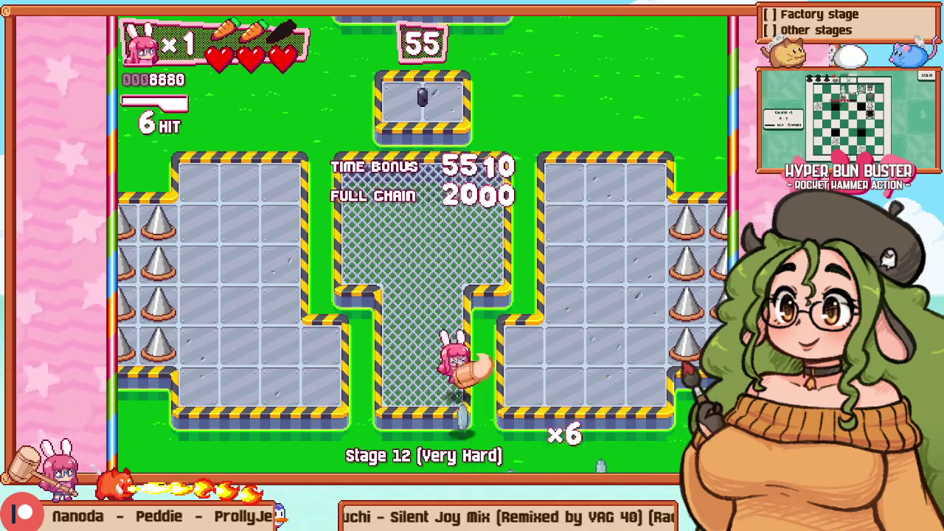
key(Up)
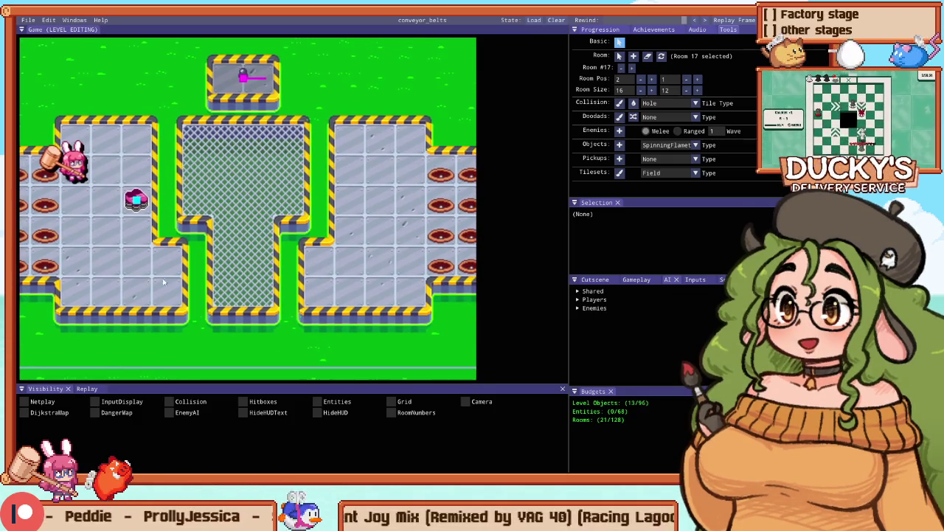
Step: Place melee rat enemies on the centre mesh, right platform and left platform
key(e)
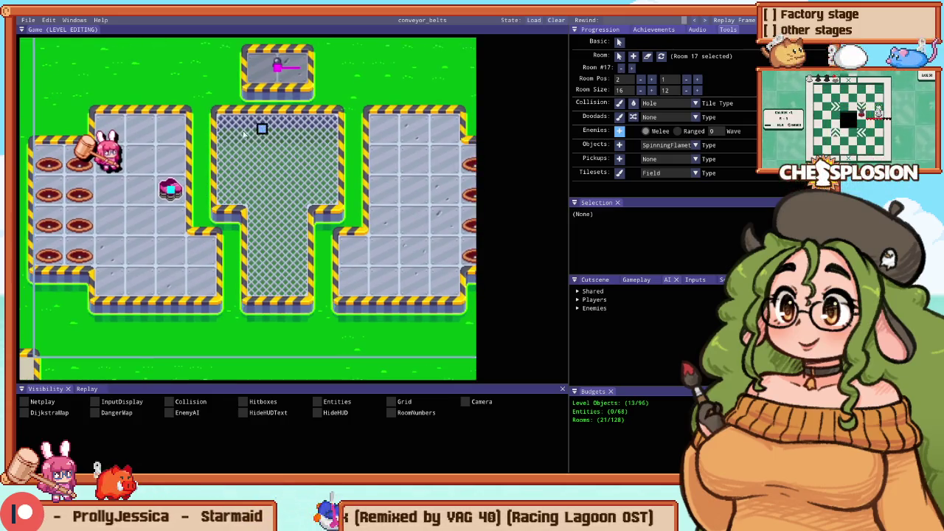
click(322, 158)
click(383, 158)
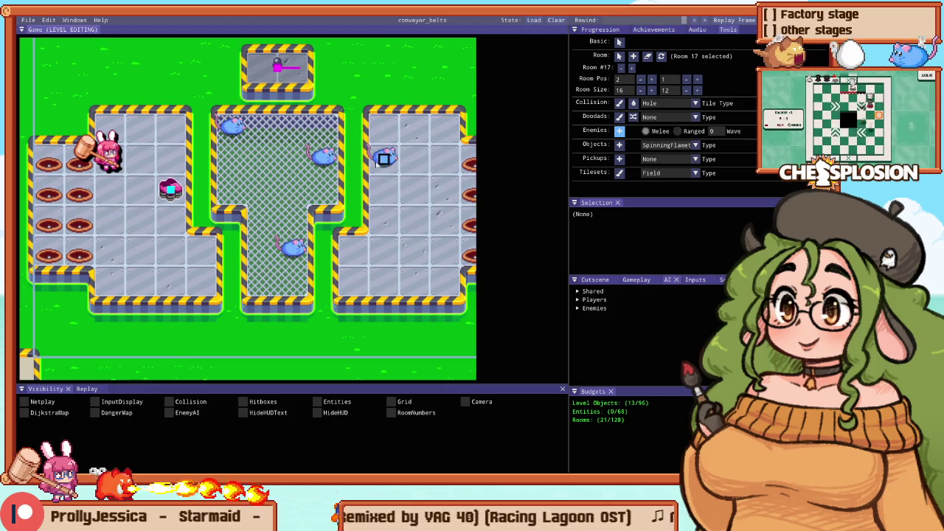
click(413, 194)
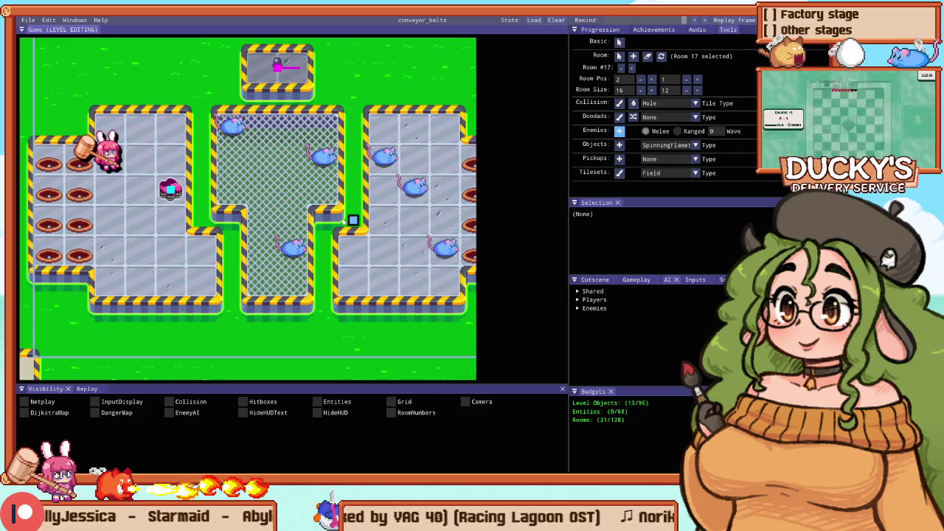
click(148, 287)
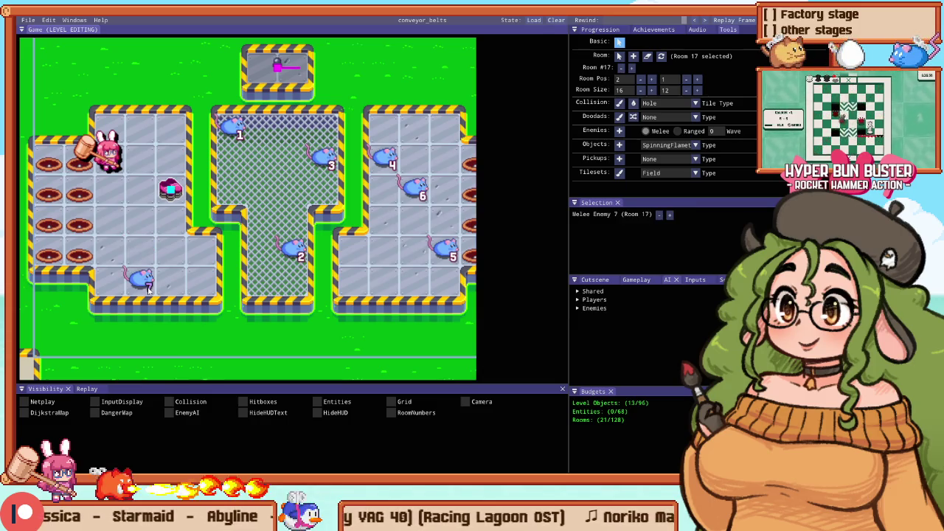
click(198, 462)
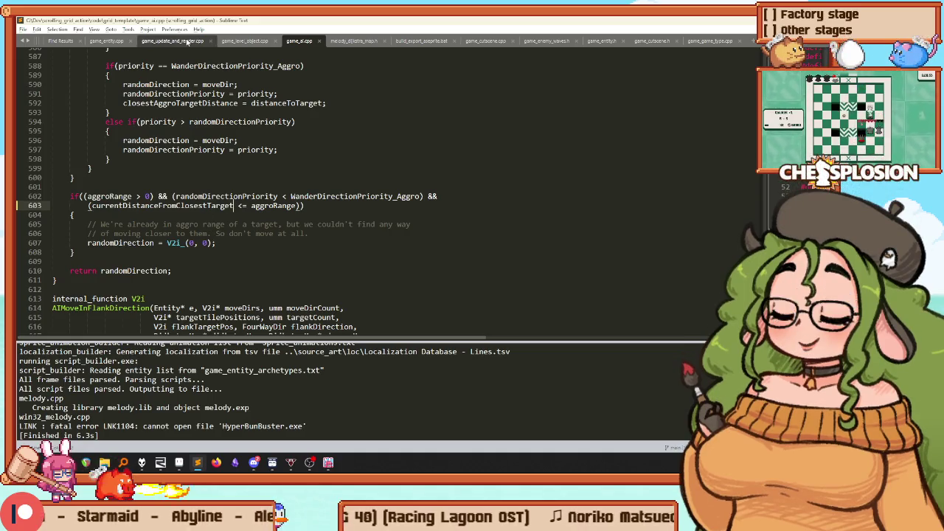
Step: In game_enemy_waves.cpp, duplicate room 17's melee spawn line with count 7 and comment out the old one
scroll(306, 41, up, 1)
scroll(305, 41, up, 2)
click(187, 41)
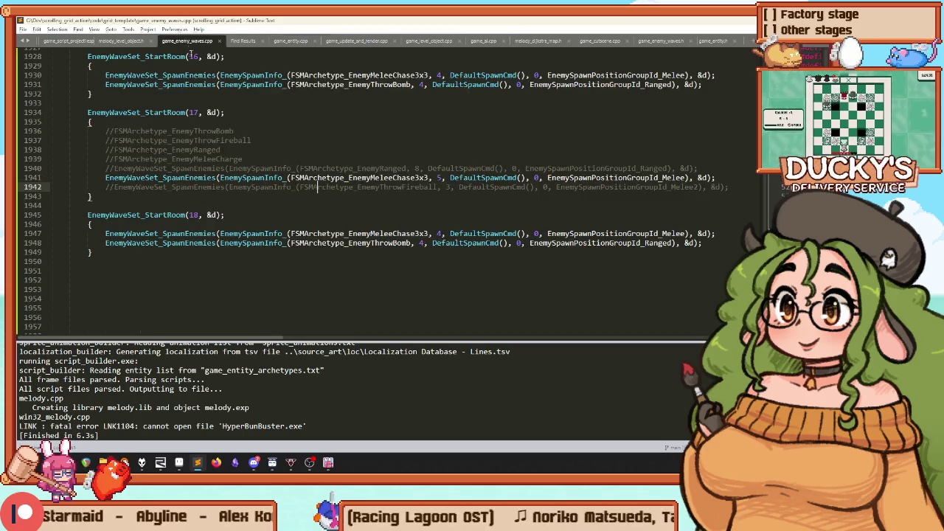
key(ctrl+slash)
key(ctrl+slash)
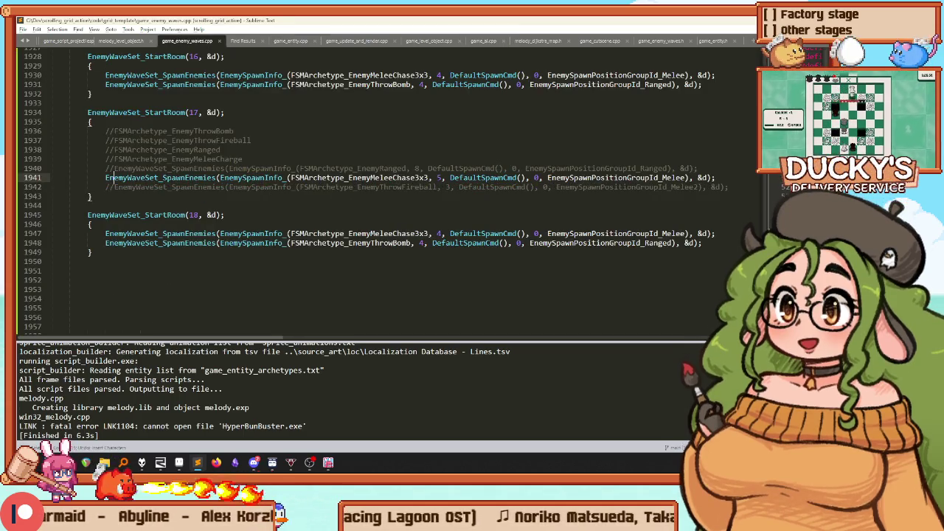
key(ctrl+shift+d)
key(ctrl+shift+Up)
key(Right)
key(Right)
key(BackSpace)
text(7)
click(699, 187)
key(Home)
key(ctrl+slash)
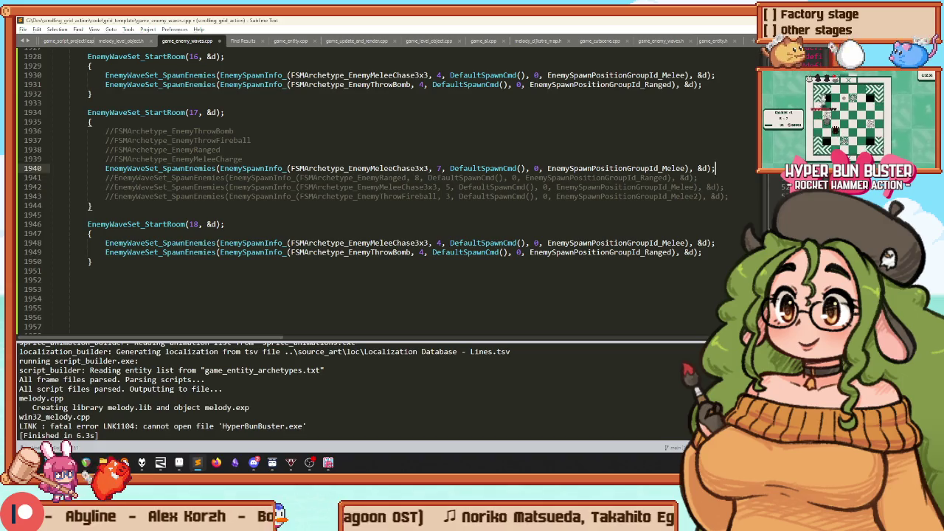
Step: Add EnemyWaveSet_WaitUntilEnemiesRemaining(2, &d); below the new spawn and rebuild the game
key(Return)
key(Return)
key(Return)
key(Up)
text(waituunt)
text(i)
key(BackSpace)
key(BackSpace)
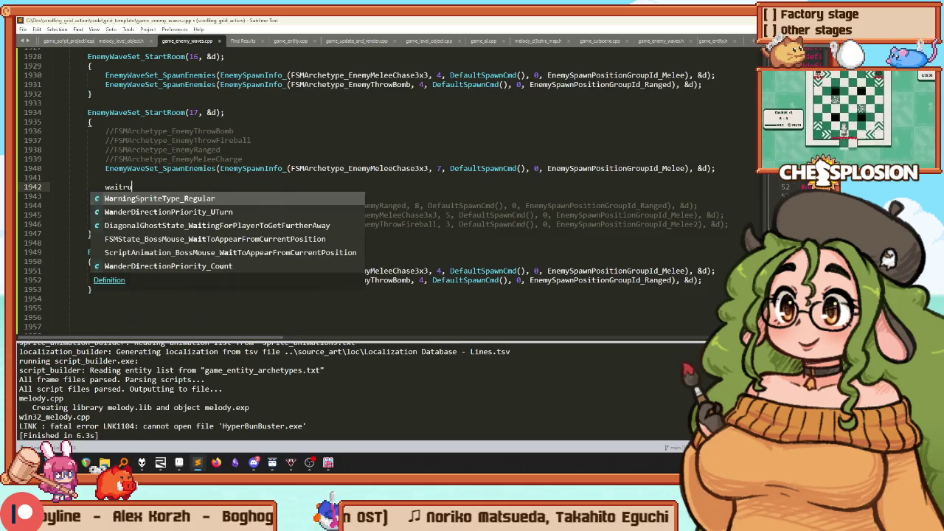
key(ctrl+space)
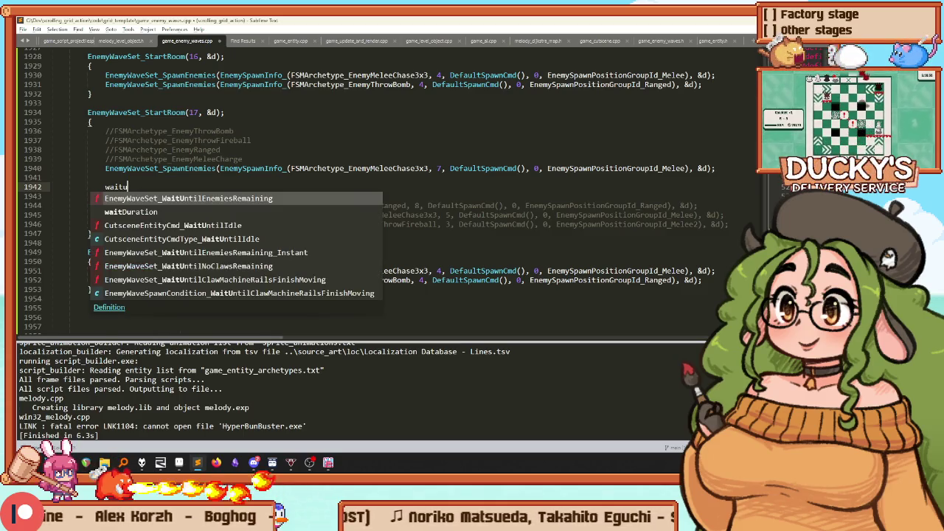
key(Return)
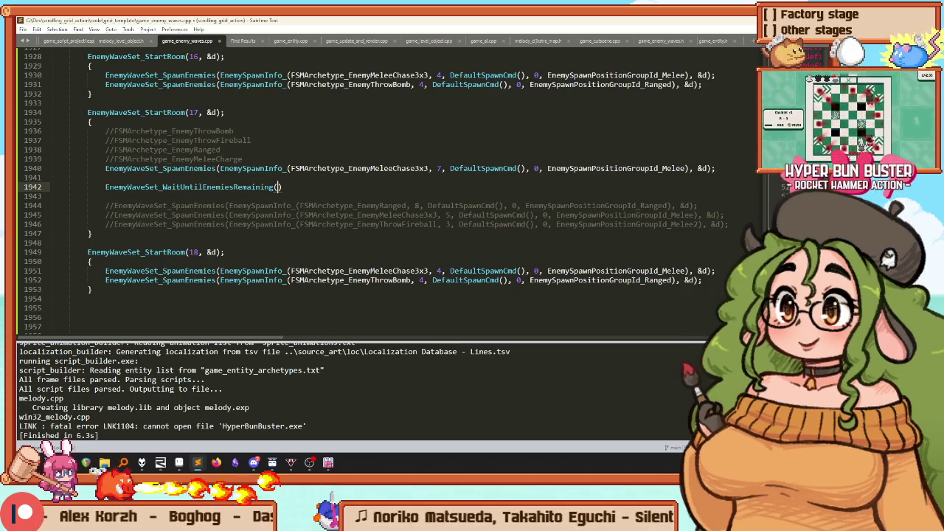
text();)
key(ctrl+b)
Step: Clean up the stray characters below the wait call and return to the rebuilt game
drag(716, 168, 105, 168)
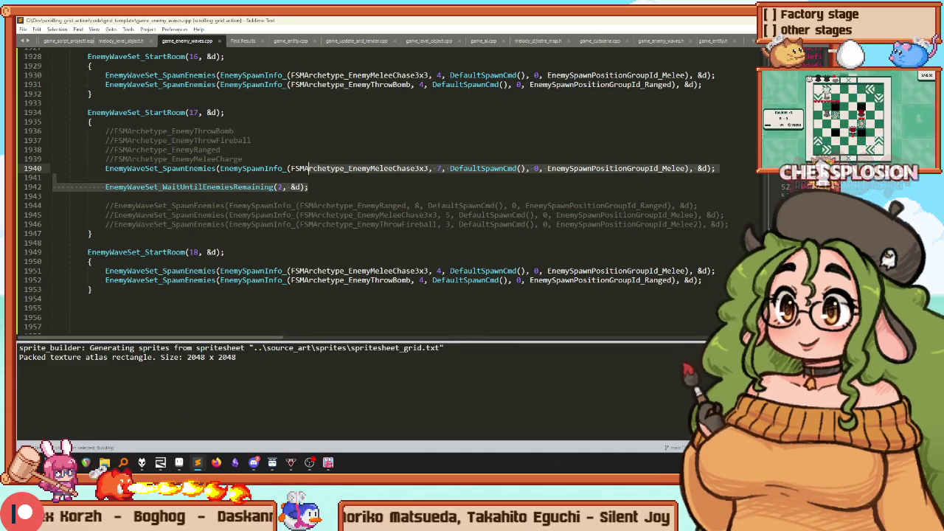
click(309, 187)
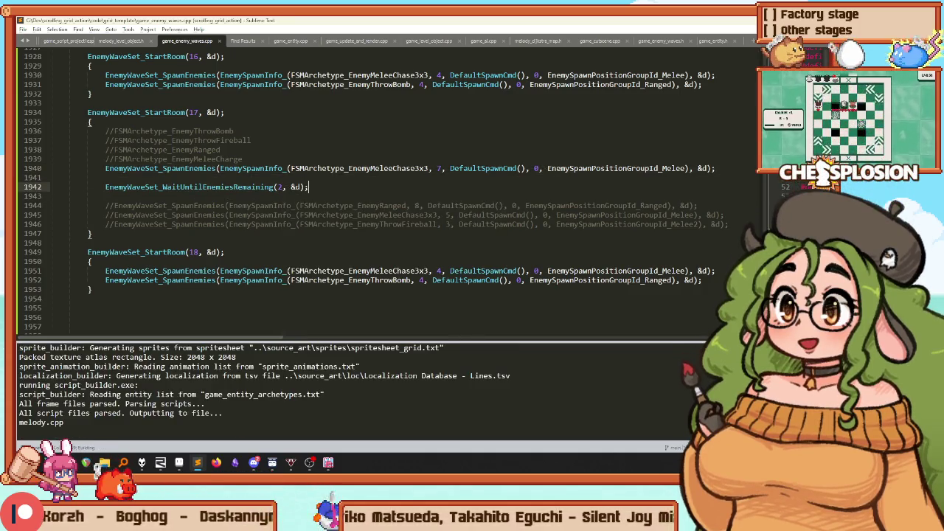
key(Return)
key(Return)
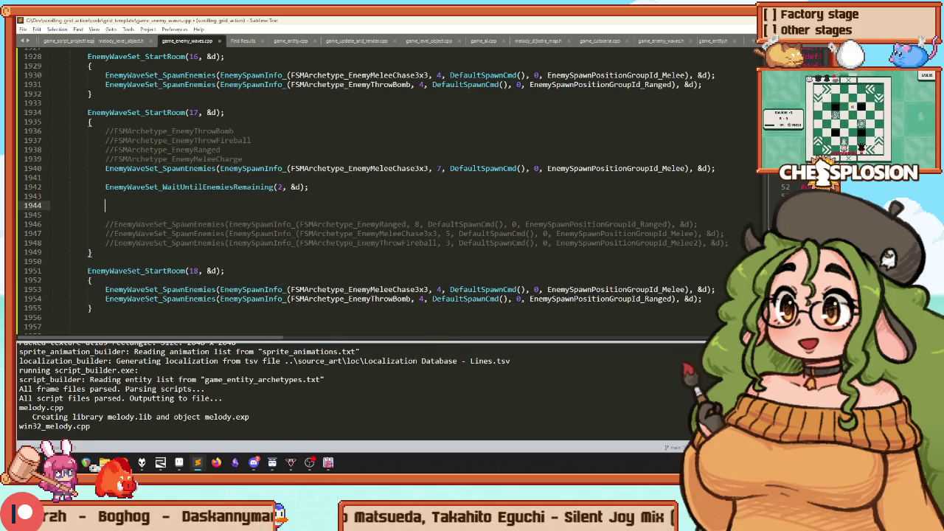
text(jkltlkjthfjkjkejyrfkjhkfjek)
key(ctrl+BackSpace)
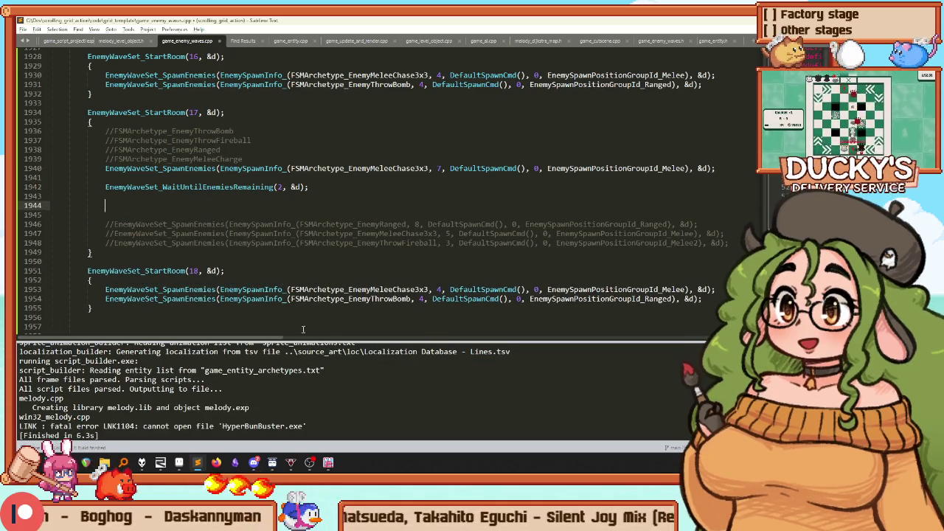
click(328, 463)
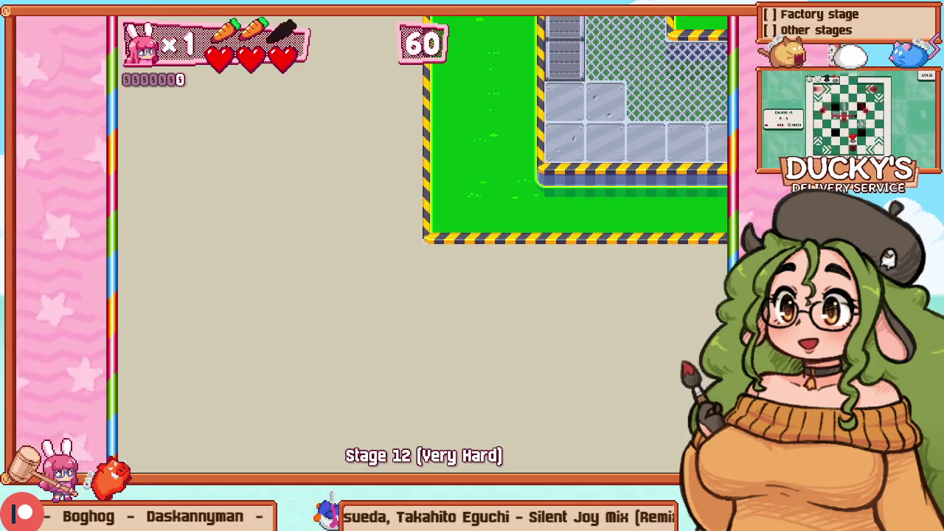
Step: Fight the rats across the centre mesh and upper-right platform with the hammer
key(Down)
key(Right)
key(x)
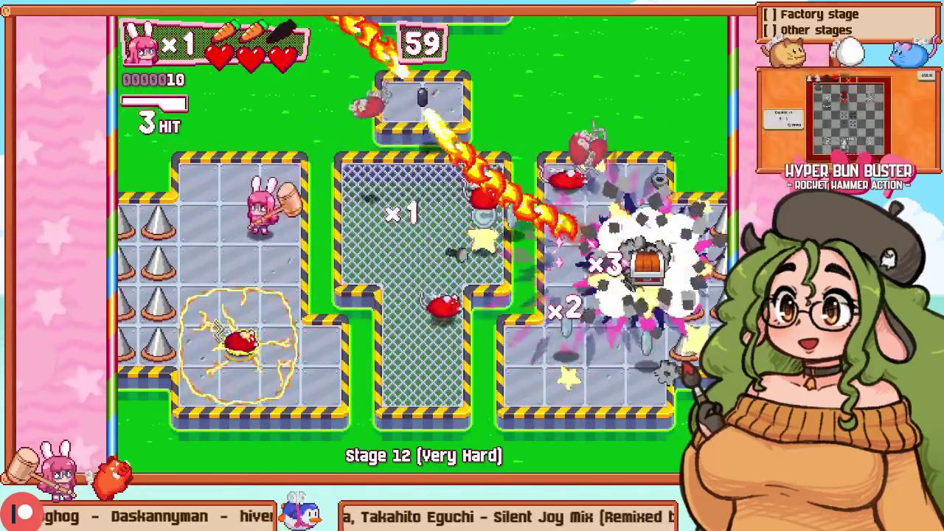
key(Down)
key(Right)
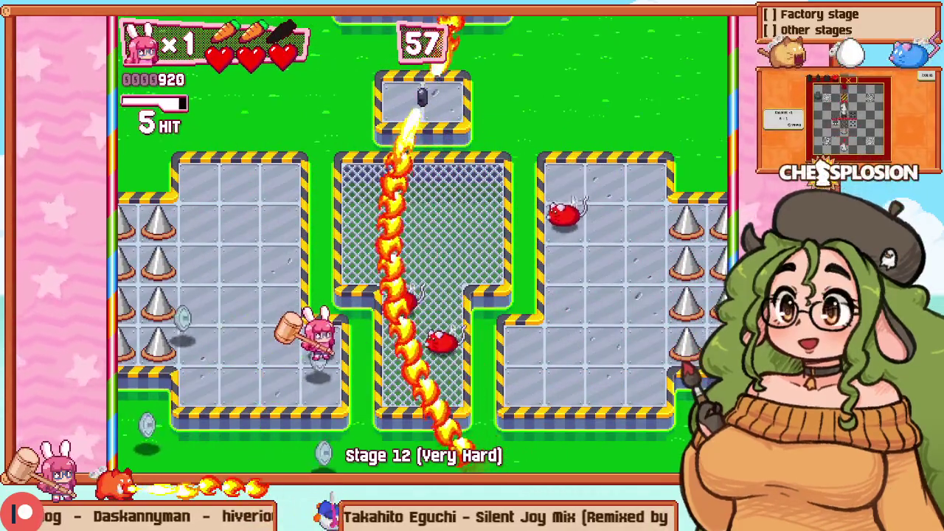
key(x)
key(Up)
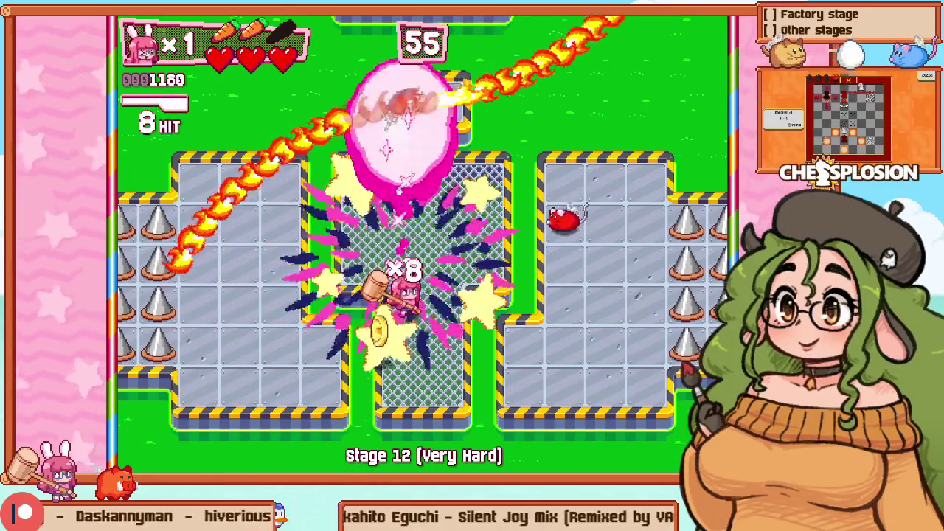
key(Right)
key(Right)
key(Left)
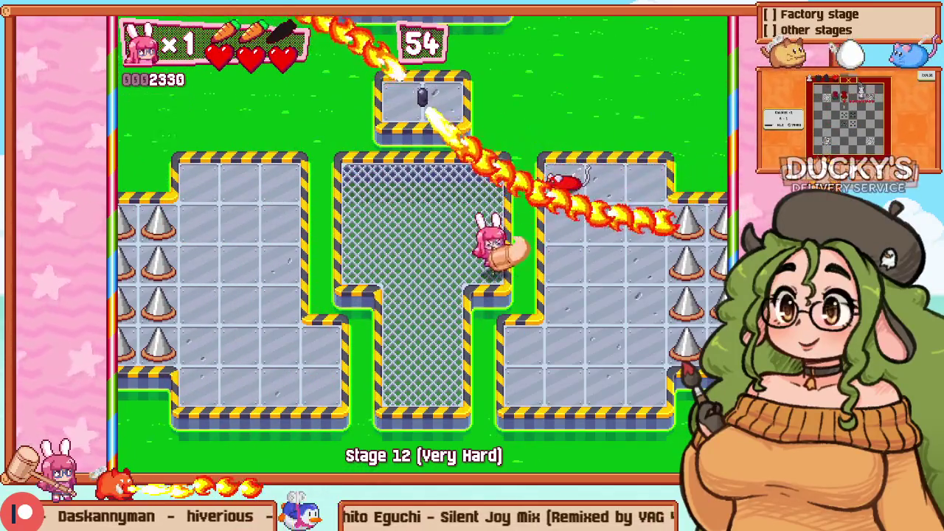
key(Right)
Step: Pause the game and retry the stage from the beginning
key(Up)
key(Escape)
key(Down)
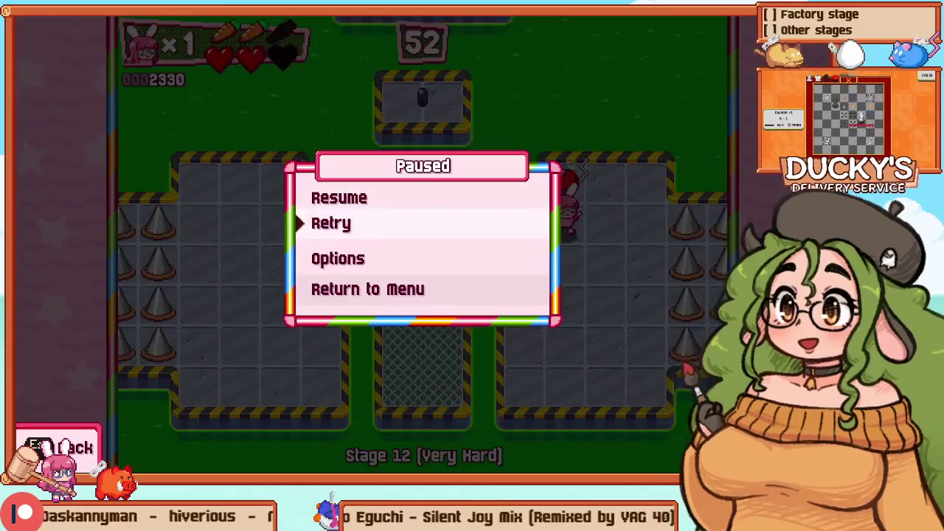
key(Return)
Step: Clear every enemy in the room, finishing with a 9-hit full chain
key(Down)
key(Right)
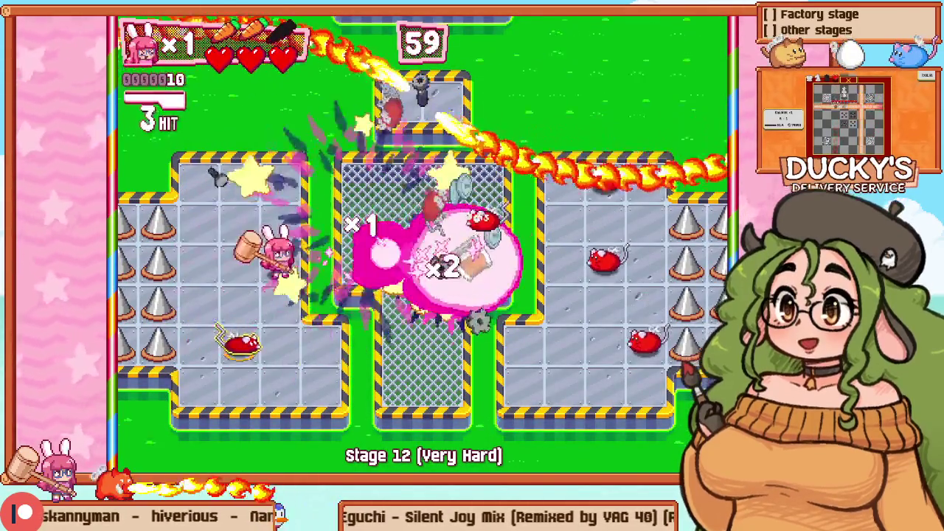
key(Down)
key(Right)
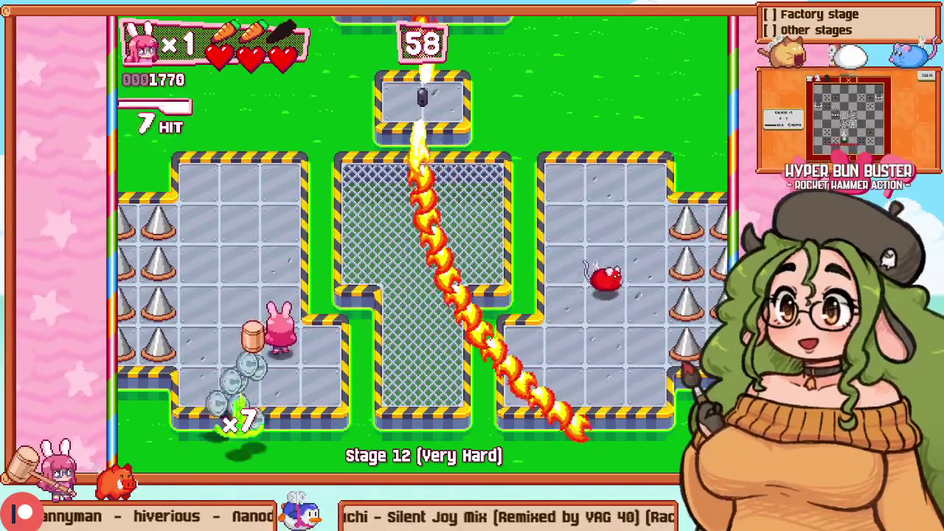
key(Up)
key(Left)
key(Right)
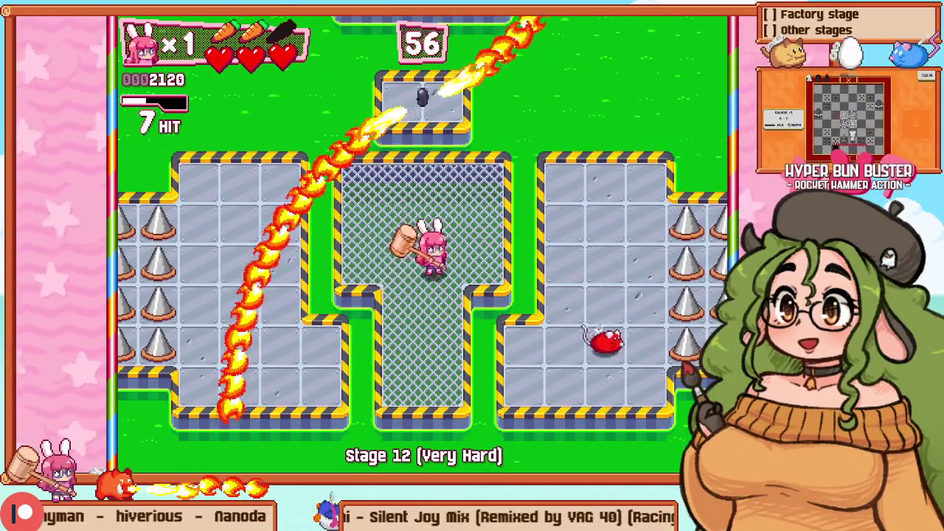
key(Down)
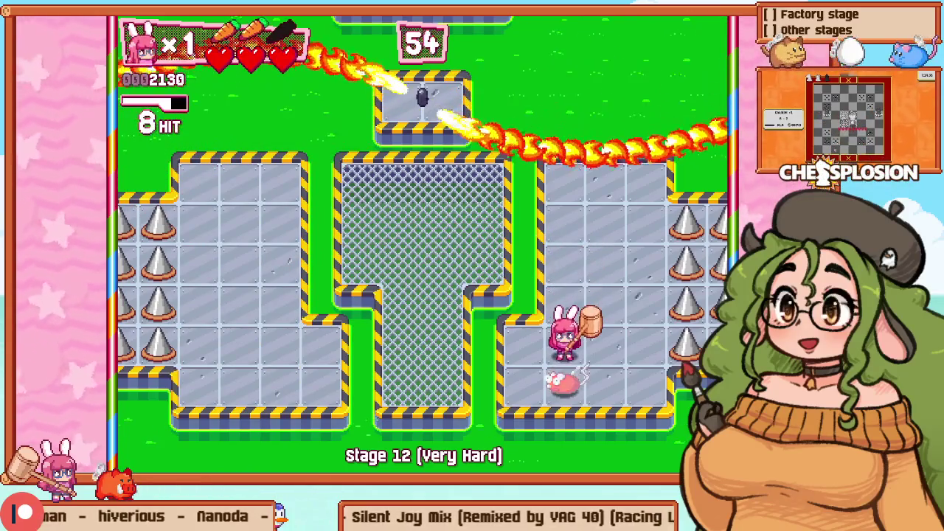
key(Left)
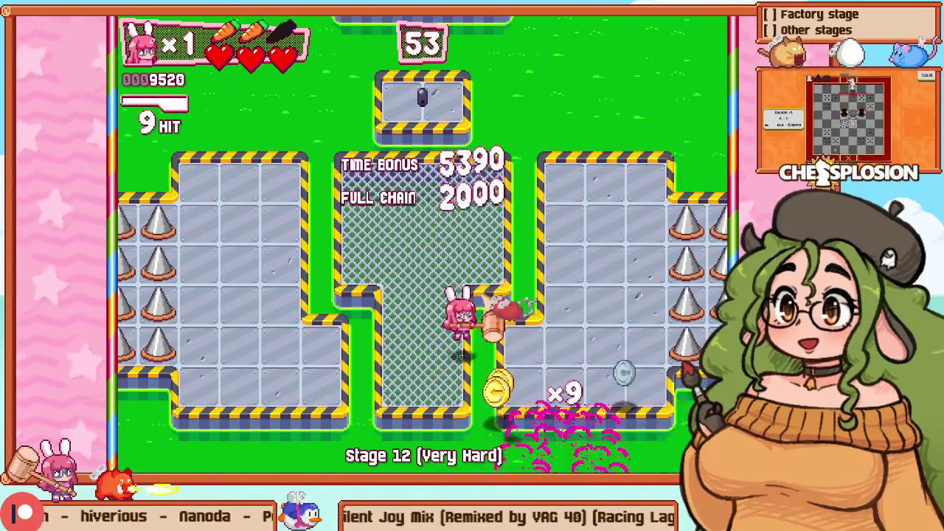
key(Up)
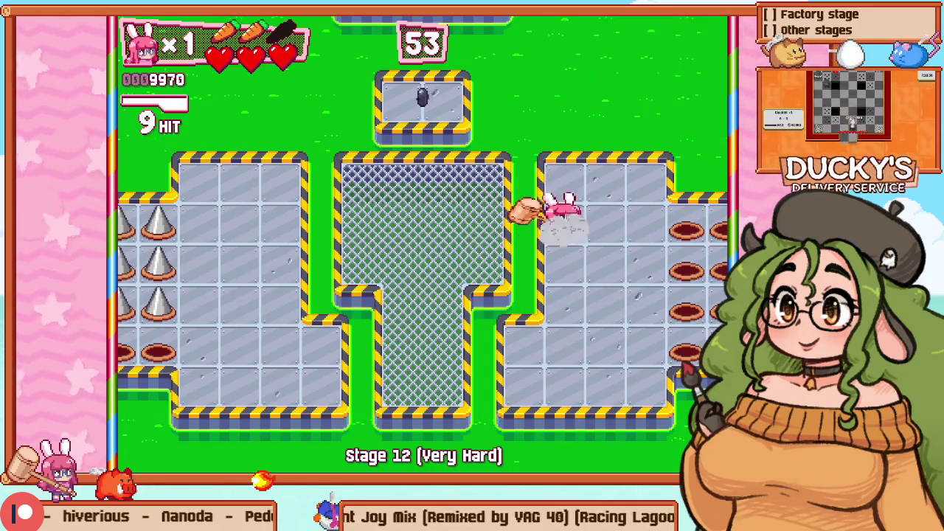
Step: Return to Level Editing and switch through Sublime Text to Aseprite
key(F1)
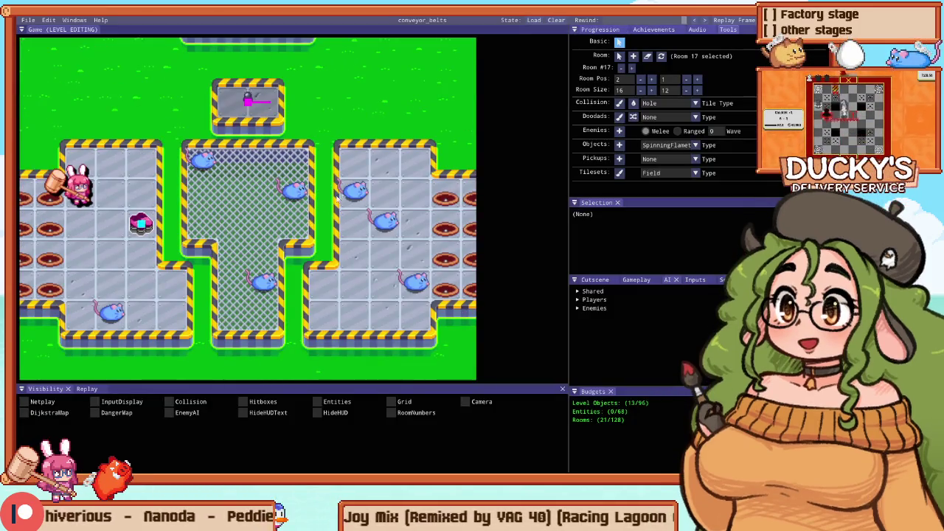
key(alt+Tab)
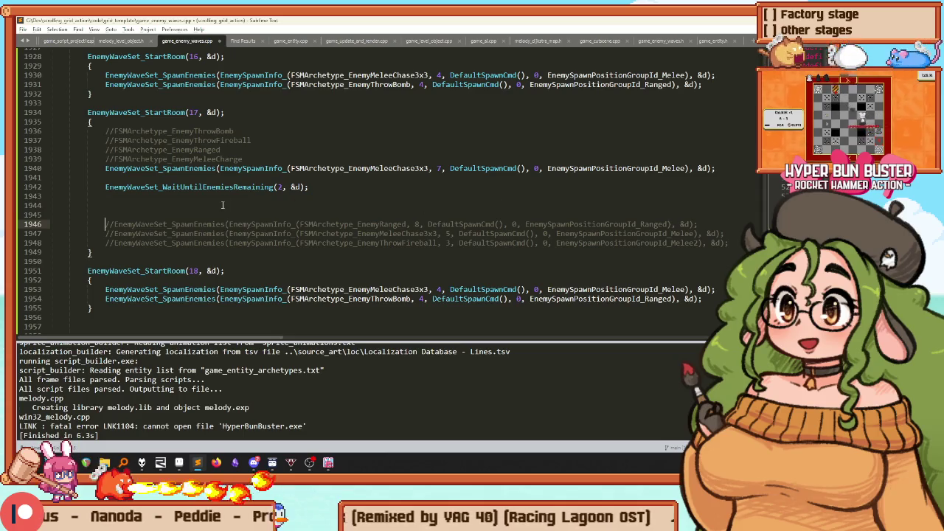
key(alt+Tab)
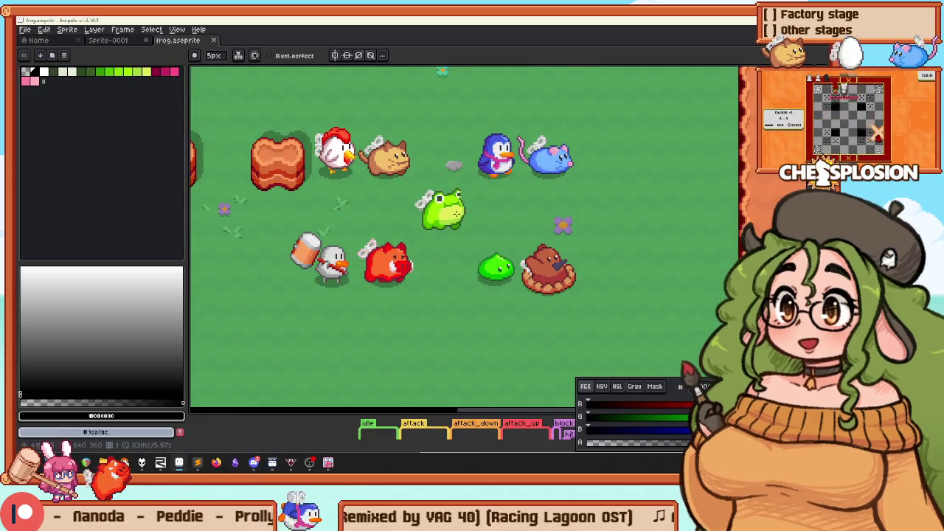
Step: Draw a loop and stroke over the frog sprite, then undo both
mouse_move(447, 179)
mouse_down()
mouse_move(500, 211)
mouse_move(423, 192)
mouse_up()
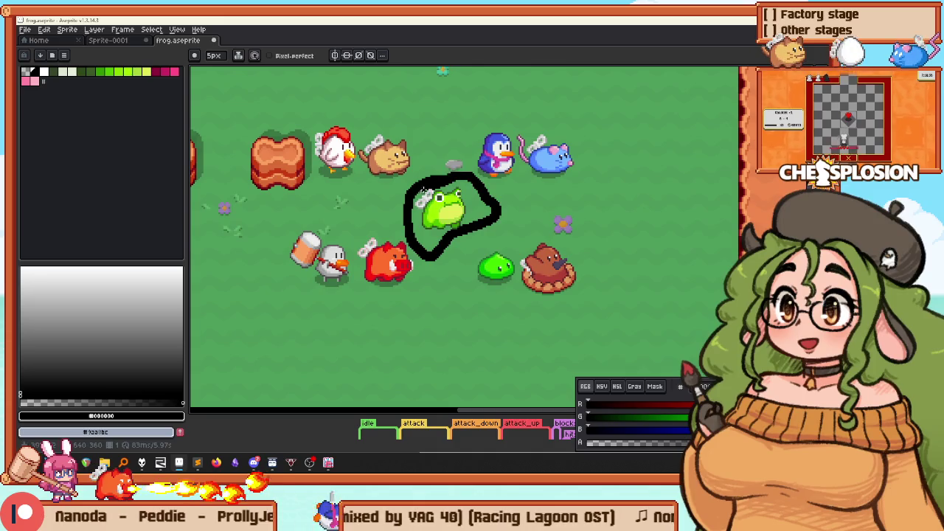
scroll(421, 193, up, 2)
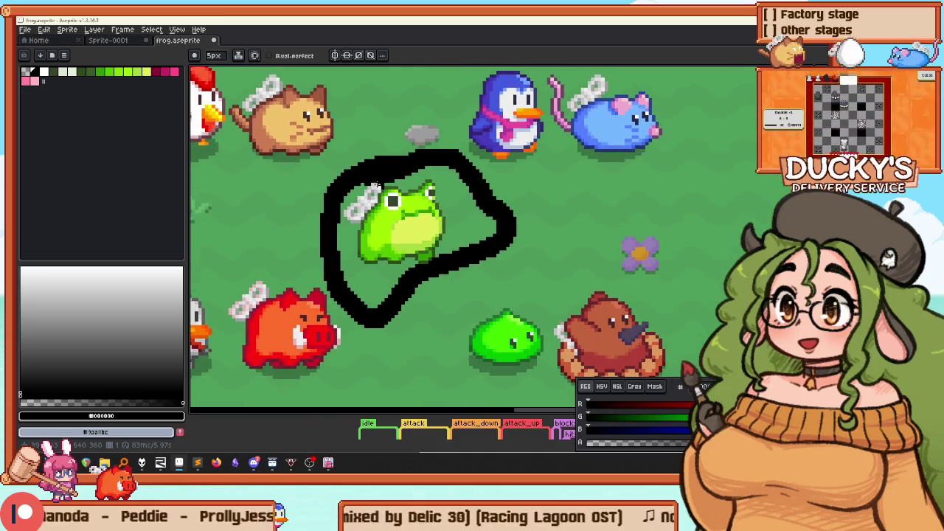
drag(373, 182, 353, 189)
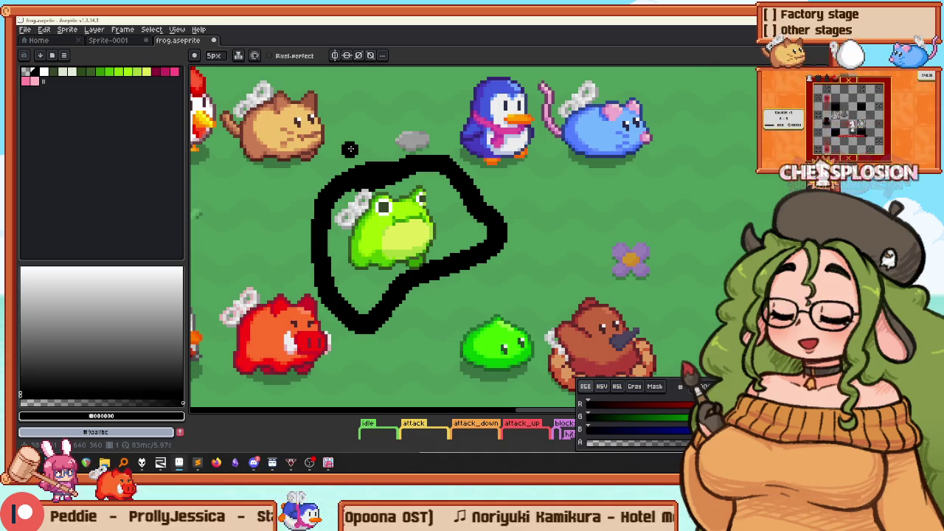
key(ctrl+z)
mouse_move(451, 209)
mouse_down()
mouse_move(281, 271)
mouse_move(374, 231)
mouse_move(405, 270)
mouse_up()
key(ctrl+z)
key(ctrl+z)
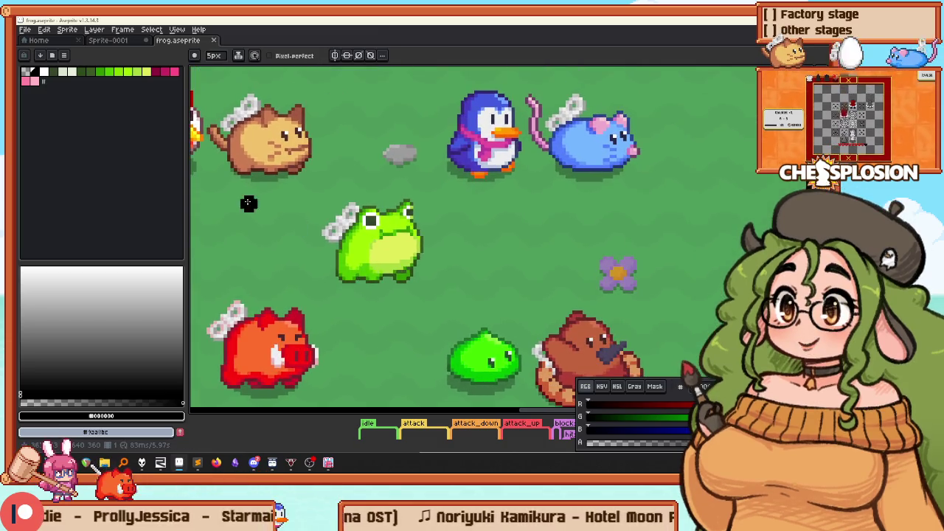
Step: Undo the scribble over the chicken and cat, then draw and undo an X over the boar
scroll(369, 162, down, 1)
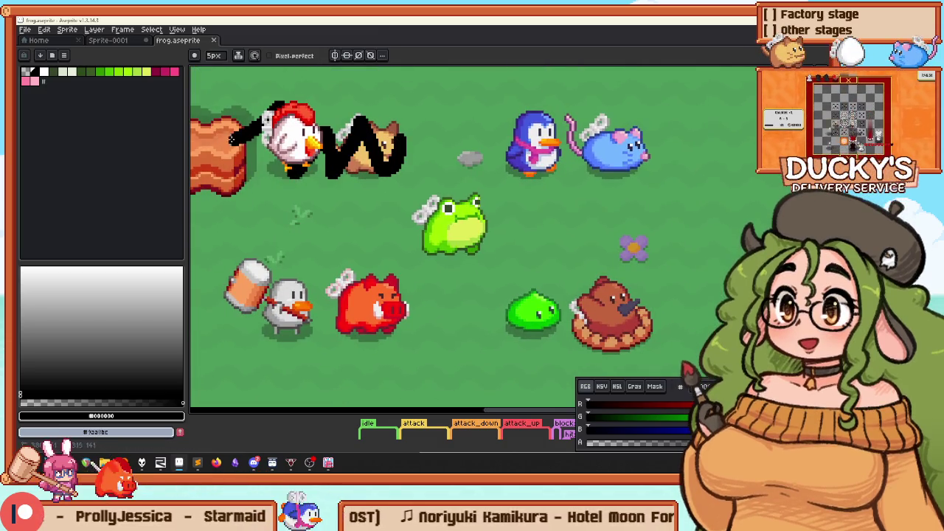
scroll(285, 211, right, 1)
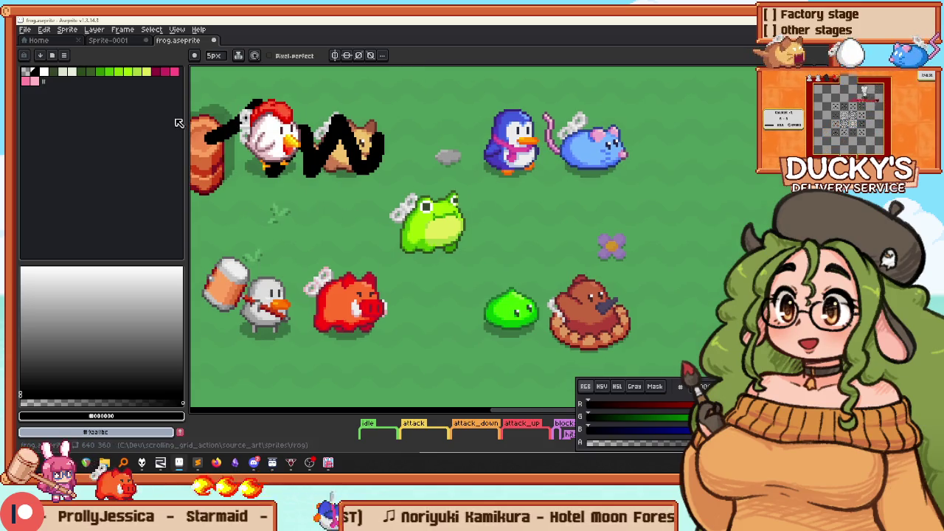
key(ctrl+z)
scroll(443, 185, down, 2)
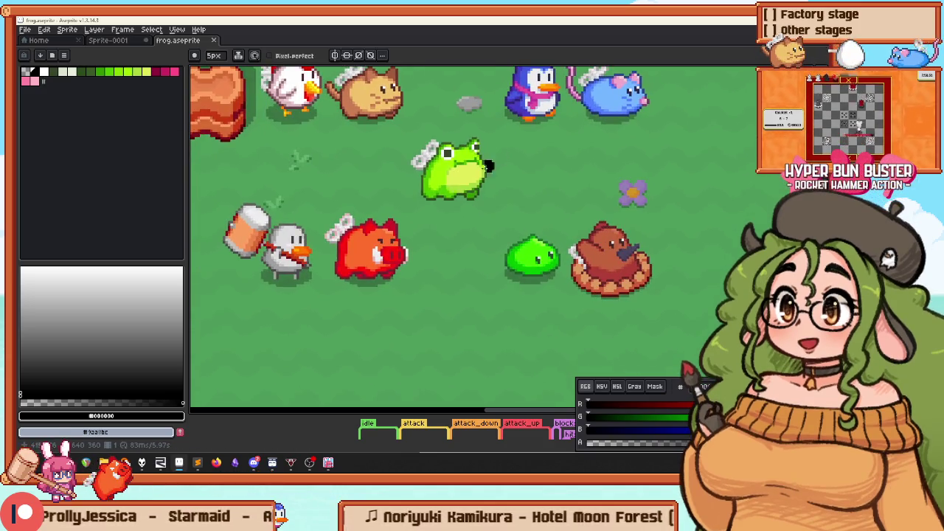
scroll(464, 248, up, 2)
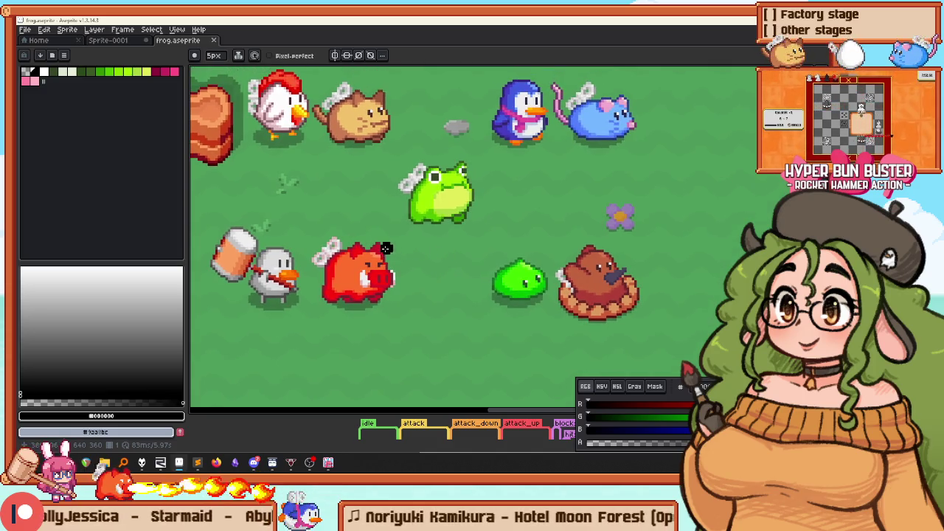
drag(292, 199, 437, 312)
drag(410, 200, 290, 339)
scroll(317, 277, up, 2)
scroll(316, 277, right, 2)
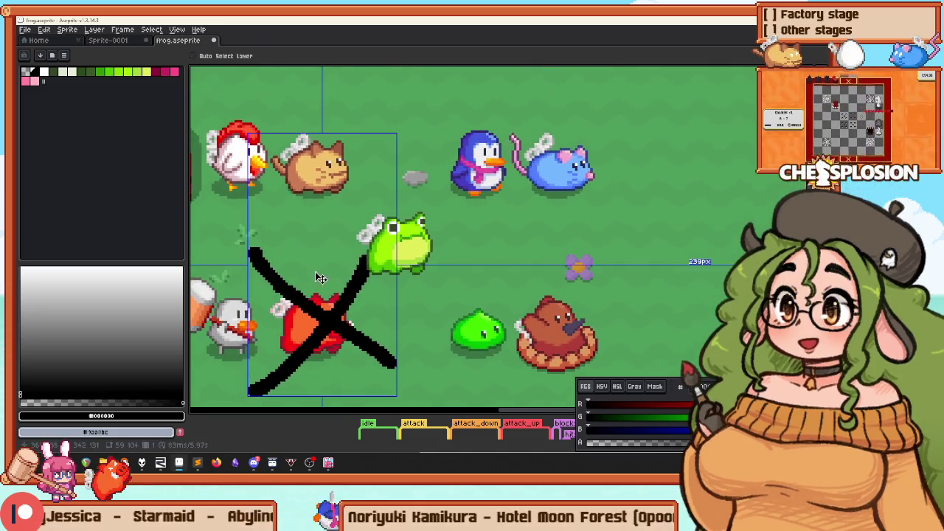
key(ctrl+z)
key(ctrl+z)
Step: With the pencil, draw and undo a loop around the penguin sprite
key(b)
scroll(472, 244, down, 2)
scroll(473, 244, right, 2)
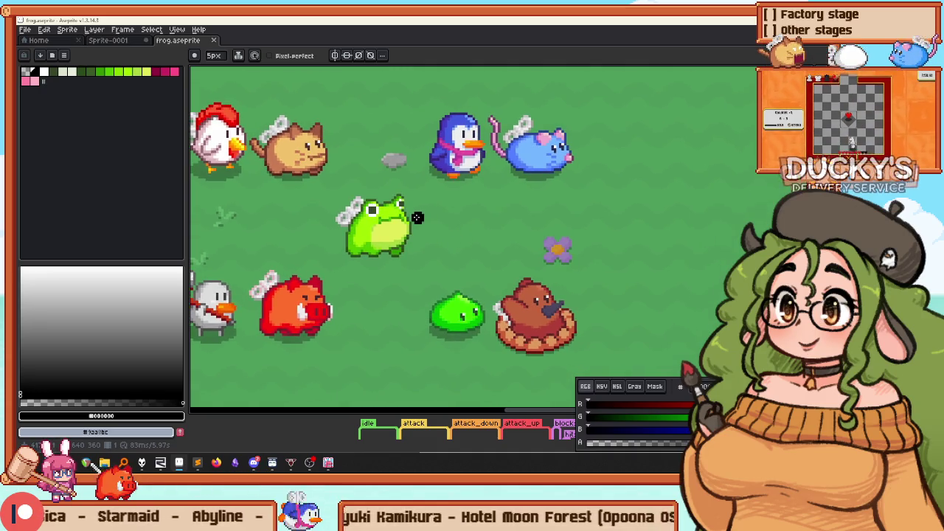
scroll(473, 145, up, 2)
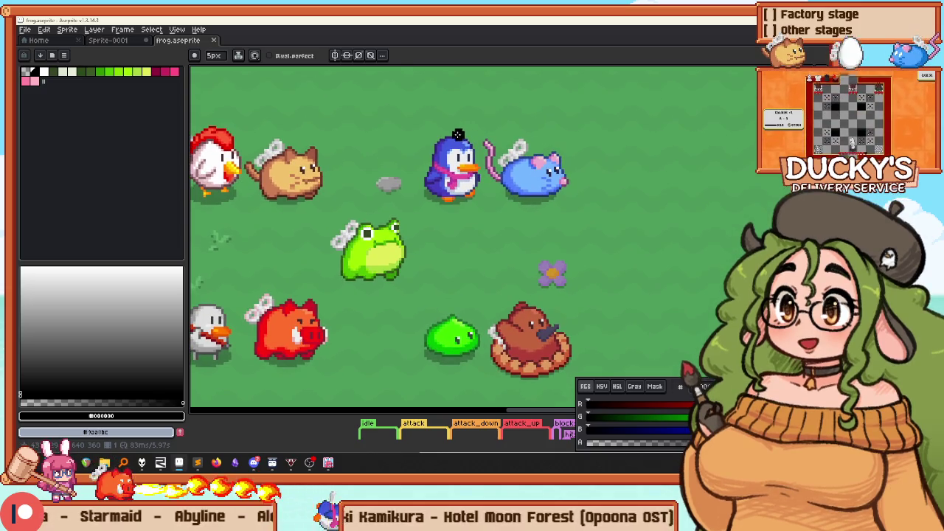
drag(459, 135, 420, 130)
key(ctrl+z)
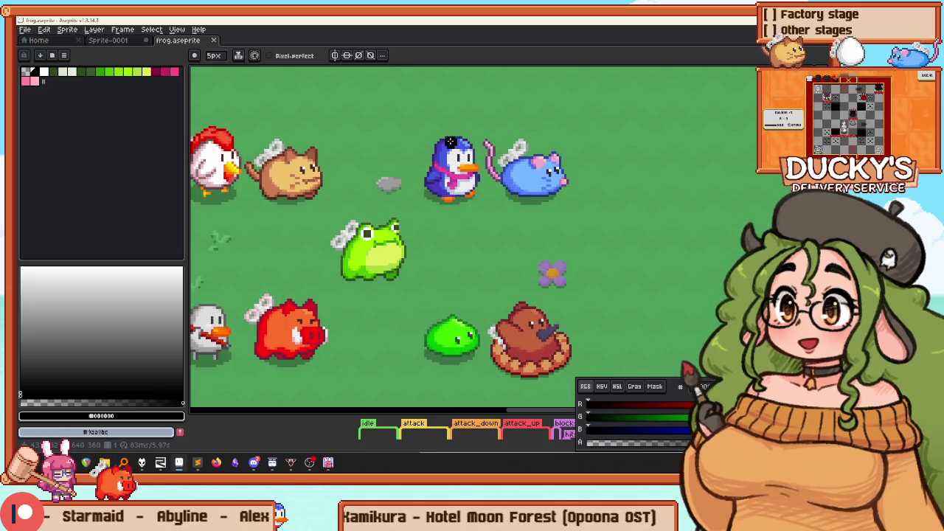
key(alt+Tab)
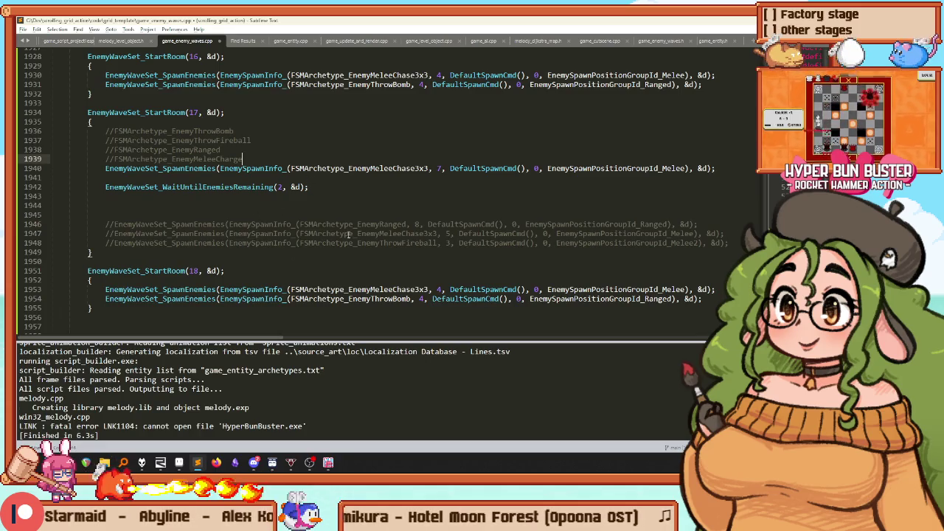
Step: Copy line 1940 below the wait call as an 8-EnemyRook spawn with group None, and rebuild
key(End)
key(shift+Home)
key(ctrl+c)
key(Down)
key(Down)
key(Return)
key(Return)
key(ctrl+v)
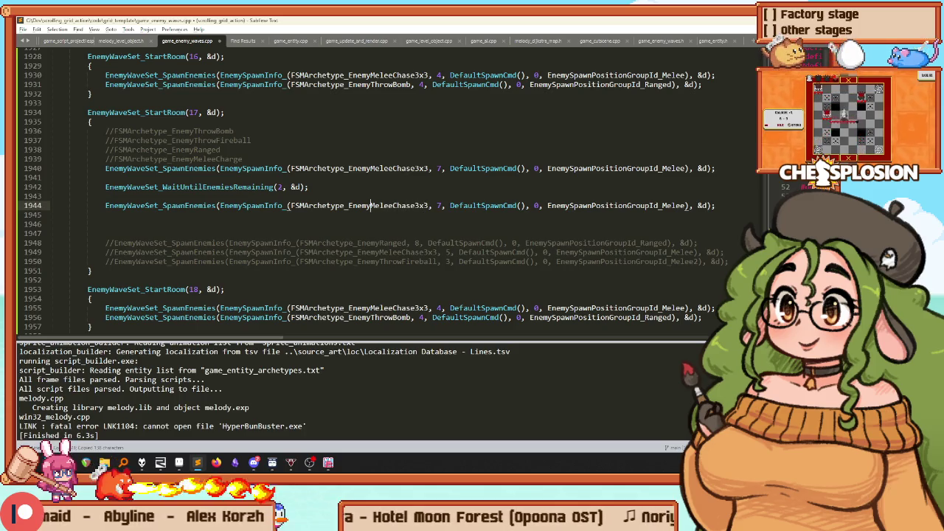
text(ook)
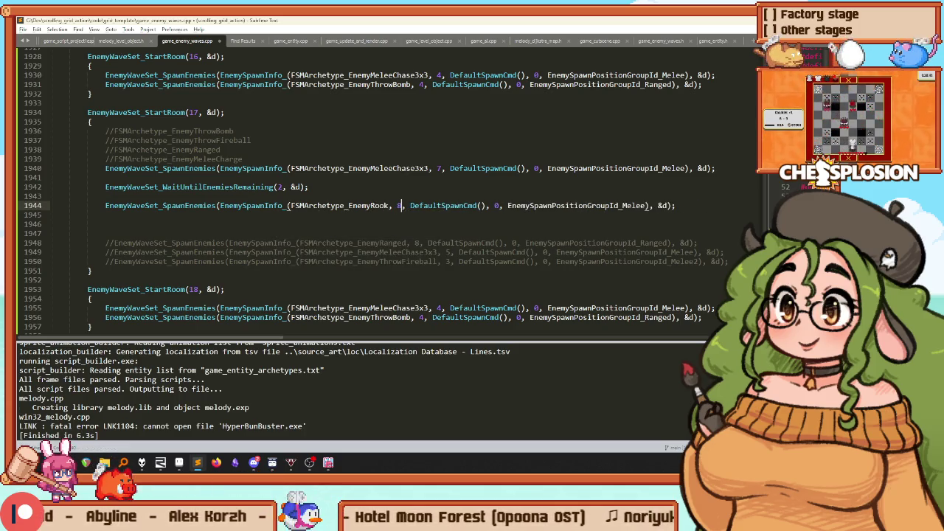
key(BackSpace)
key(BackSpace)
text(nee)
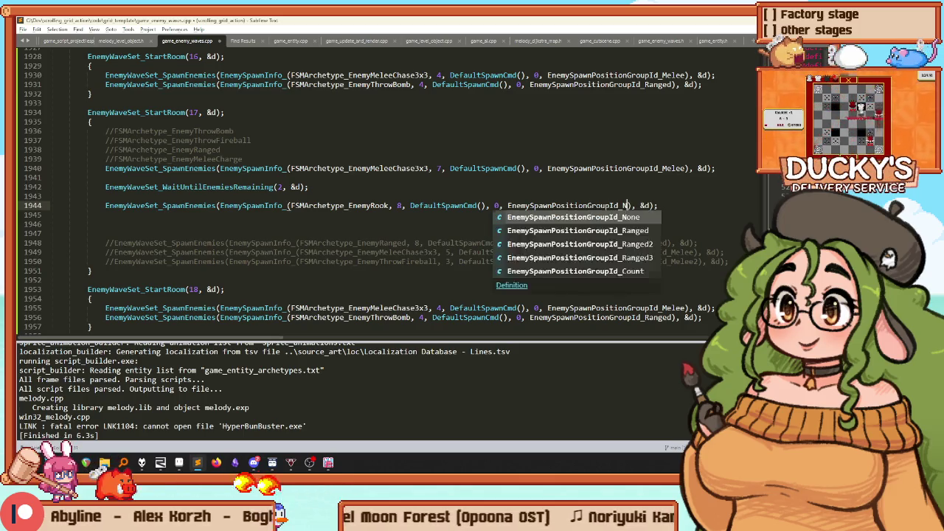
text(one)
key(ctrl+b)
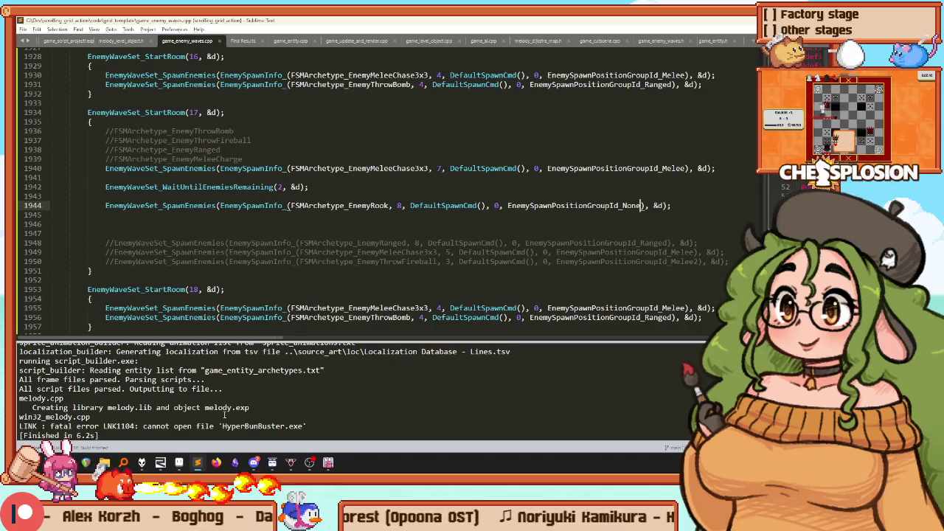
click(329, 462)
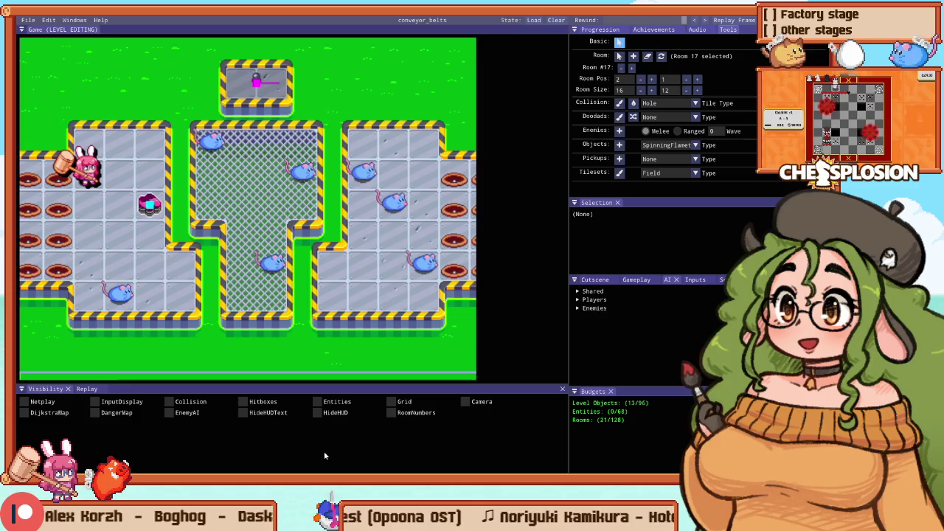
Step: From the Practice menu, start a Stage 12 practice run
key(Escape)
key(Down)
key(Down)
key(Up)
key(Down)
key(Up)
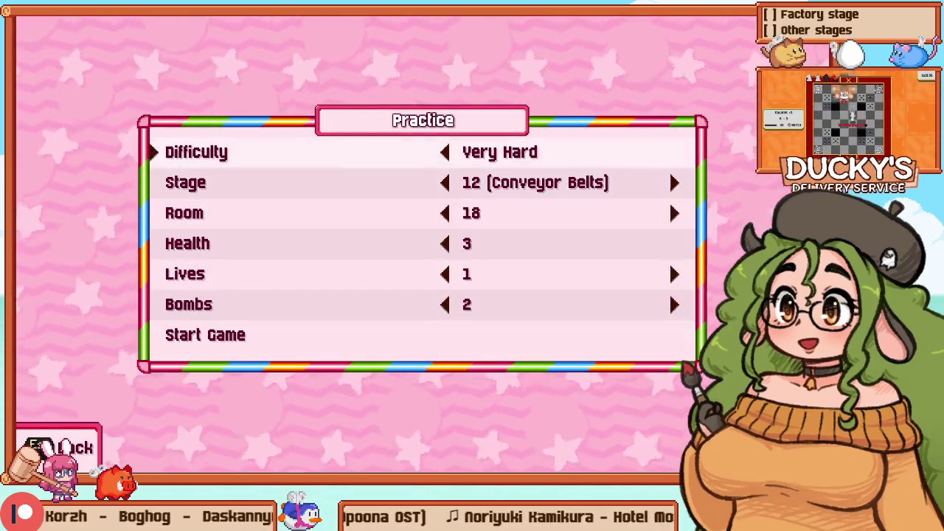
key(Up)
key(Down)
key(Down)
key(Up)
key(Up)
key(Down)
key(Up)
key(Return)
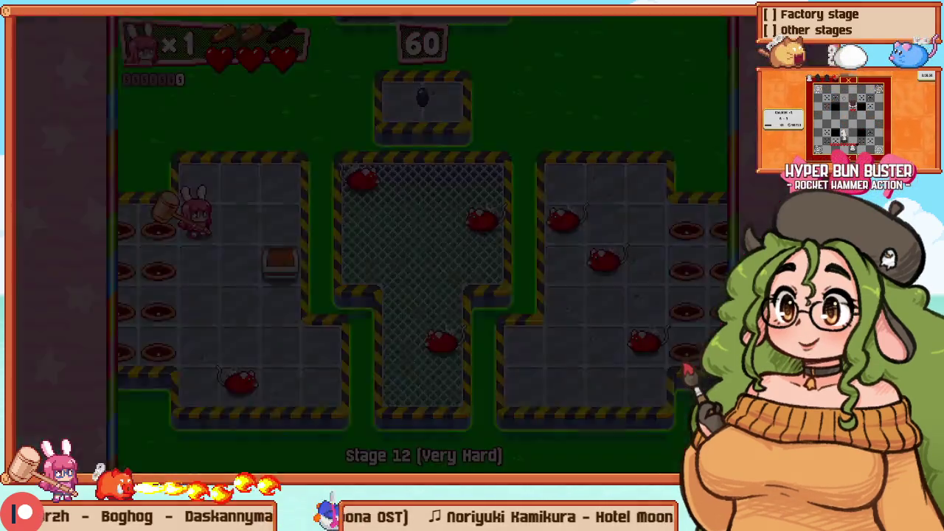
Step: Quit to the Practice menu, set Stage 11 (Frogs) and Room 3, and start the run
key(Escape)
key(Down)
key(Down)
key(Left)
key(Left)
key(Right)
key(Down)
key(Up)
key(Up)
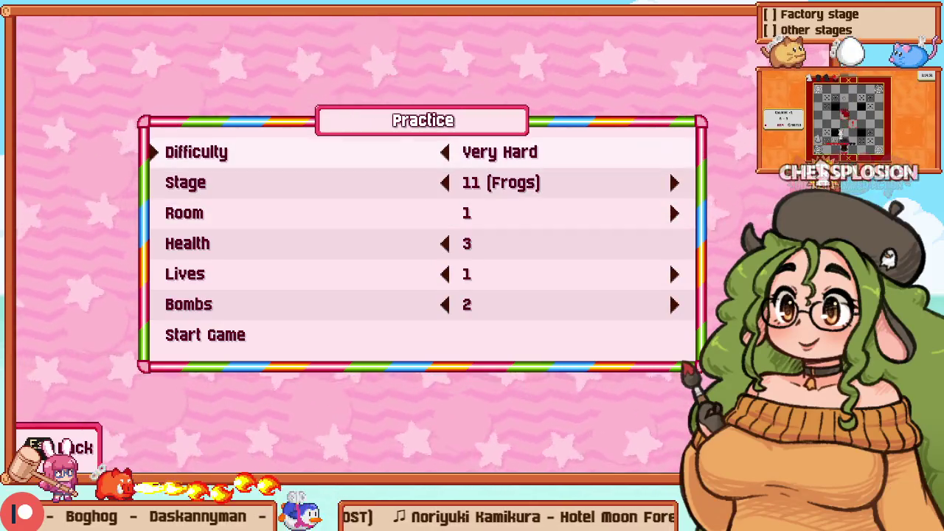
key(Up)
key(Down)
key(Down)
key(Down)
key(Right)
key(Right)
key(Up)
key(Up)
key(Up)
key(Return)
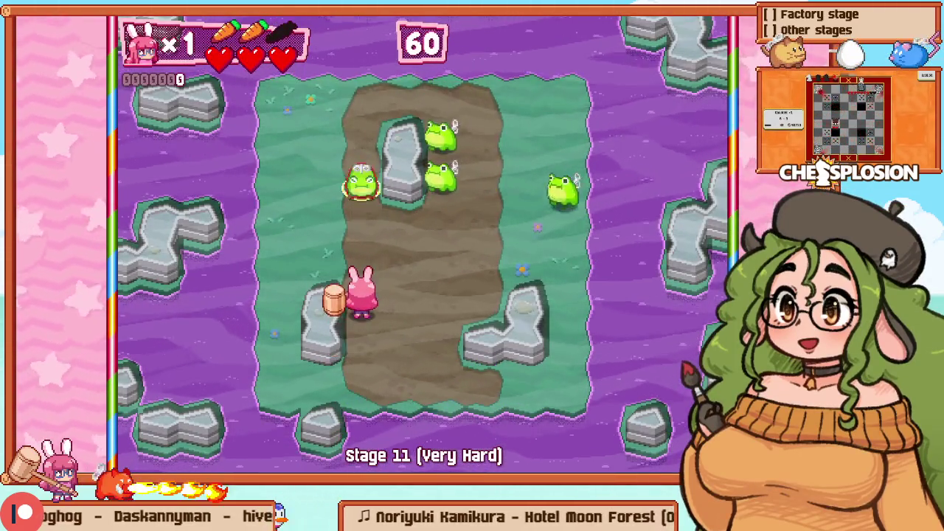
Step: Play the Stage 11 frog room, restarting once and smashing the frogs with the hammer
key(Right)
key(Down)
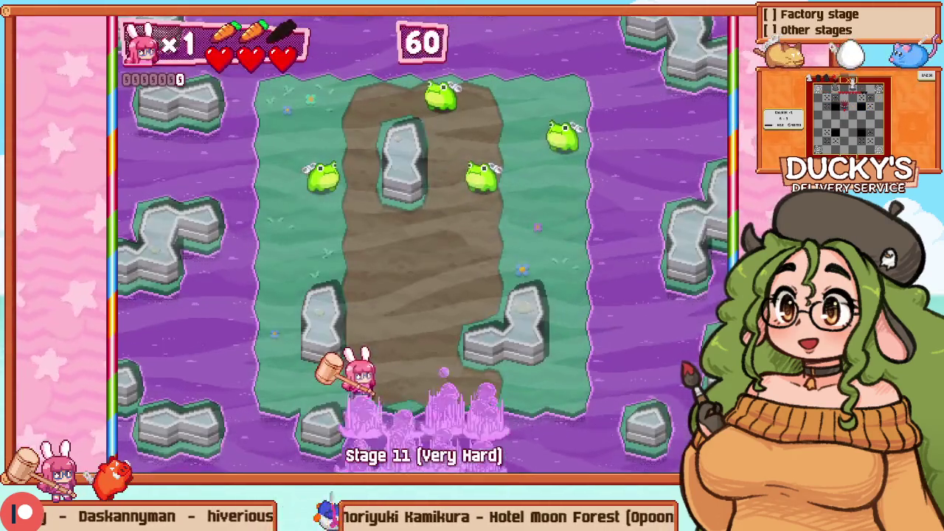
key(Up)
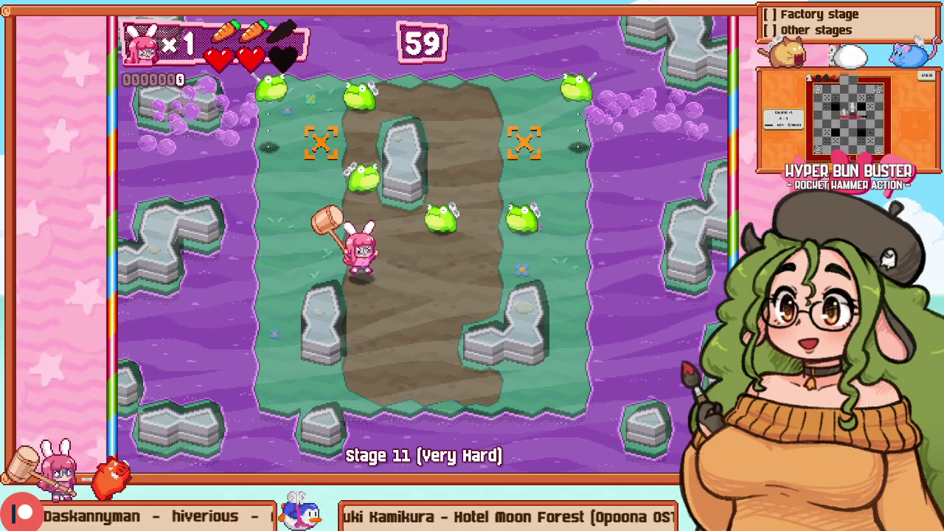
key(Down)
key(Return)
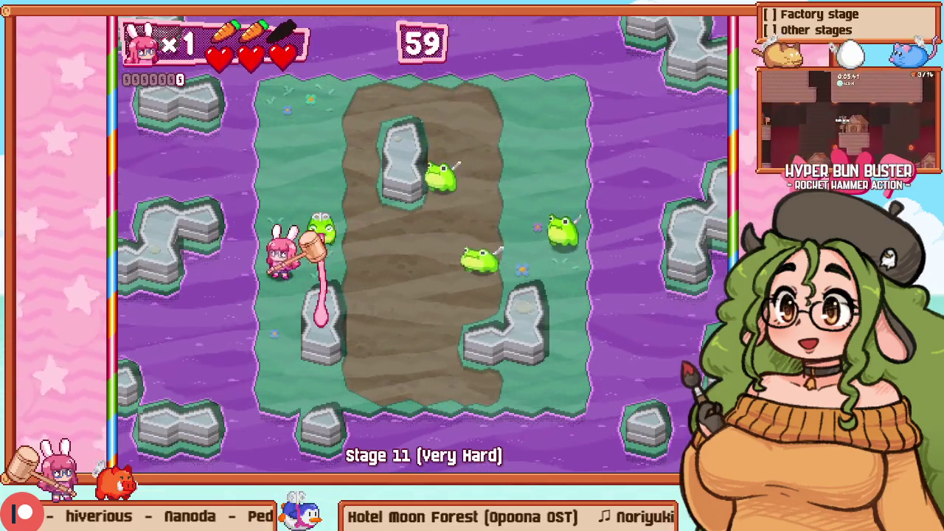
key(x)
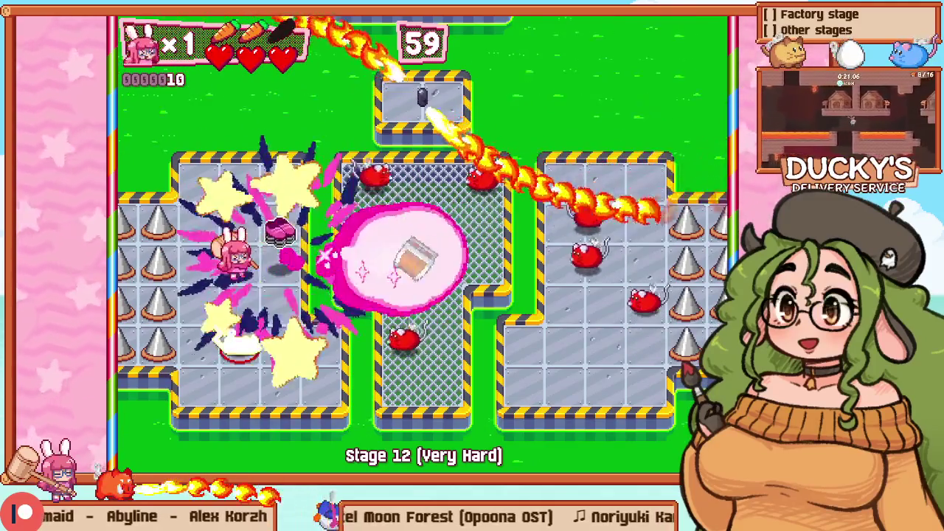
Step: Retry Stage 12, knock the crate into the mice and move through the grate room toward the penguins
key(Escape)
key(Down)
key(Return)
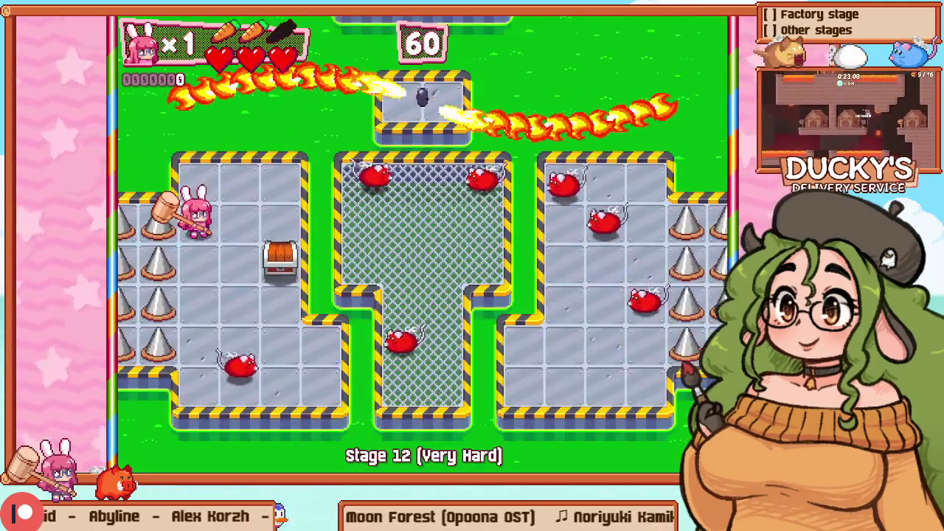
key(z)
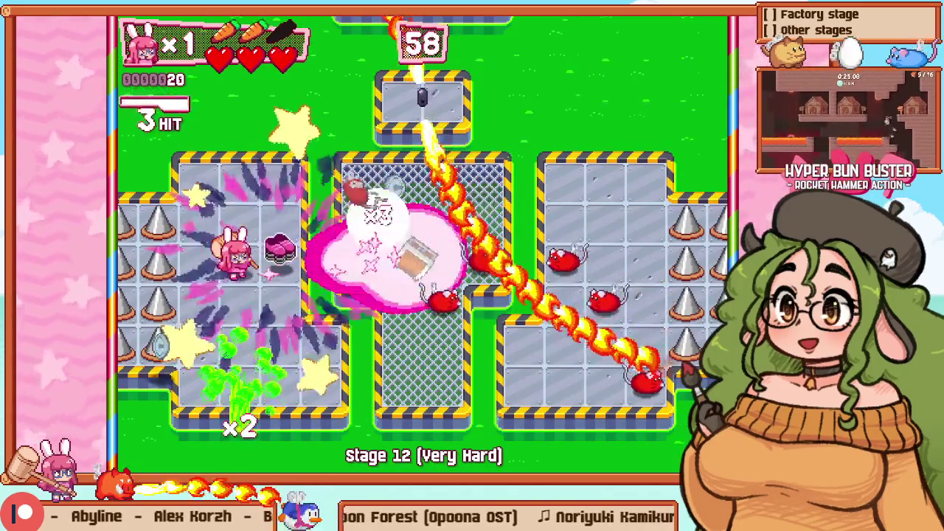
key(Right)
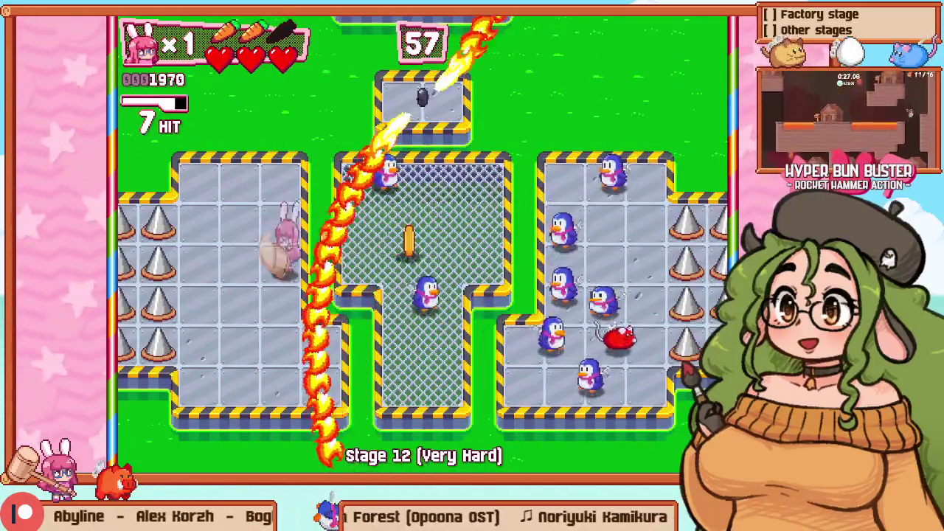
key(Down)
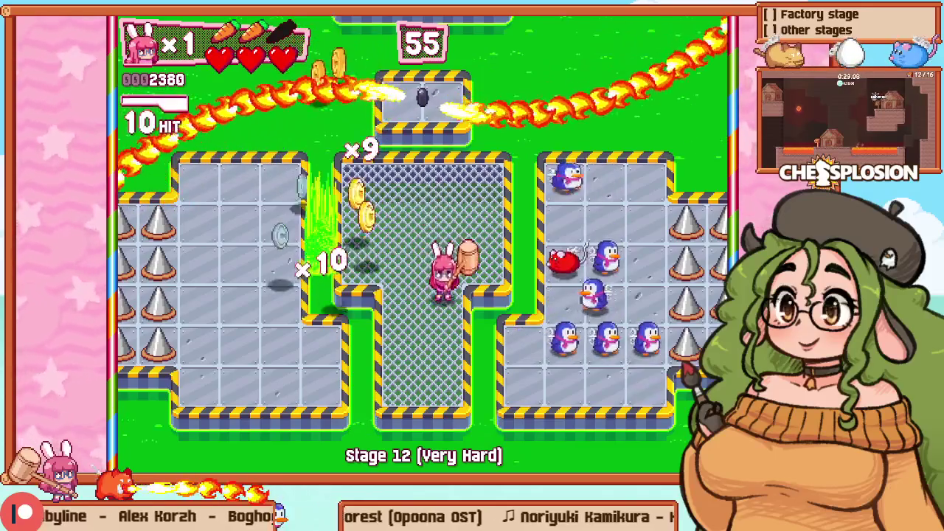
key(Right)
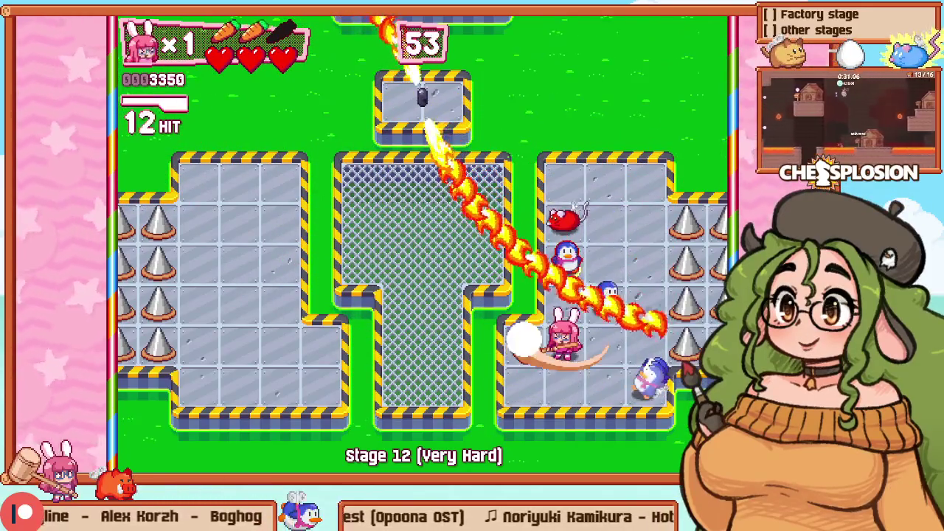
key(Down)
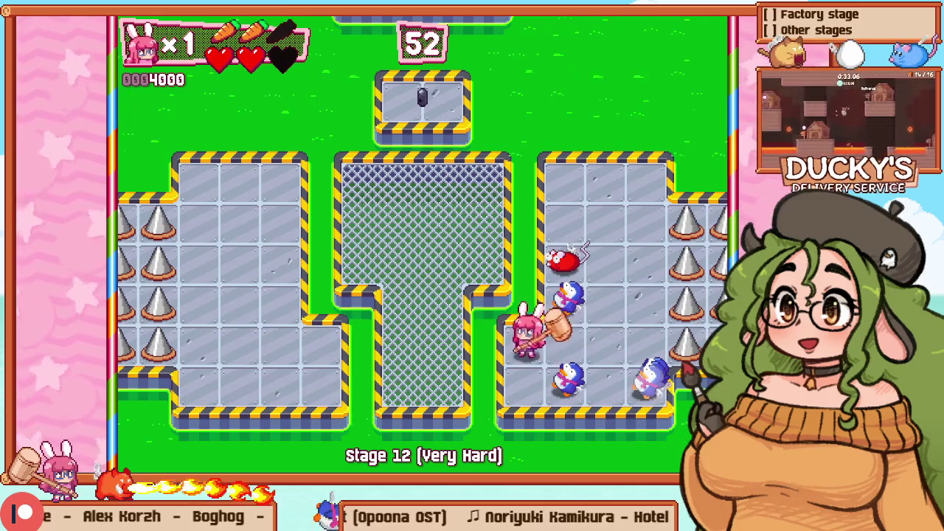
Step: Restart the stage again, smash the crate and head for the grate room
key(Escape)
key(Down)
key(Return)
key(Right)
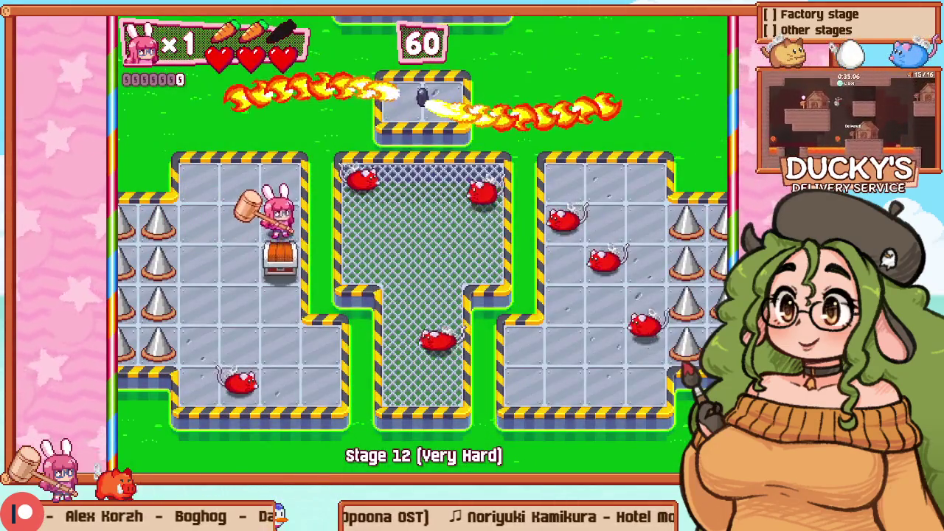
key(z)
key(Down)
key(Right)
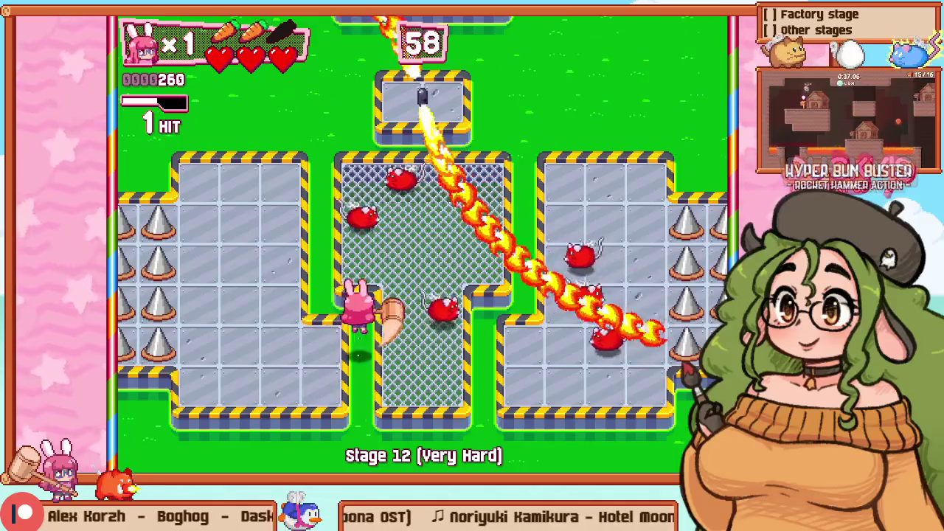
Step: Hammer the enemies in the right room, head back toward the grate room, then pause the game
key(Right)
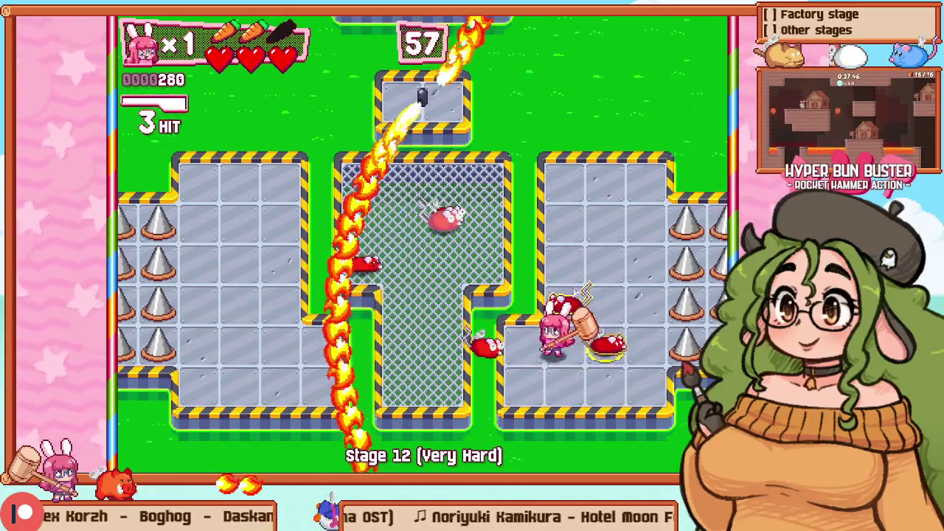
key(z)
key(Right)
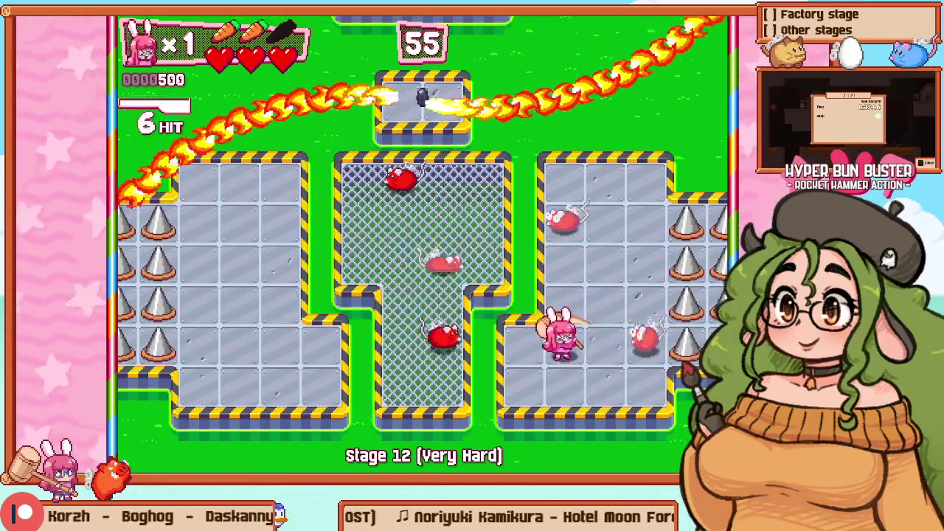
key(z)
key(Left)
key(Up)
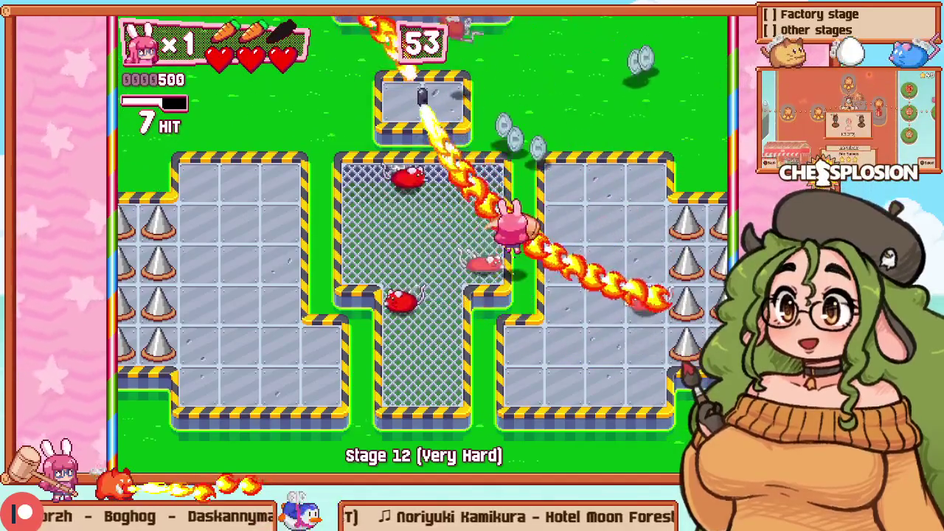
key(Escape)
key(Down)
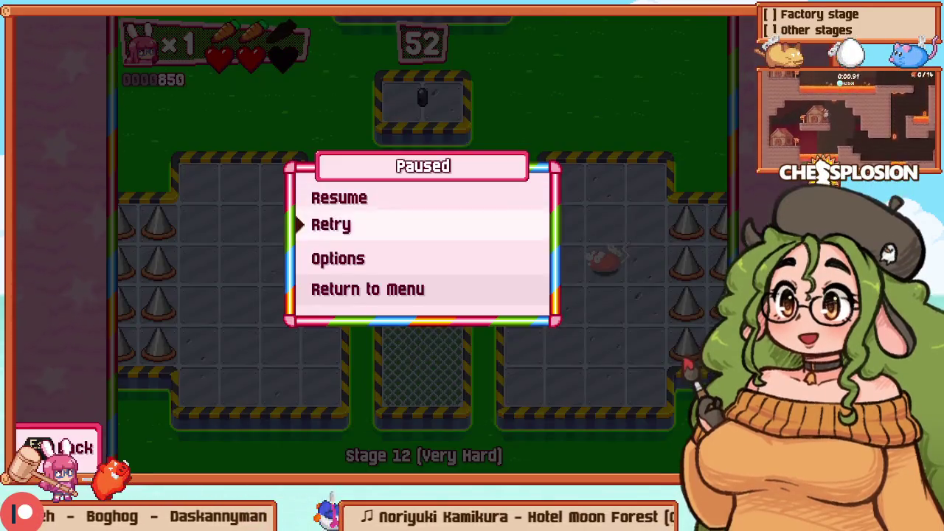
Step: Retry the stage and fight through the lower-right and upper-right rooms with the hammer
key(z)
key(Right)
key(z)
key(Down)
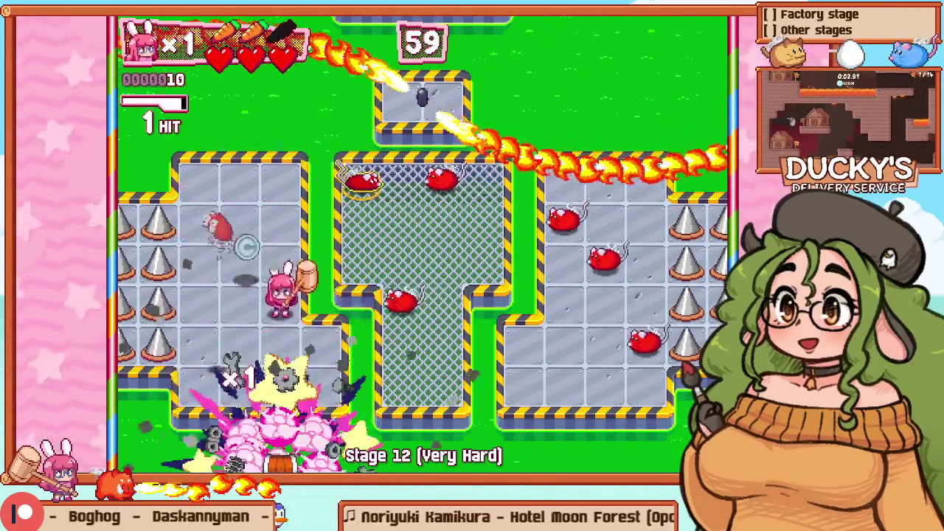
key(Right)
key(Right)
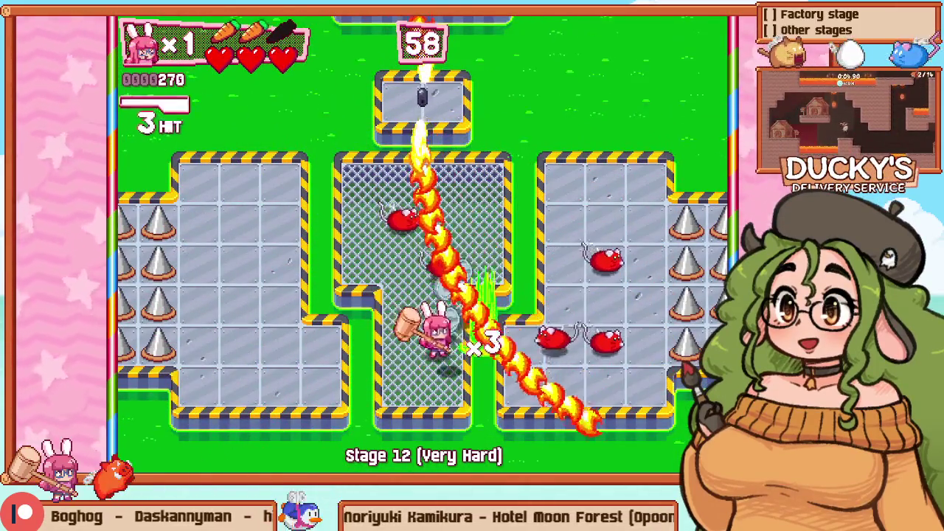
key(Down)
key(z)
key(z)
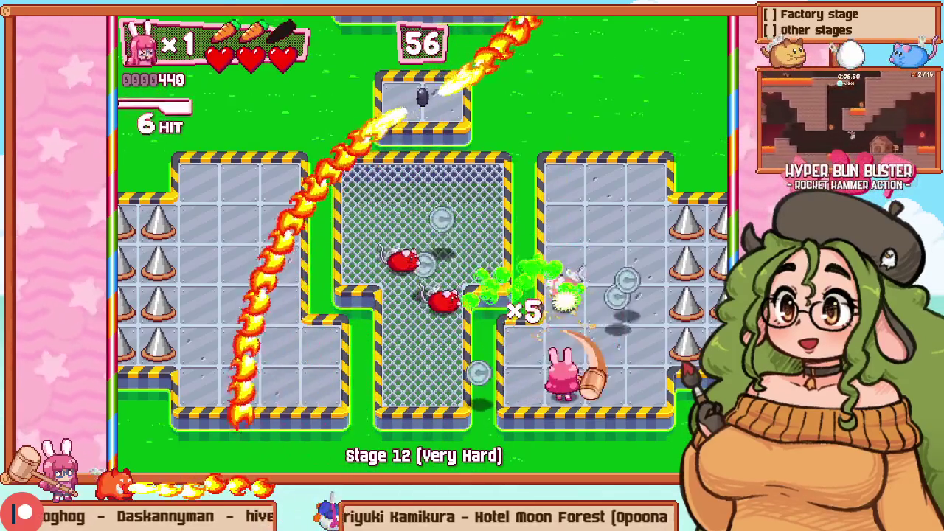
key(Up)
key(Right)
key(z)
Step: Fight back up into the grate room and swing at the penguins on the left
key(Left)
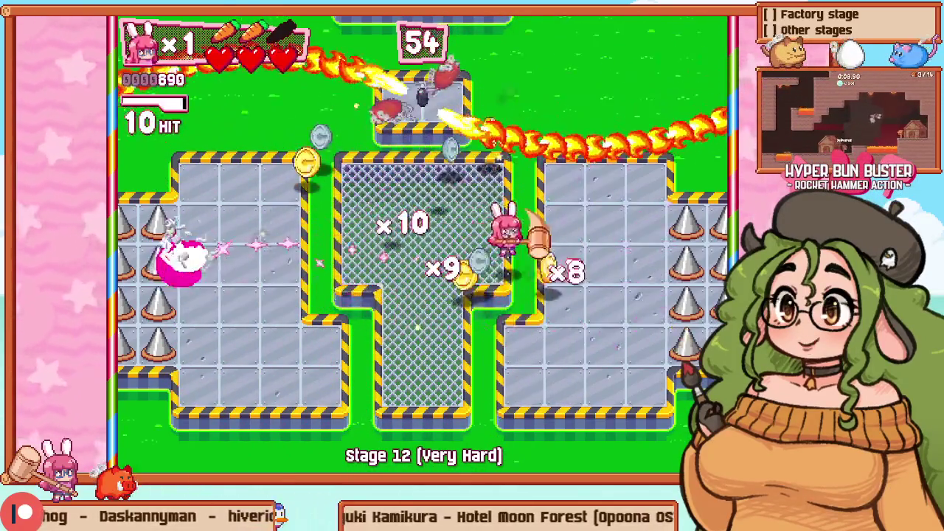
key(Down)
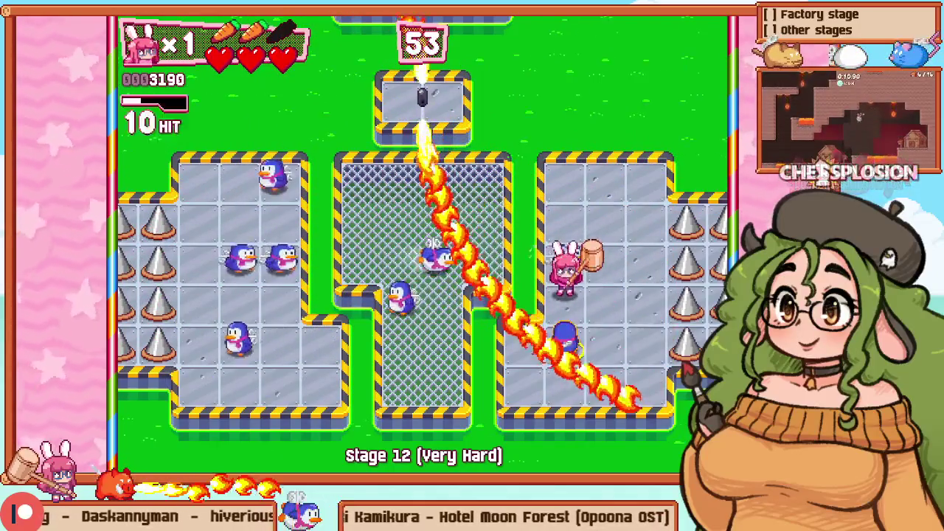
key(z)
key(Left)
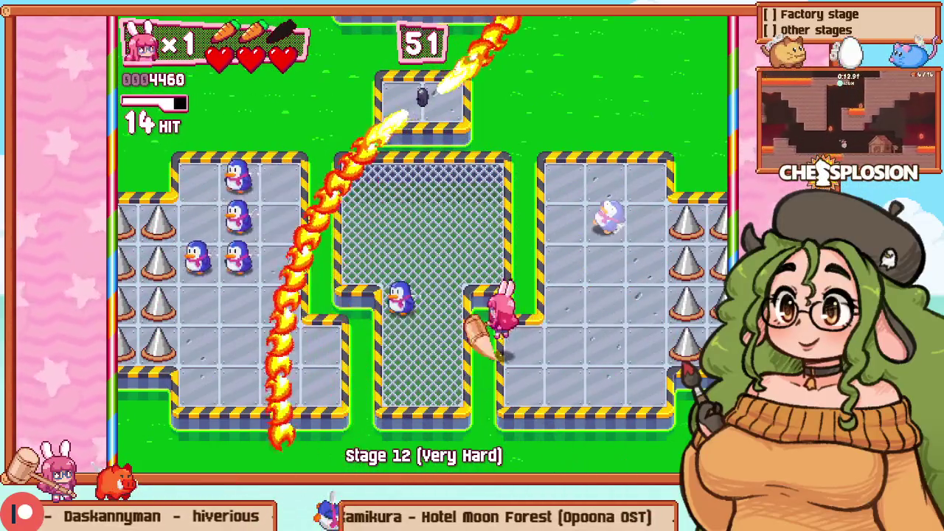
key(z)
key(Up)
key(Left)
key(z)
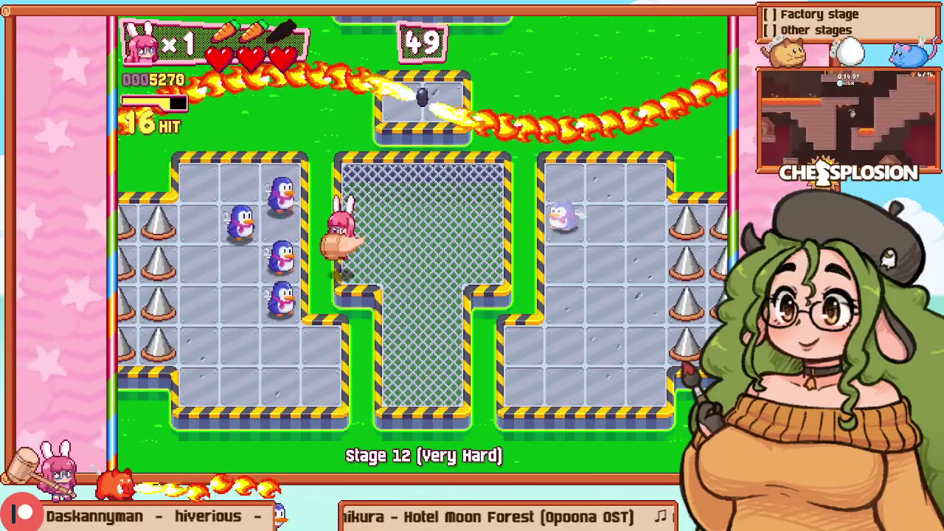
key(z)
Step: Restart the stage, attack the nearby enemies and move up toward the grate room
key(Escape)
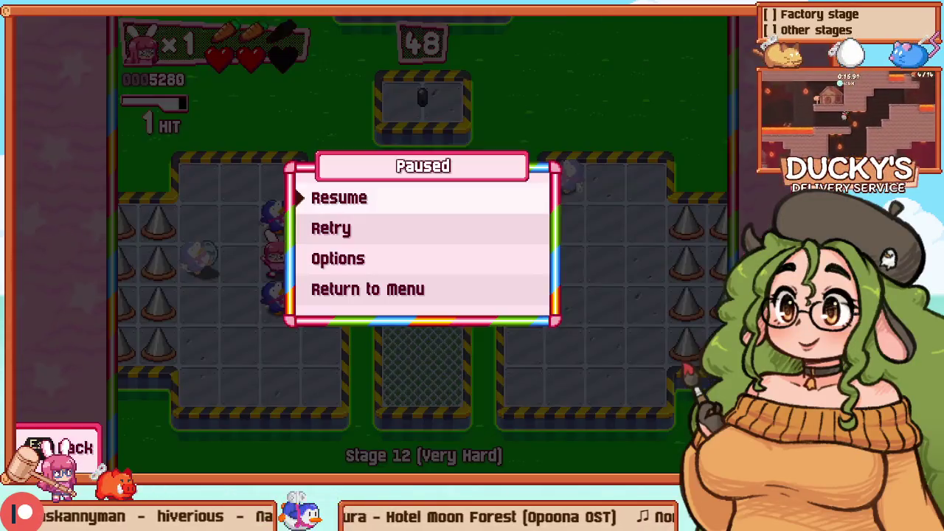
key(Down)
key(z)
key(z)
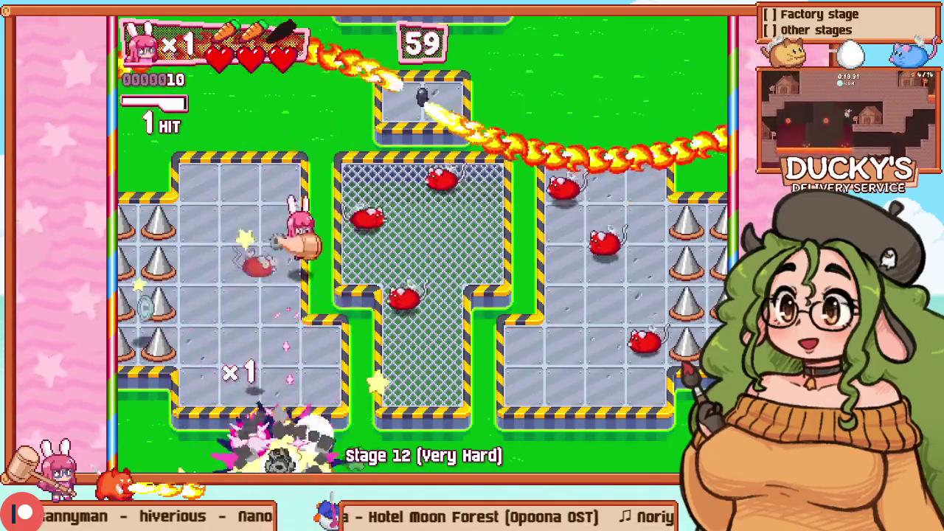
key(Right)
key(z)
key(Up)
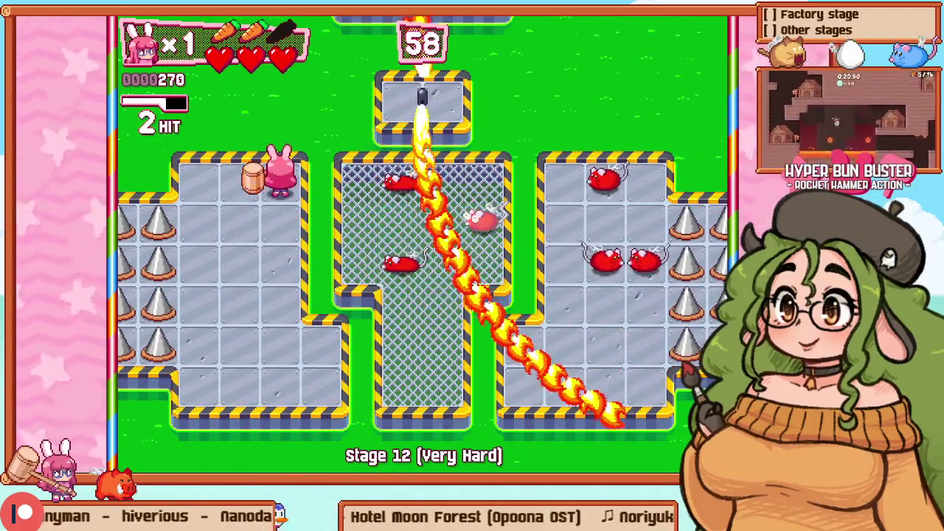
key(Right)
Step: Smash the enemies in the grate room and collect the coins across it
key(Right)
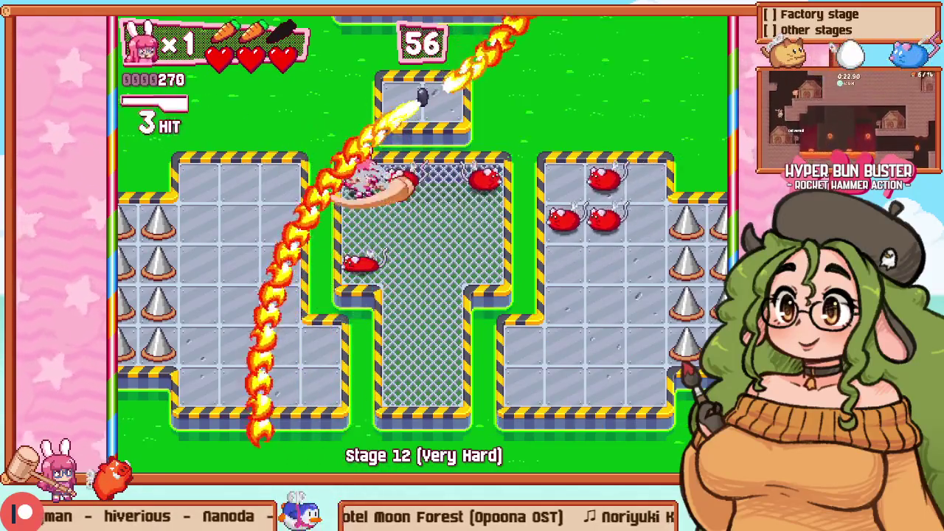
key(z)
key(Down)
key(Right)
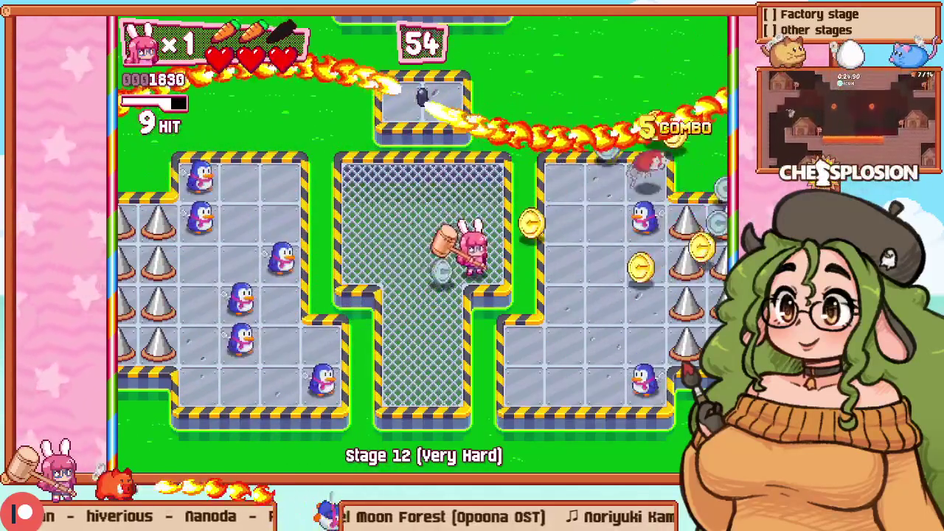
key(Left)
key(Up)
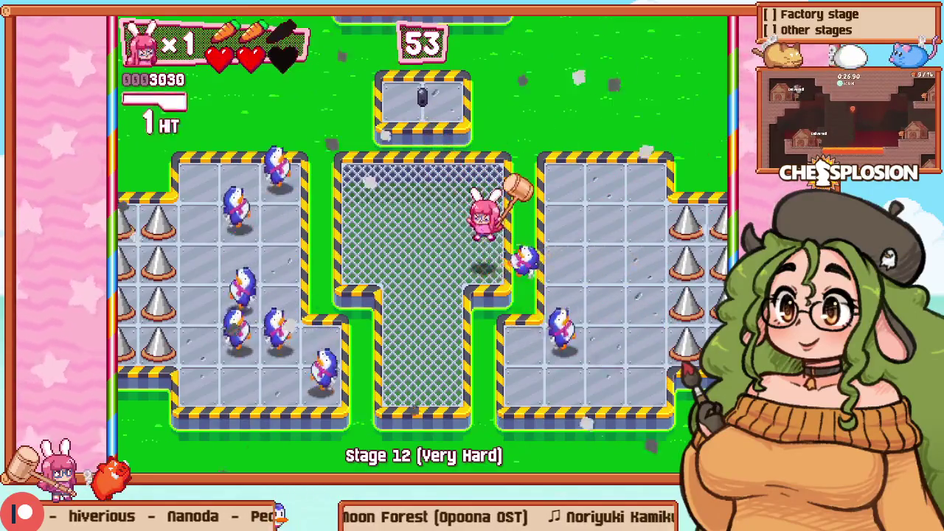
key(z)
key(Down)
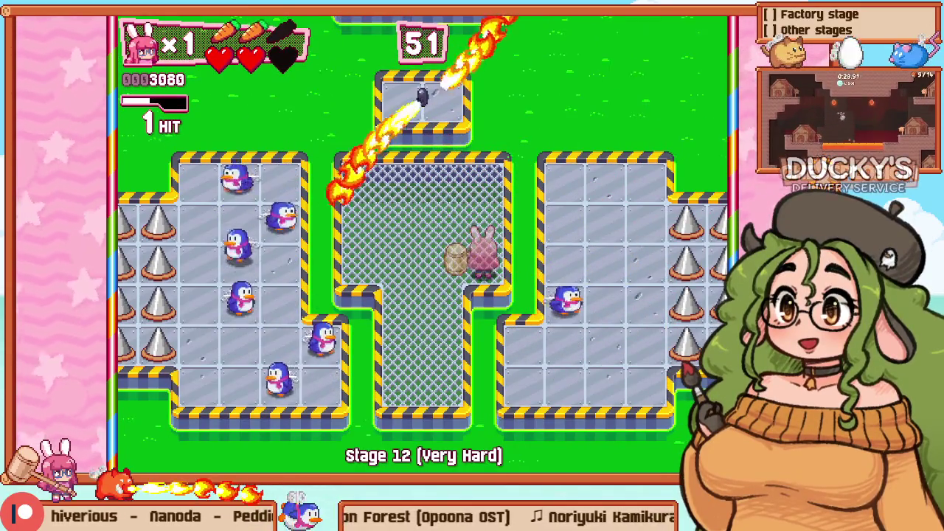
Step: Retry once more, smash the starting crate, hammer mice on the mesh platform, then return to debug view
key(Escape)
key(Down)
key(z)
key(Right)
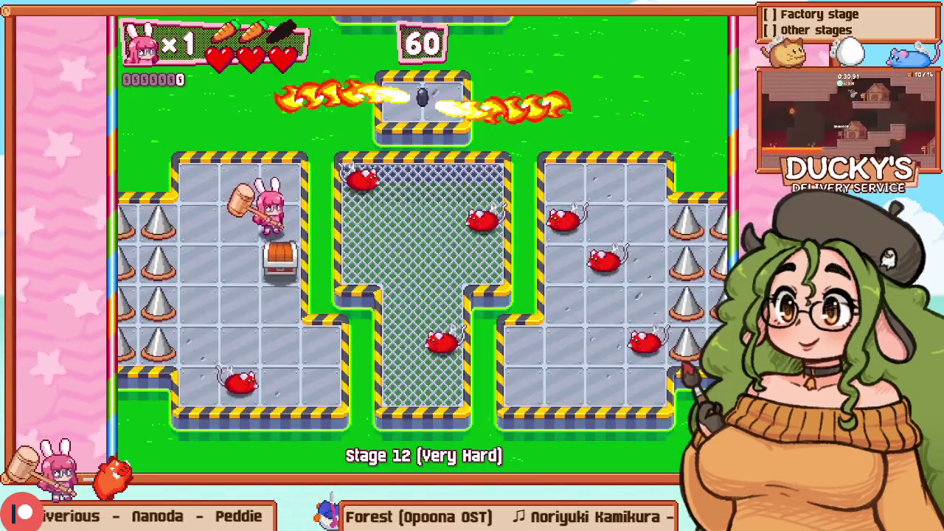
key(Down)
key(z)
key(Right)
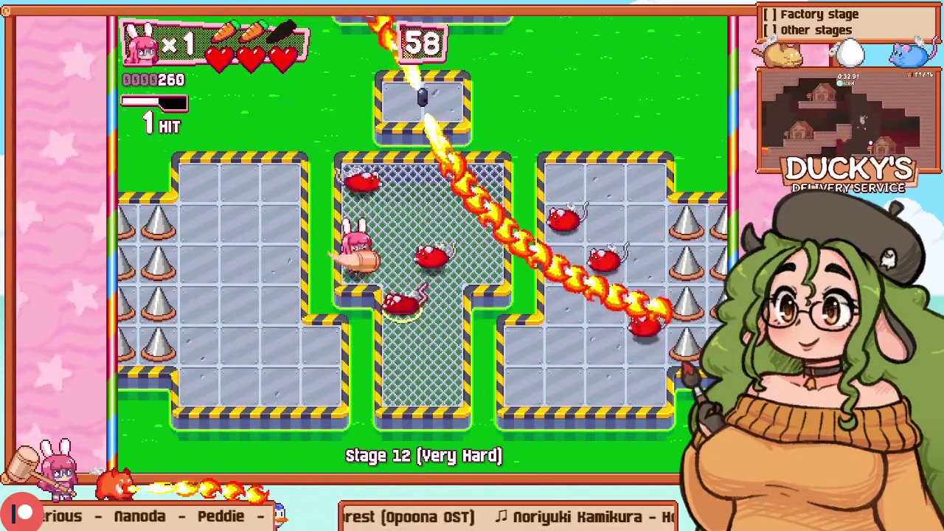
key(z)
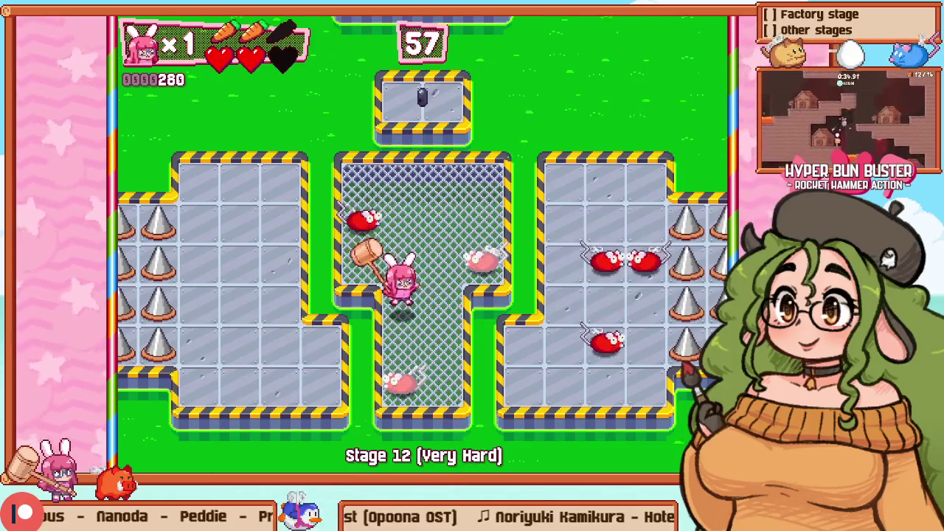
key(Down)
key(Up)
key(z)
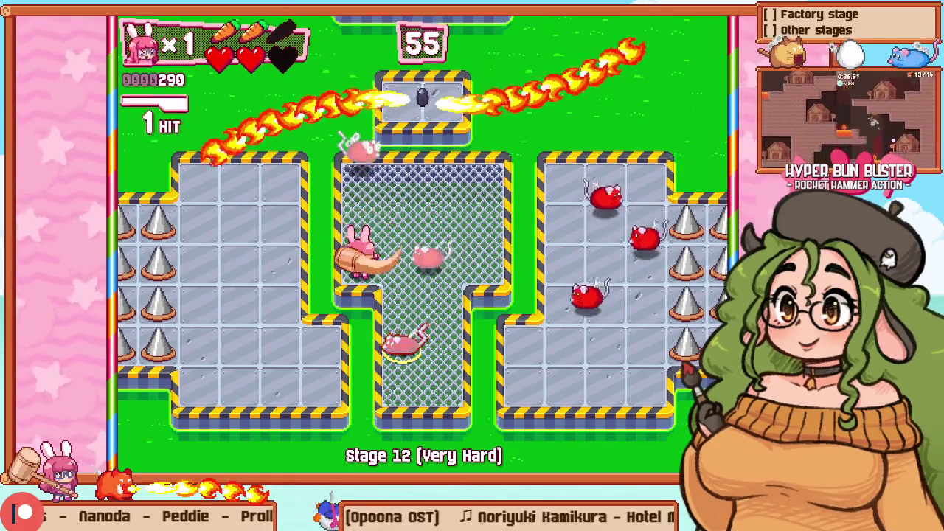
key(F1)
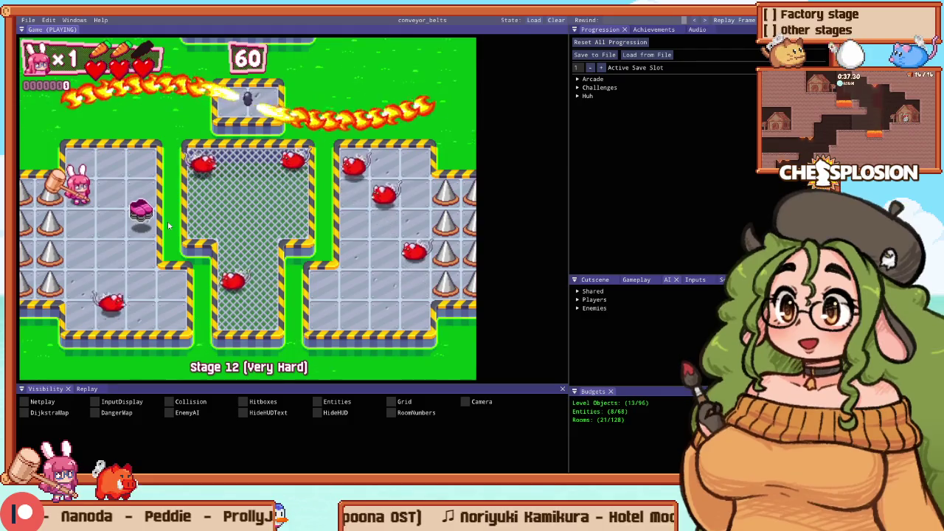
Step: Paint floor to widen the fenced middle platform and move one mouse up a tile
key(F2)
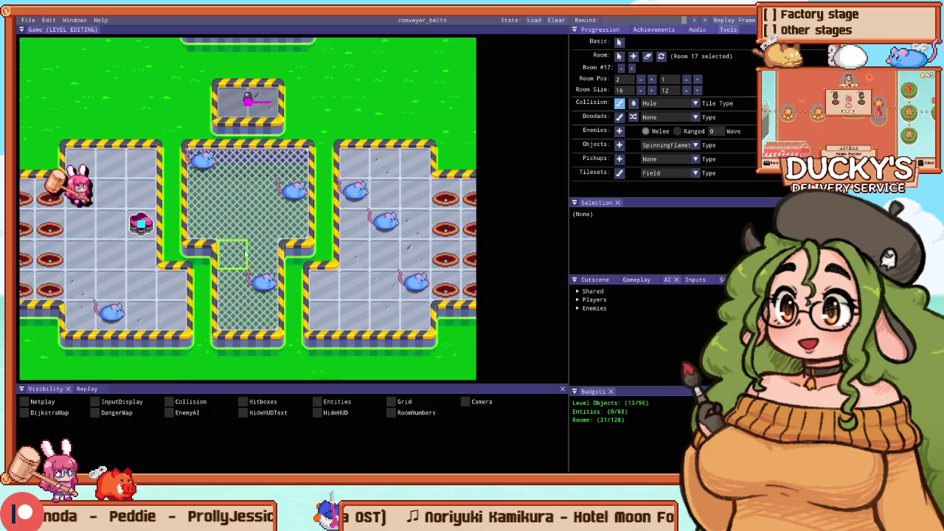
mouse_move(273, 231)
mouse_down()
mouse_move(285, 253)
mouse_move(291, 335)
mouse_move(200, 316)
mouse_move(170, 255)
mouse_move(261, 316)
mouse_move(322, 280)
mouse_move(304, 333)
mouse_up()
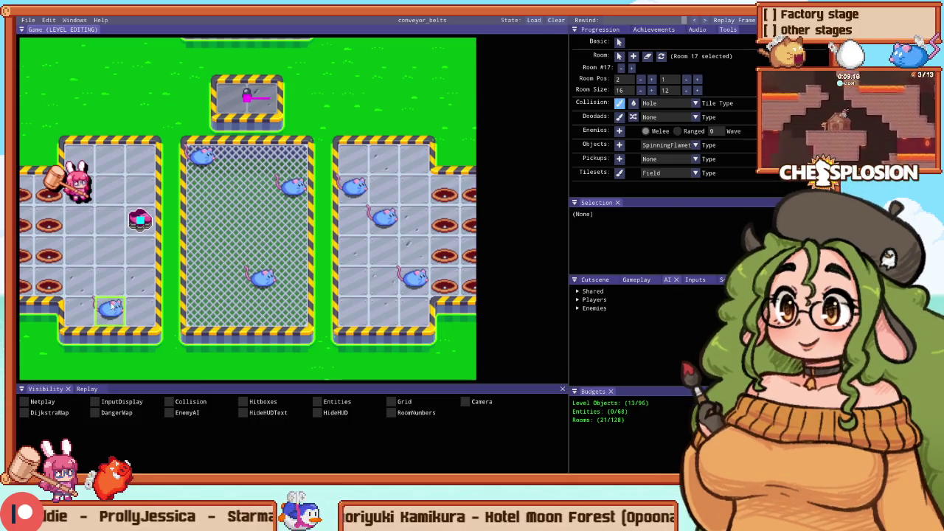
drag(110, 308, 112, 279)
Step: Try hole rows along every platform's top and bottom, undo both, and start a Stage 12 playtest
drag(46, 339, 410, 303)
mouse_move(434, 144)
mouse_down()
mouse_move(63, 148)
mouse_move(84, 140)
mouse_up()
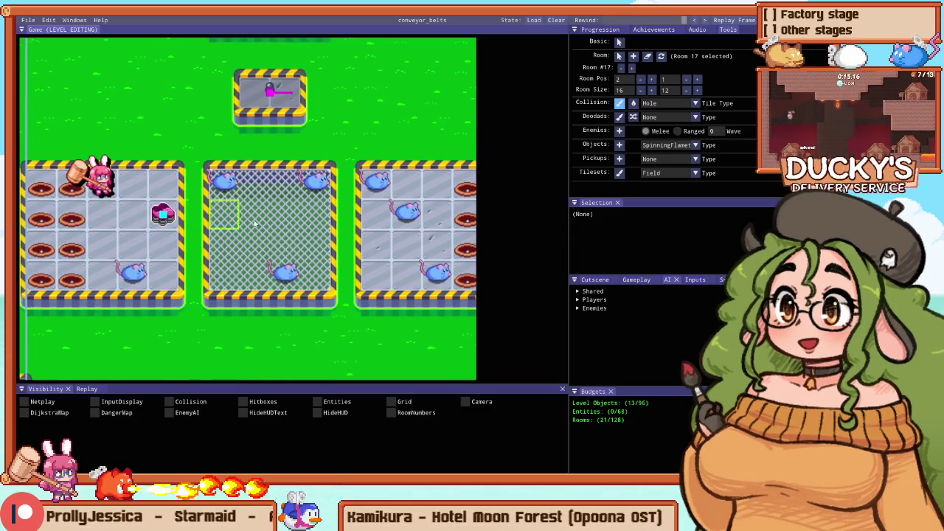
key(ctrl+z)
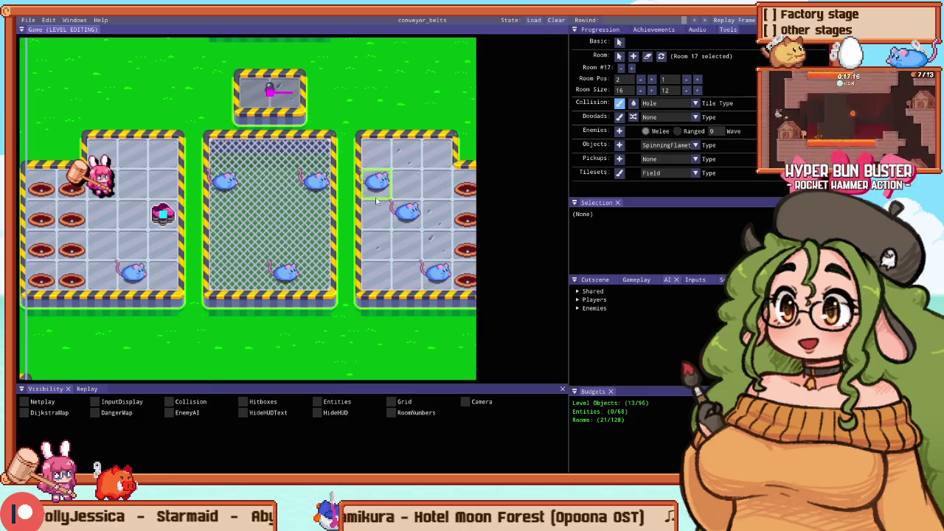
key(ctrl+z)
key(F5)
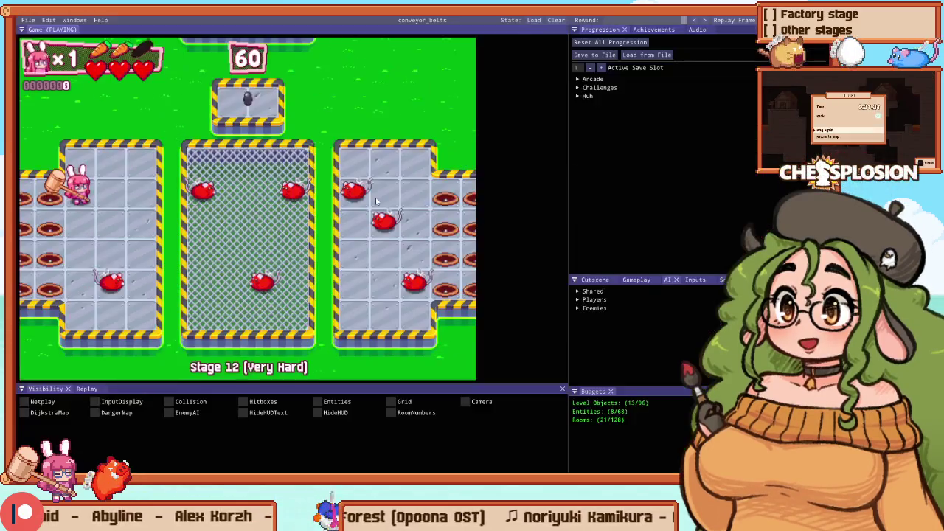
Step: Paint a 2x4 floor block in the middle platform, try it in game, then undo it
key(F1)
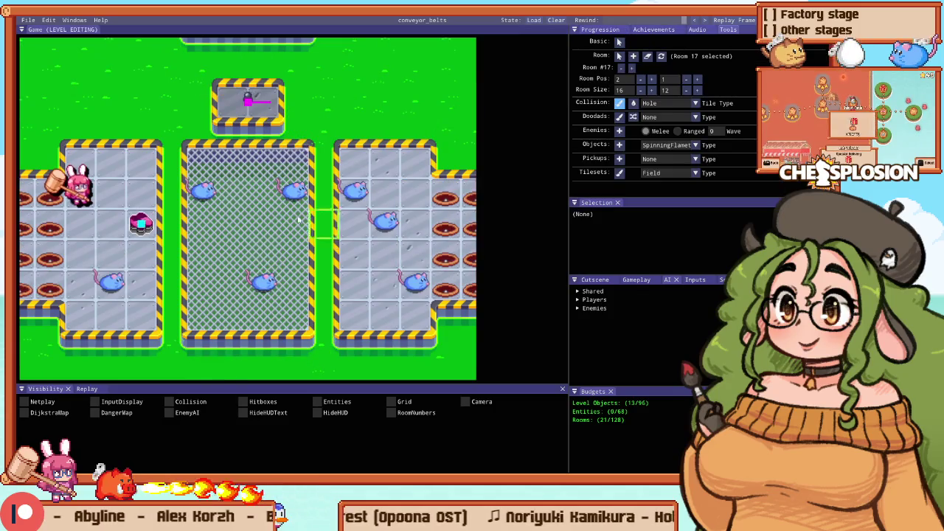
mouse_move(262, 205)
mouse_down()
mouse_move(229, 251)
mouse_move(249, 222)
mouse_up()
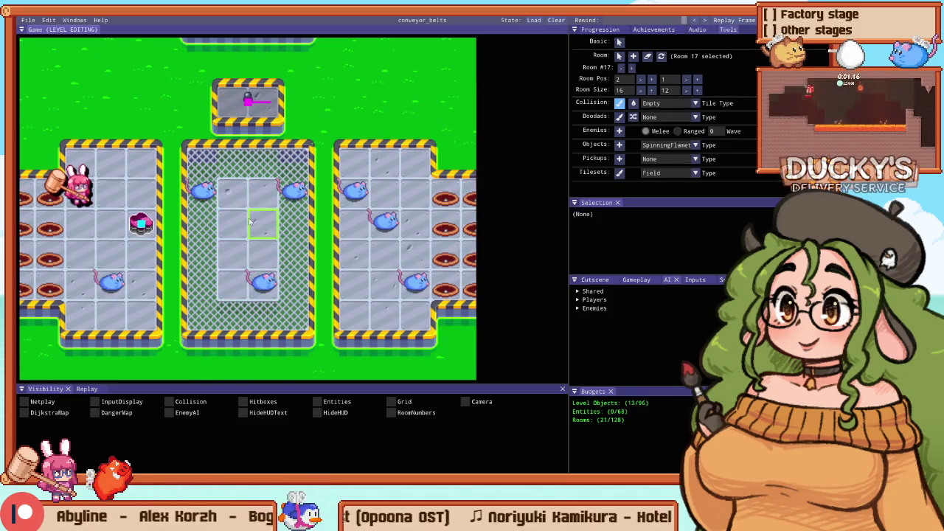
key(F1)
key(Escape)
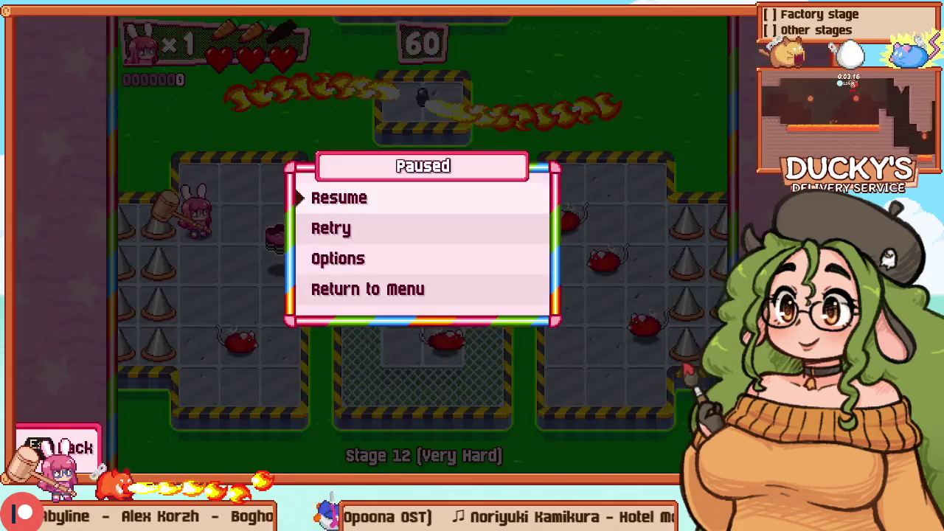
key(Escape)
key(F1)
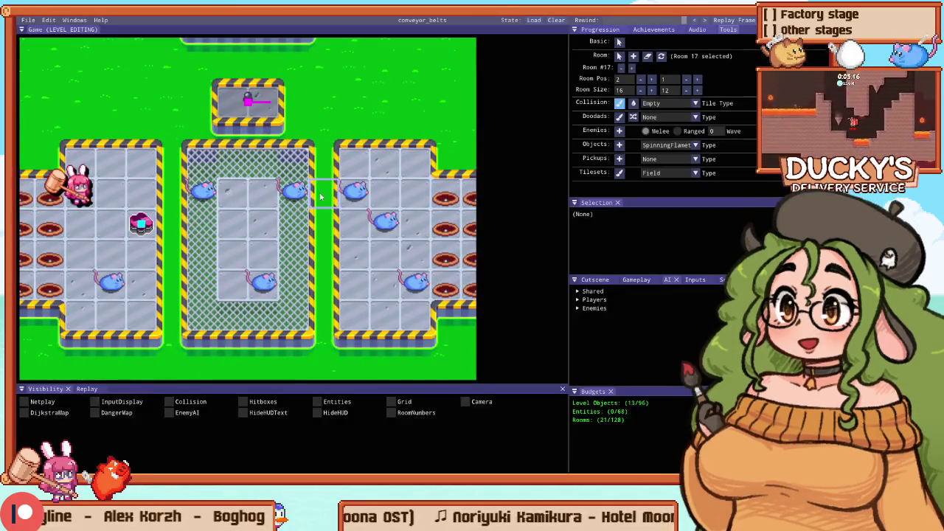
key(ctrl+z)
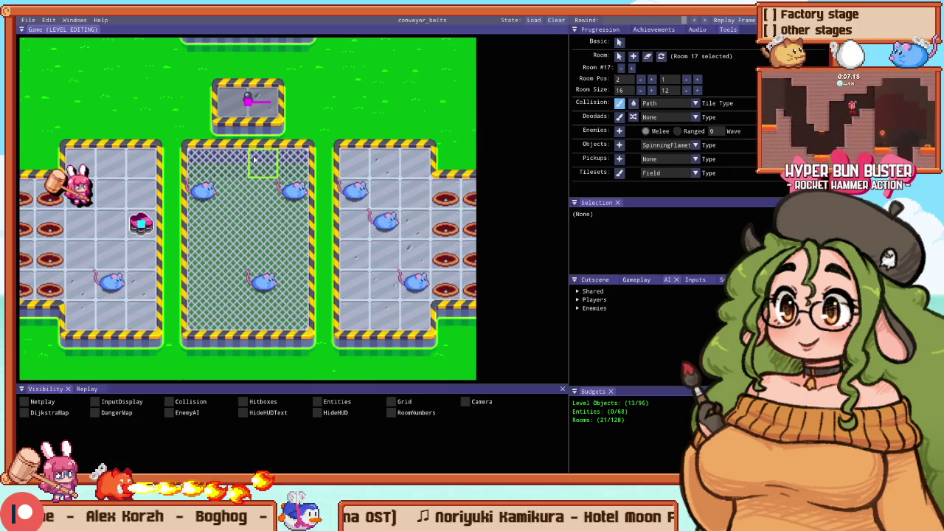
Step: Cut a 2x2 hazard-bordered hole in the middle platform and pause gameplay to restart
drag(261, 238, 273, 250)
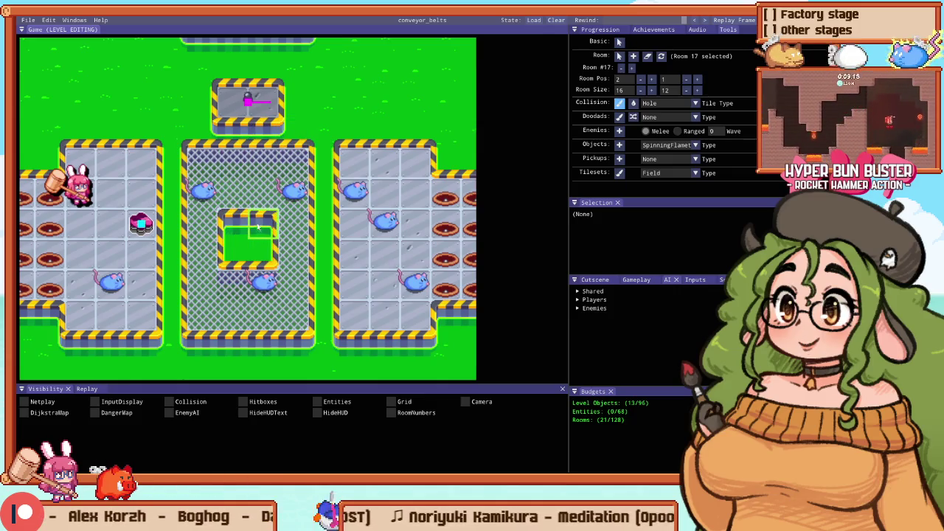
key(F1)
key(Escape)
key(Down)
Step: Restart Stage 12, smash the crate and hammer the mice around the fenced middle platform
key(Return)
key(Right)
key(z)
key(Down)
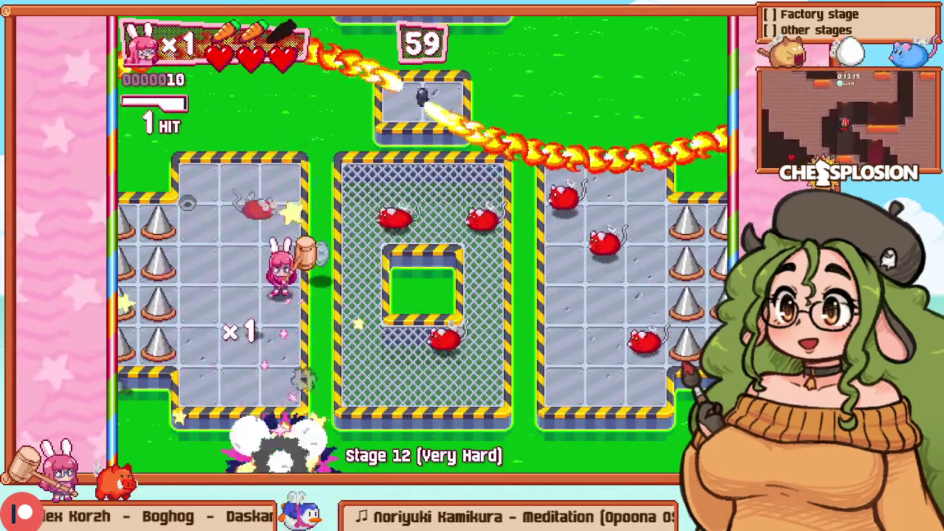
key(Right)
key(Right)
key(Up)
key(z)
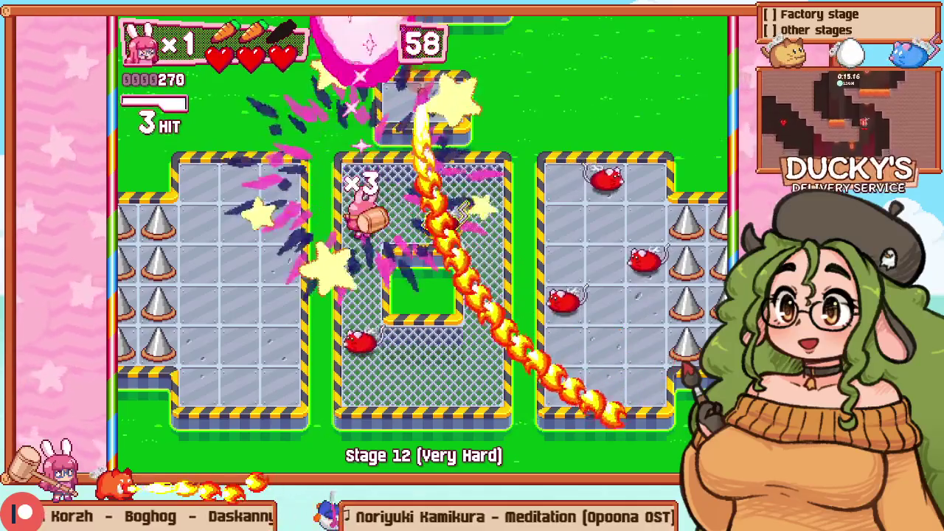
key(Left)
key(Down)
key(Right)
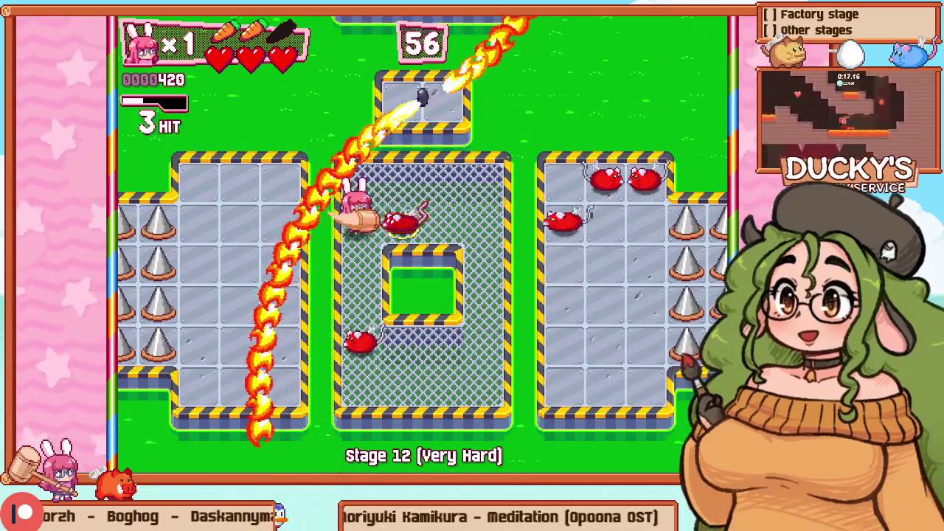
key(z)
key(z)
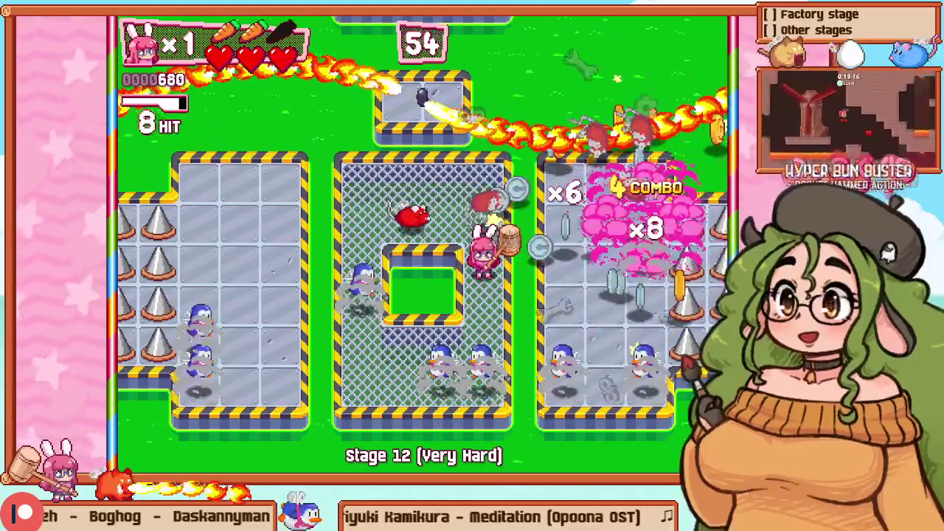
Step: Pause briefly in the debug view, resume, and keep hammering enemies on the left and mesh platforms
key(F1)
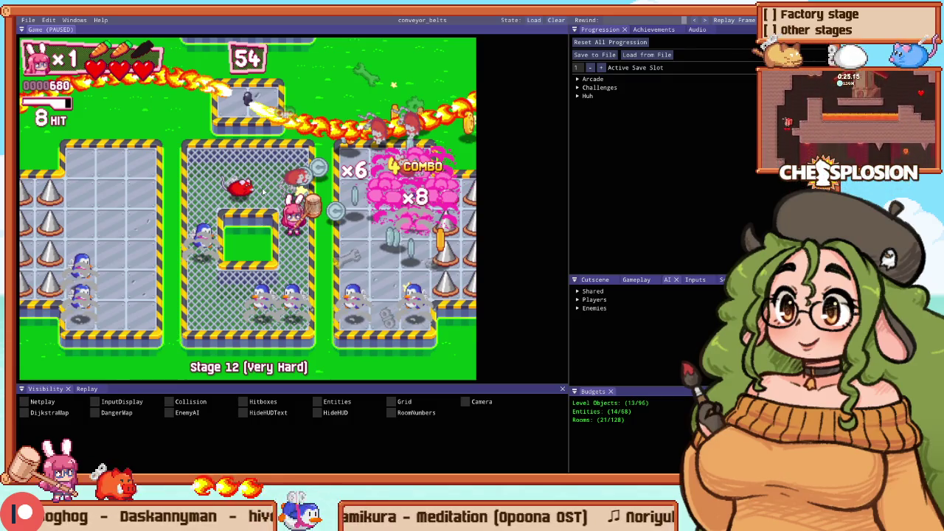
key(F1)
key(Down)
key(z)
key(Left)
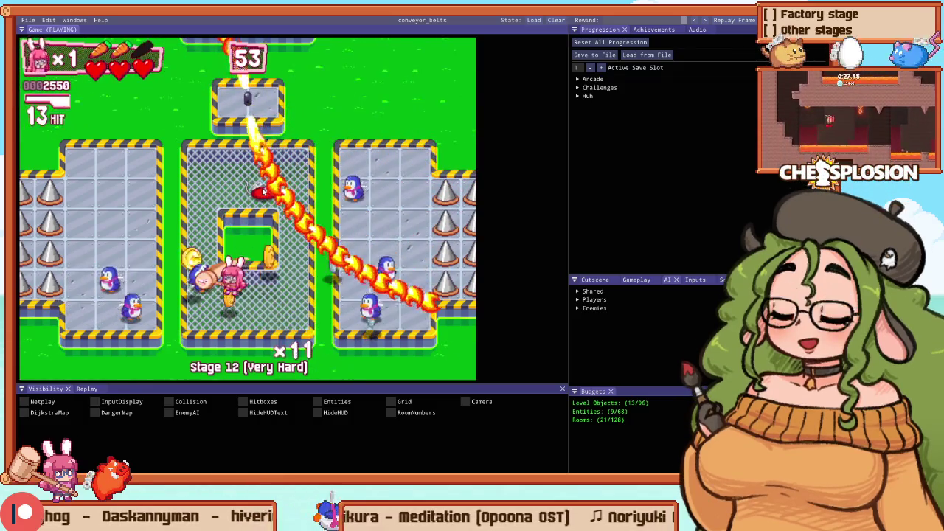
key(Left)
key(z)
key(Right)
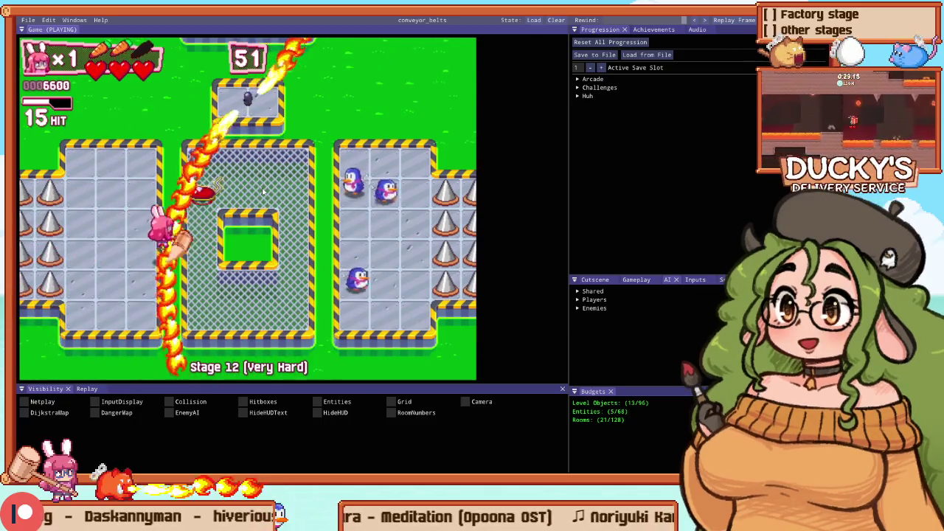
key(z)
Step: Hammer the last penguins on the right platform and walk back across the mesh platform
key(Up)
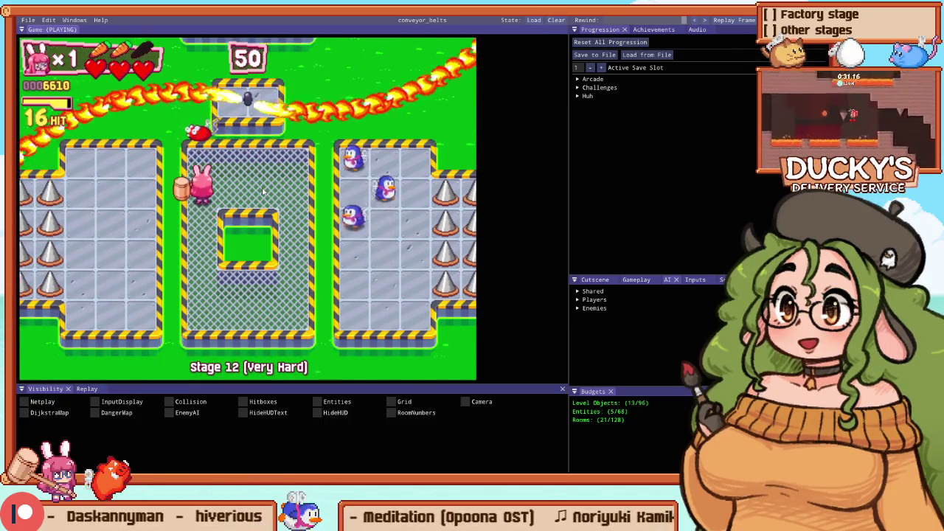
key(Right)
key(z)
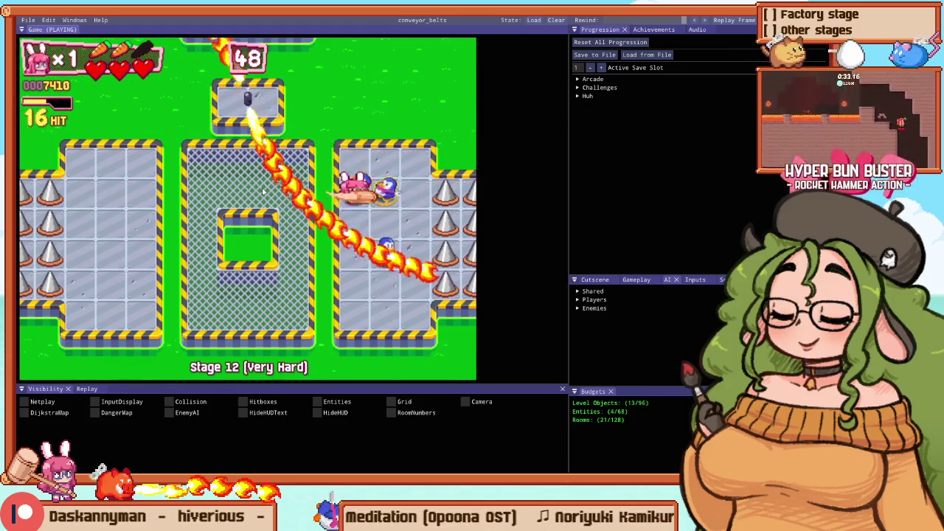
key(Down)
key(z)
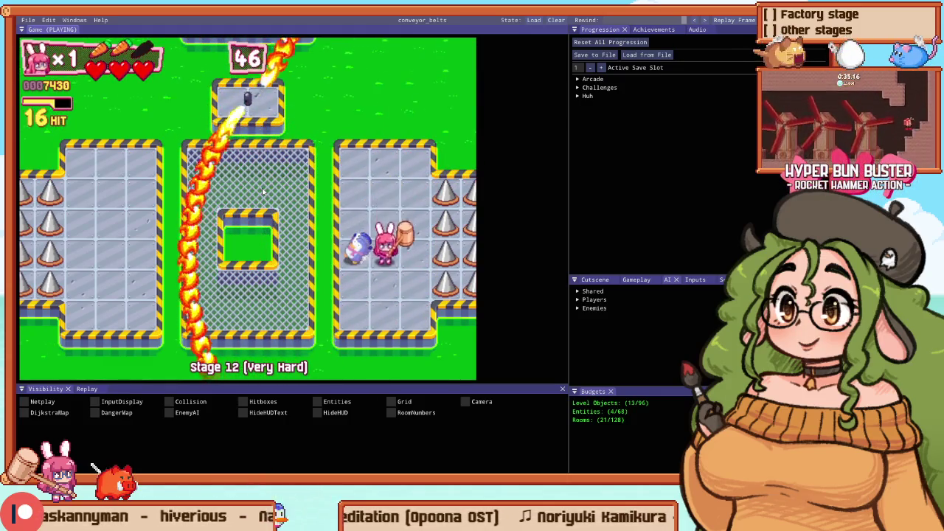
key(Left)
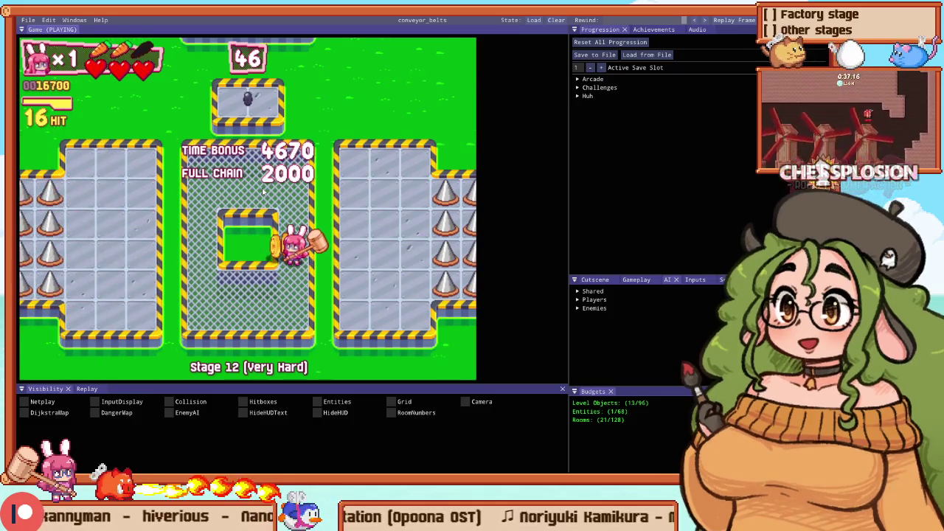
key(Left)
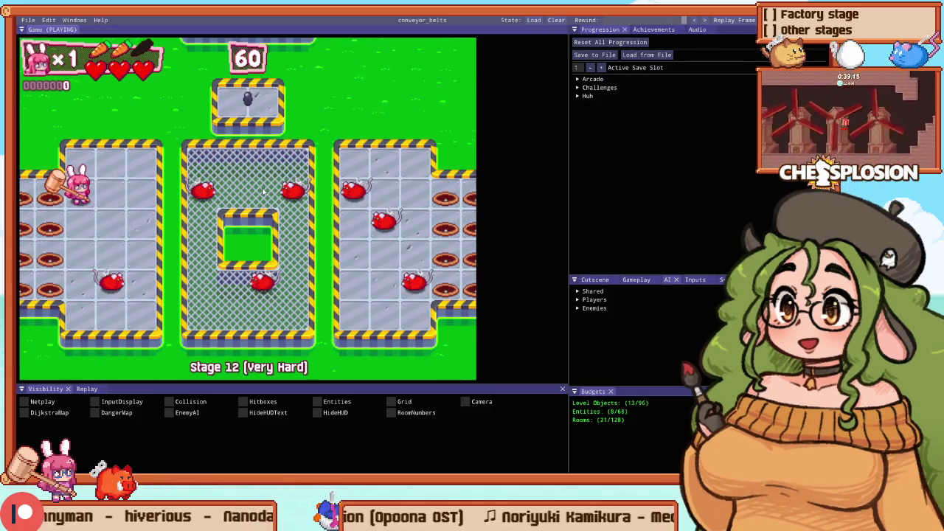
Step: Start a Stage 12 playtest, hammer the first mice, then restart the stage
scroll(235, 190, up, 2)
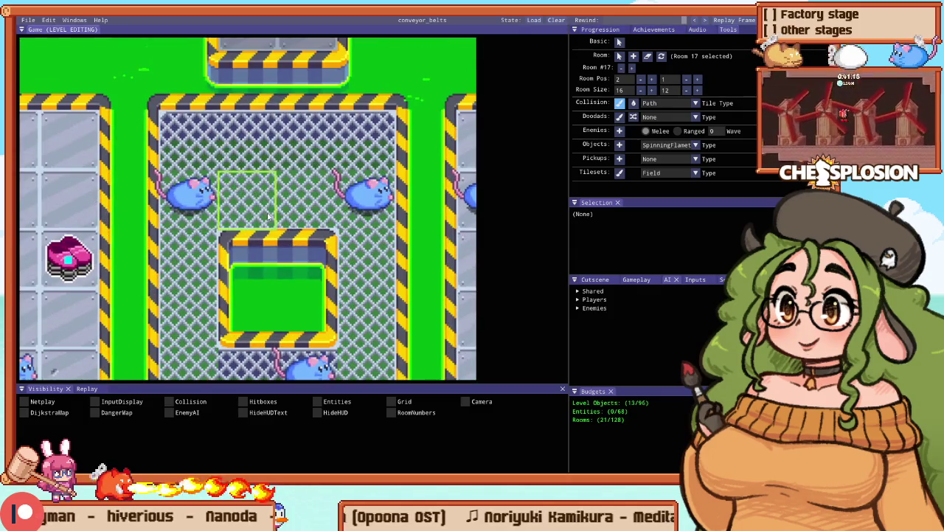
scroll(269, 216, down, 2)
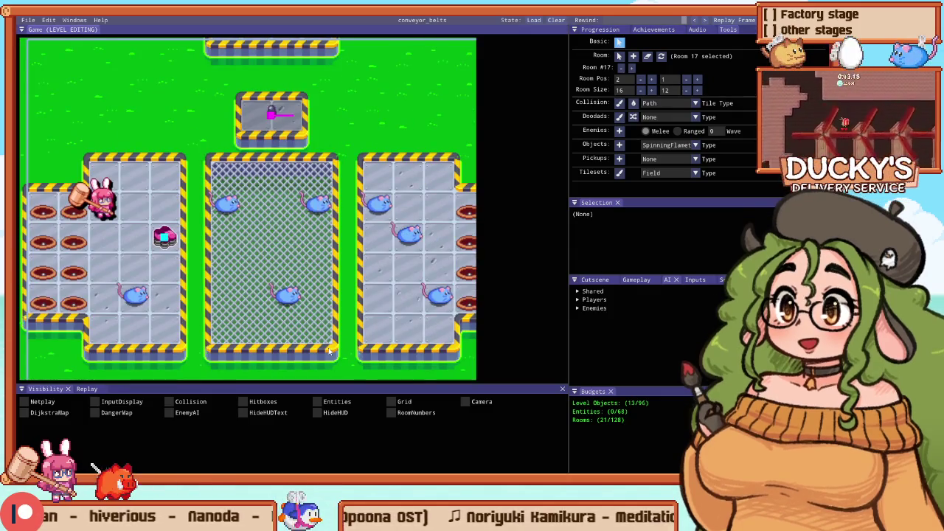
key(Tab)
key(Right)
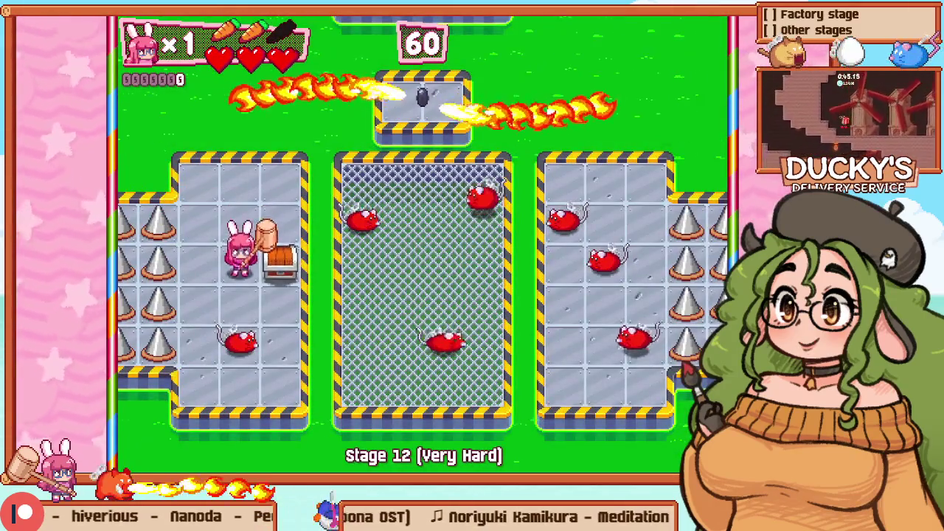
key(z)
key(Down)
key(Up)
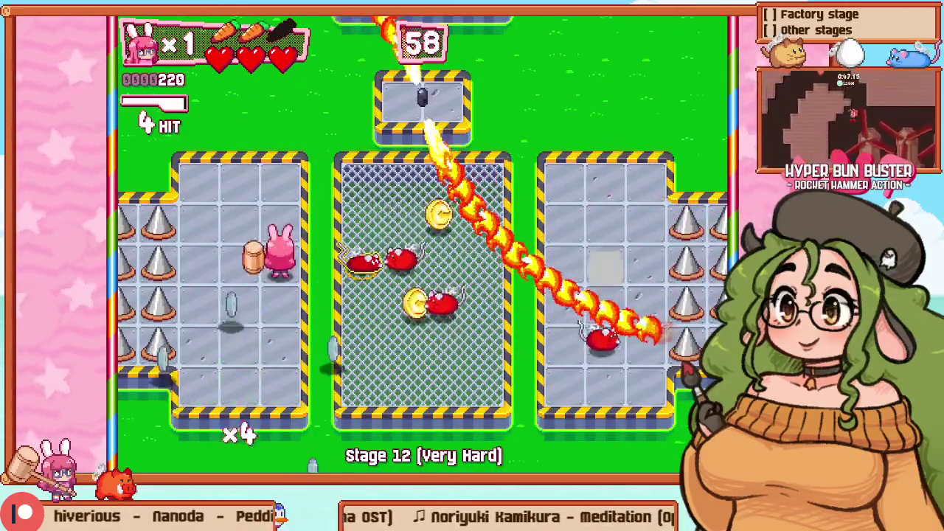
key(r)
Step: Hammer the mice in the left arena and work toward the middle arena
key(Right)
key(Down)
key(z)
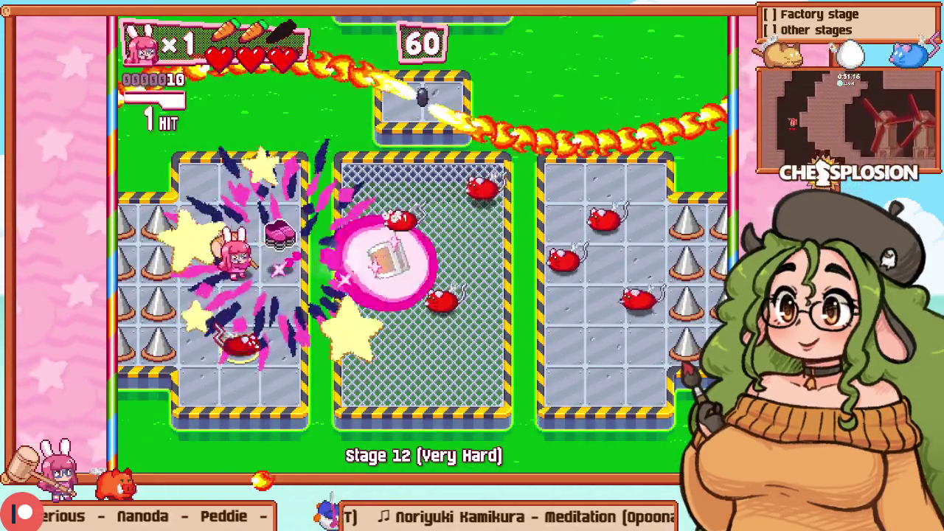
key(Right)
key(z)
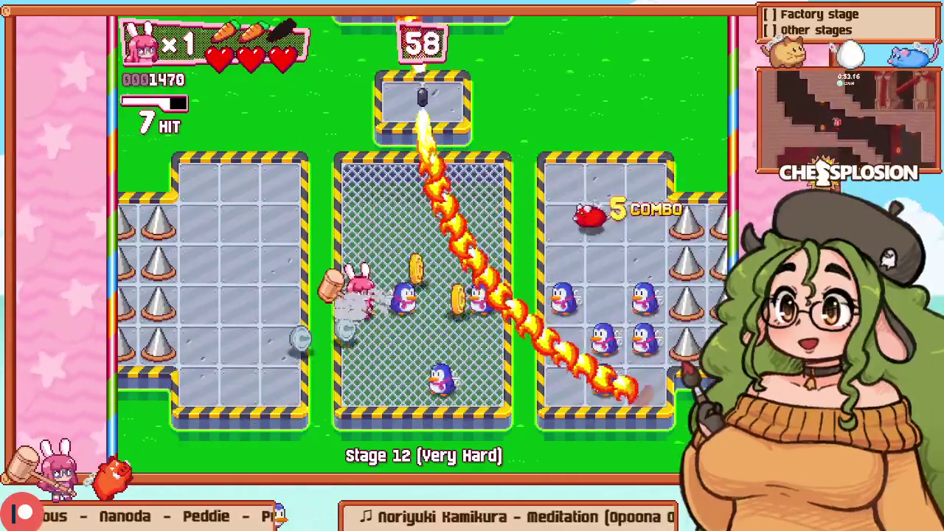
key(Left)
key(Up)
key(z)
Step: Hammer enemies in the middle and right arenas, then pause and retry the stage
key(Right)
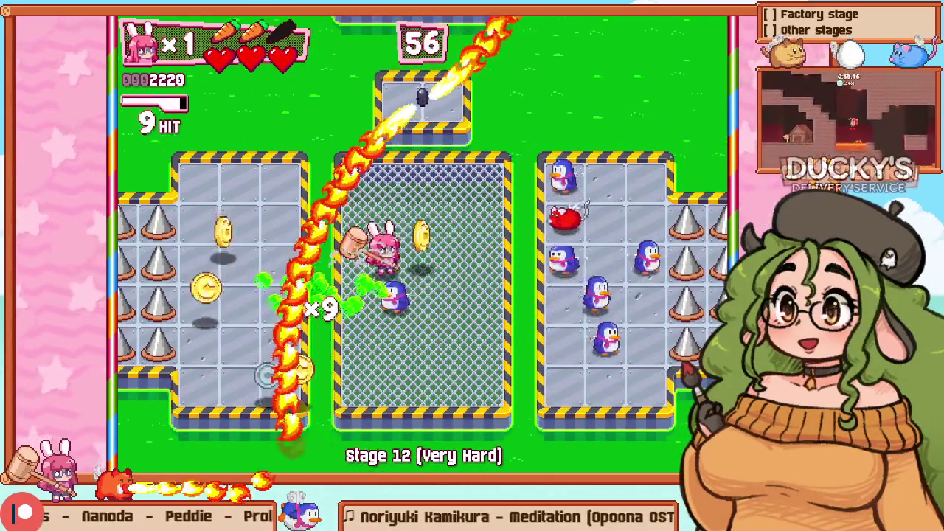
key(z)
key(Right)
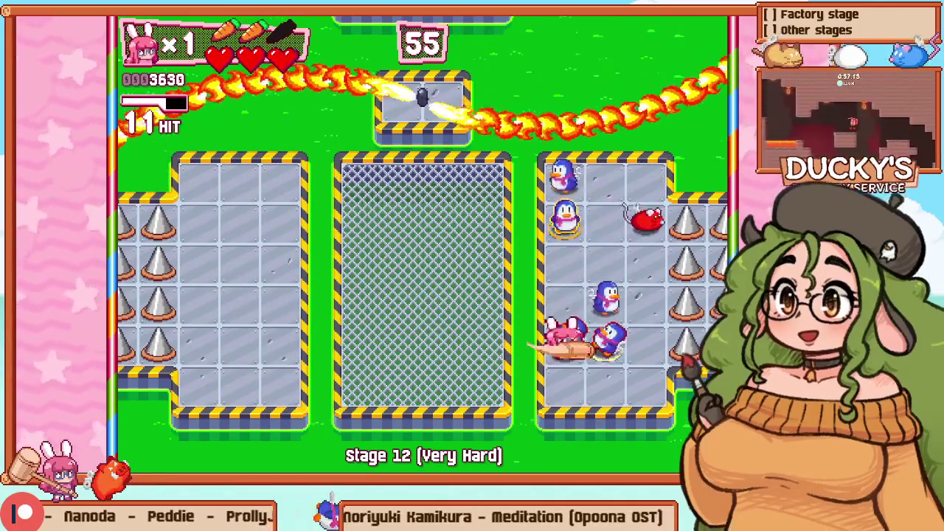
key(Down)
key(z)
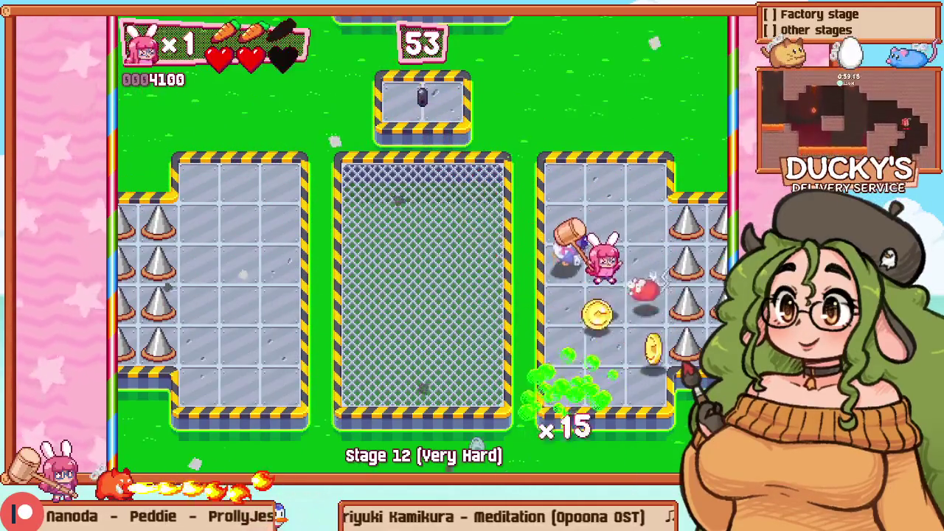
key(Escape)
key(Down)
key(z)
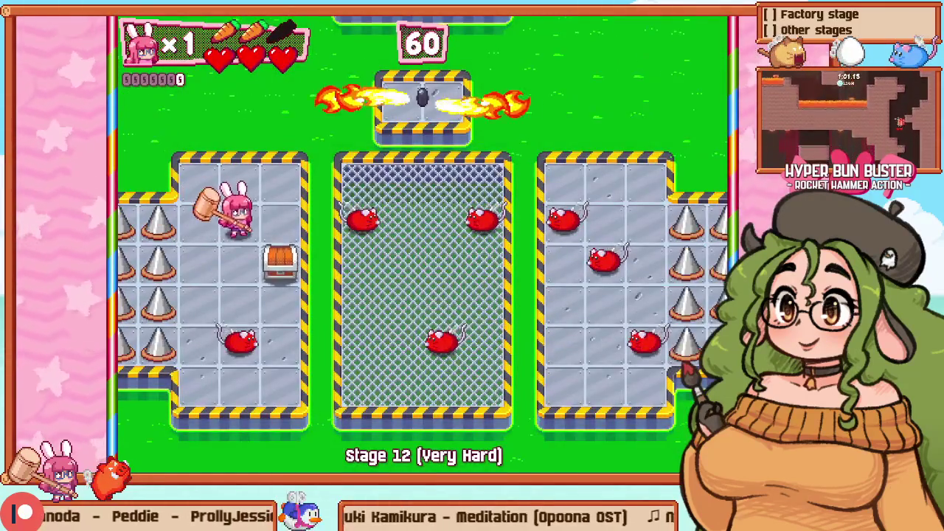
Step: Move through the left and middle arenas for the coins, then retry after getting hit
key(Down)
key(Right)
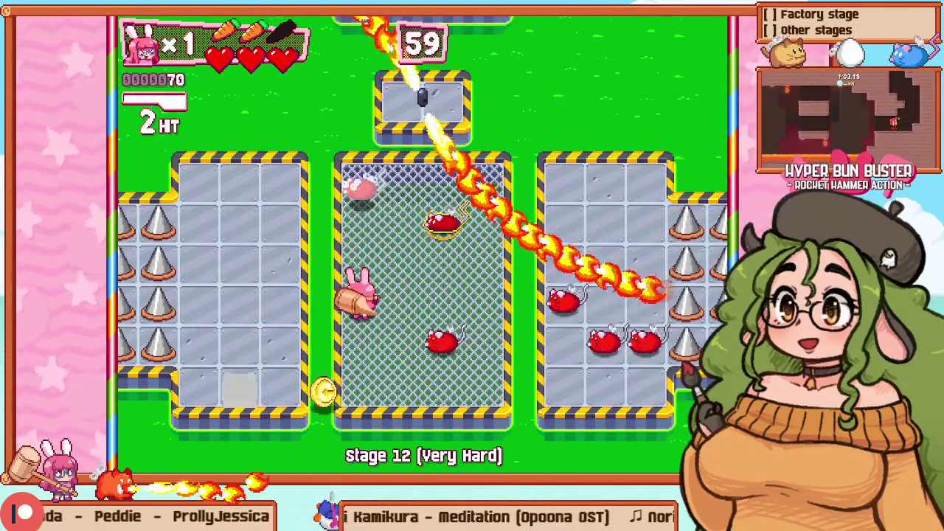
key(Up)
key(Left)
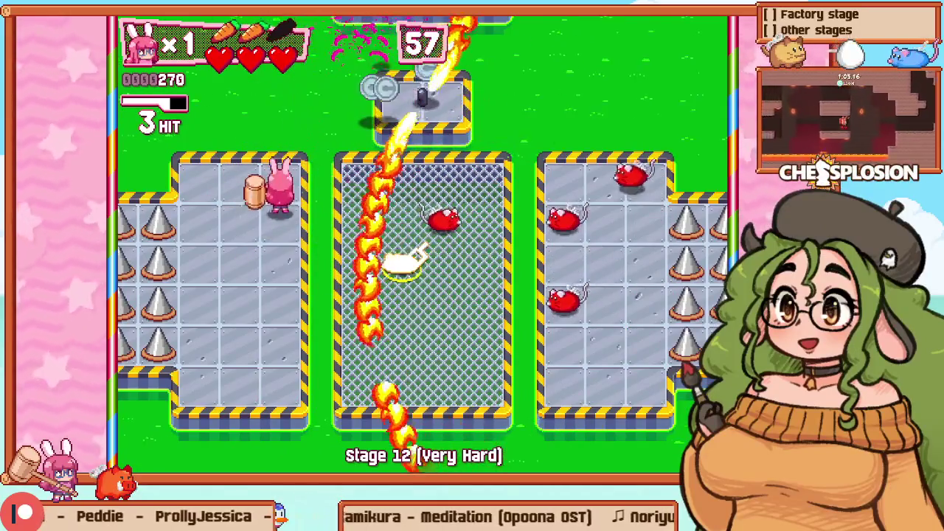
key(Right)
key(Down)
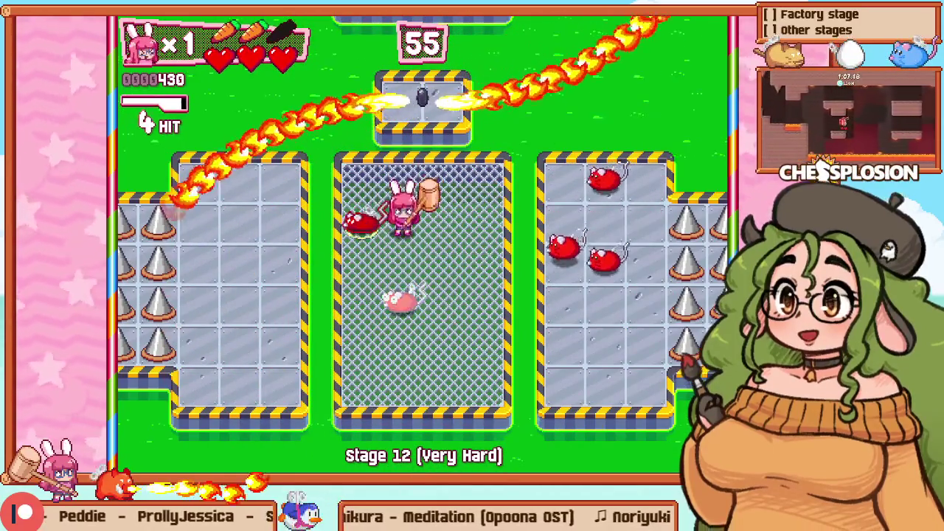
key(Right)
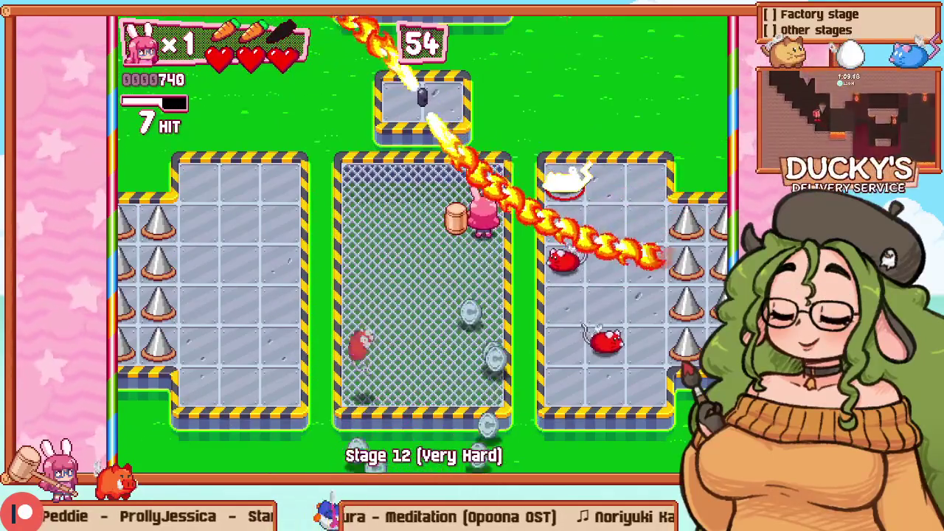
key(Escape)
key(Down)
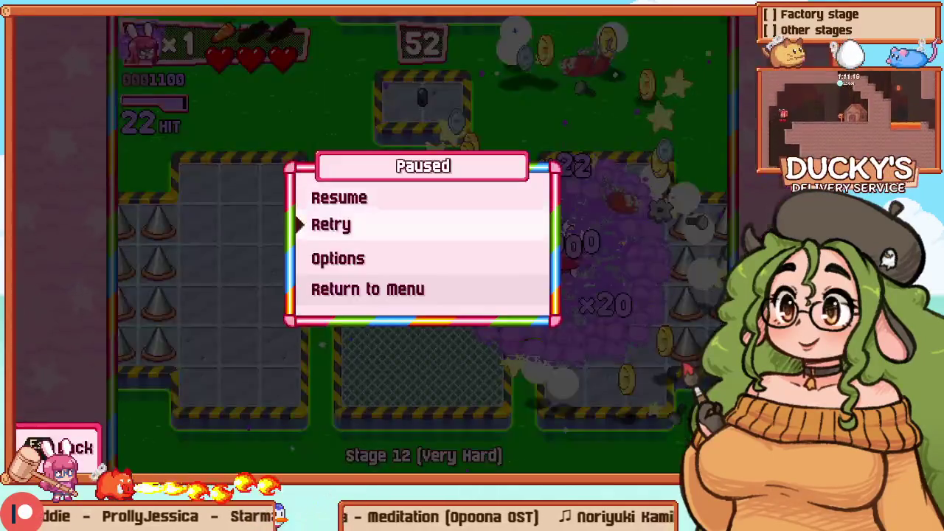
key(Return)
Step: Dash-smash enemies across the left and middle arenas and break the crate
key(Down)
key(Up)
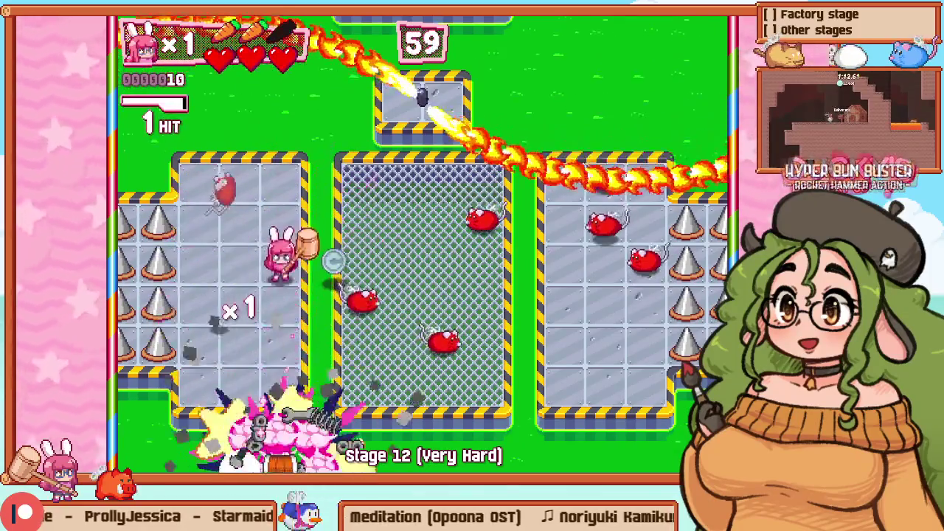
key(Right)
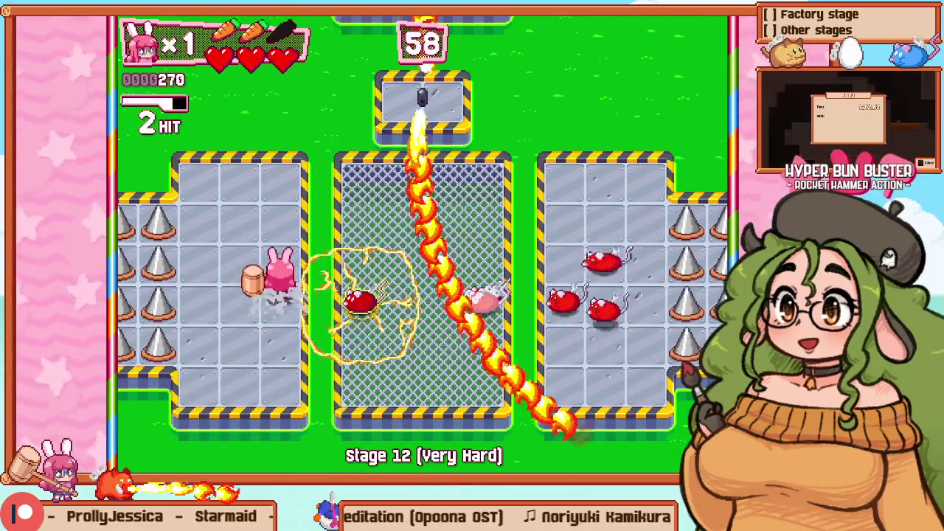
key(Down)
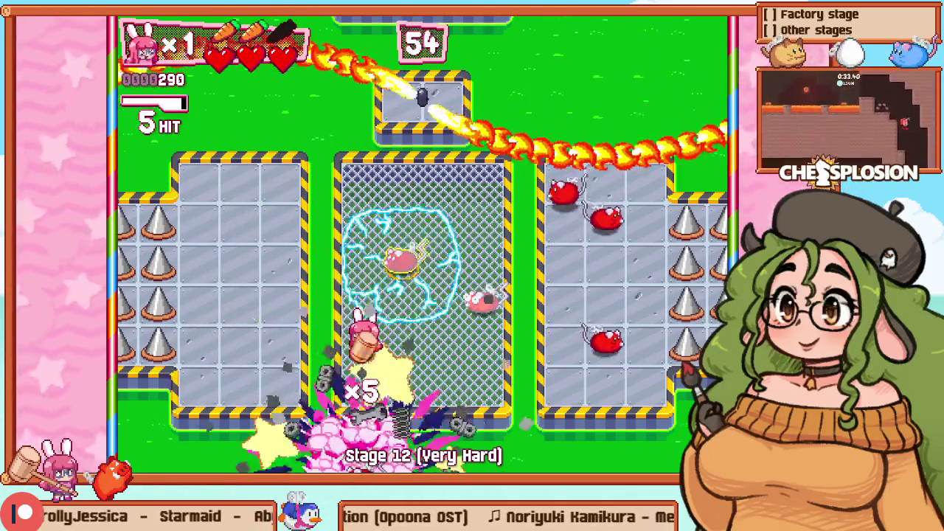
key(Up)
key(Up)
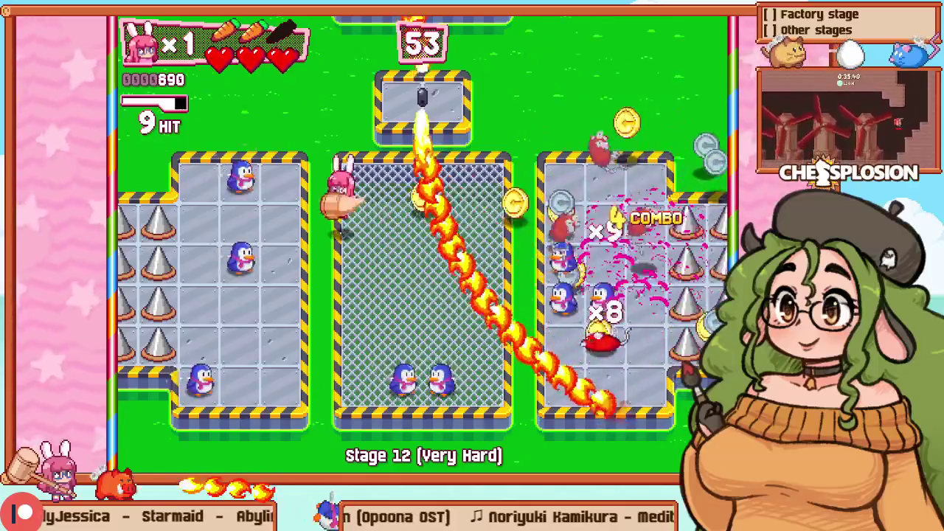
key(Left)
key(Right)
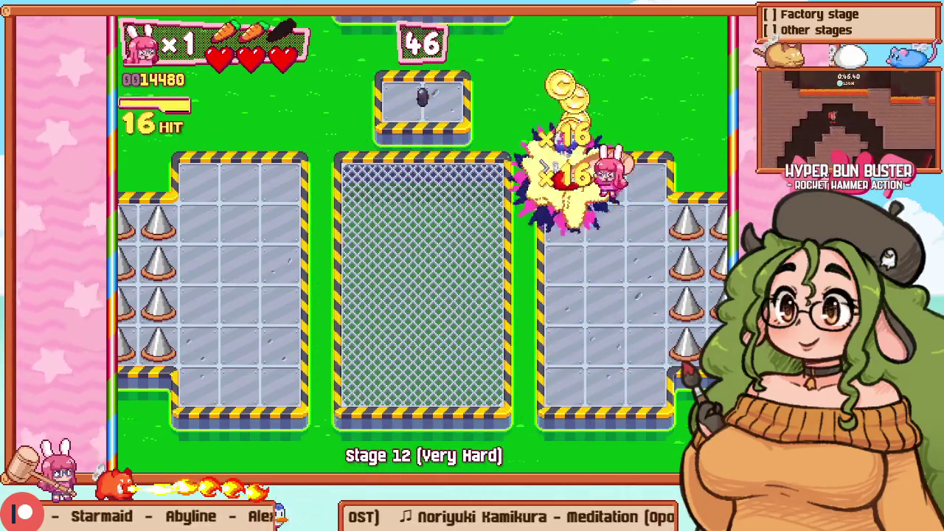
key(Left)
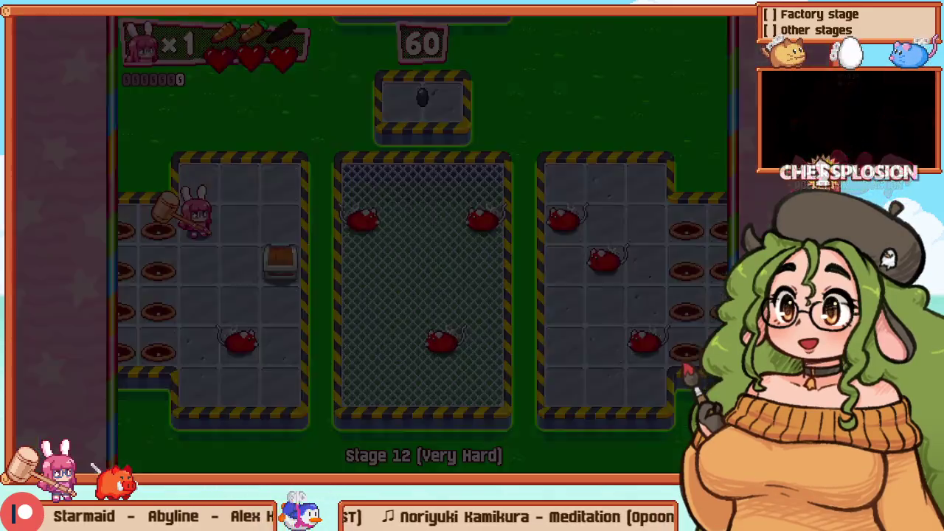
key(Right)
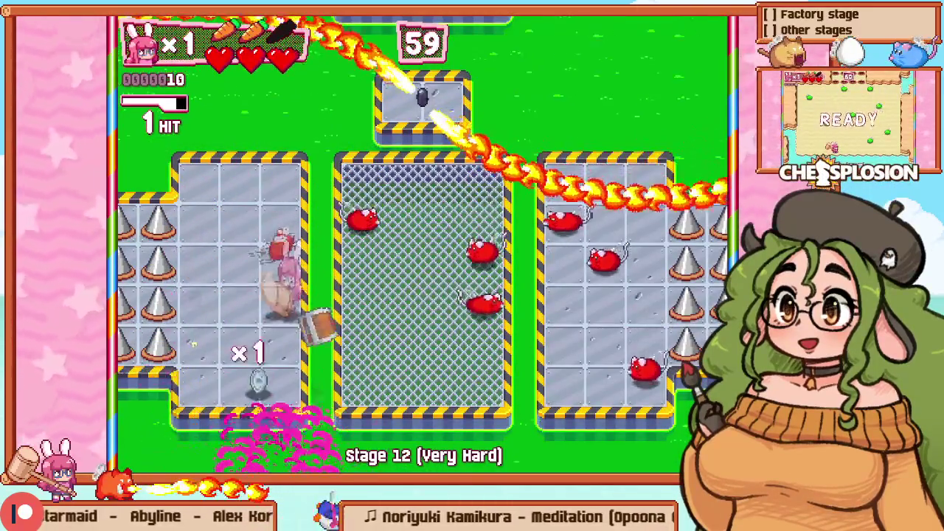
Step: Rocket-dash through the penguins and smash the last enemy for a 16-hit chain clear
key(Right)
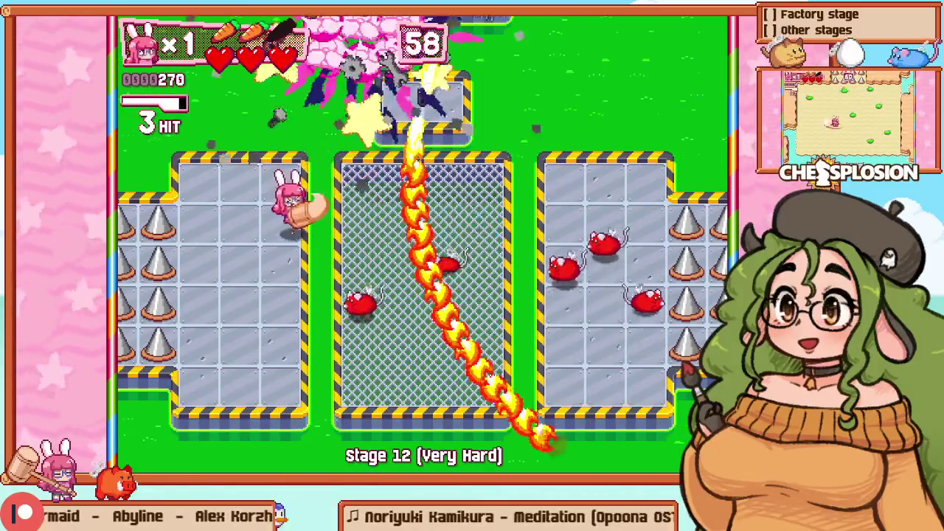
key(Right)
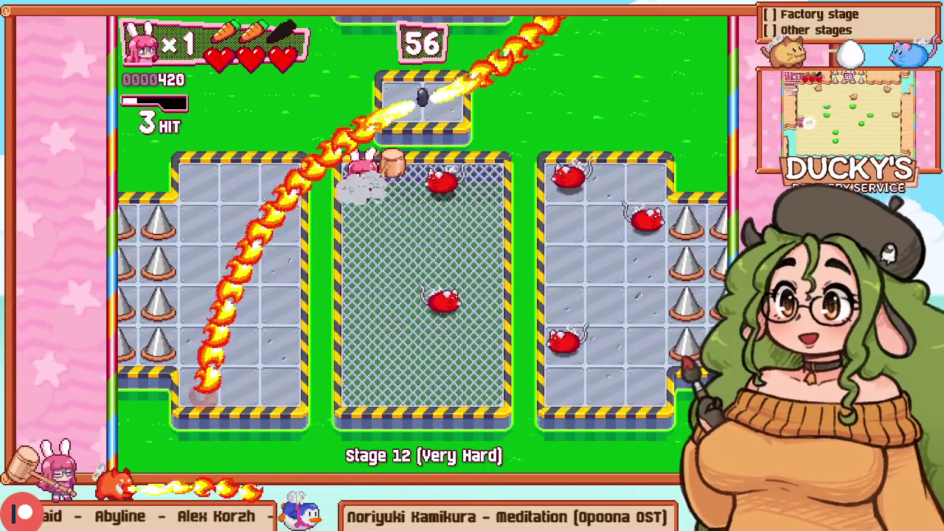
key(Down)
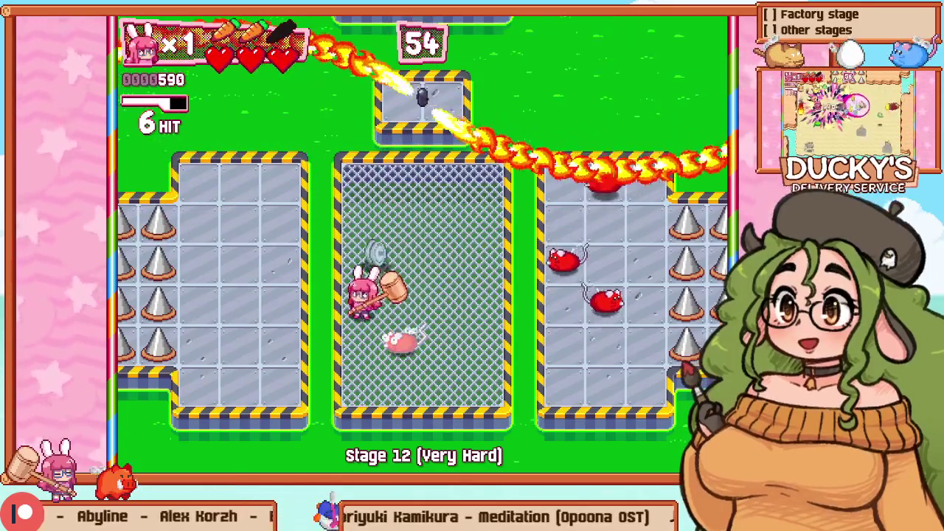
key(Right)
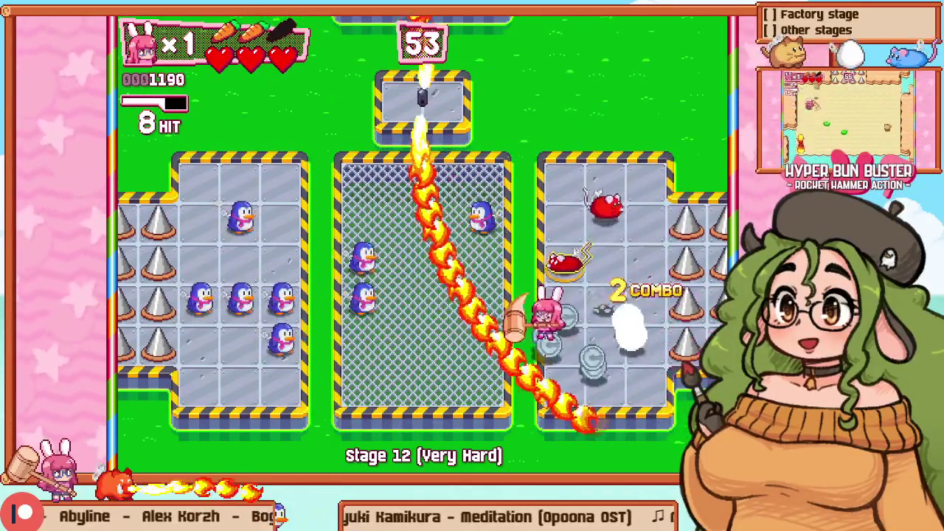
key(Up)
key(Right)
key(Up)
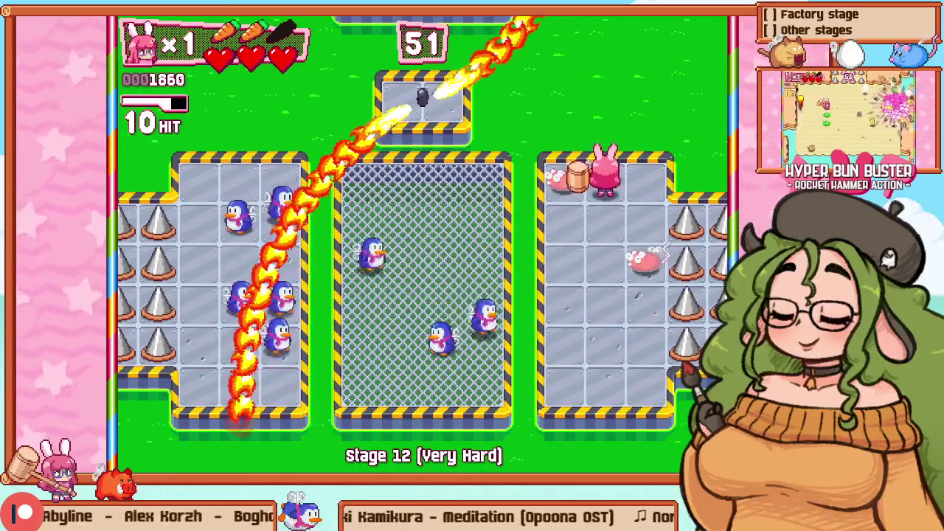
key(Left)
key(Left)
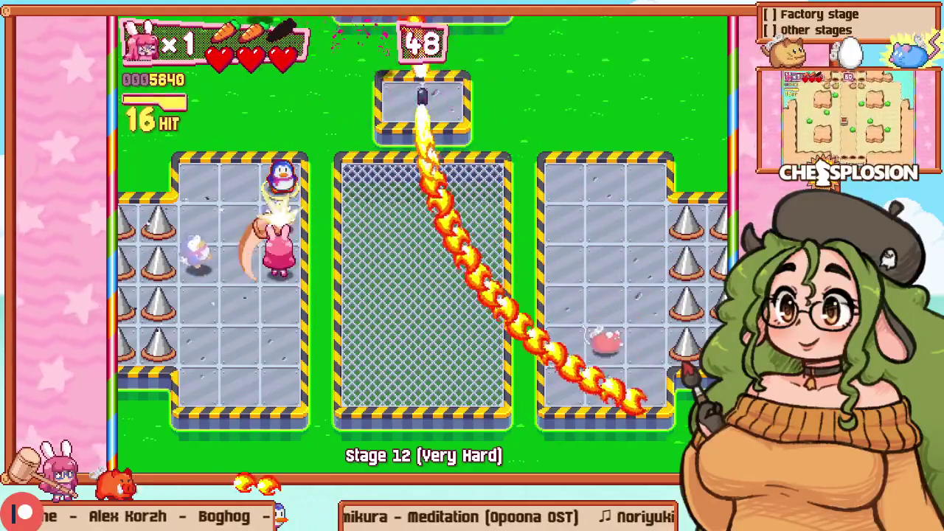
key(Up)
key(Left)
key(Right)
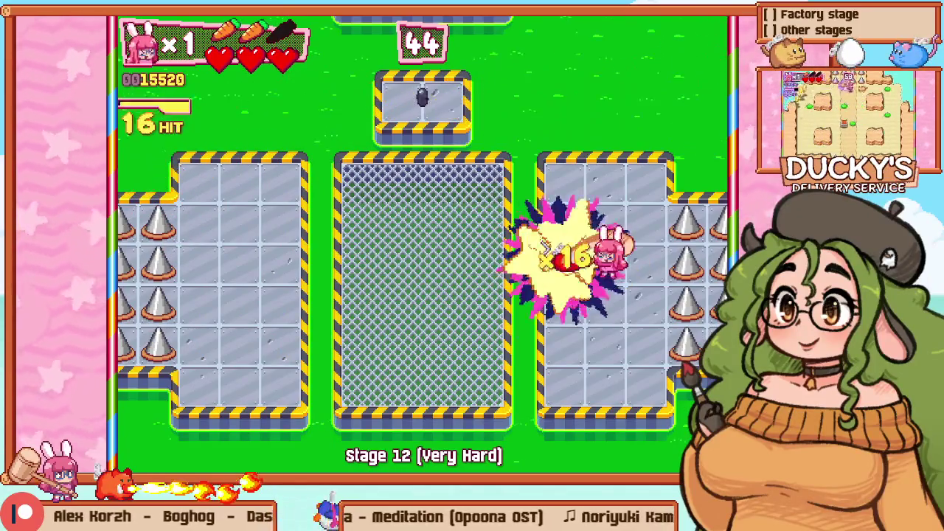
key(Left)
key(Left)
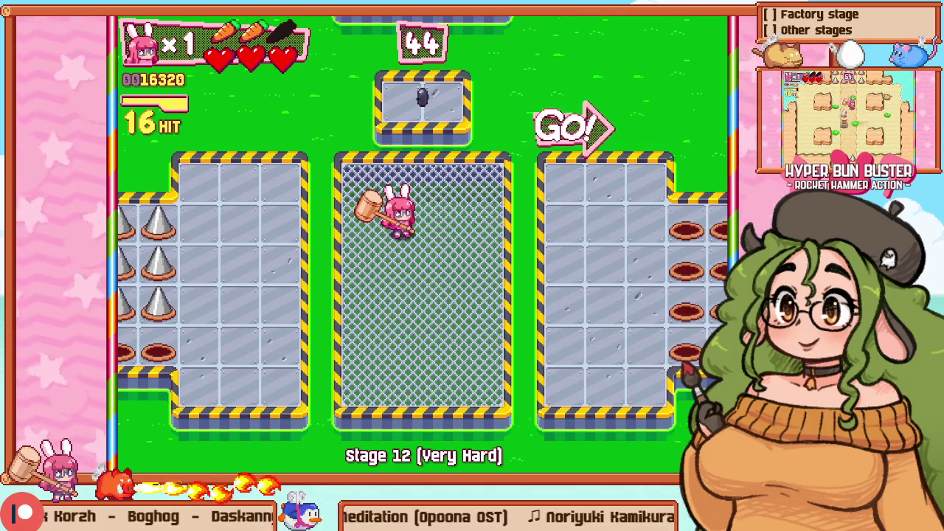
key(alt+Tab)
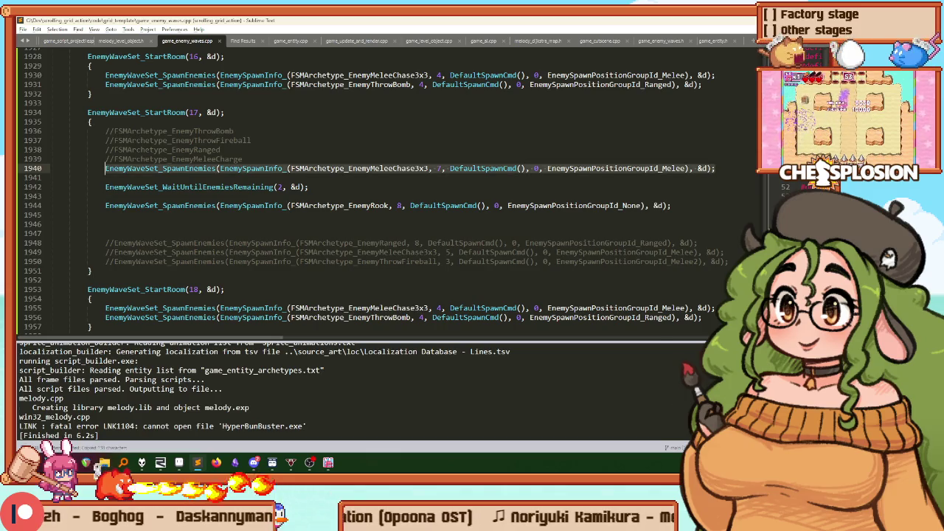
Step: Duplicate the EnemyMeleeChase3x3 spawn line as a 3-enemy EnemyRanged spawn
key(ctrl+shift+d)
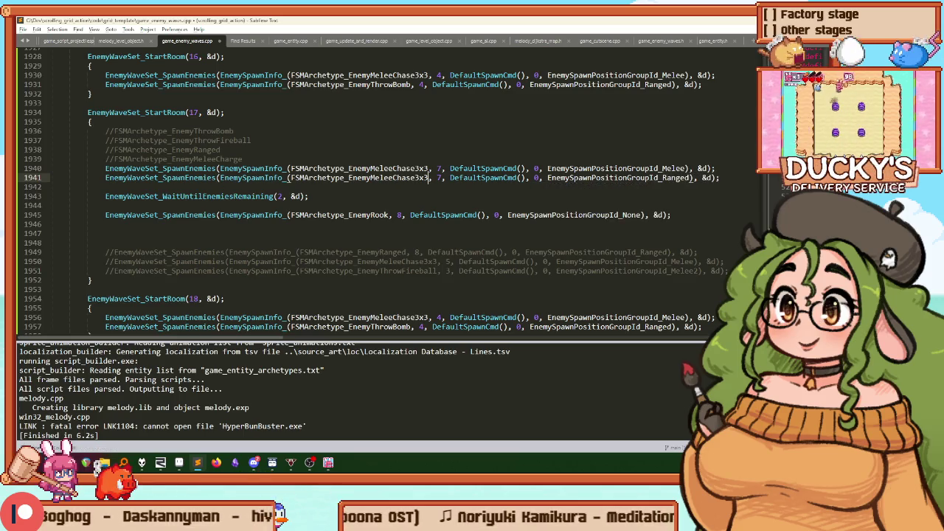
key(ctrl+shift+Right)
text(Rangeed)
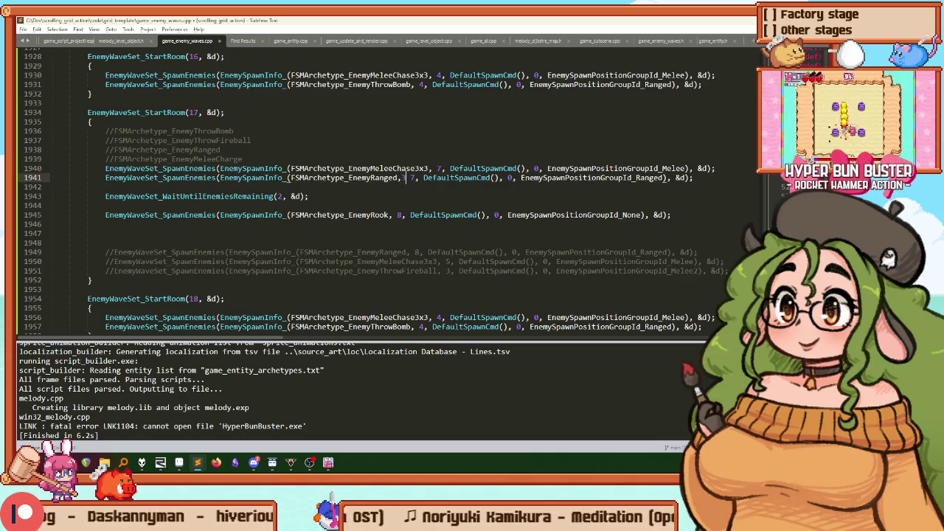
text(3)
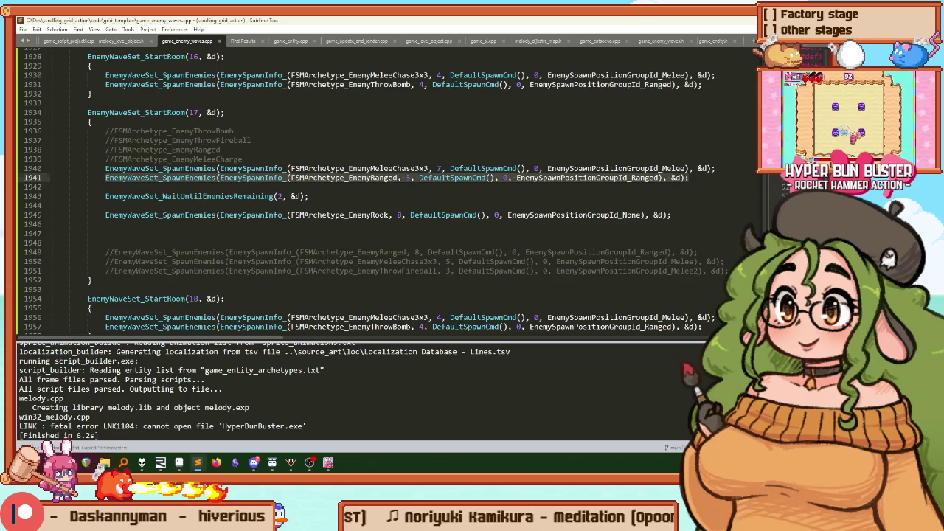
Step: Add a second 3-enemy EnemyRanged spawn after the EnemyRook line and rebuild the game
key(Down)
key(End)
key(Return)
key(ctrl+b)
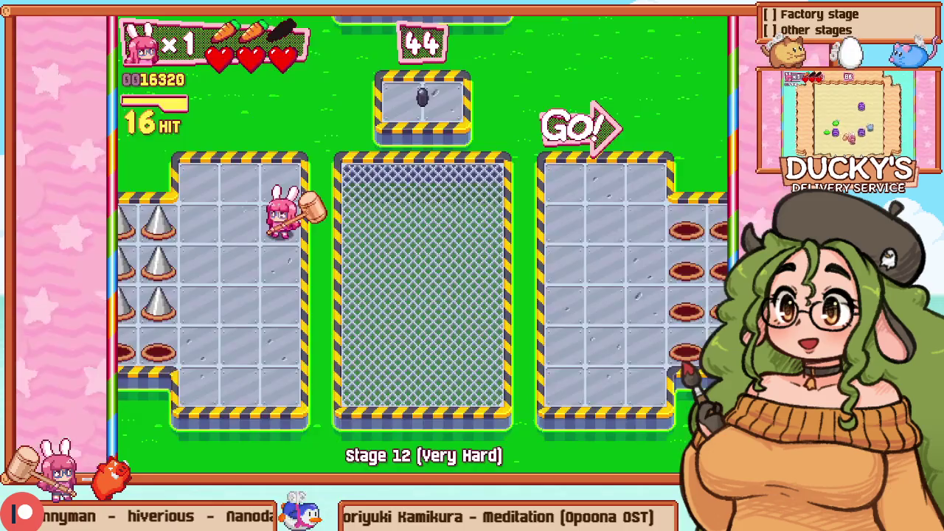
Step: Retry Stage 12 and hammer the enemies in the left room
key(Escape)
key(Down)
key(Return)
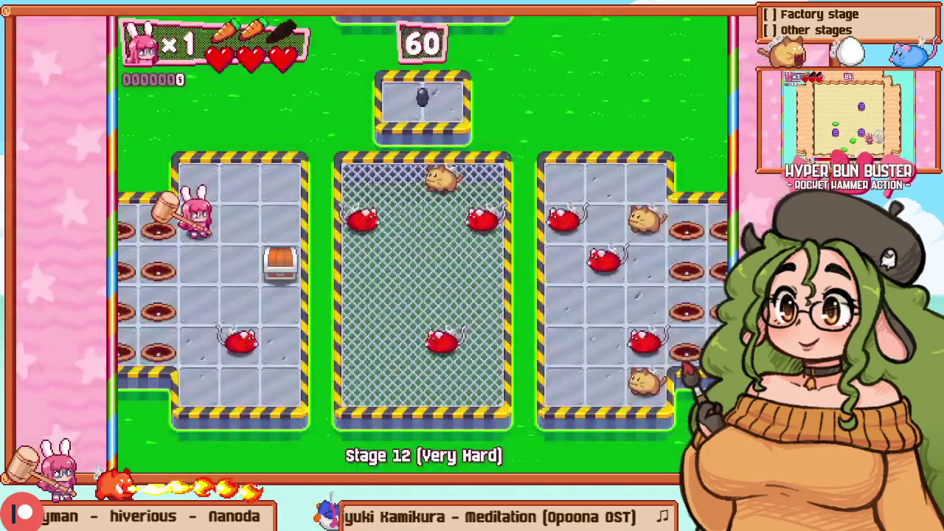
key(Left)
key(x)
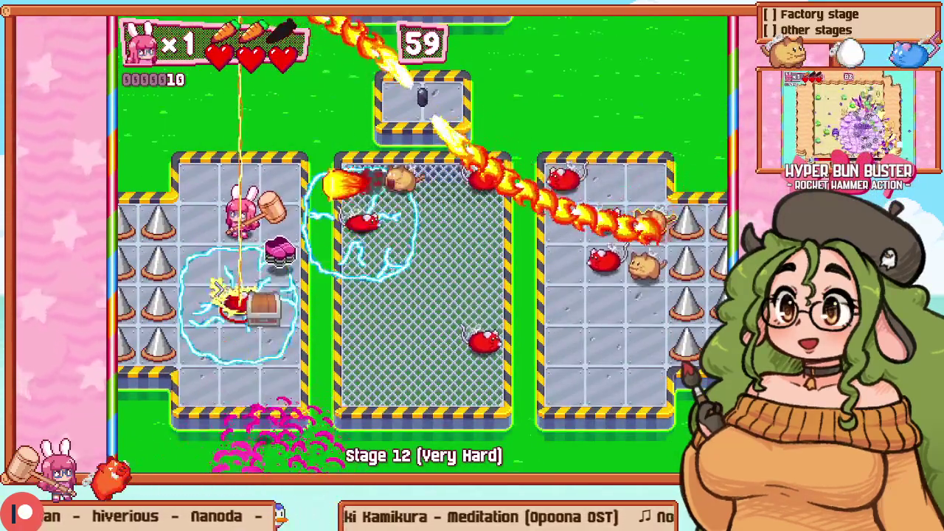
key(Down)
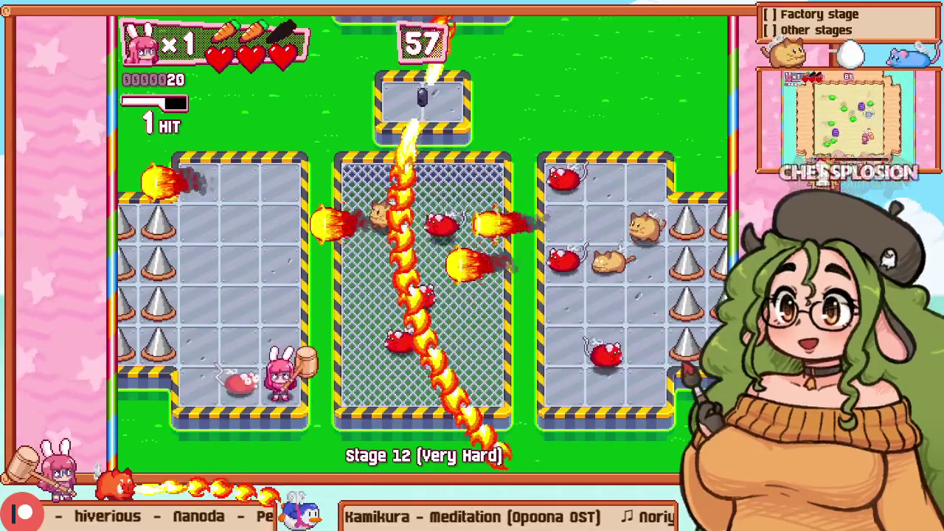
key(x)
key(Up)
Step: Chain hammer hits through the central grate and the right room
key(Right)
key(x)
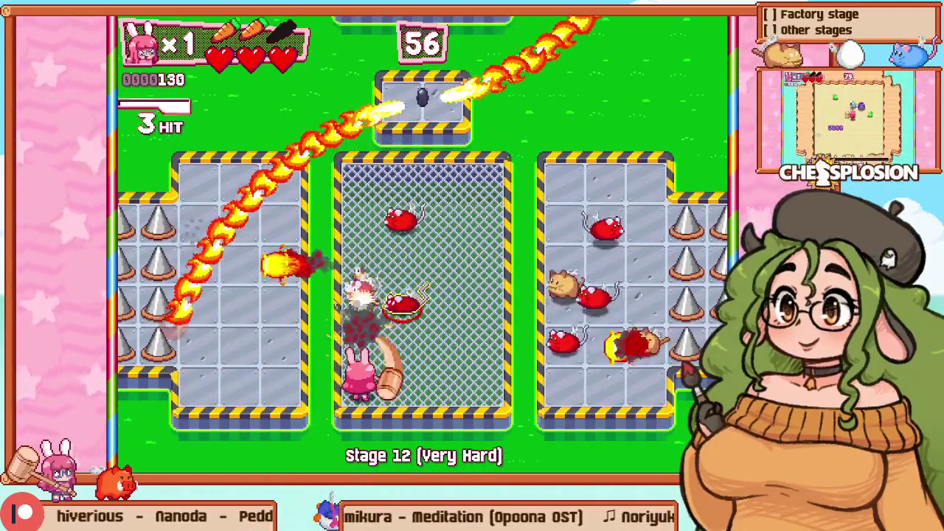
key(x)
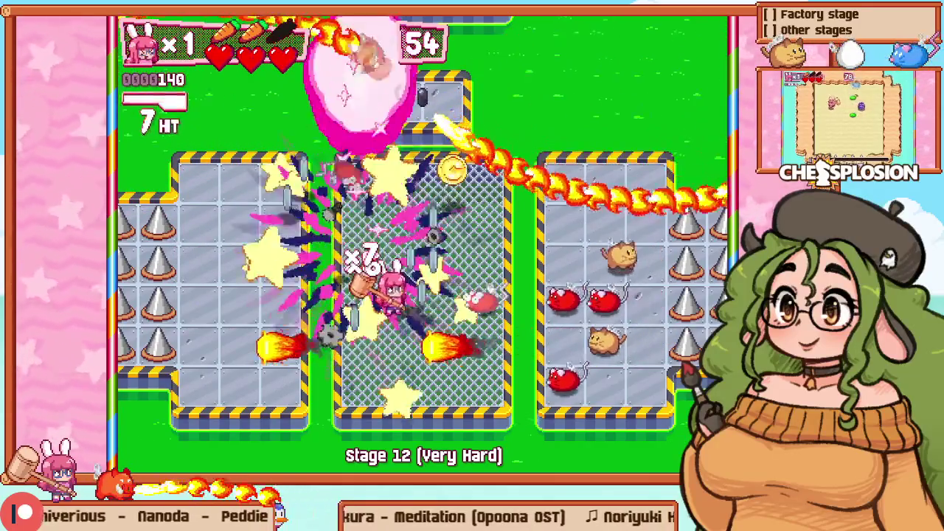
key(Right)
key(Down)
key(x)
key(Right)
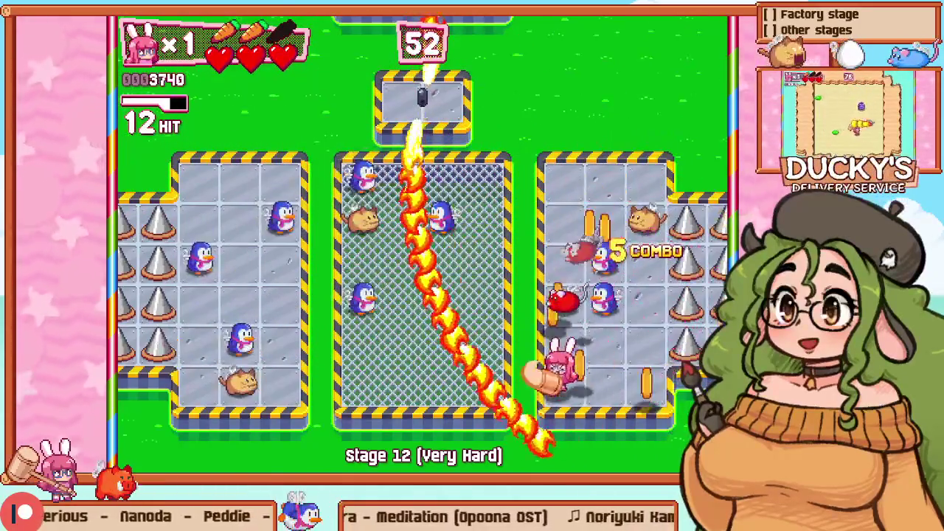
key(Up)
key(x)
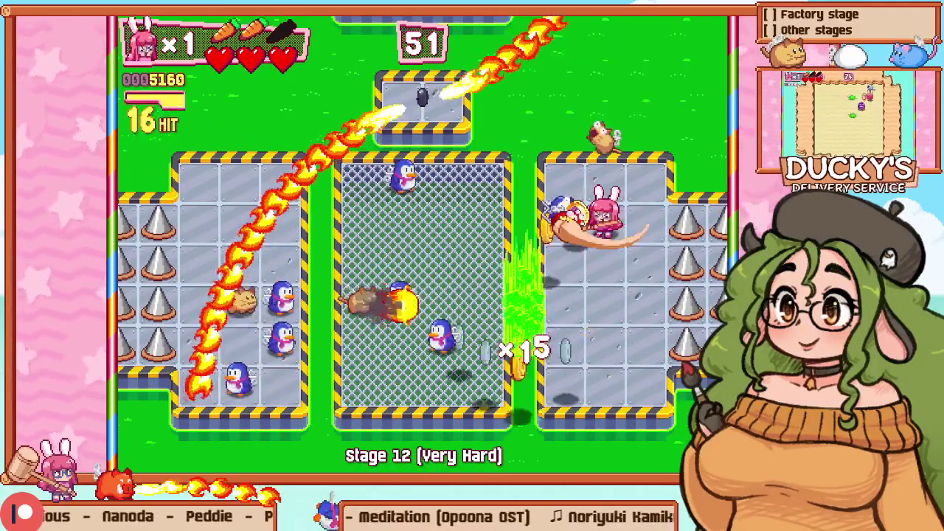
key(Left)
Step: Collect the coins and smash the last penguin for a 16-hit chain, 22170-point clear
key(Down)
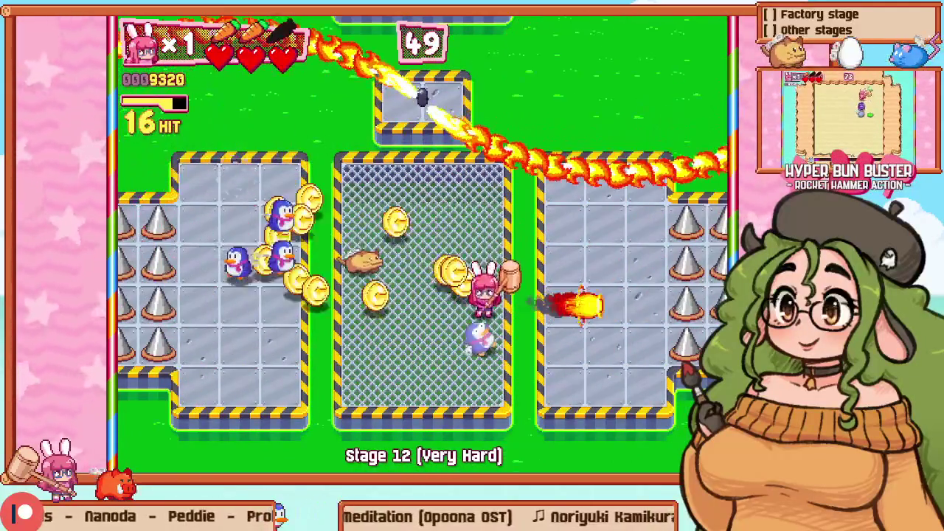
key(Left)
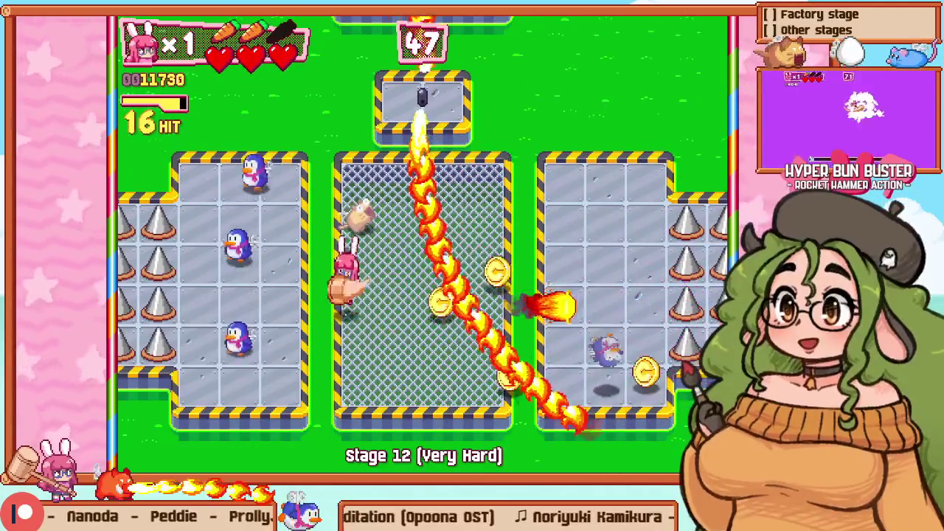
key(x)
key(Up)
key(Right)
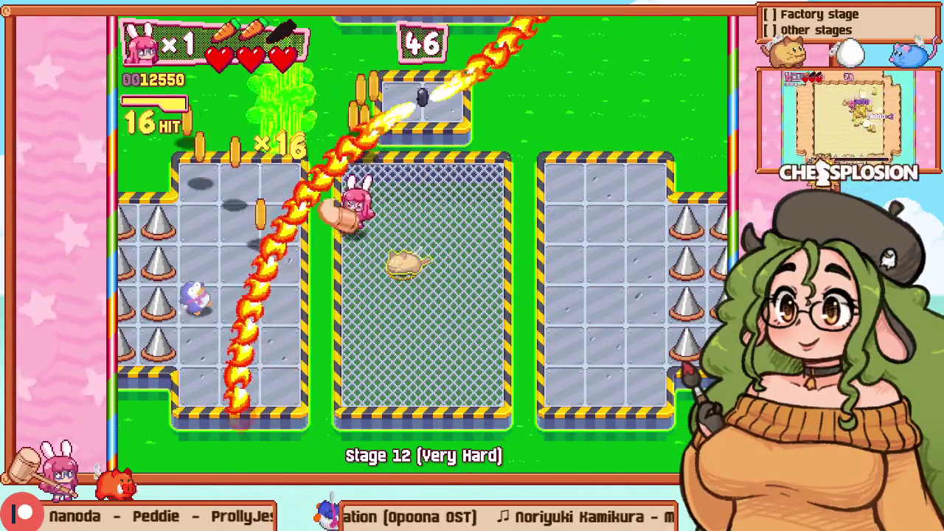
key(x)
key(Up)
key(Left)
key(Down)
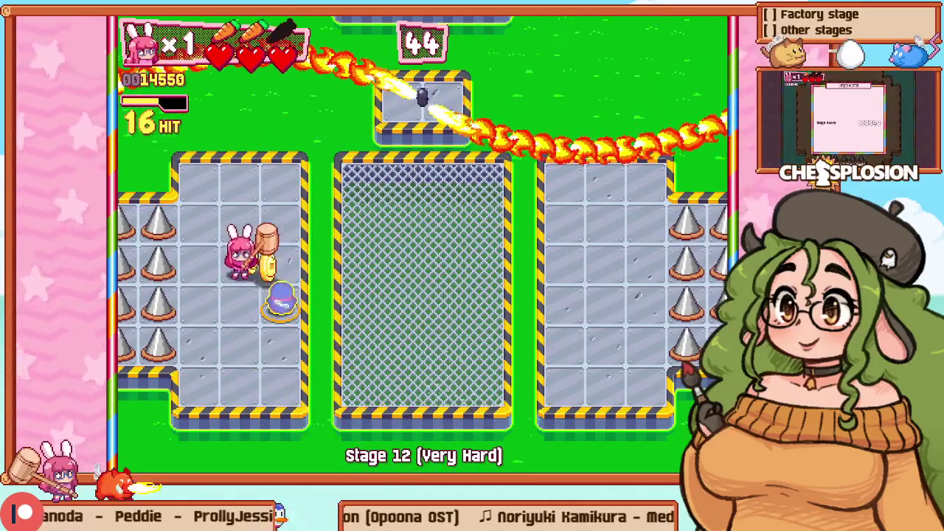
key(x)
key(Right)
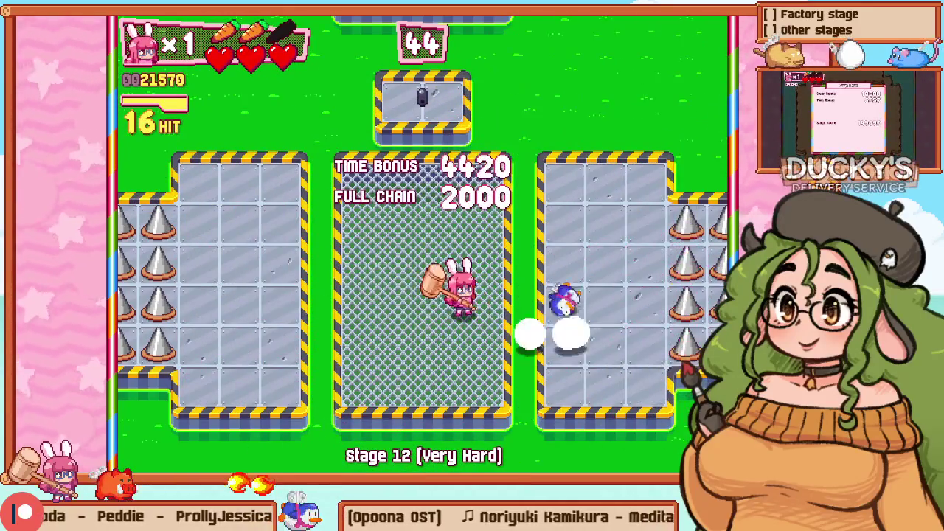
key(Left)
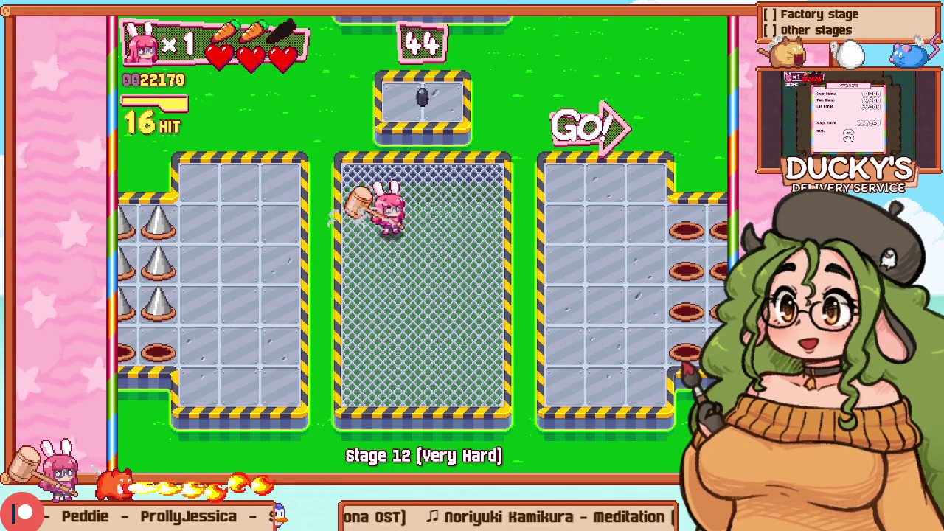
key(F1)
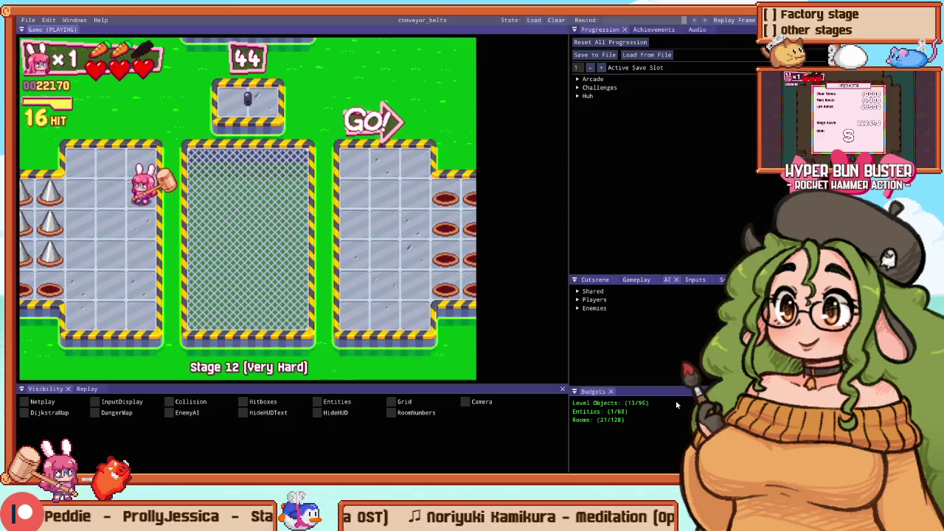
Step: Place a pink Terrain_RoomEd block at the centre of room 17's cage and replay
scroll(362, 215, down, 3)
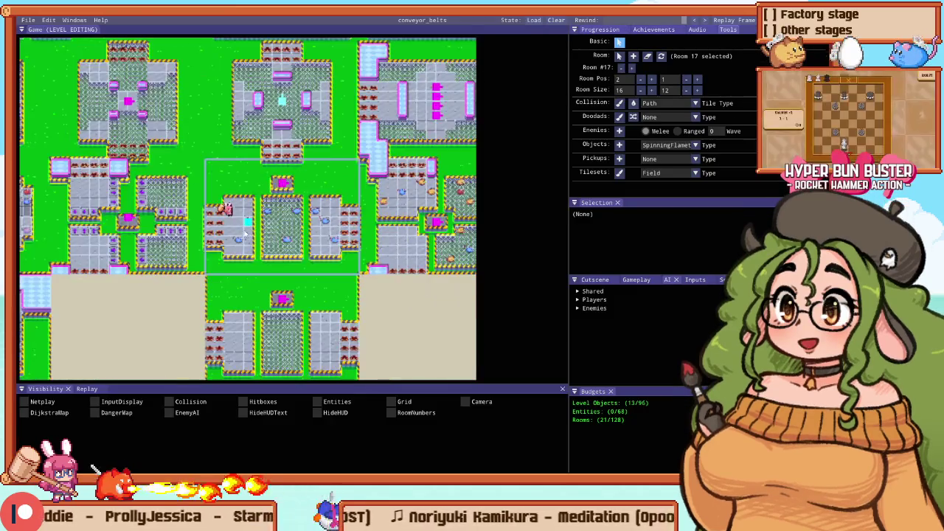
scroll(409, 219, up, 8)
mouse_move(409, 219)
mouse_down()
mouse_move(220, 237)
mouse_move(208, 225)
mouse_up()
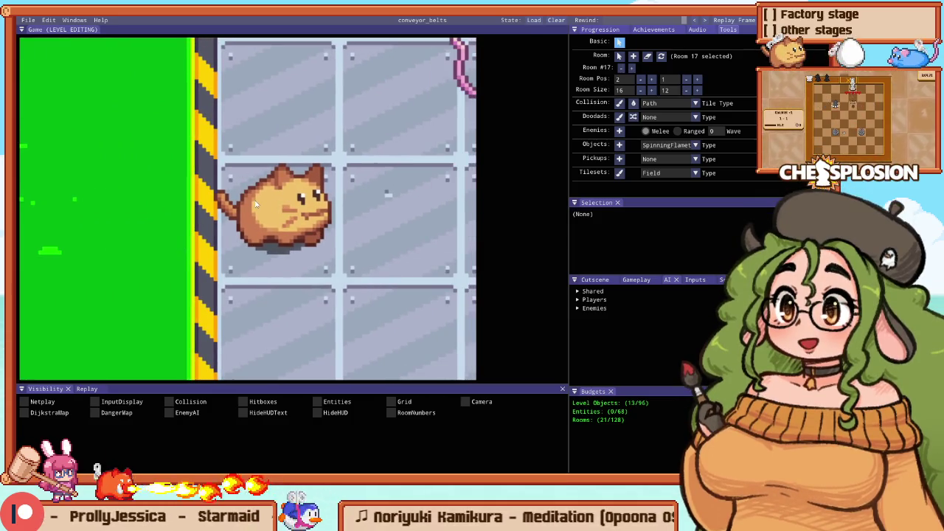
scroll(278, 200, down, 5)
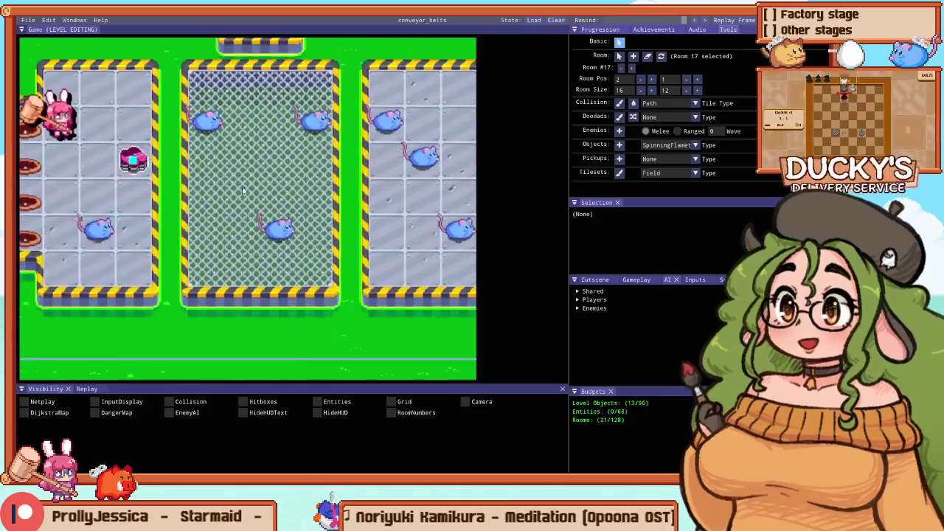
scroll(246, 184, down, 5)
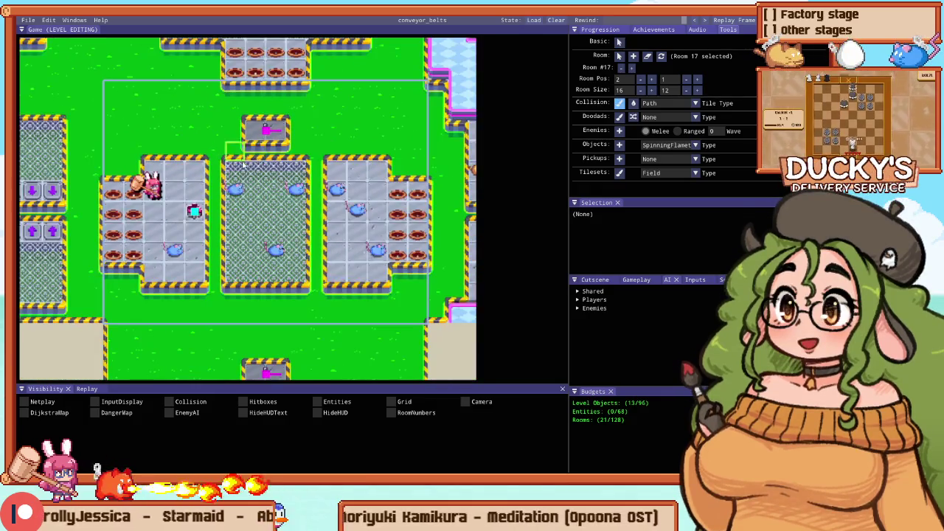
scroll(154, 142, up, 3)
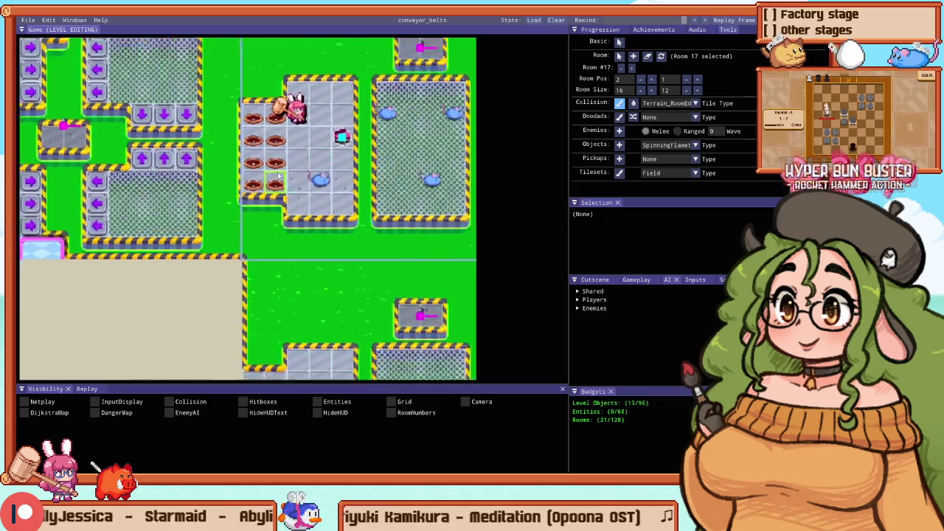
scroll(364, 147, up, 5)
scroll(307, 174, down, 4)
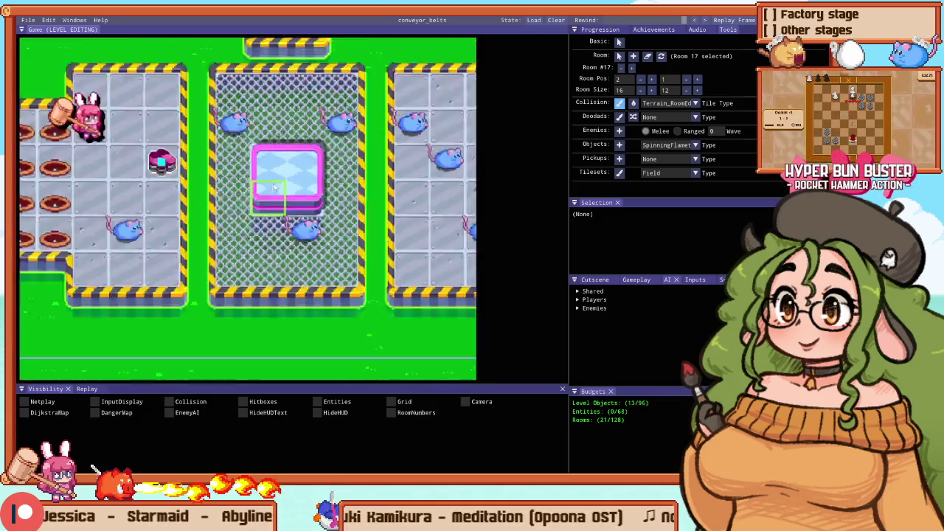
key(F5)
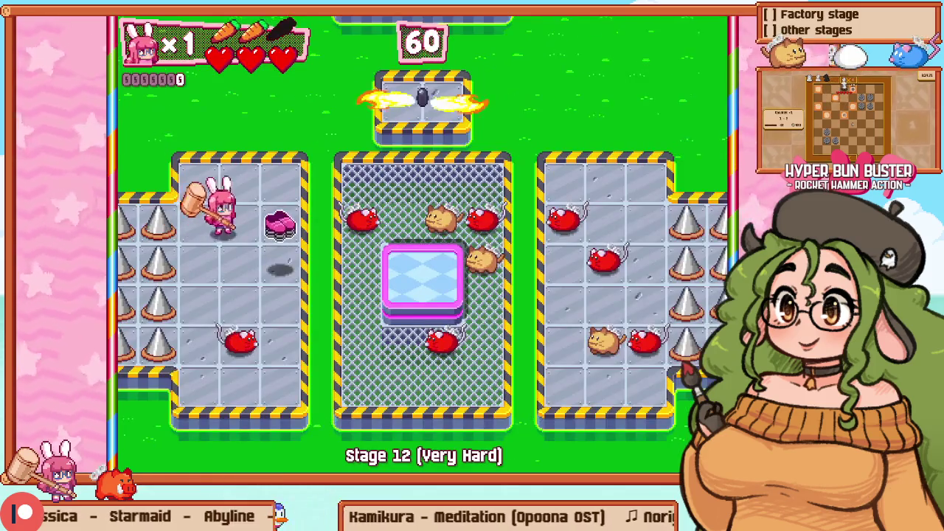
Step: Retry Stage 12 and hit the red mice on the way into the central cage
key(Escape)
key(Return)
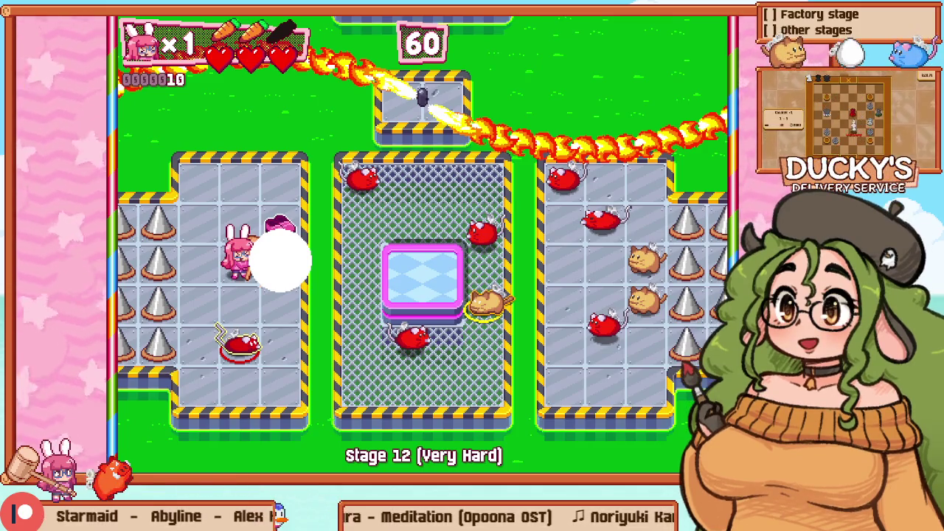
key(Right)
key(Left)
key(Left)
key(Down)
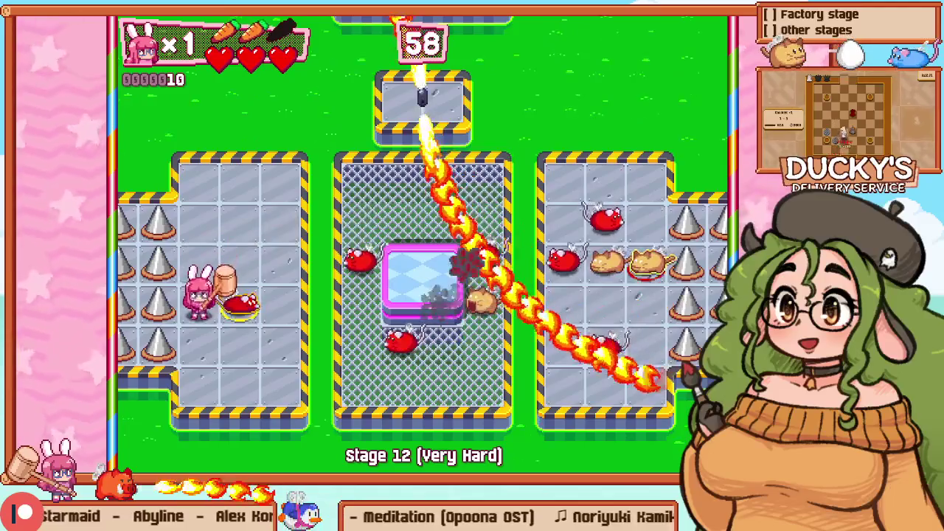
key(Right)
key(Down)
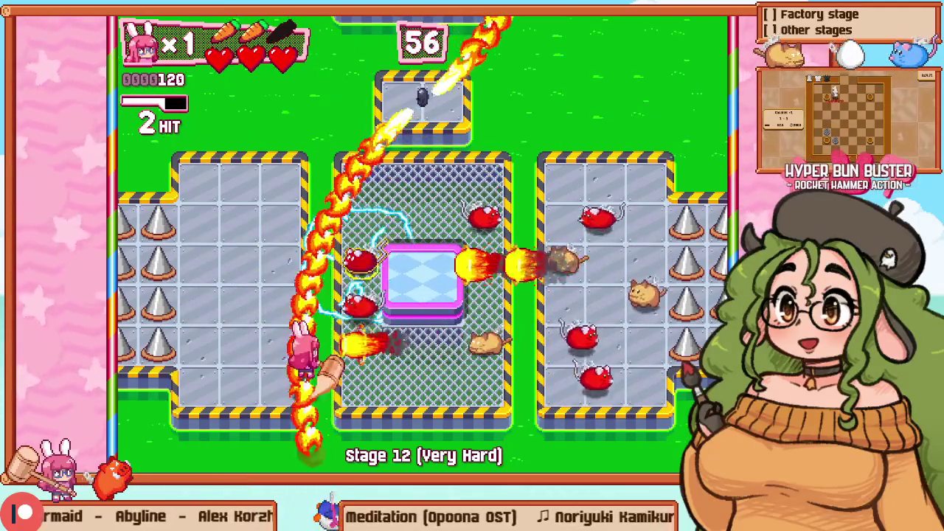
key(Right)
Step: Fight the waves around the new pink block up to the penguin wave
key(Up)
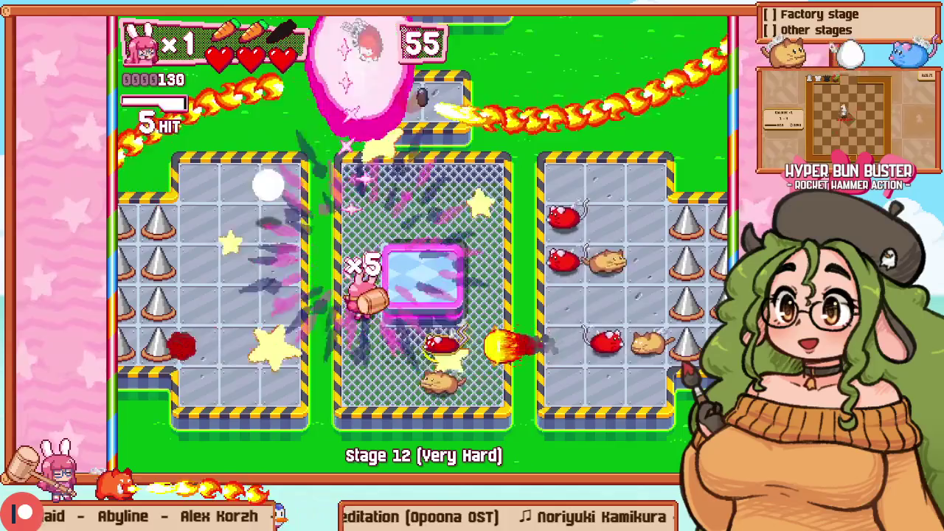
key(Down)
key(Right)
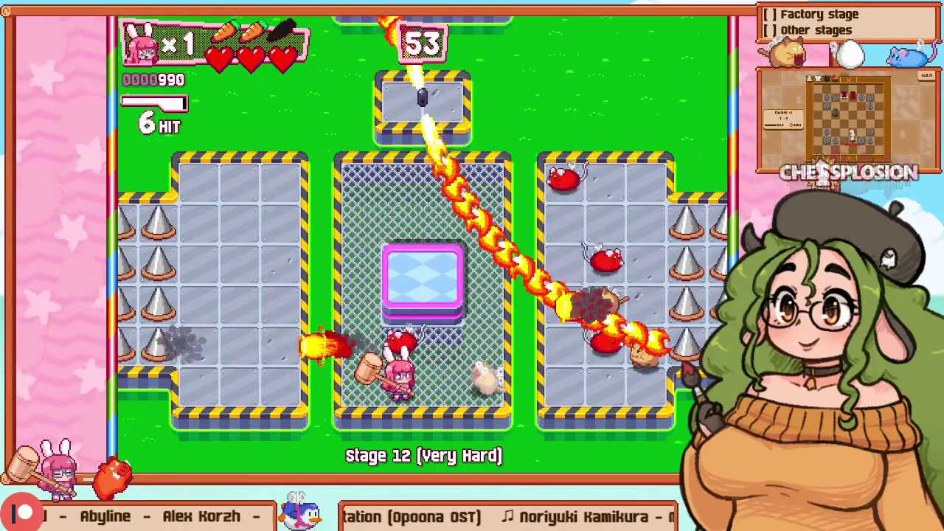
key(Left)
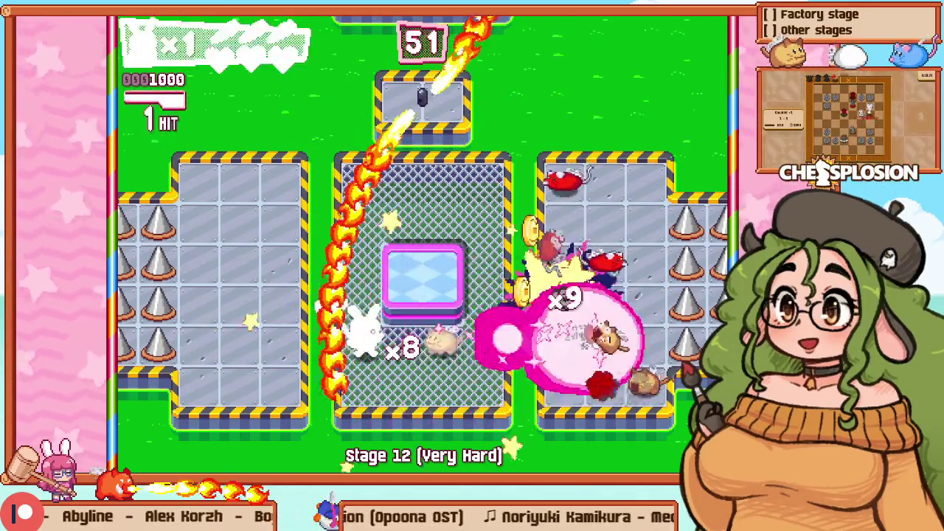
key(Right)
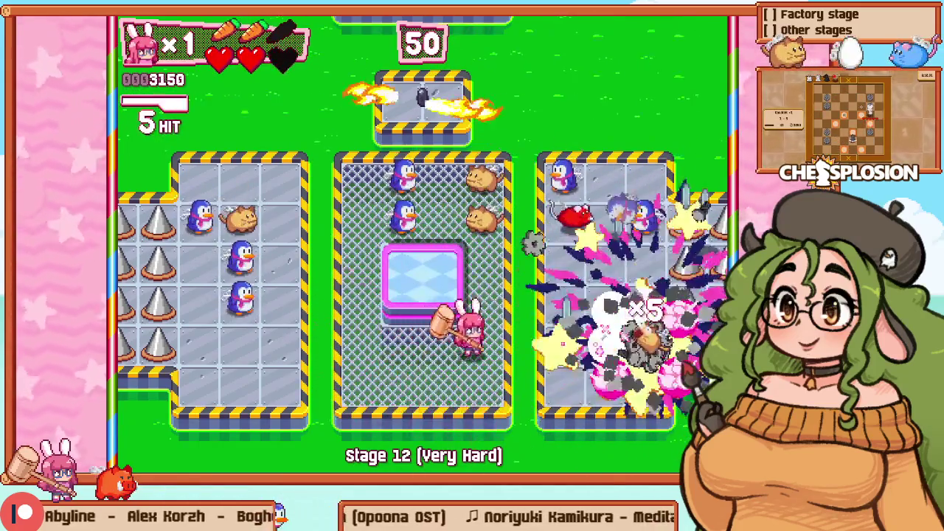
key(Up)
key(Down)
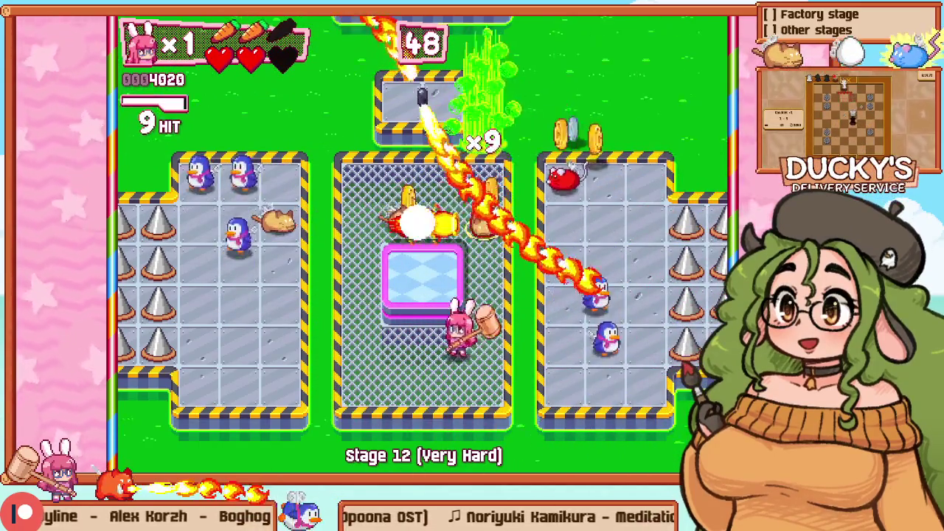
key(F1)
Step: Set the collision tile type to Path, zoom out, and centre room 17 in view
click(229, 193)
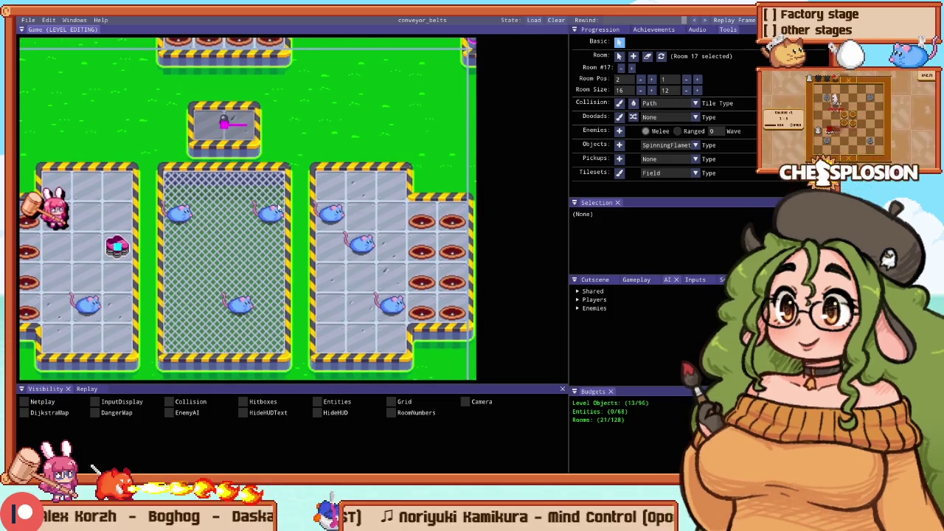
scroll(278, 209, down, 1)
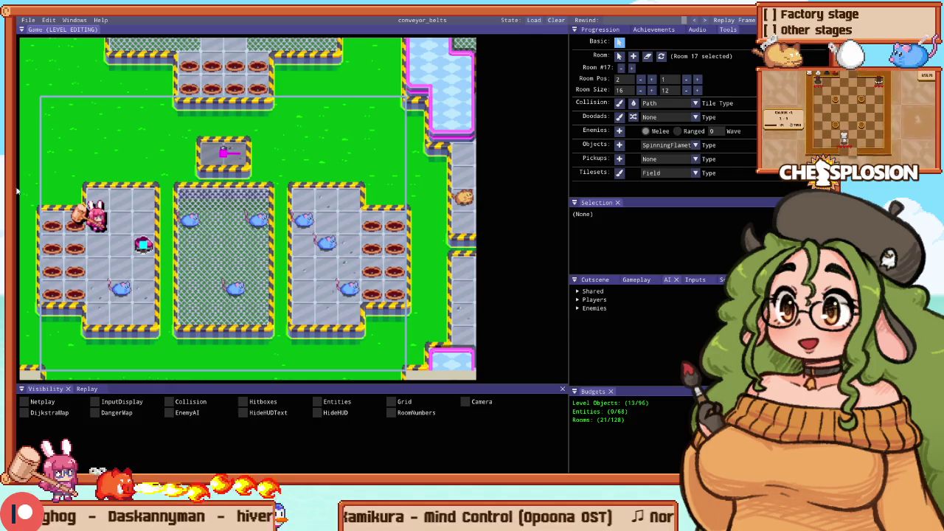
click(201, 246)
Step: Launch a fresh Stage 12 playtest and smash the enemies in the left room
key(F5)
key(Escape)
key(Return)
key(Right)
key(z)
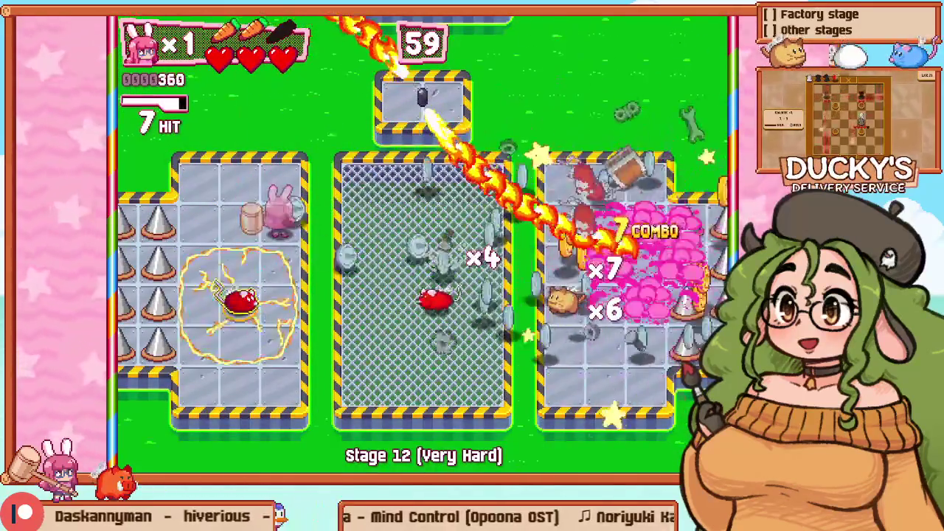
key(Left)
key(Down)
key(z)
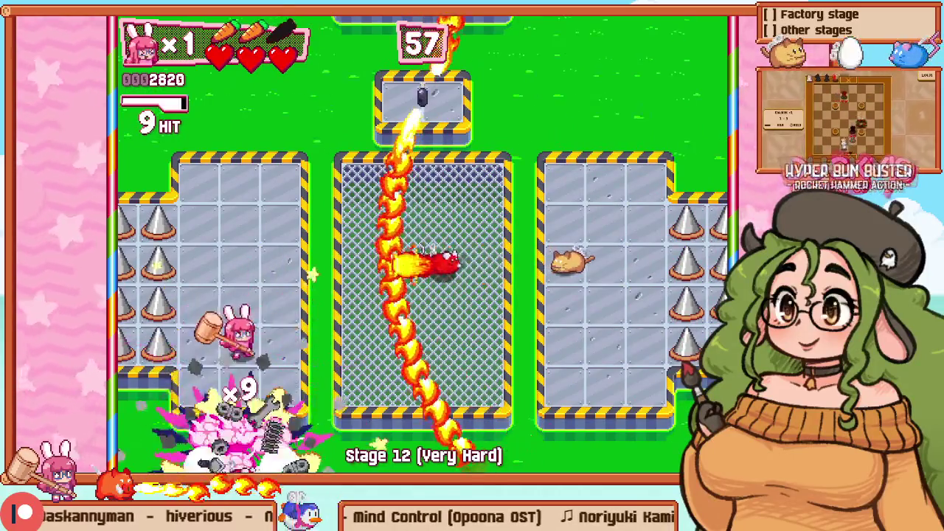
Step: Head into the middle room, then restart the run and pause it again
key(Right)
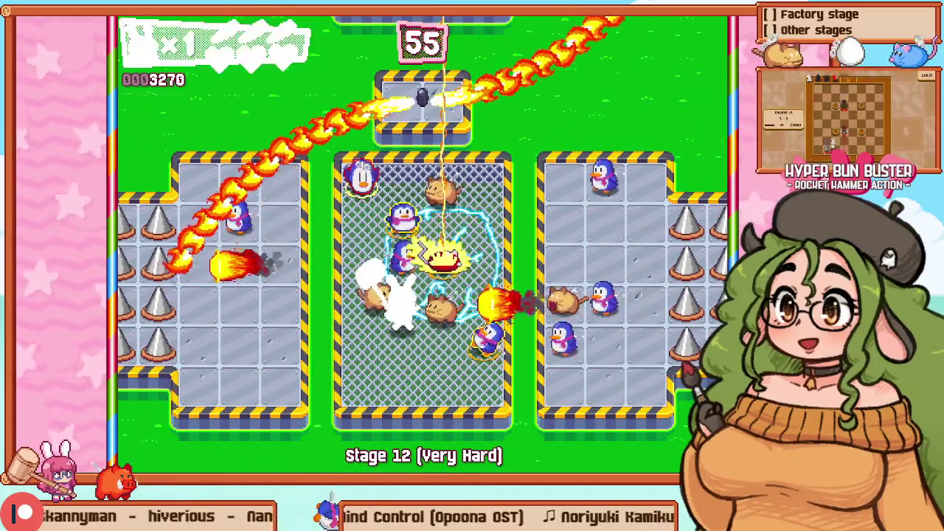
key(Escape)
key(Return)
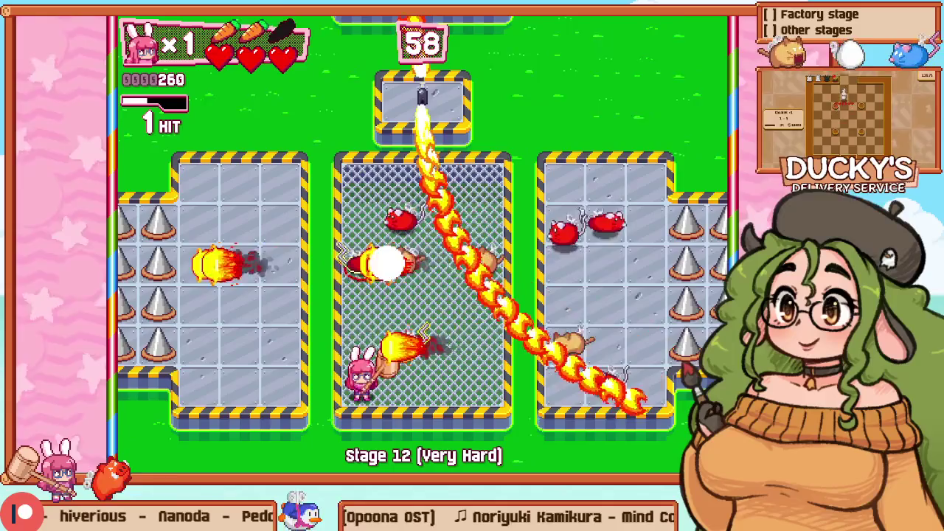
key(Escape)
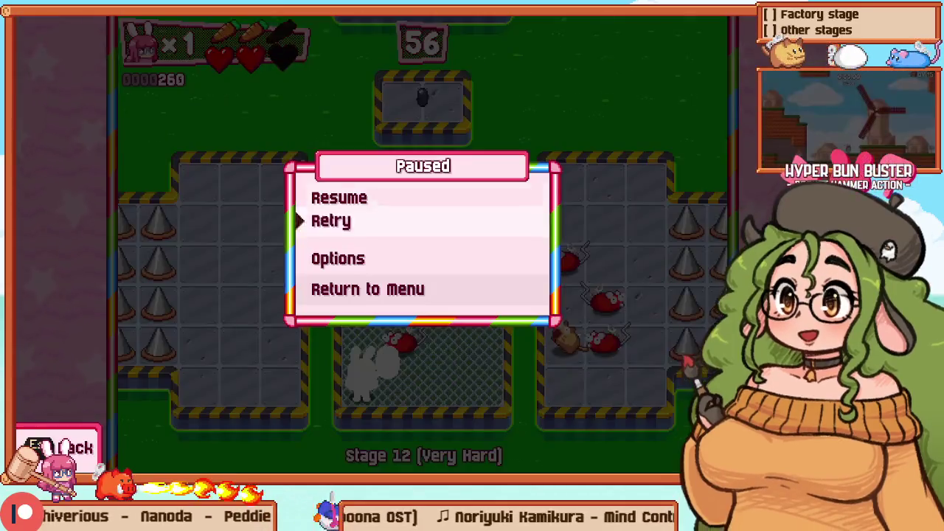
Step: Restart Stage 12, push right and up hammering enemies into coins, then pause and retry
key(Return)
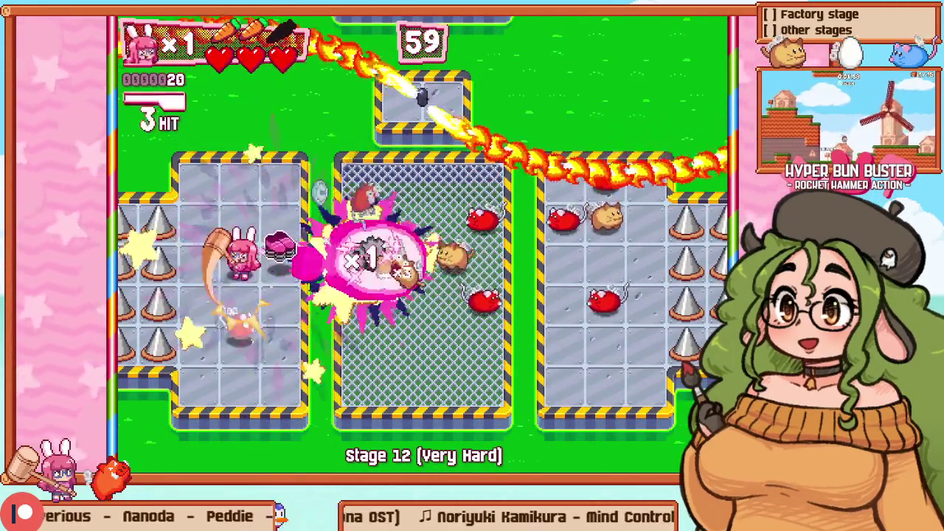
key(Right)
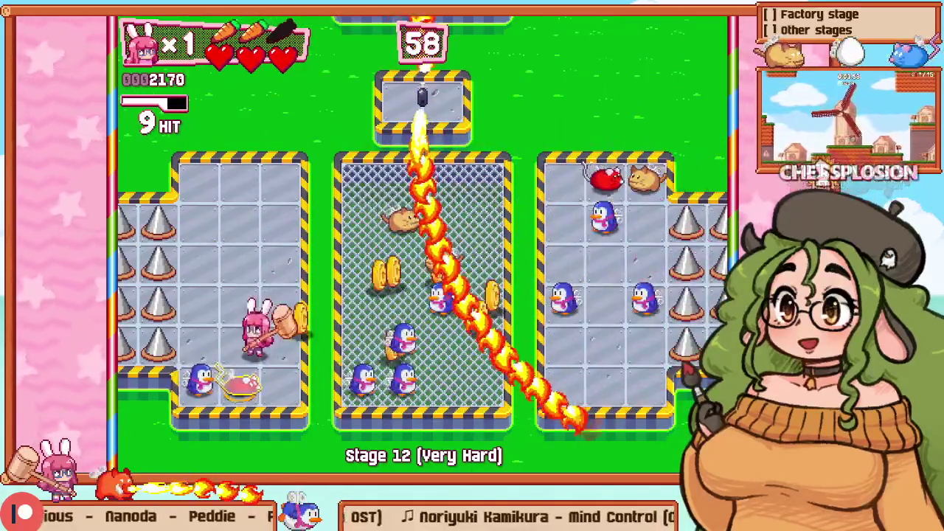
key(Right)
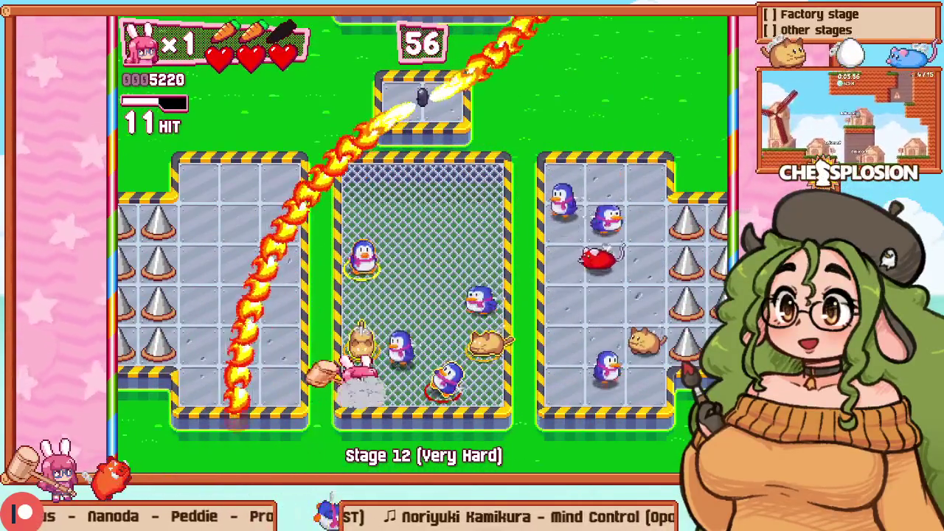
key(Right)
key(Up)
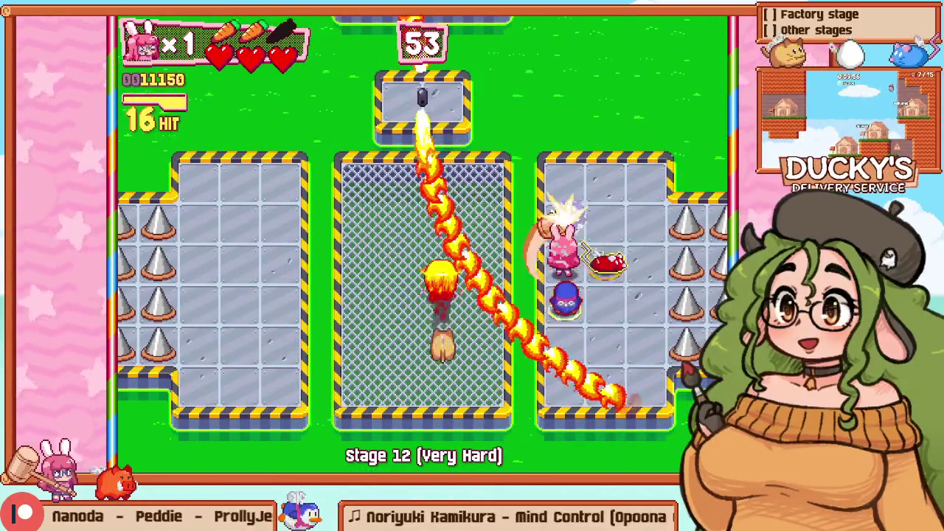
key(Escape)
key(Down)
key(Return)
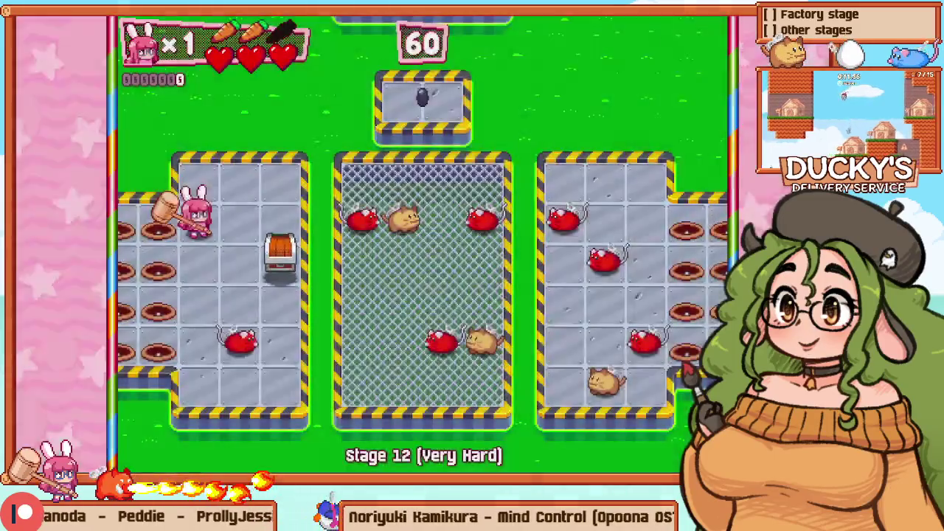
Step: Dash through the middle room, double back to hammer the red enemy on the left, then retry
key(Right)
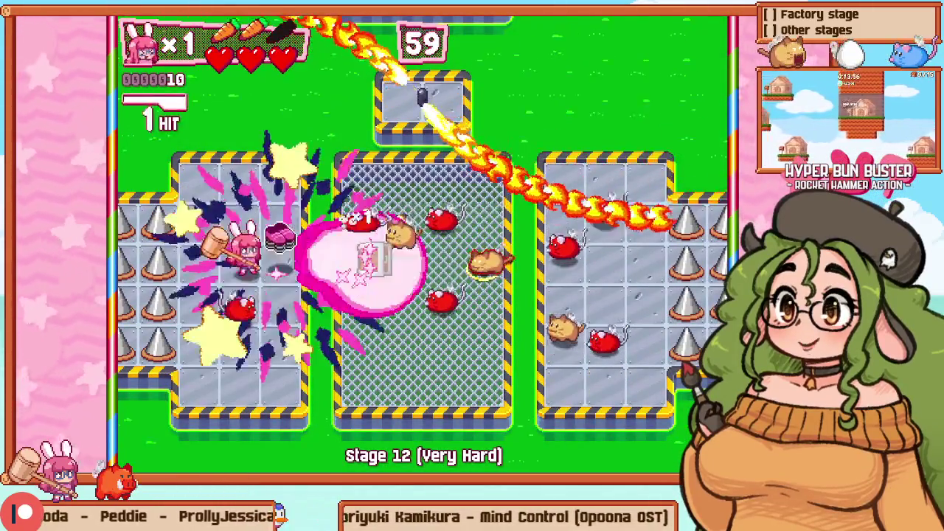
key(Right)
key(Left)
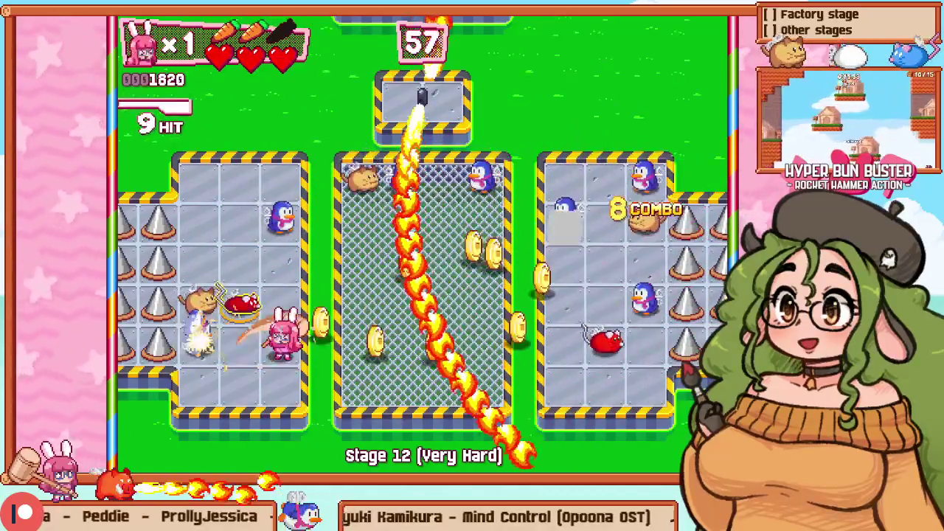
key(Up)
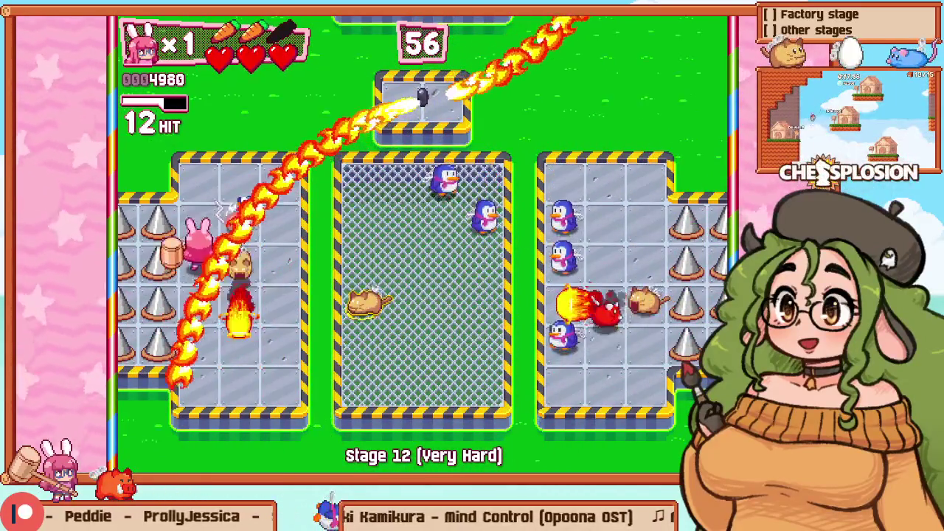
key(Up)
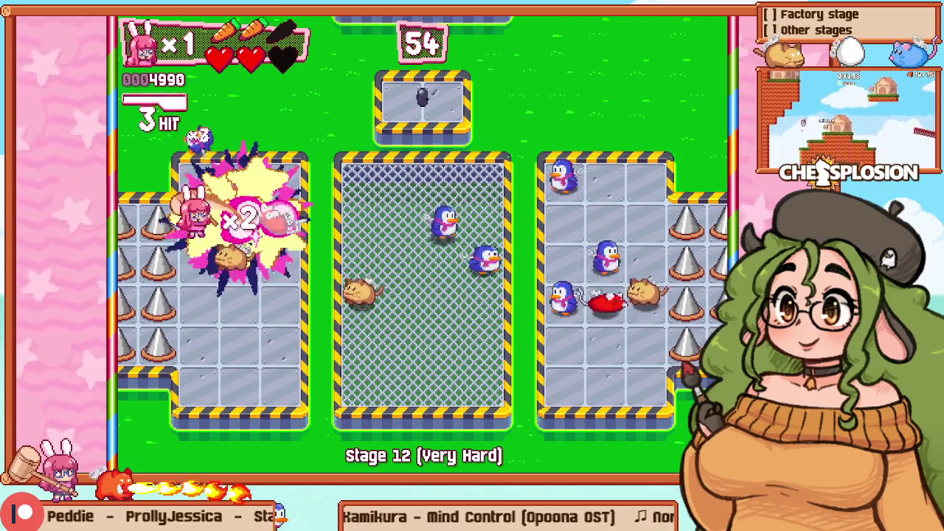
key(Escape)
key(Down)
key(Return)
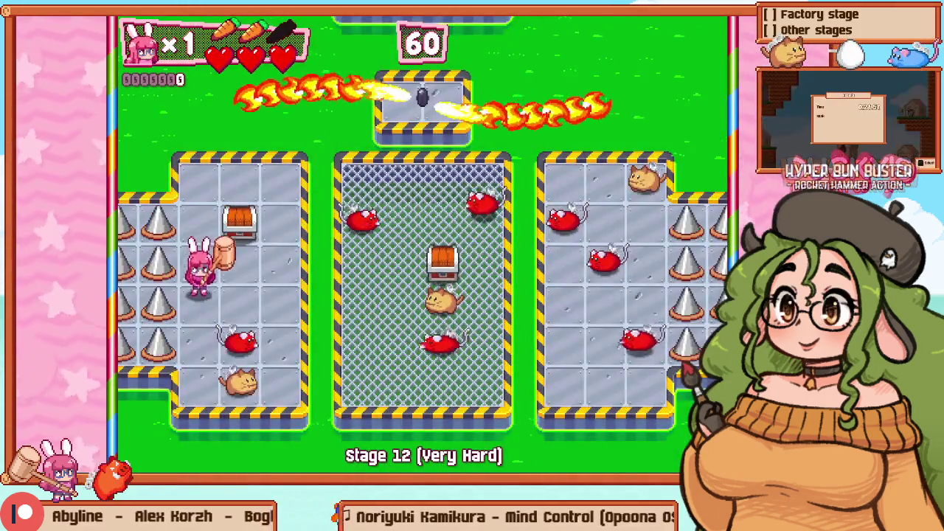
Step: Hammer enemies on the left platform, then fight across the middle platform past the fire
key(Down)
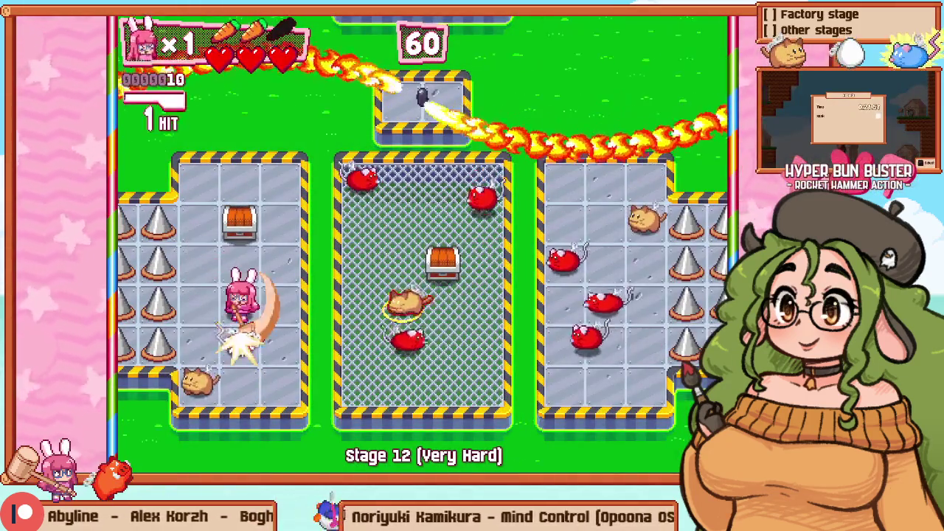
key(Up)
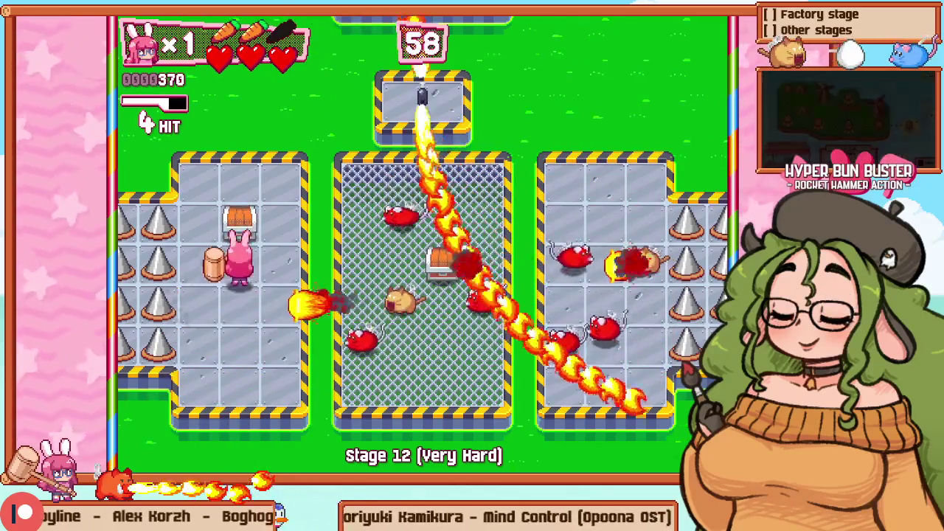
key(Right)
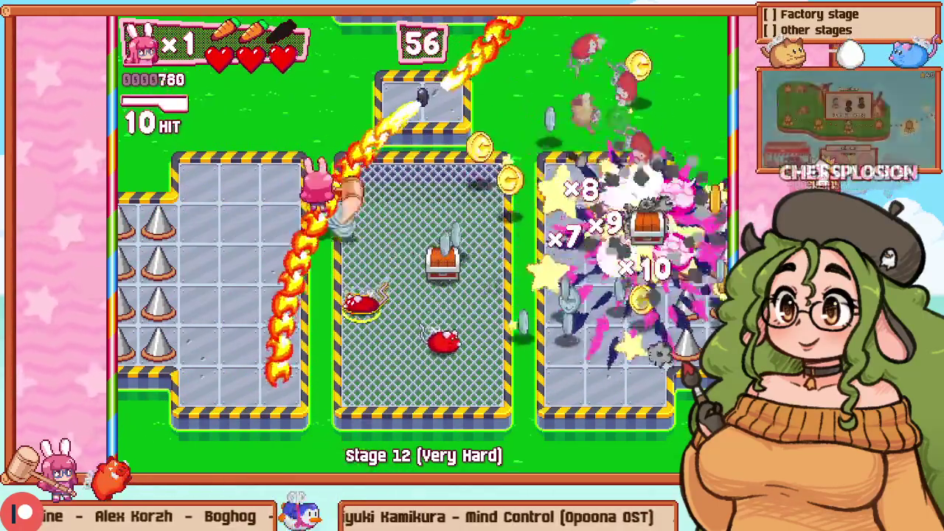
key(Down)
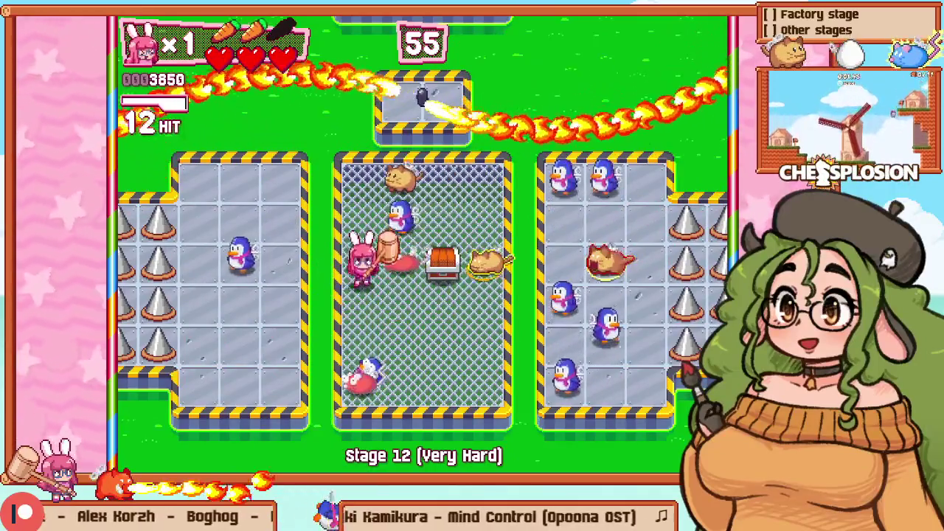
key(Down)
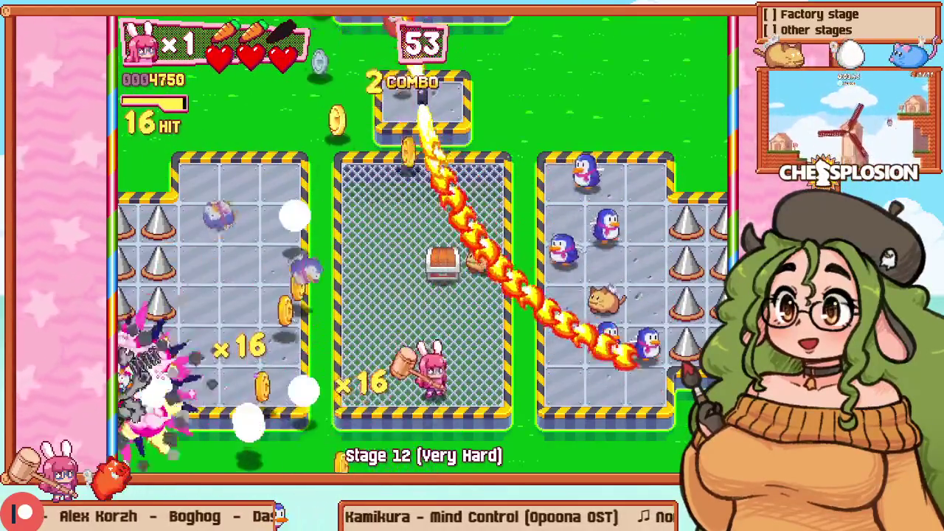
key(Up)
key(Up)
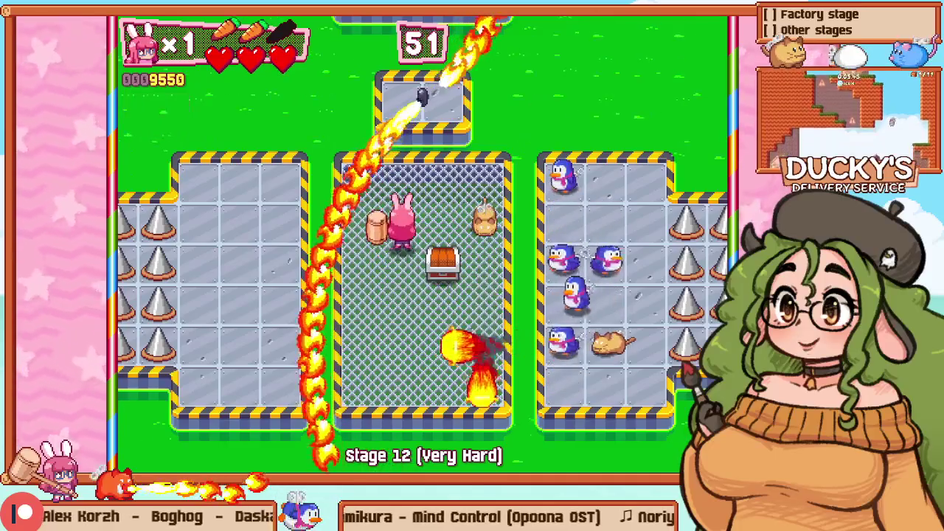
Step: Jump to the right platform to smash the penguins, back off after a hit, and return to the editor
key(Right)
key(Down)
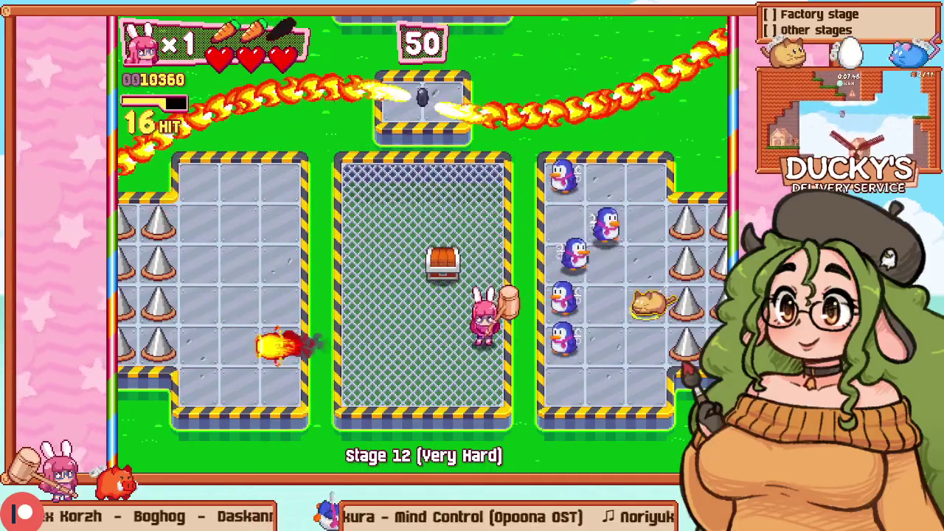
key(Right)
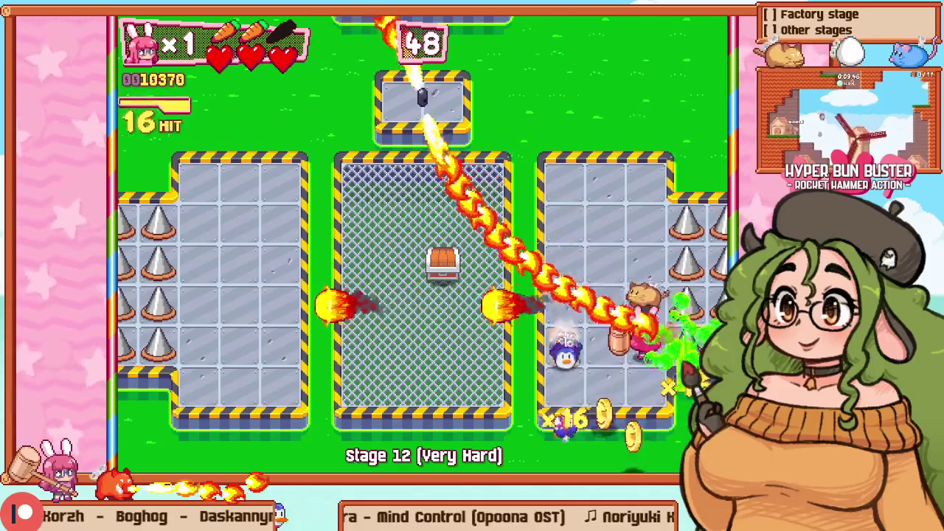
key(Up)
key(Left)
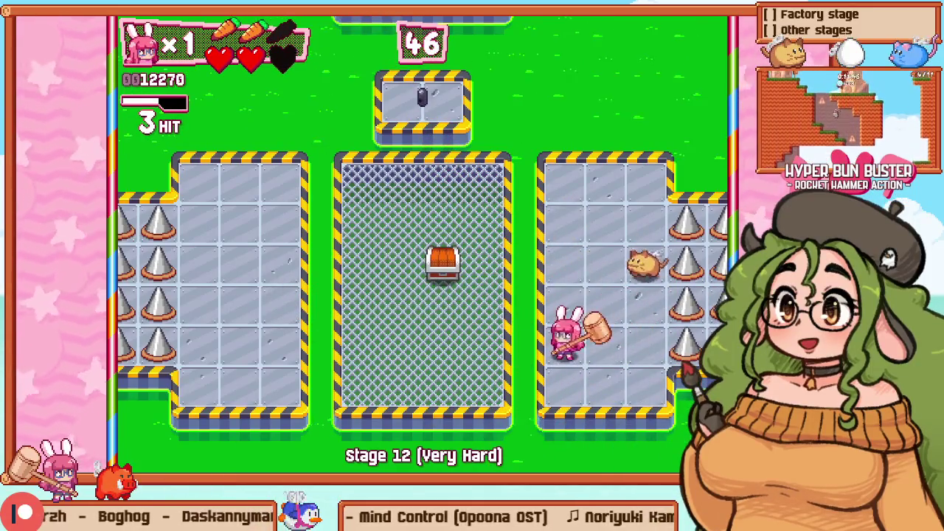
key(F1)
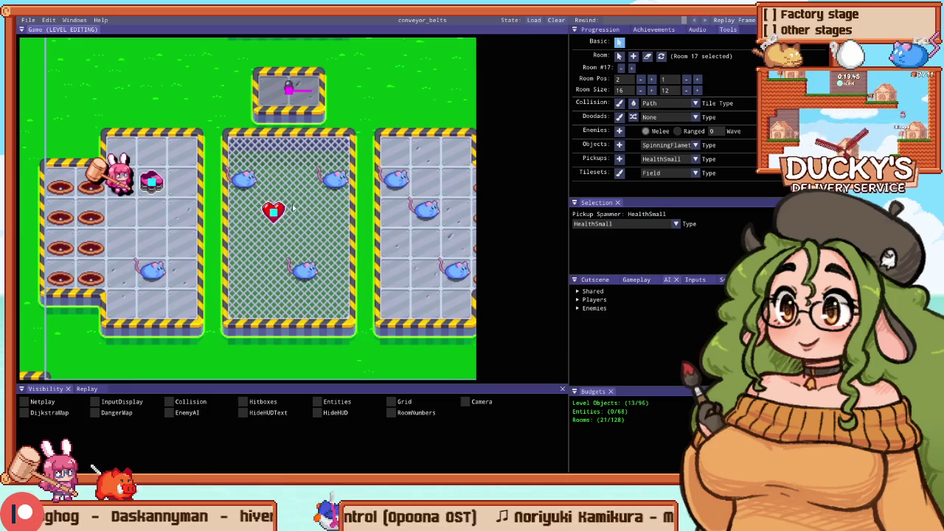
Step: Delete the HealthSmall pickup from room 17's middle grate and start a fresh playtest
key(Escape)
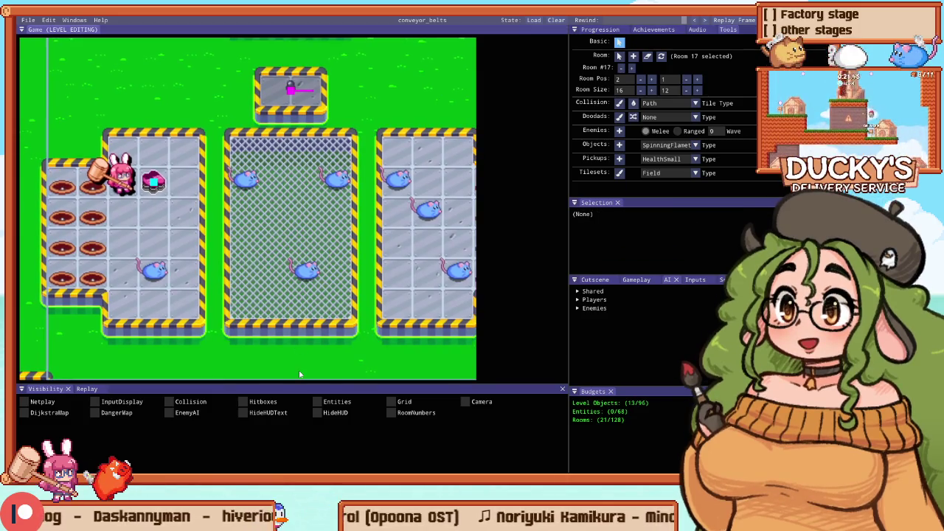
key(F1)
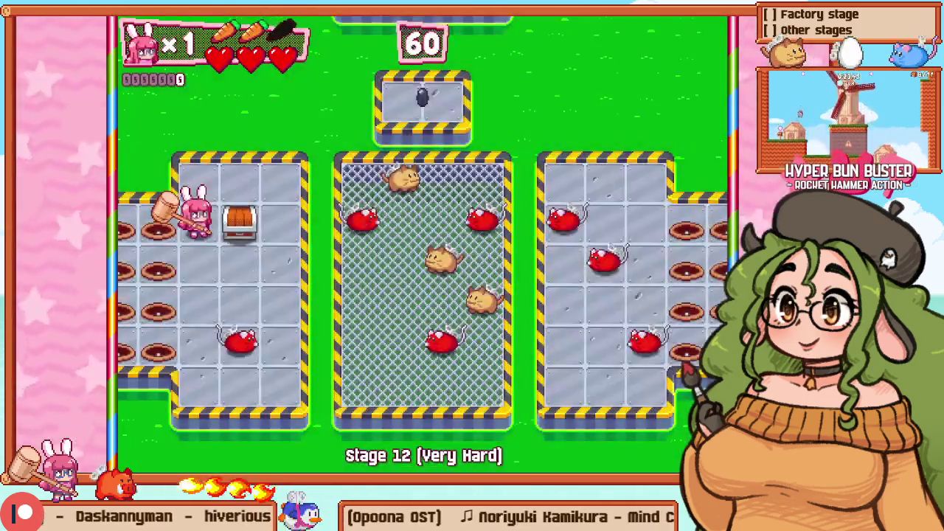
Step: Run along the left room's top row and smash the rocket barrel to set off explosions
key(Right)
key(Up)
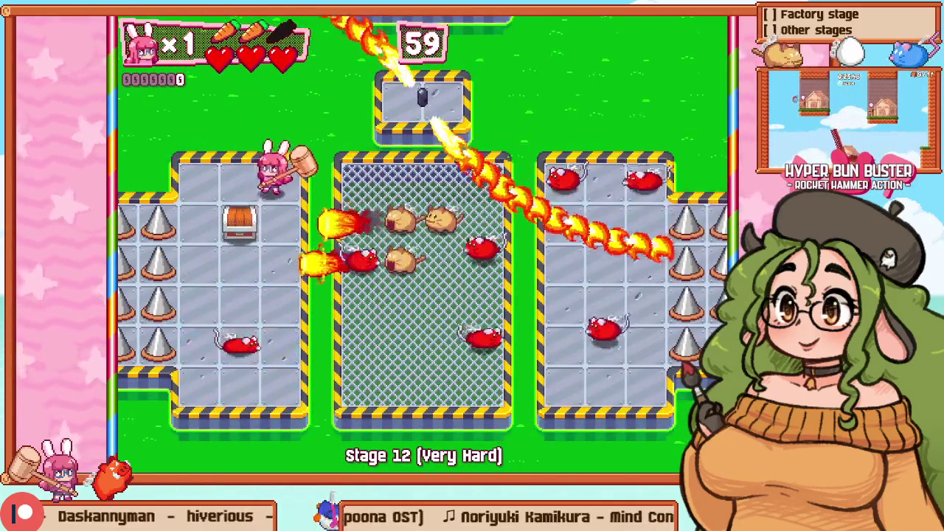
key(Left)
key(Down)
key(z)
key(Right)
key(Right)
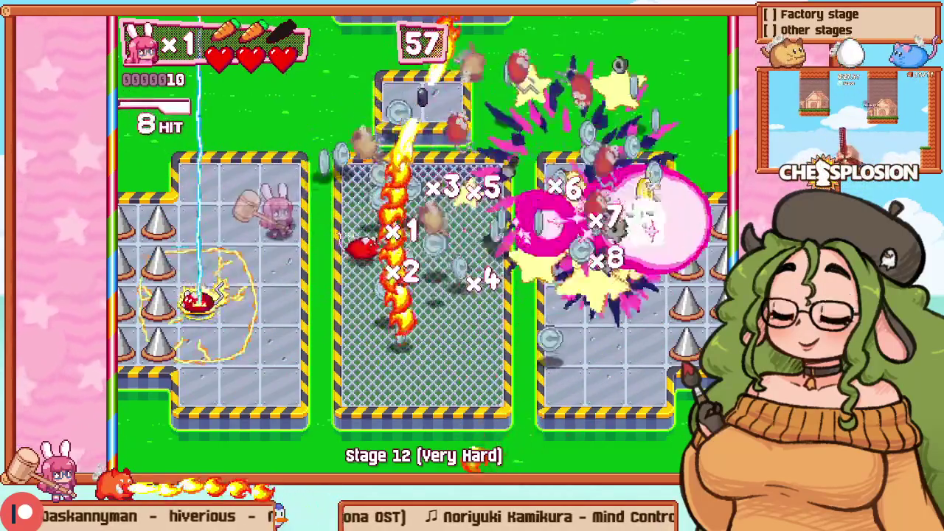
Step: Chain hammer hits through the centre cage and onto the right panel's enemies
key(Right)
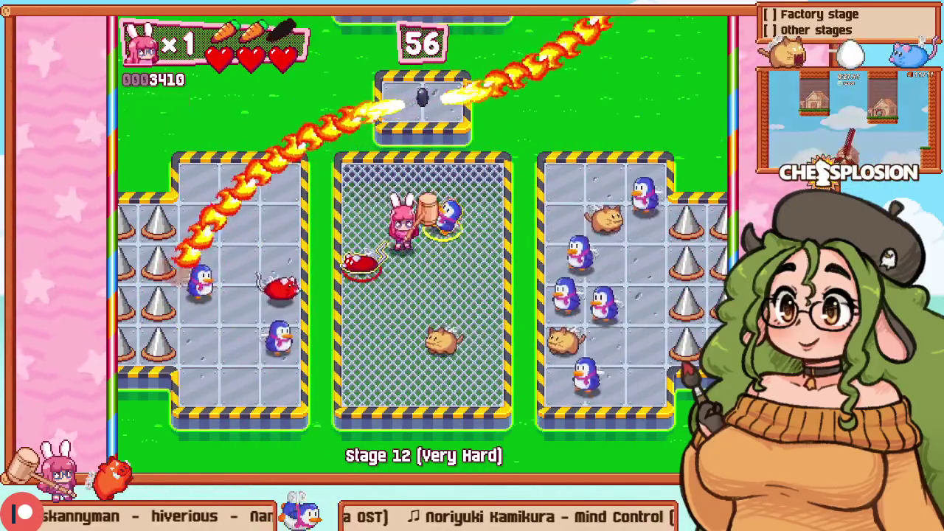
key(Down)
key(z)
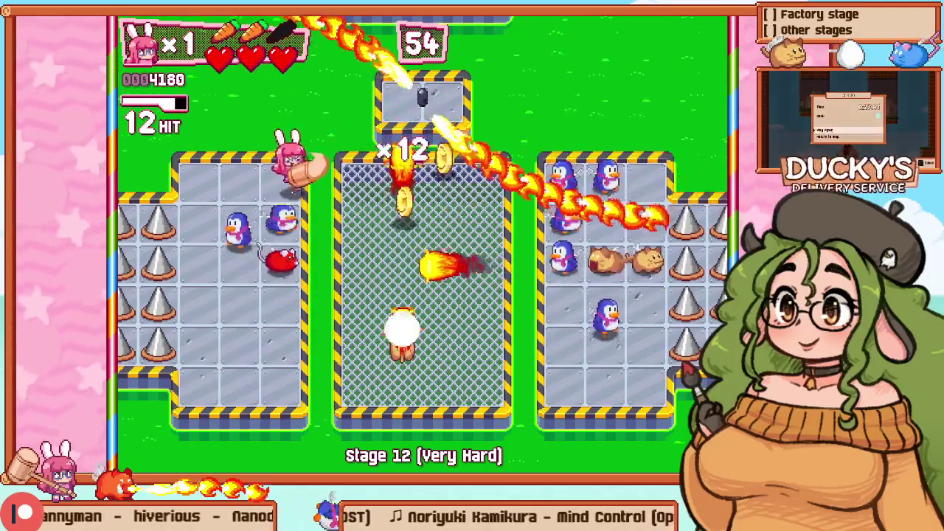
key(Left)
key(Down)
key(z)
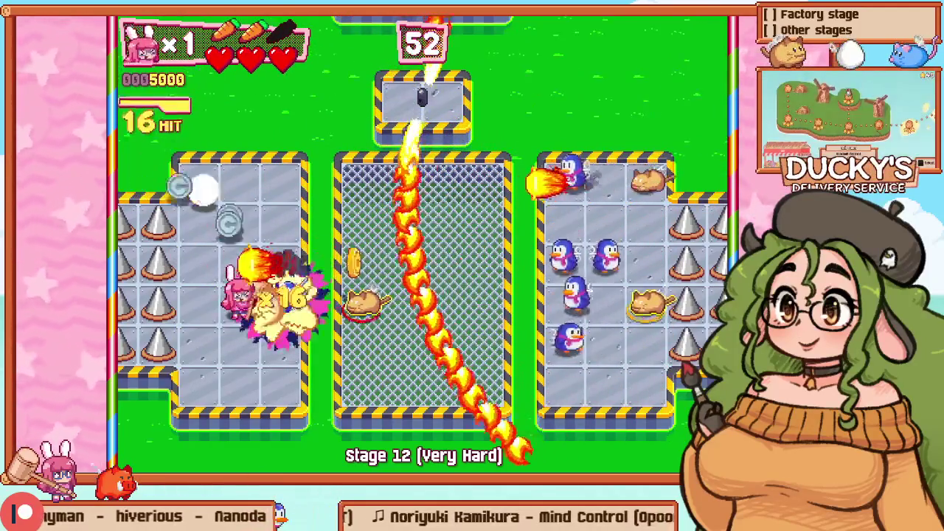
key(Right)
key(z)
key(Right)
key(Right)
key(Right)
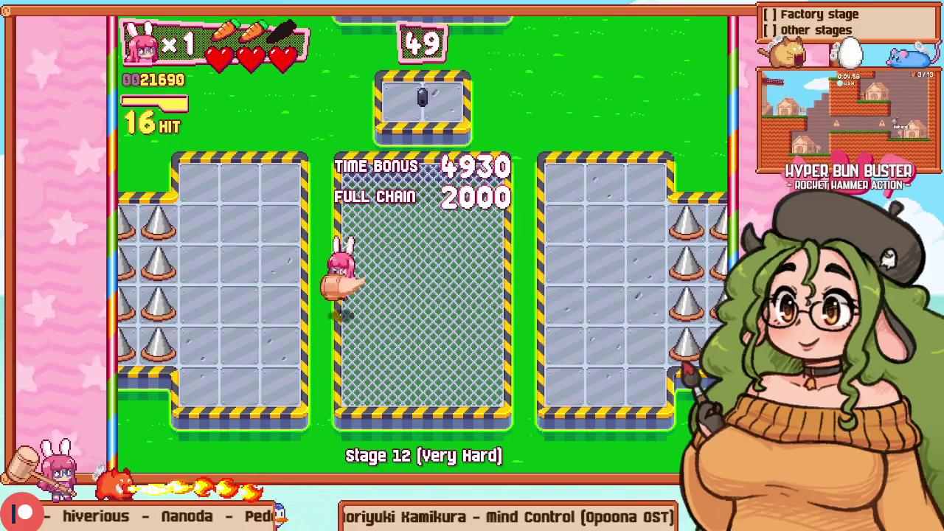
Step: Retry Stage 12 and attack the enemies throughout the left panel
key(Escape)
key(Down)
key(z)
key(z)
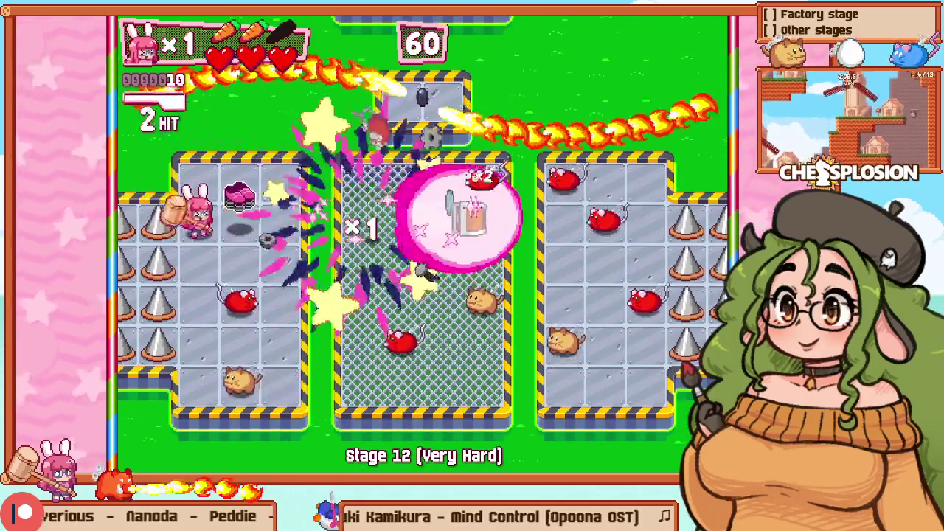
key(Right)
key(Down)
key(Left)
key(Down)
key(z)
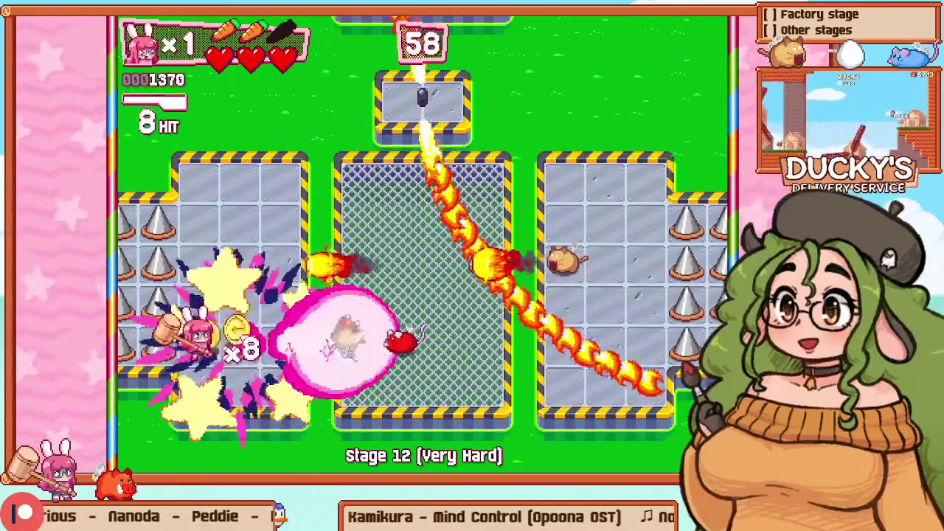
key(Right)
key(z)
Step: Work up and down the centre cage hammering enemies to raise the hit count
key(Up)
key(Right)
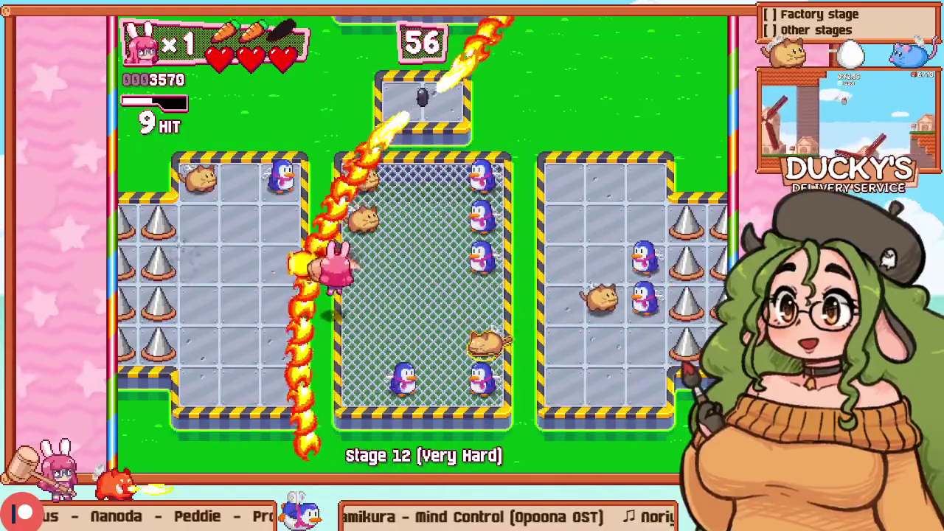
key(Down)
key(Up)
key(Right)
key(z)
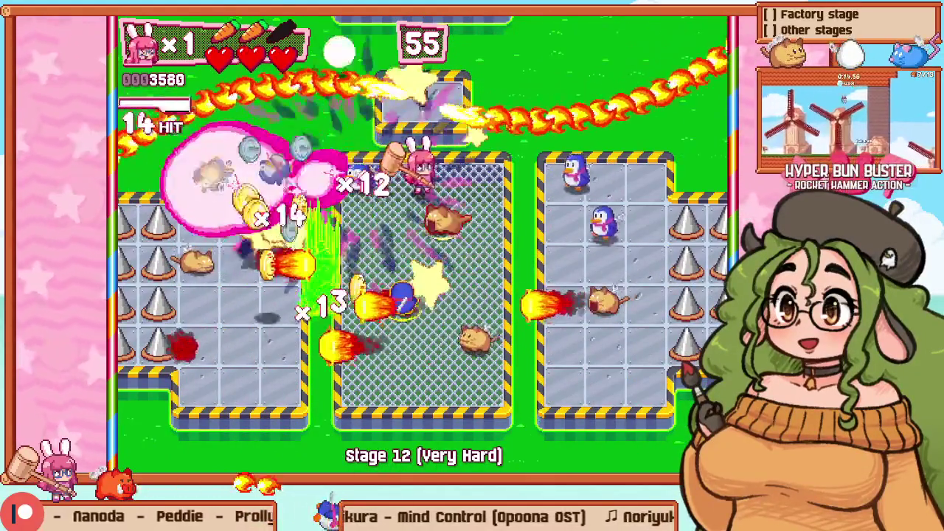
key(Right)
key(Down)
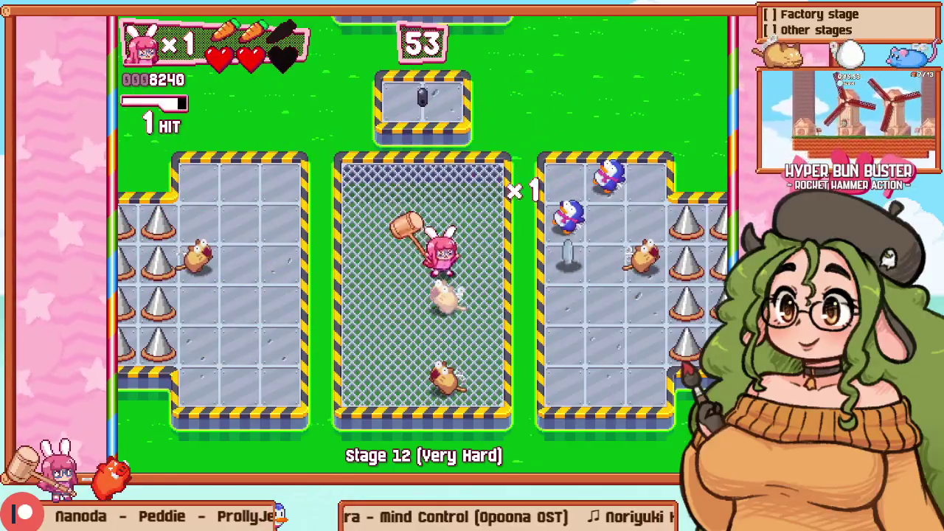
key(alt+Tab)
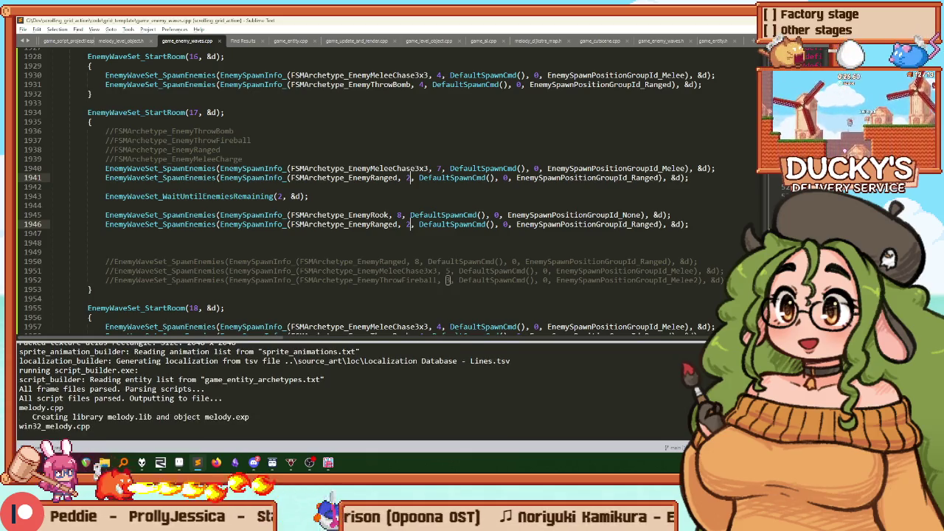
Step: Return to the paused Stage 12 run after reviewing room 17's wave spawns in game_enemy_waves.cpp
key(alt+Tab)
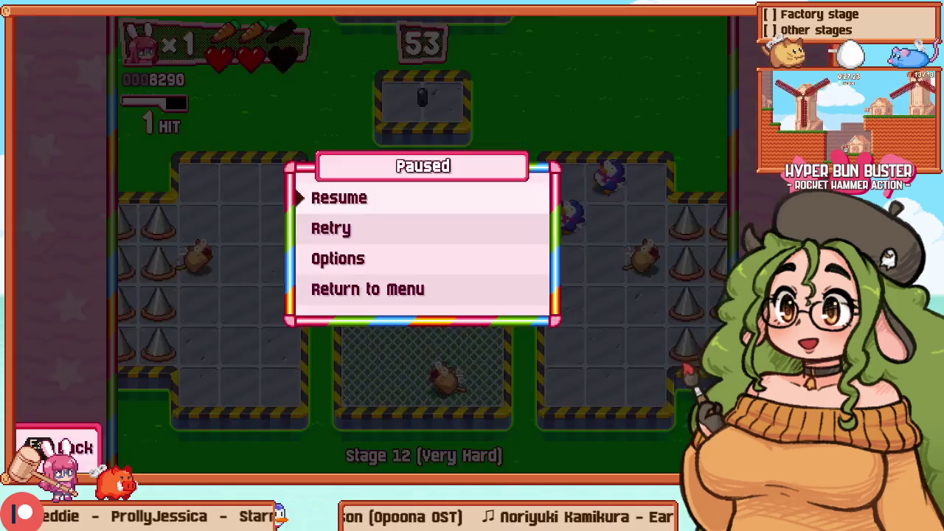
Step: Retry Stage 12 and fight up the left platform, through the centre cage, onto the right platform
key(Return)
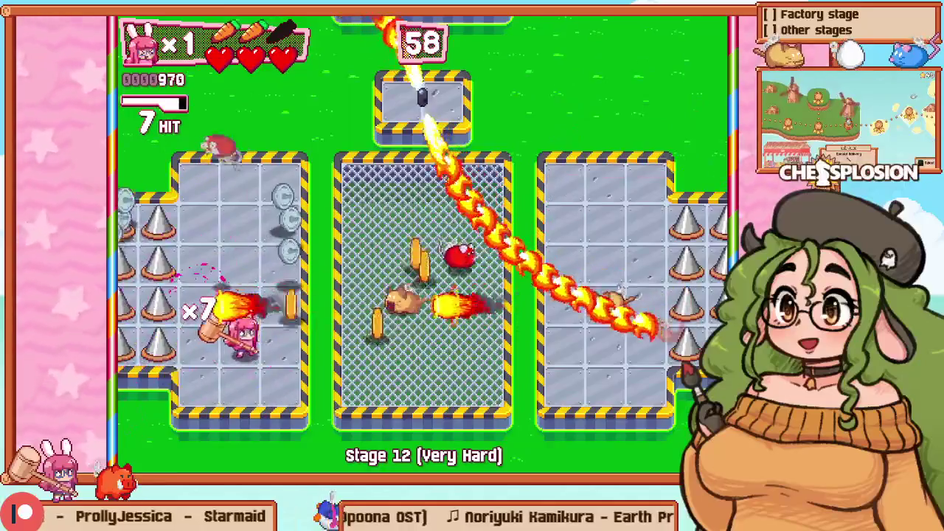
key(Right)
key(Left)
key(Up)
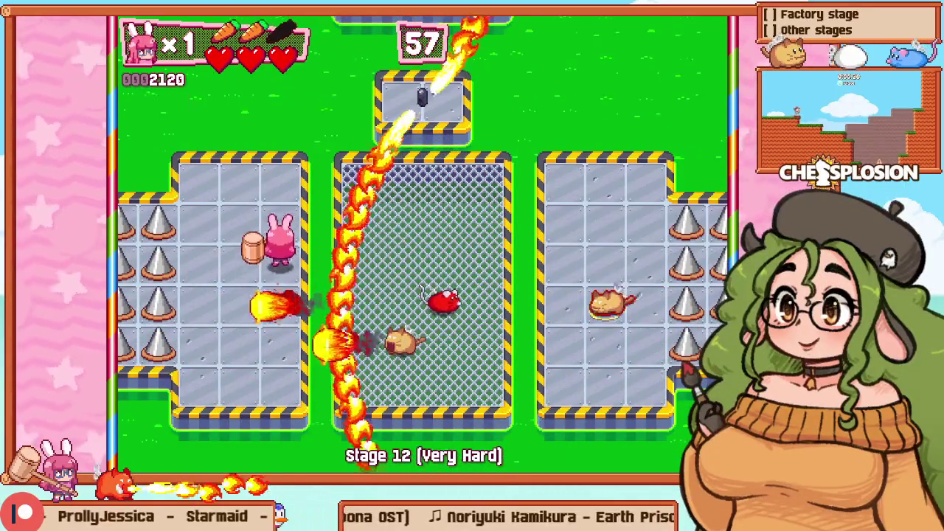
key(Right)
key(Down)
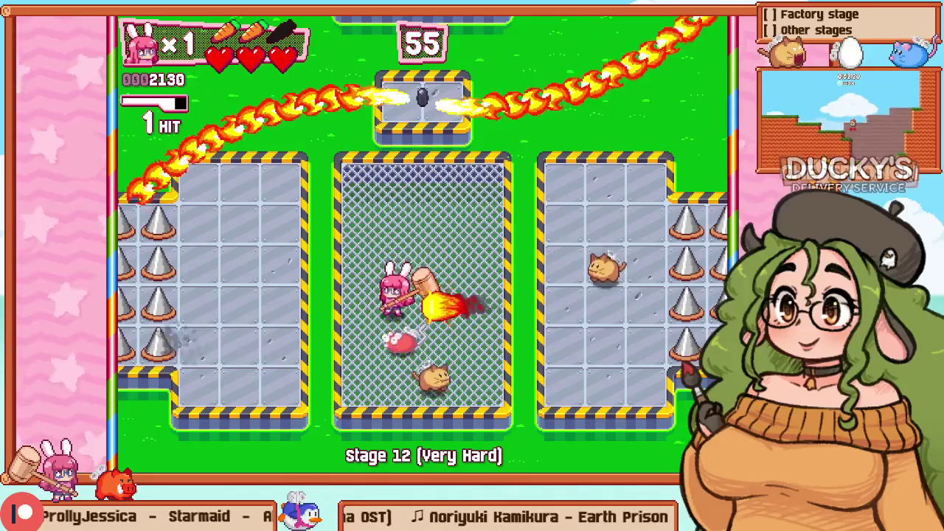
key(Right)
key(Up)
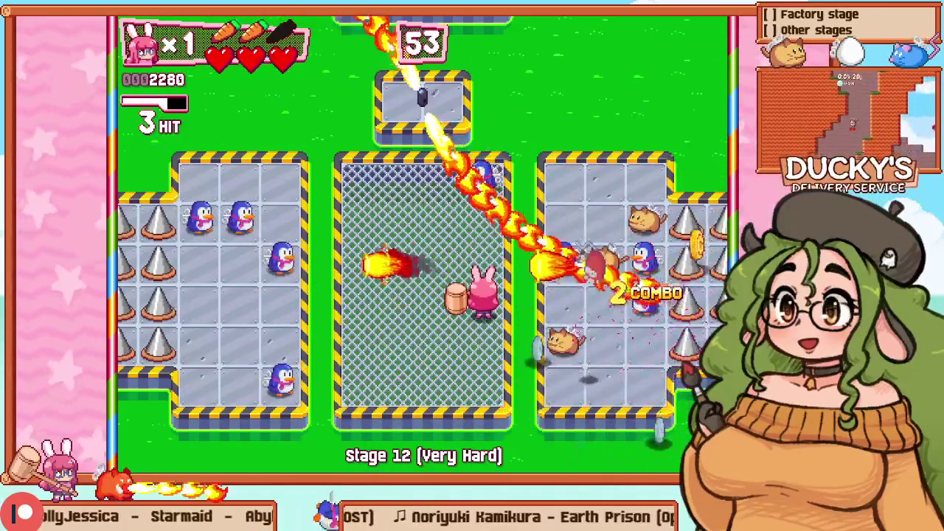
key(Right)
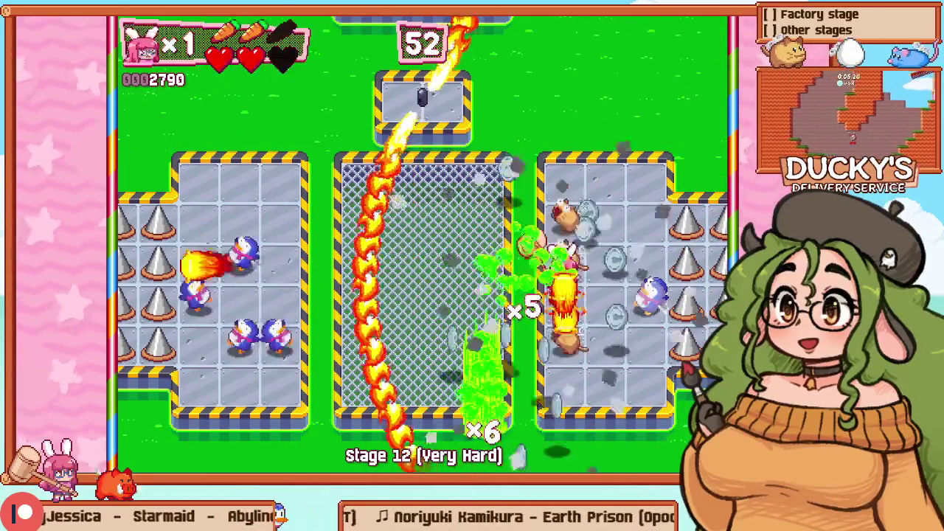
Step: Restart and replay the room, growing the combo across the left, centre and right platforms
key(Escape)
key(Return)
key(z)
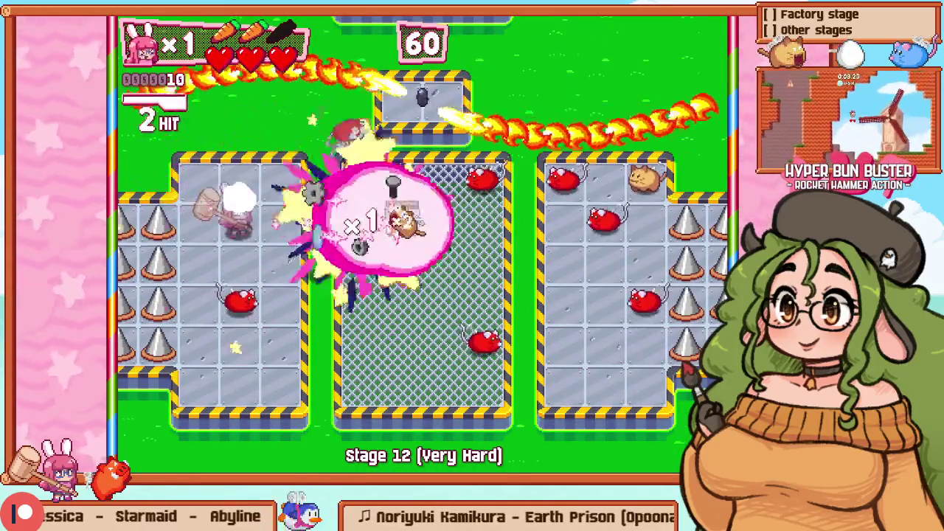
key(Left)
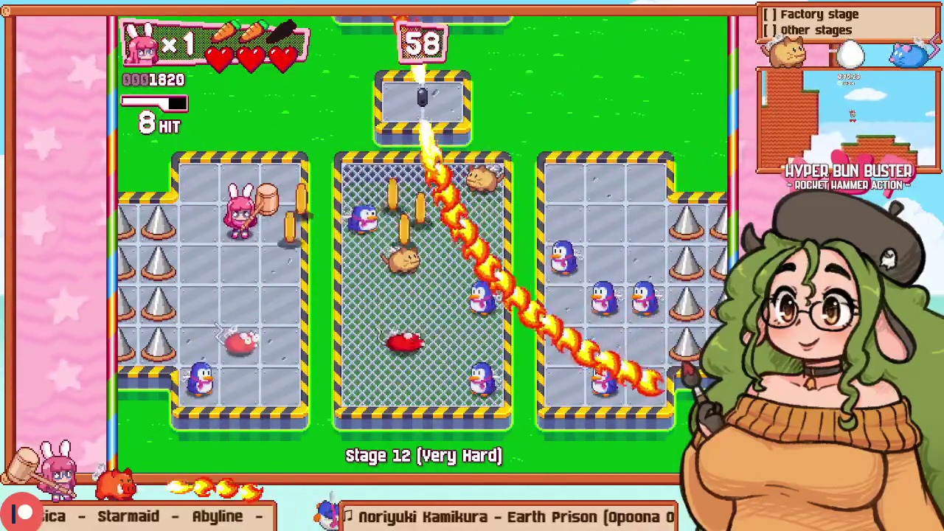
key(Down)
key(Right)
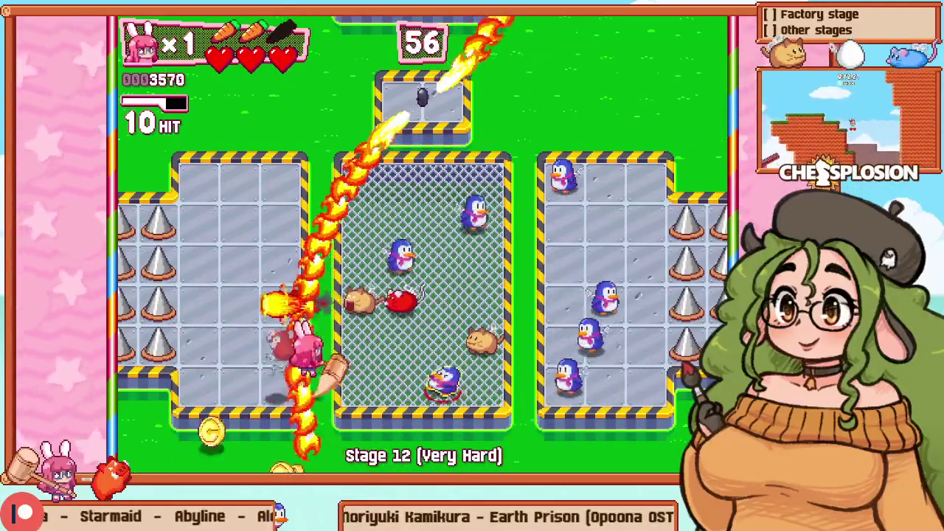
key(Right)
key(Up)
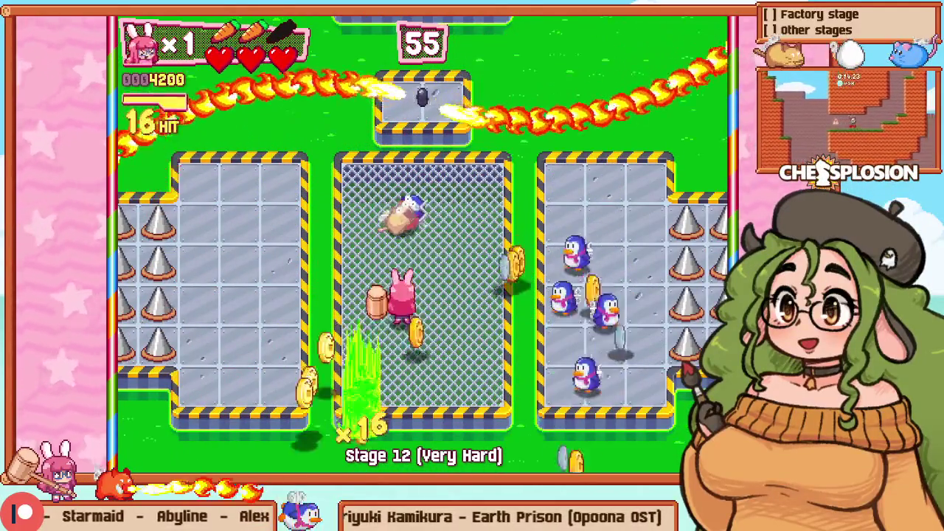
key(Down)
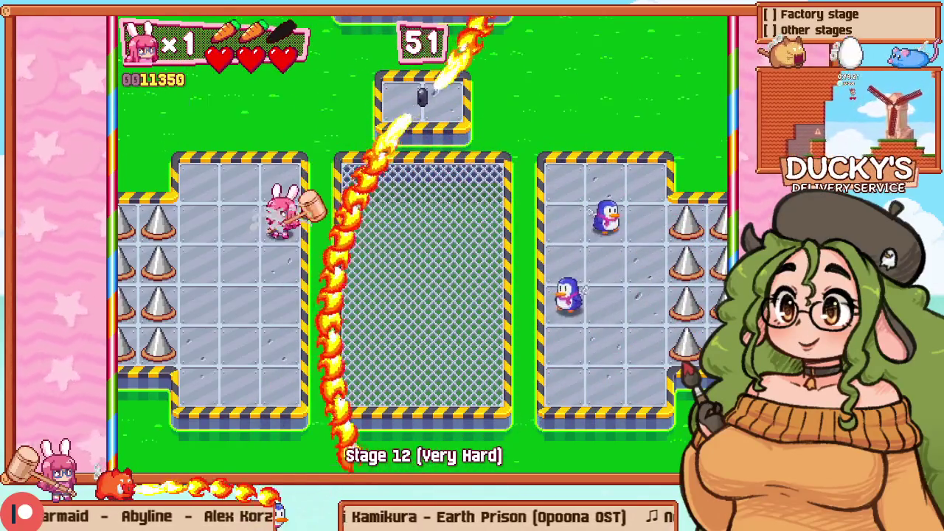
key(Right)
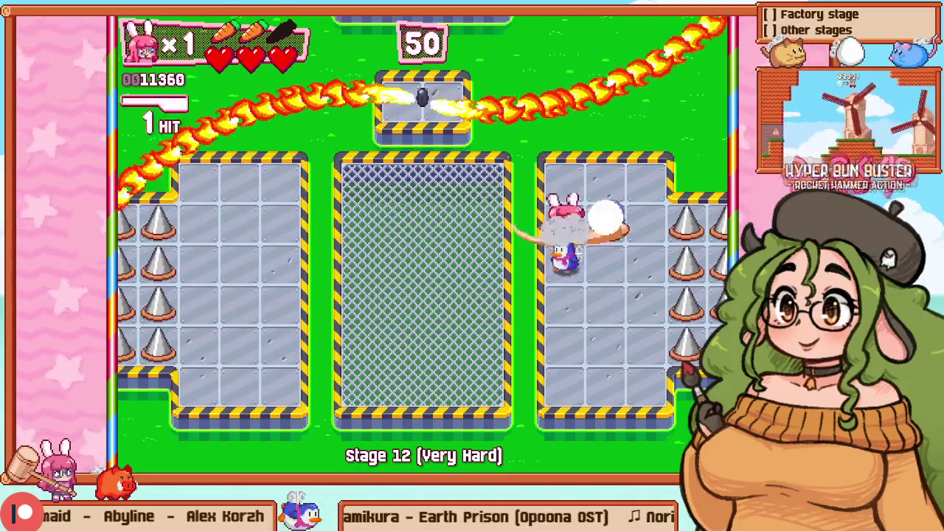
key(Down)
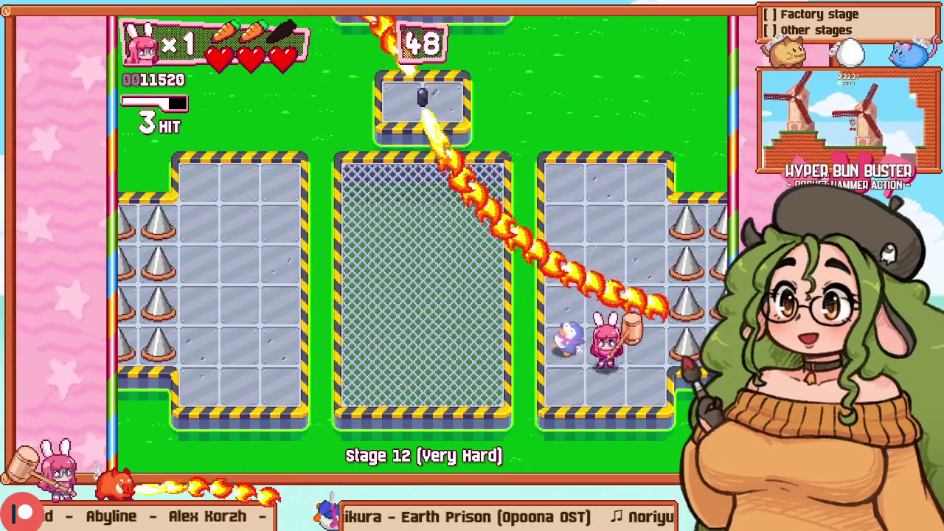
key(Left)
Step: Retry the stage again and dash right into the first enemies
key(Escape)
key(Down)
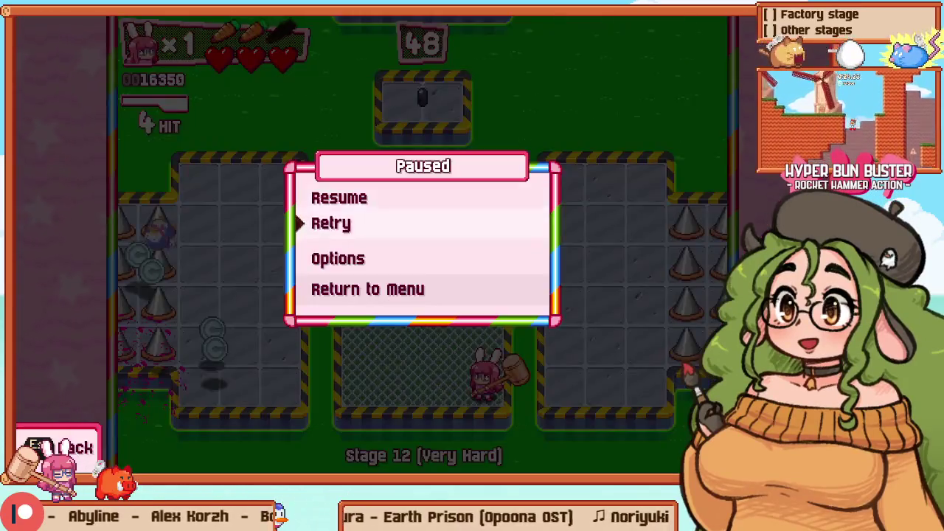
key(Return)
key(Right)
key(Down)
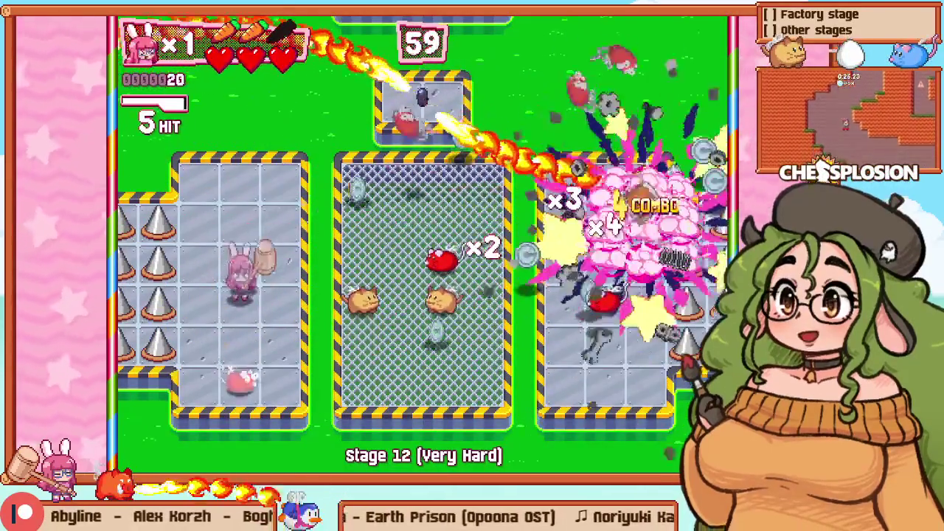
Step: Hammer through the centre cage up to the right platform, then retry Stage 12
key(Right)
key(Up)
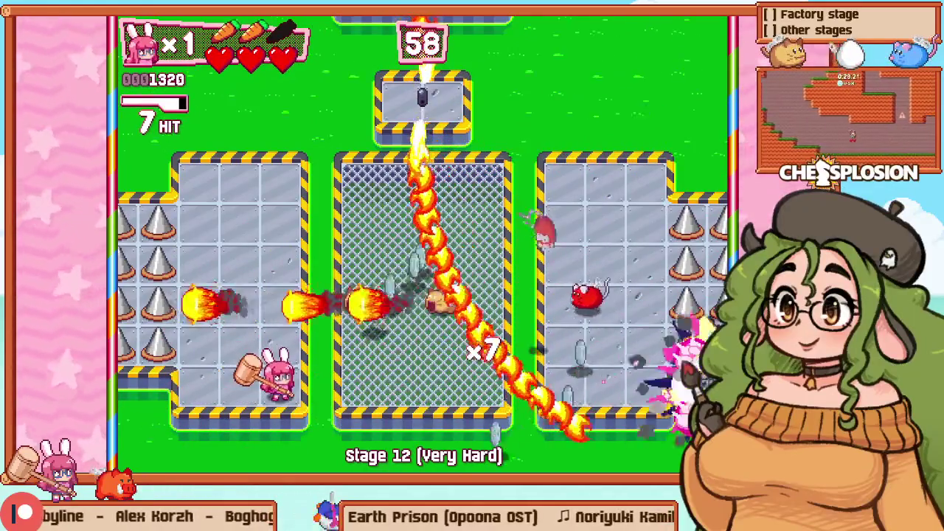
key(Right)
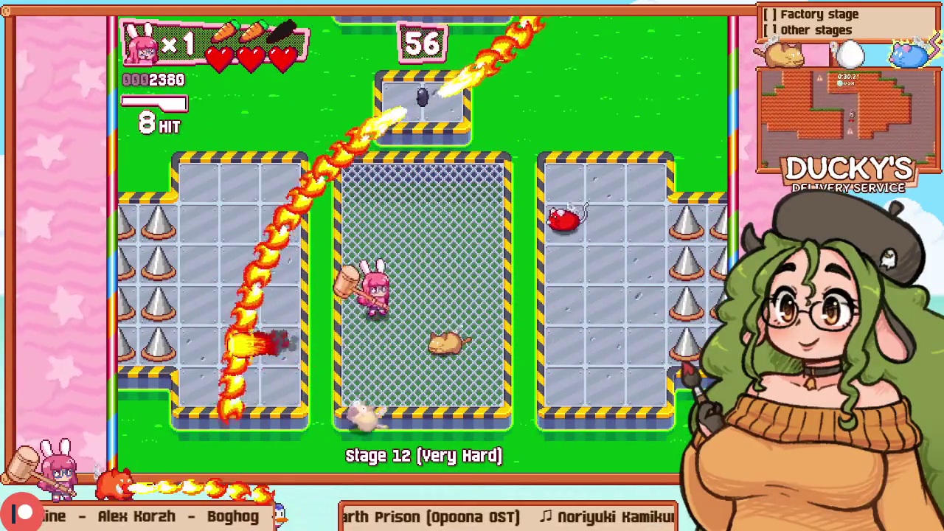
key(Right)
key(Up)
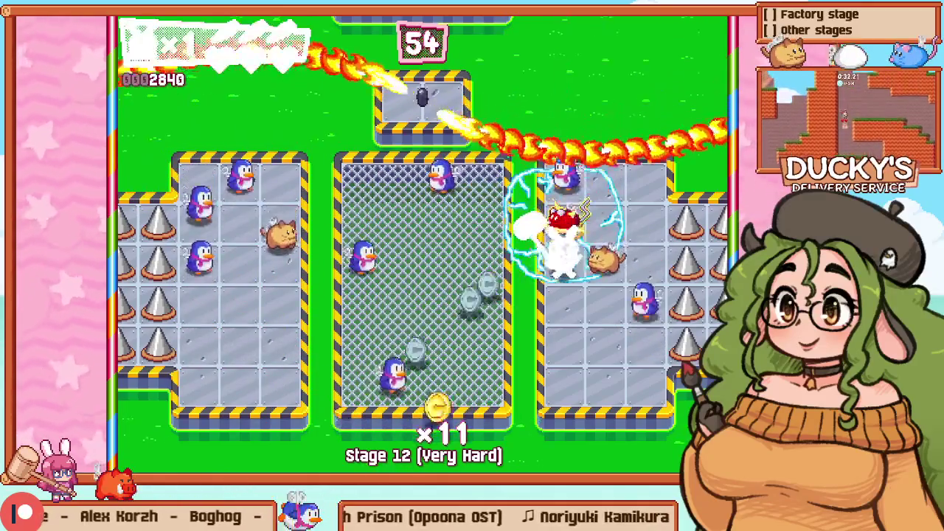
key(Escape)
key(Down)
key(Return)
Step: Smash the crate and enemies to the right, then restart the stage
key(Right)
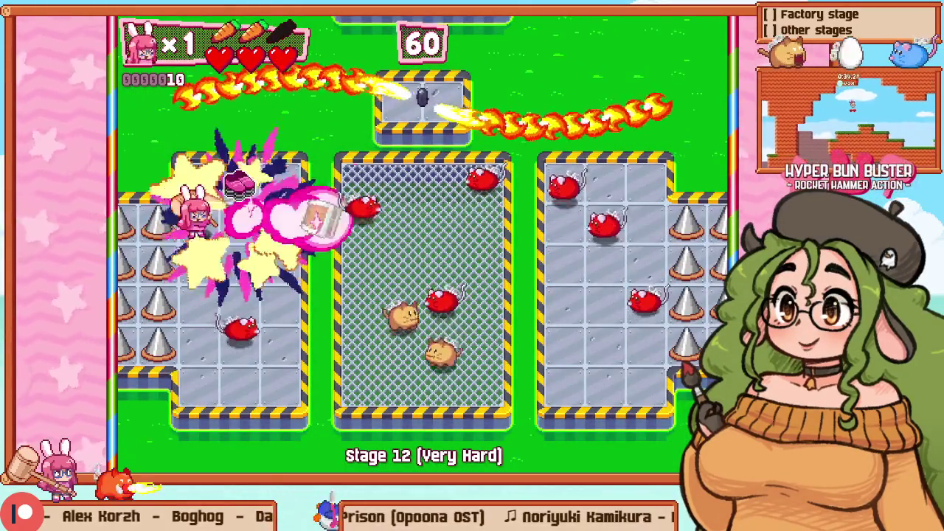
key(Down)
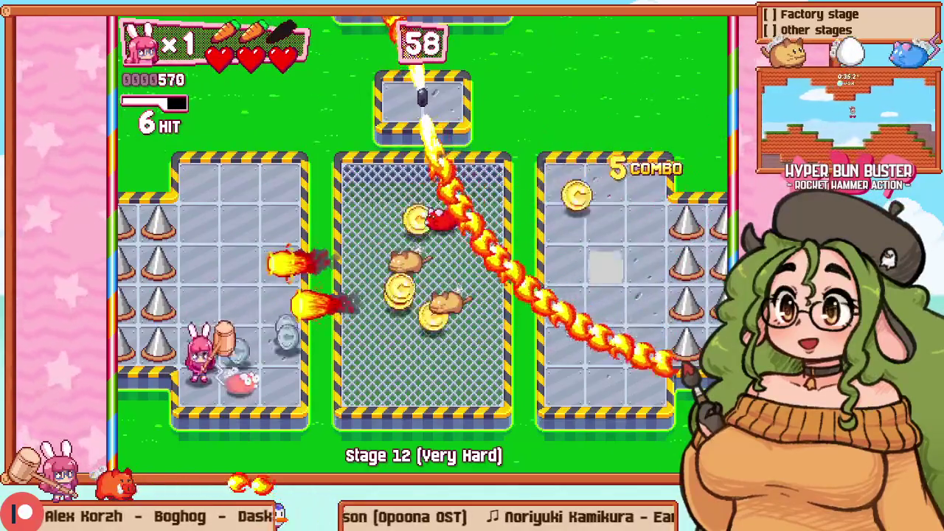
key(Right)
key(Up)
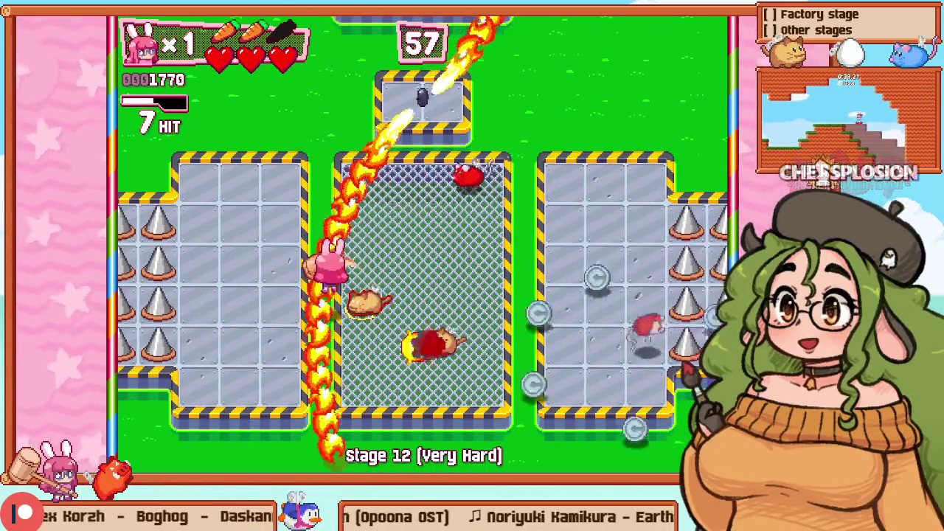
key(Escape)
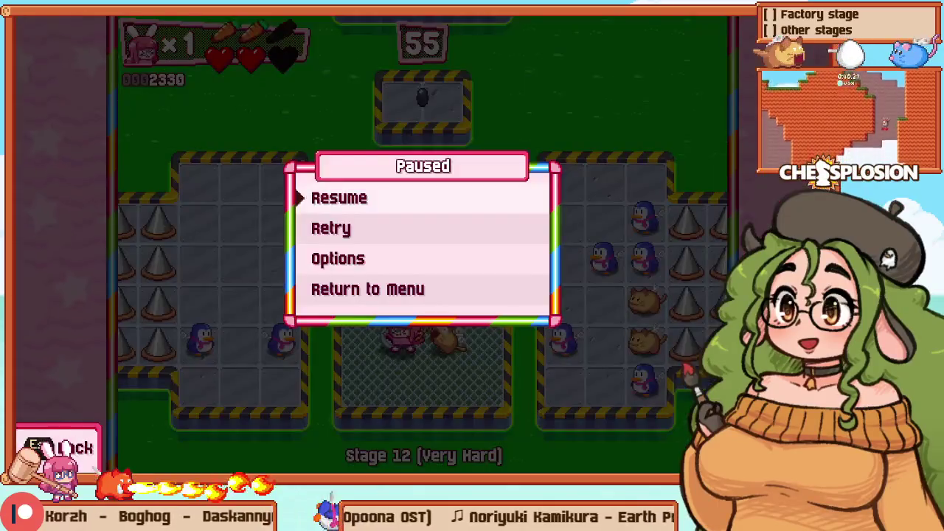
key(Return)
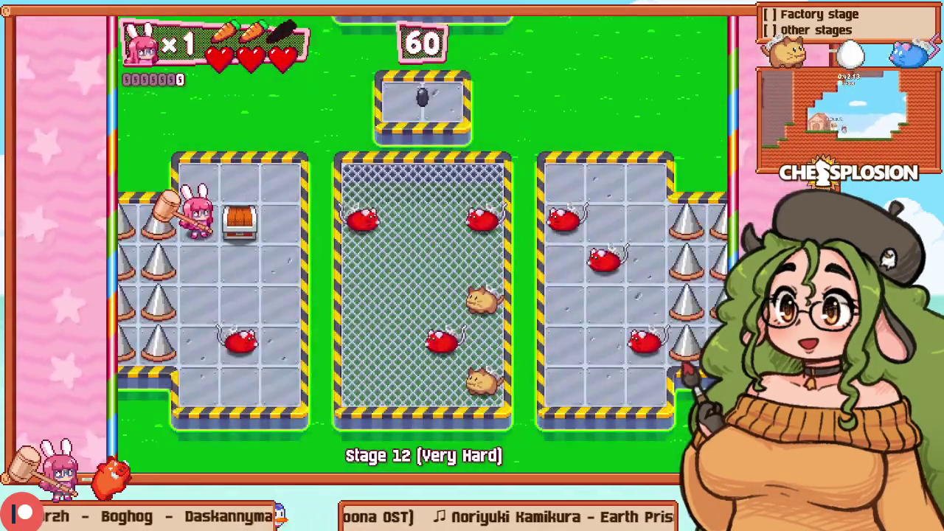
Step: Strike the nearby enemy below and to the left, then restart again
key(Down)
key(Down)
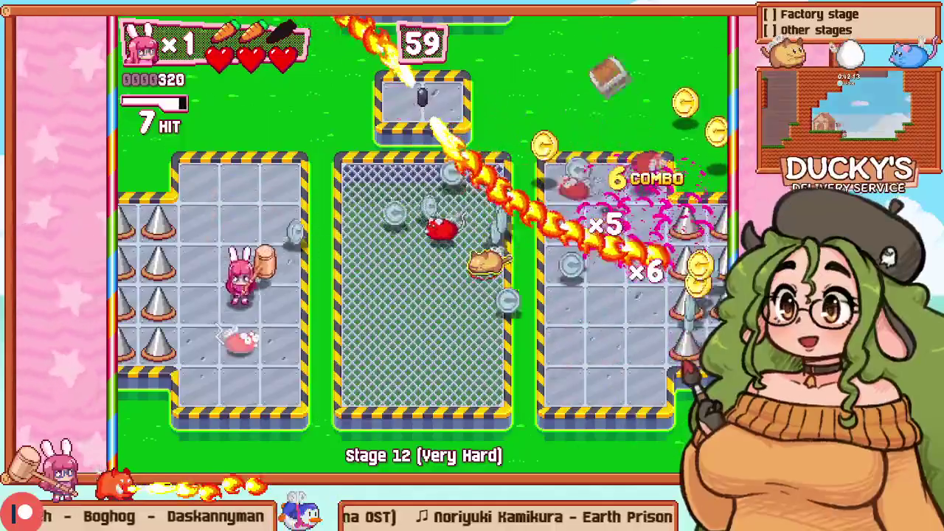
key(Left)
key(Up)
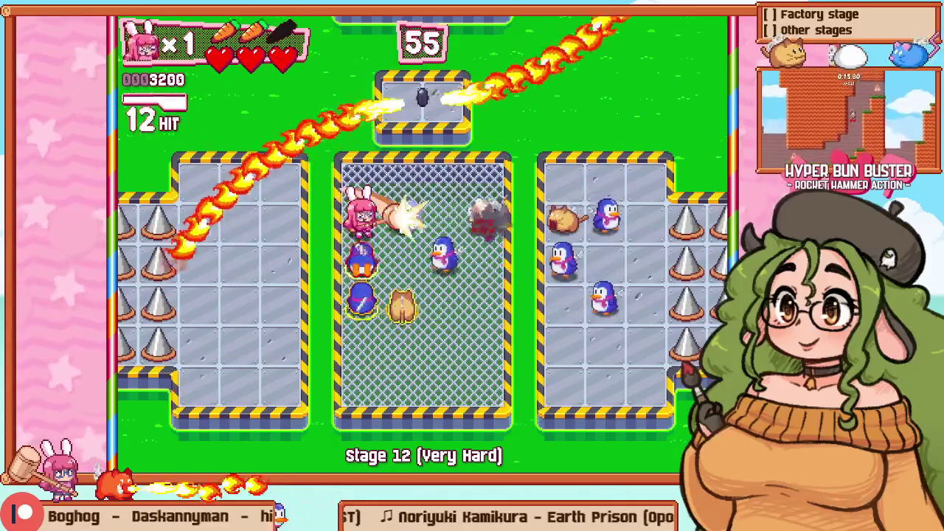
key(Escape)
key(Return)
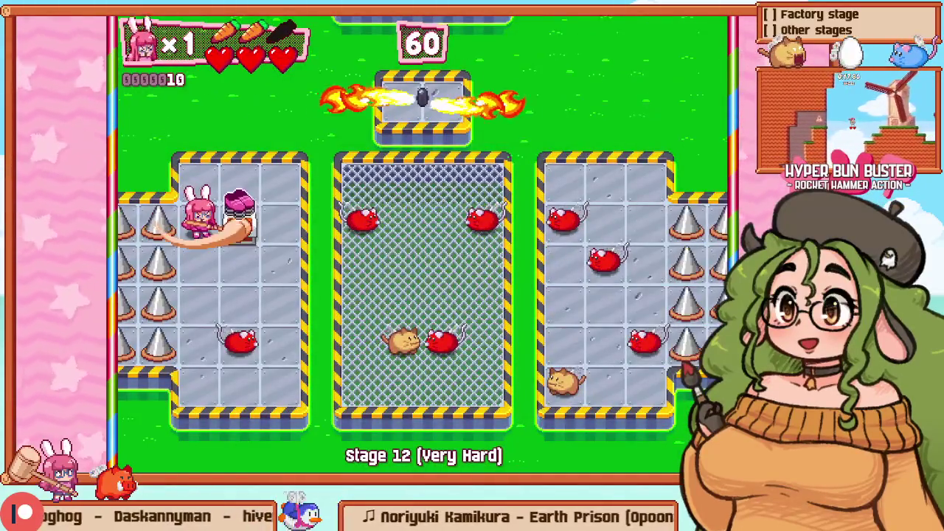
Step: Grab the shoes pickup, swing left, and restart with the full 60-second timer
key(Right)
key(Left)
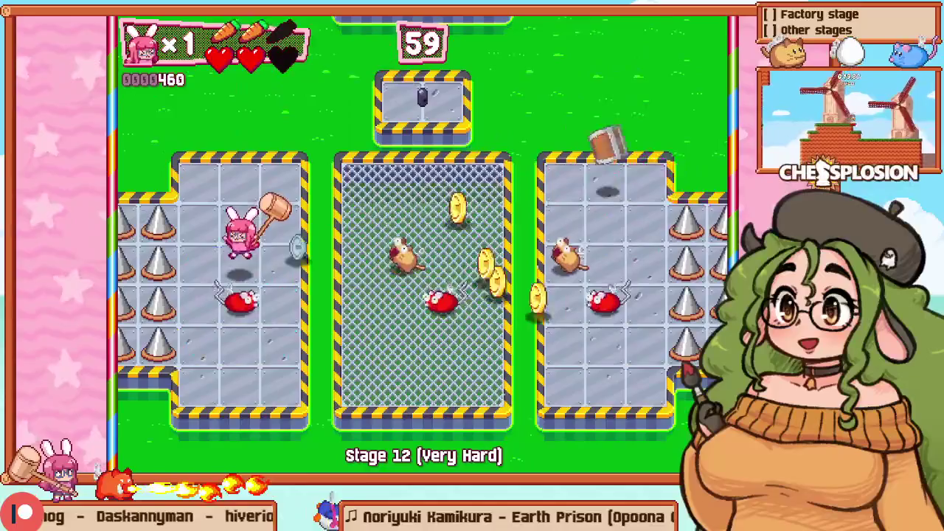
key(Escape)
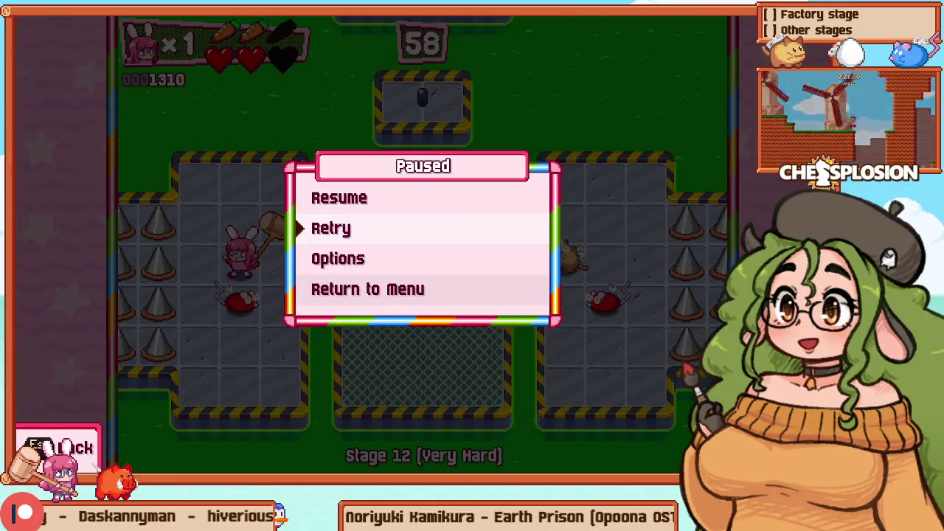
key(Return)
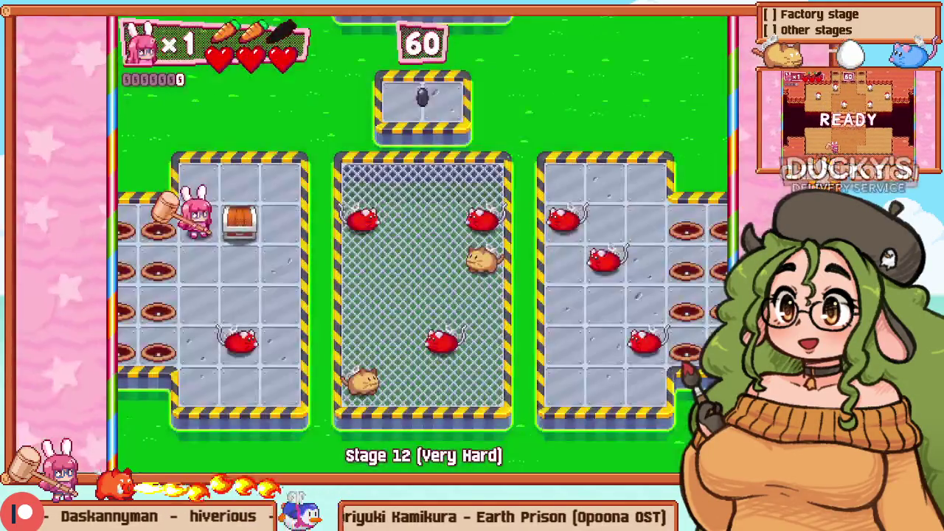
Step: Make a brief attack downward, then restart Stage 12 once more
key(Down)
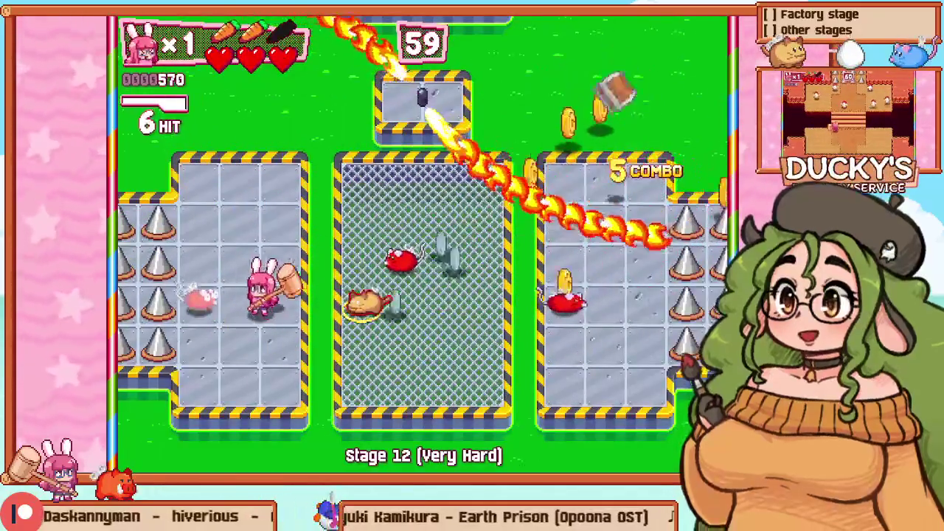
key(Escape)
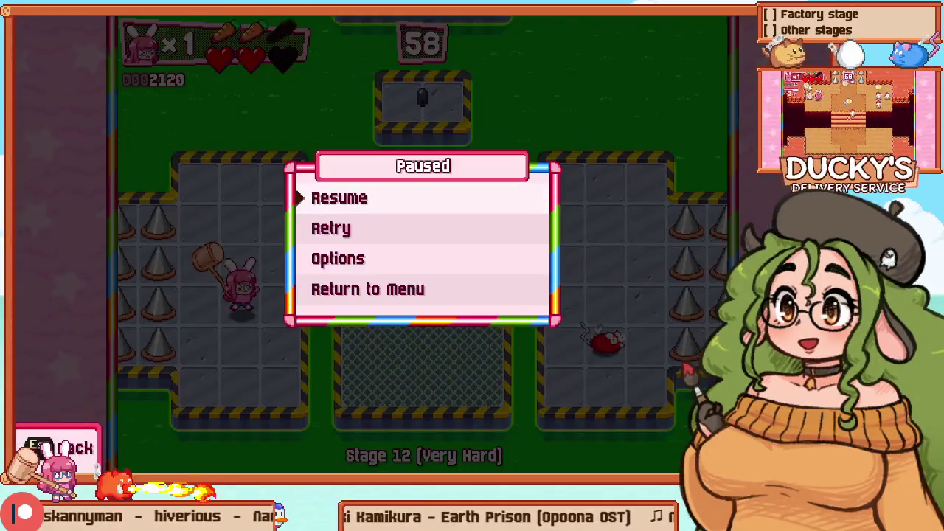
key(Return)
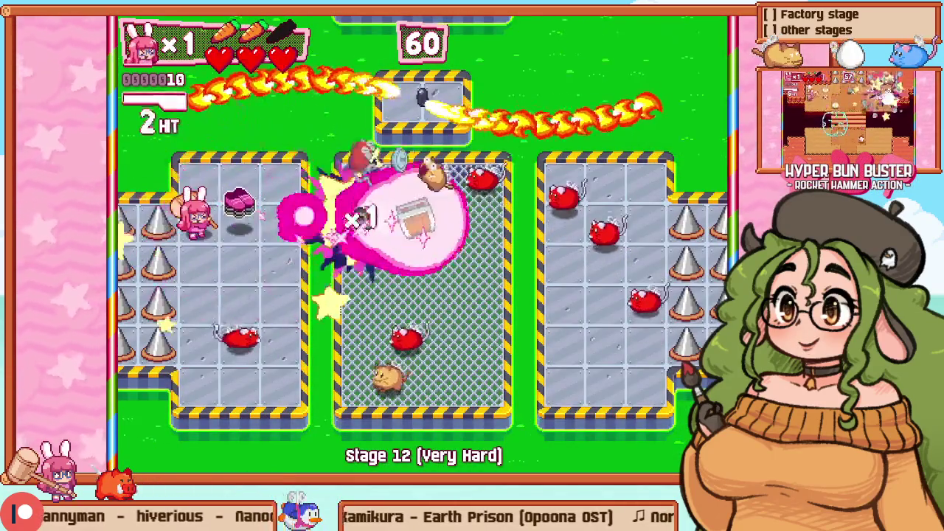
Step: Chain hammer hits down the left platform, up the centre cage, and back across the left platform
key(Down)
key(Down)
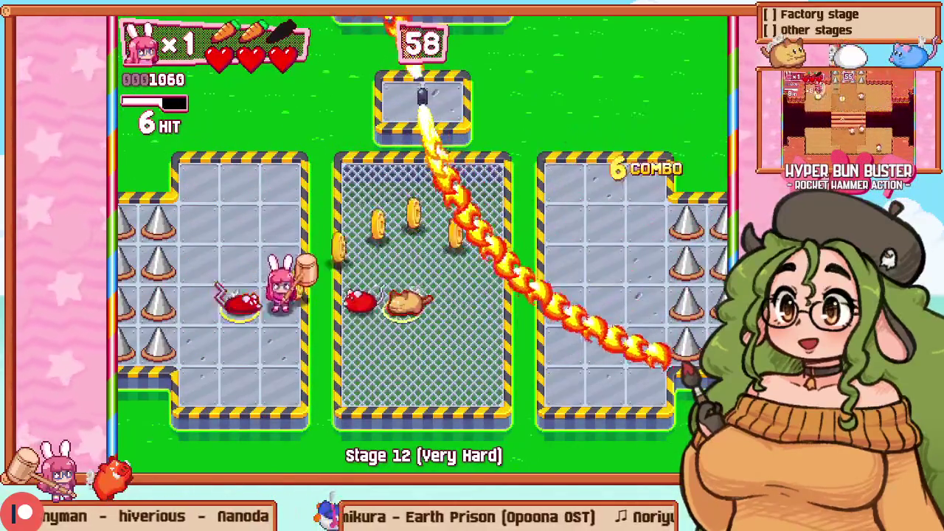
key(Down)
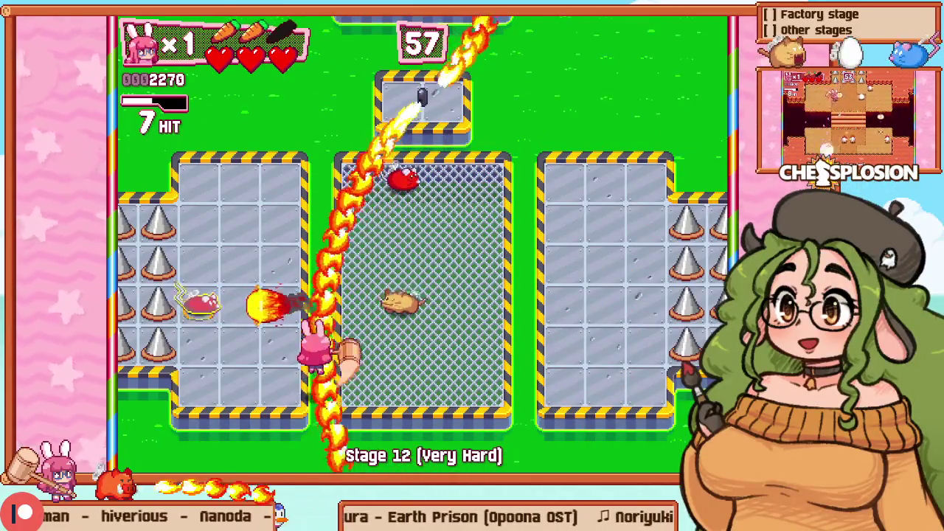
key(Right)
key(Up)
key(Up)
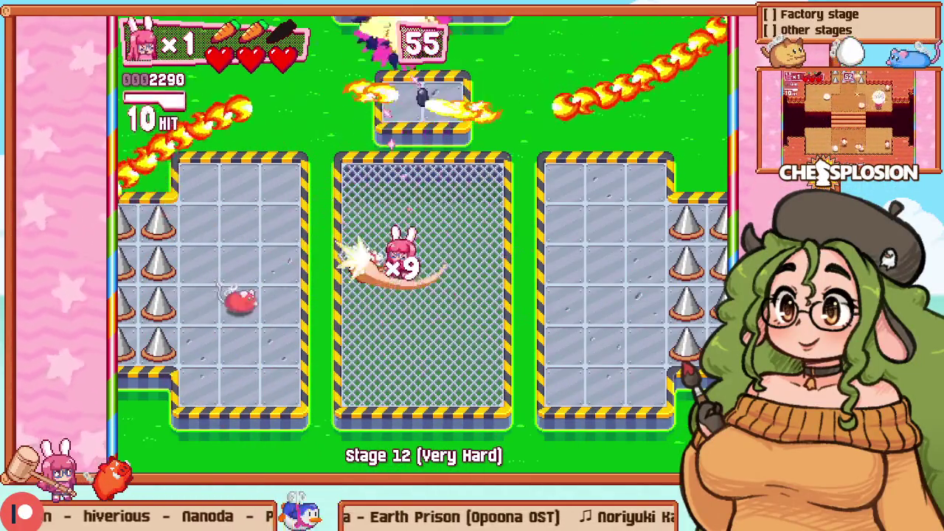
key(Left)
key(Up)
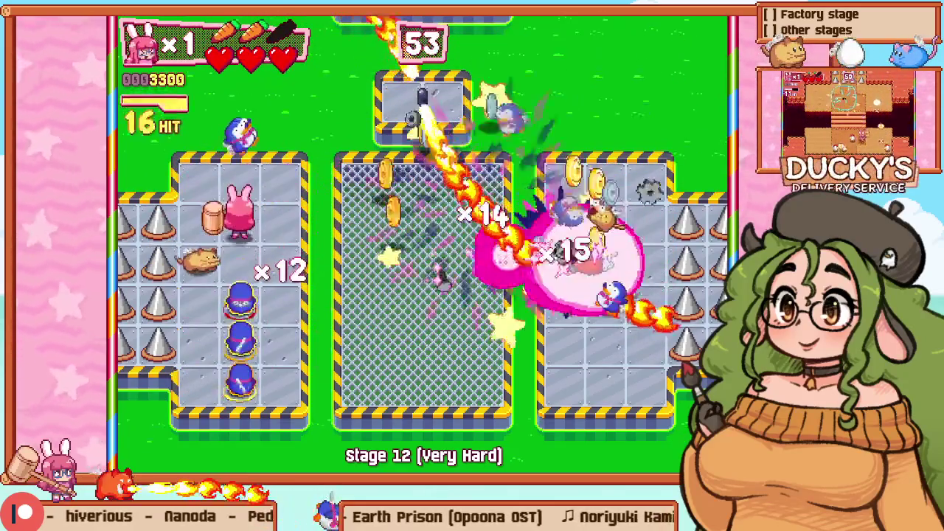
key(Left)
key(Up)
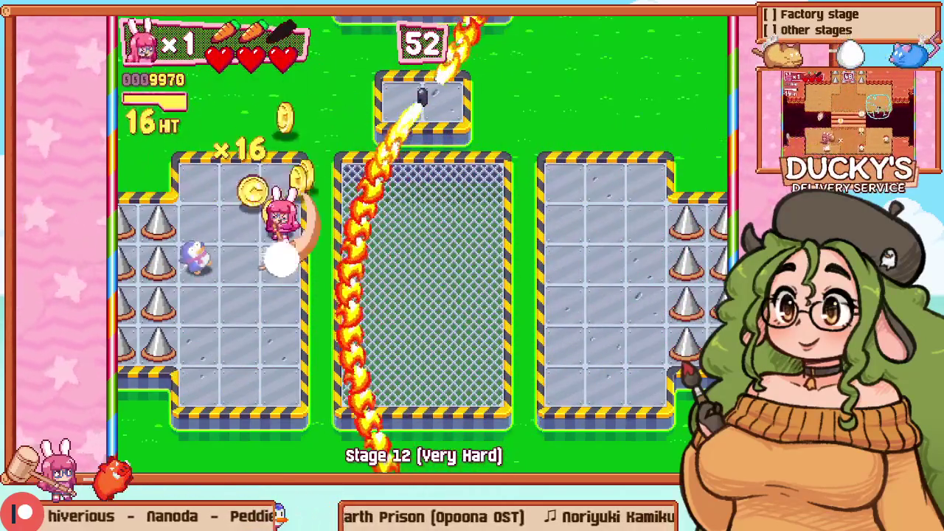
key(Right)
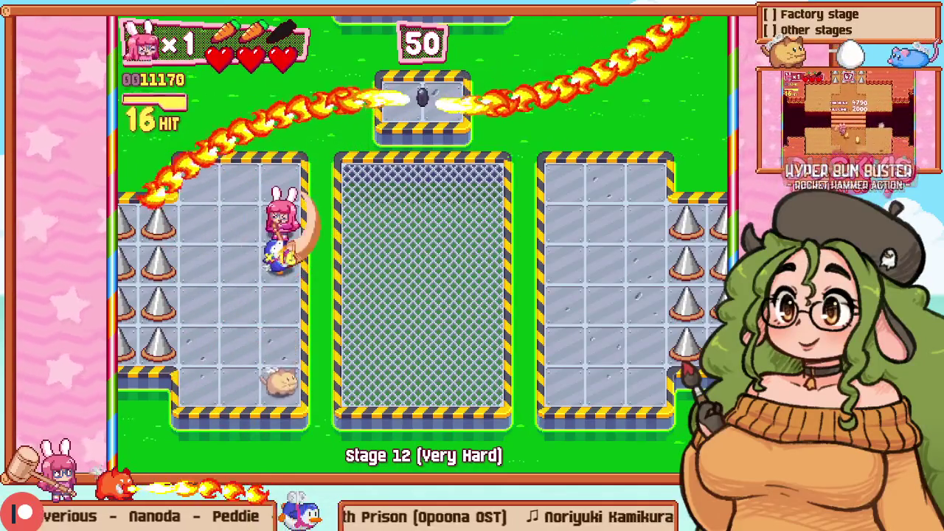
Step: Dash through the centre cage to clear the last enemies on a 16-hit chain, then pause
key(Right)
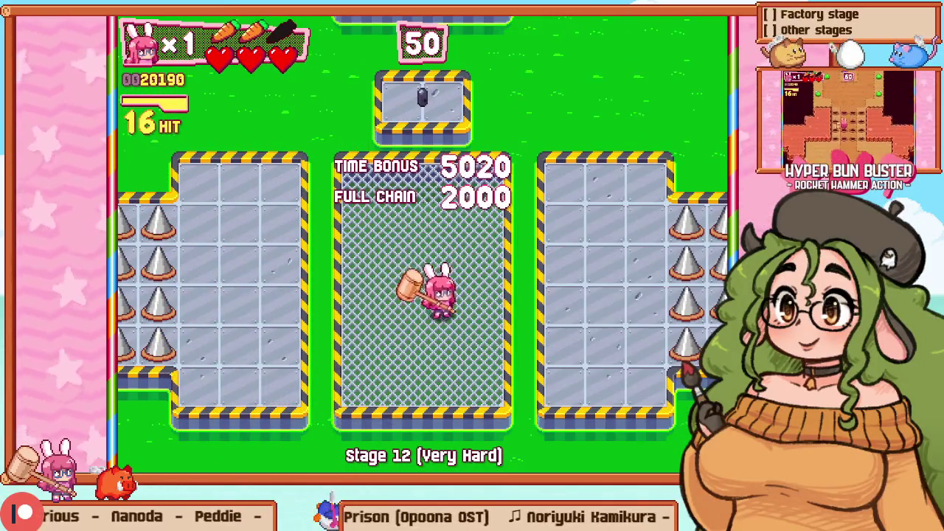
key(Right)
key(Up)
key(Escape)
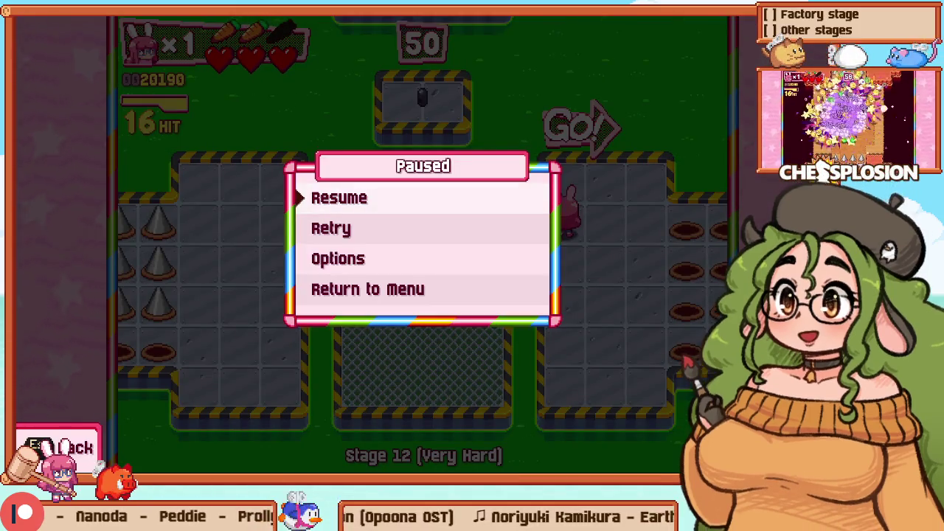
key(Escape)
Step: Move the JumpUnlock pickup spawner on the left platform one tile lower and resume playing
key(F1)
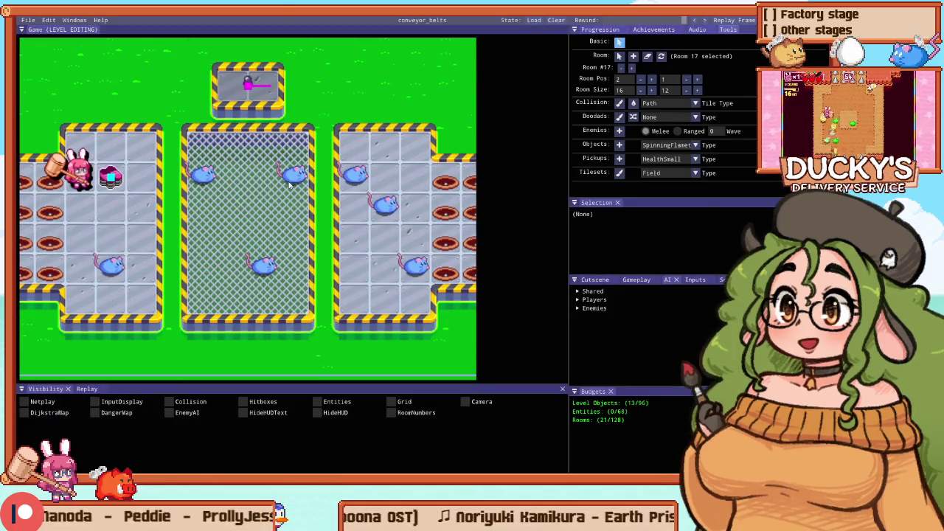
click(111, 178)
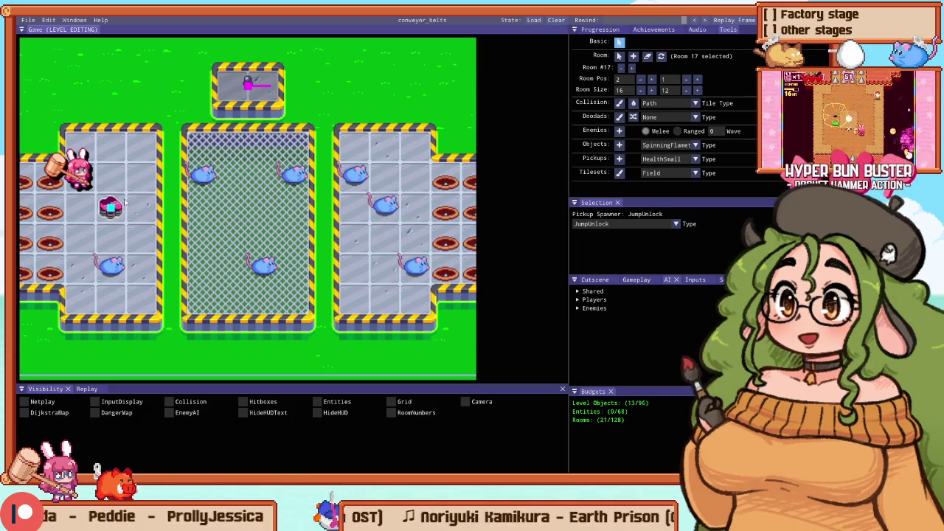
drag(111, 208, 140, 205)
key(Escape)
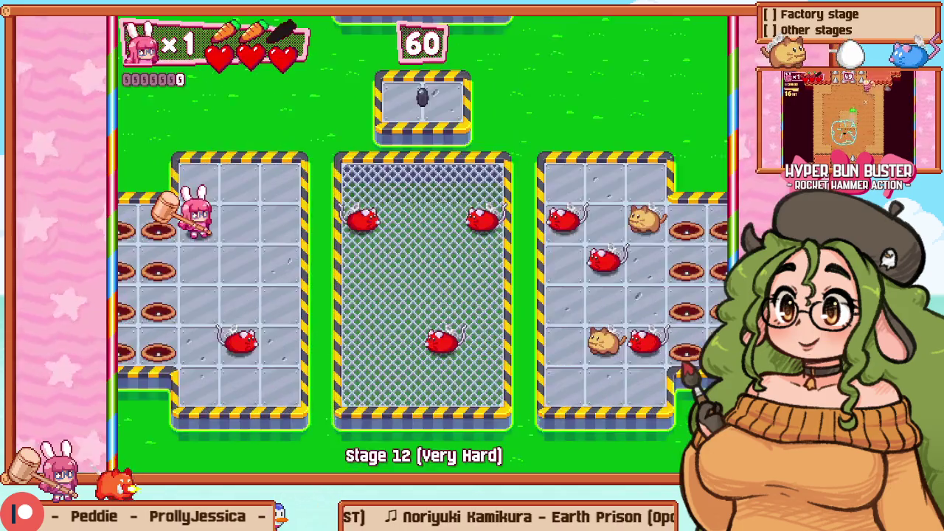
Step: Restart the stage with the moved pickup and hammer enemies across the left, centre and right platforms
key(Return)
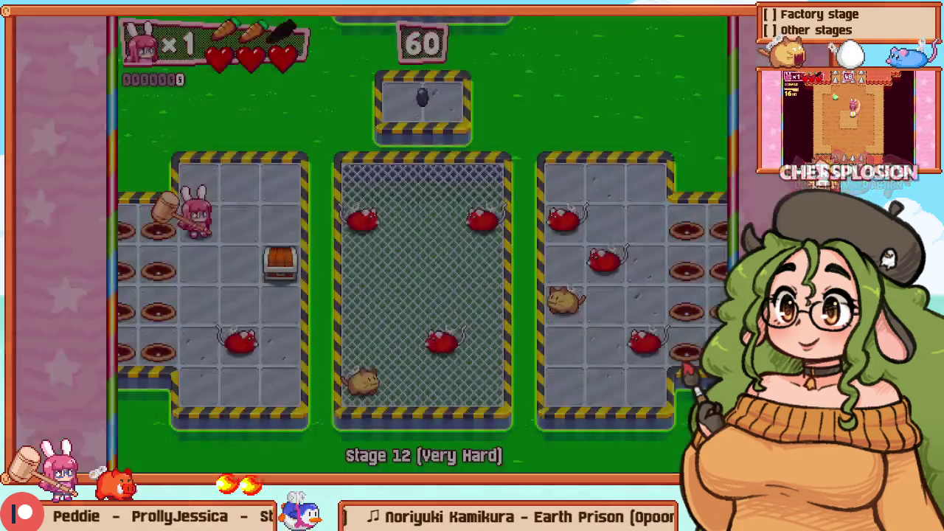
key(Down)
key(z)
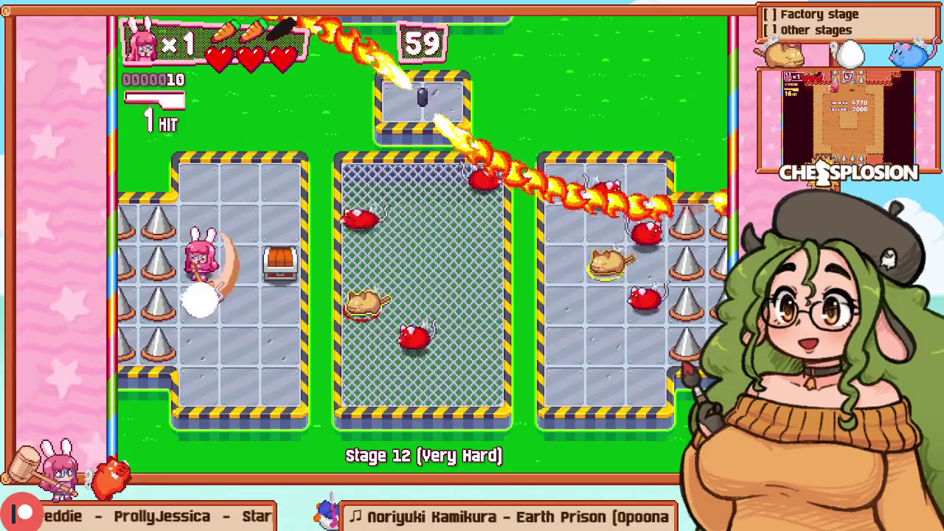
key(Down)
key(Right)
key(Up)
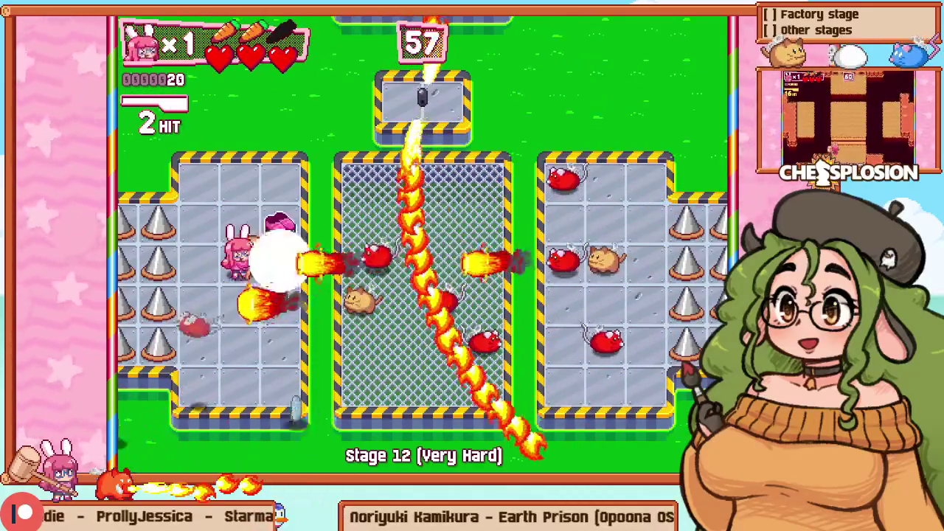
key(z)
key(Right)
key(Right)
key(z)
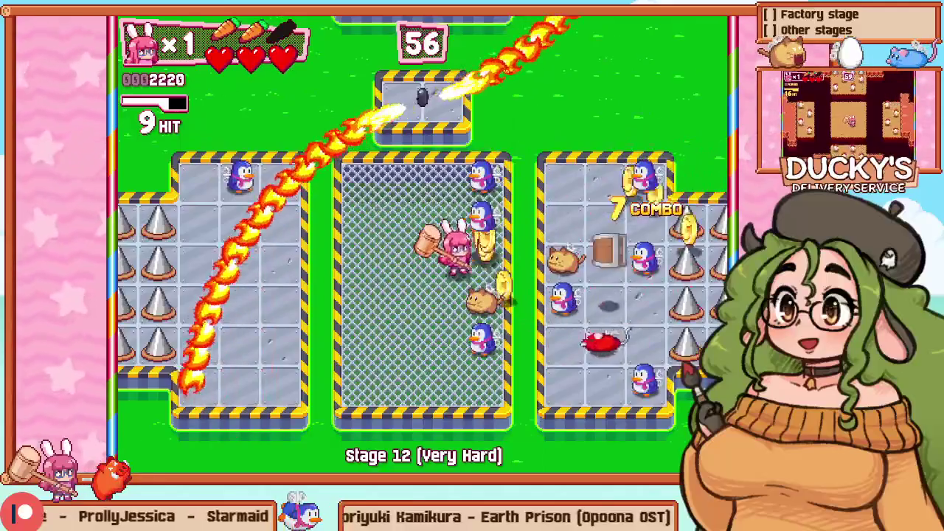
key(Up)
key(z)
key(Up)
key(Right)
key(z)
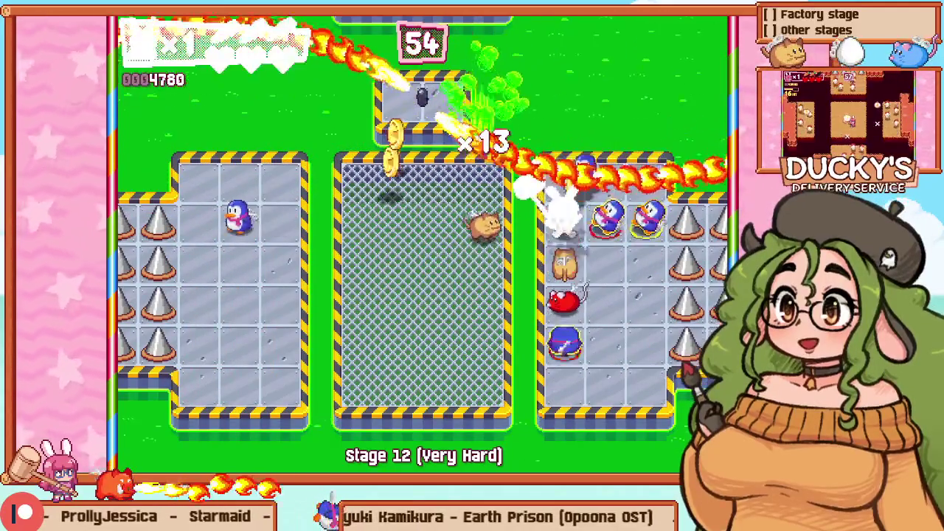
Step: Retry the stage from the beginning and clear the rats in the left pen
key(Escape)
key(Down)
key(z)
key(Down)
key(z)
key(Down)
key(z)
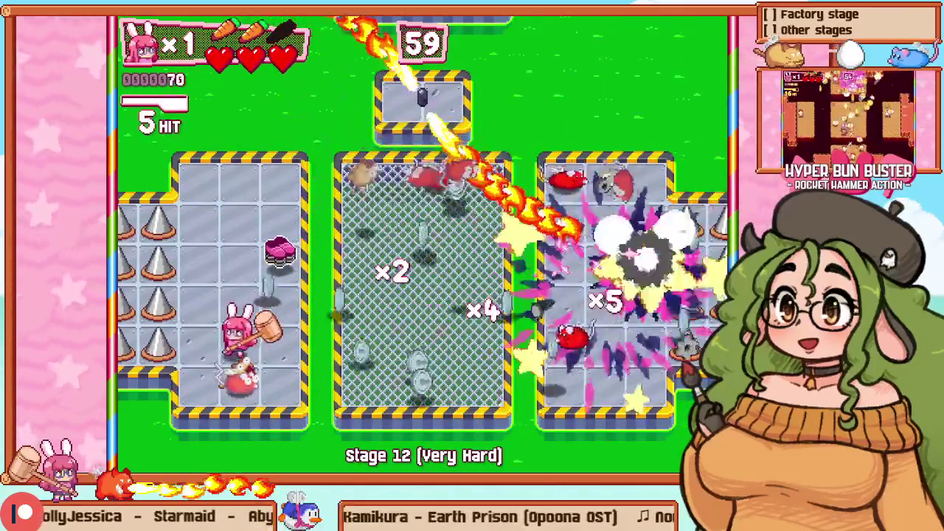
key(Down)
key(z)
key(Up)
key(Up)
key(Up)
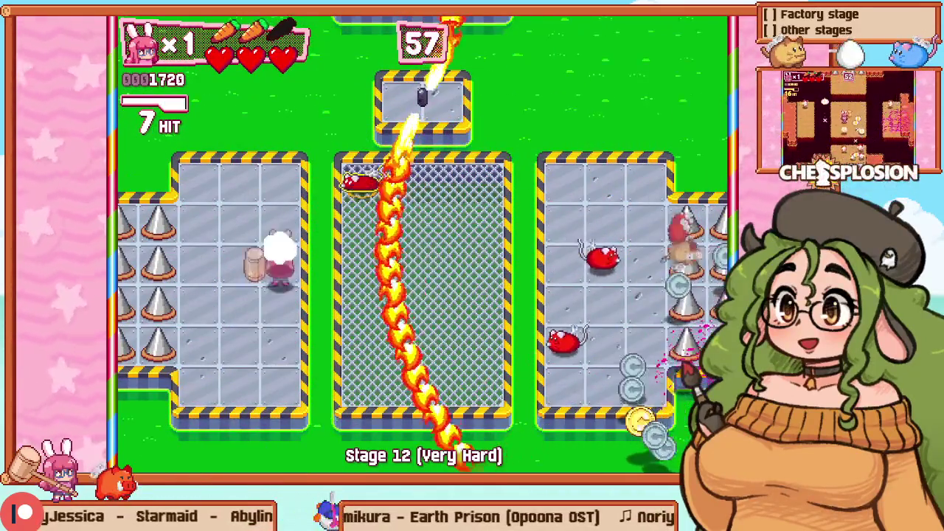
key(Right)
key(z)
key(z)
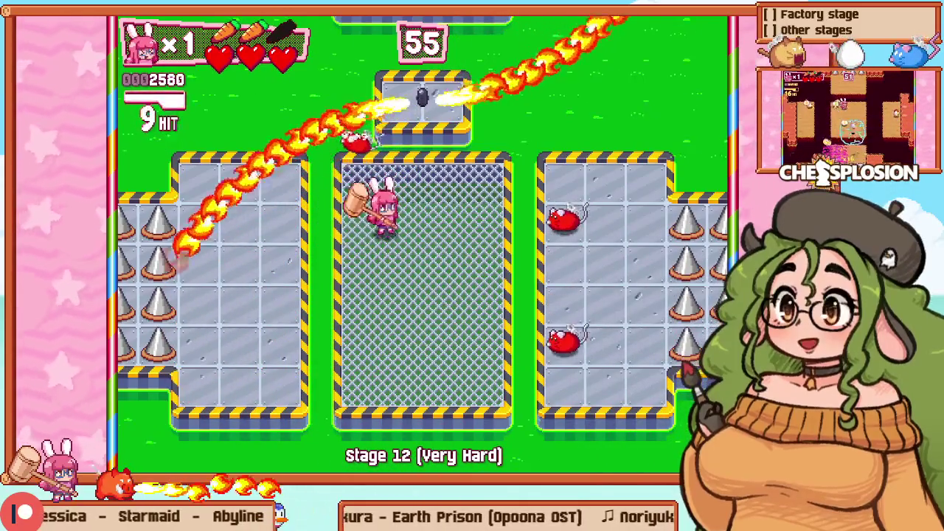
Step: Sweep the centre and right pens, then finish the last enemies for a 16-hit chain and 4530 bonus
key(Right)
key(Right)
key(Right)
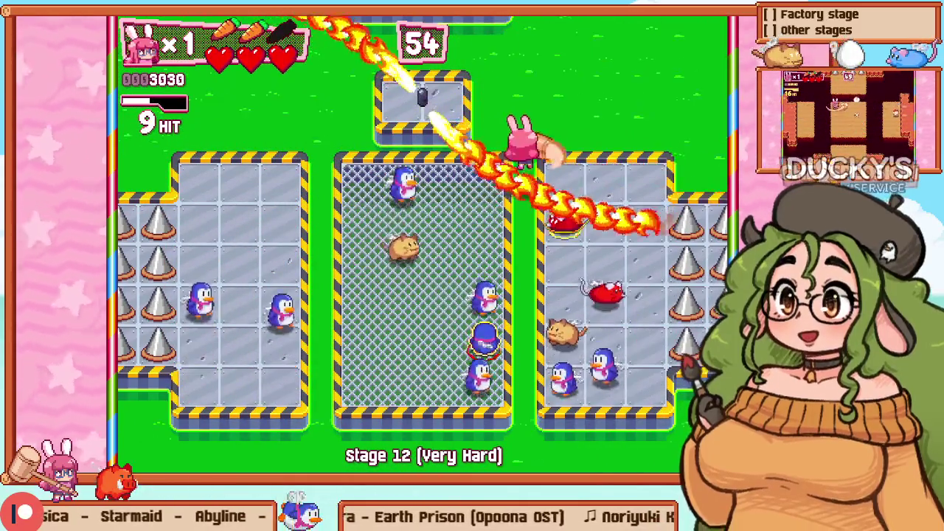
key(z)
key(Right)
key(z)
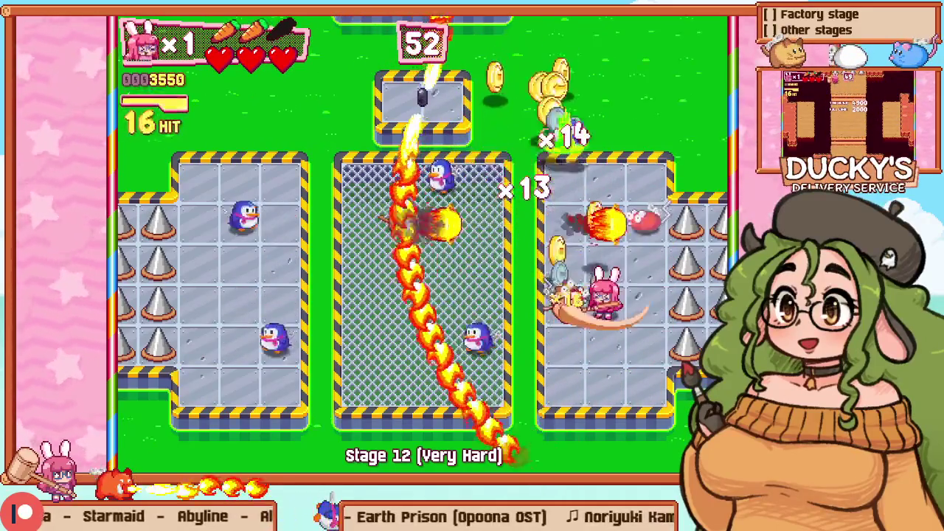
key(Left)
key(Left)
key(Left)
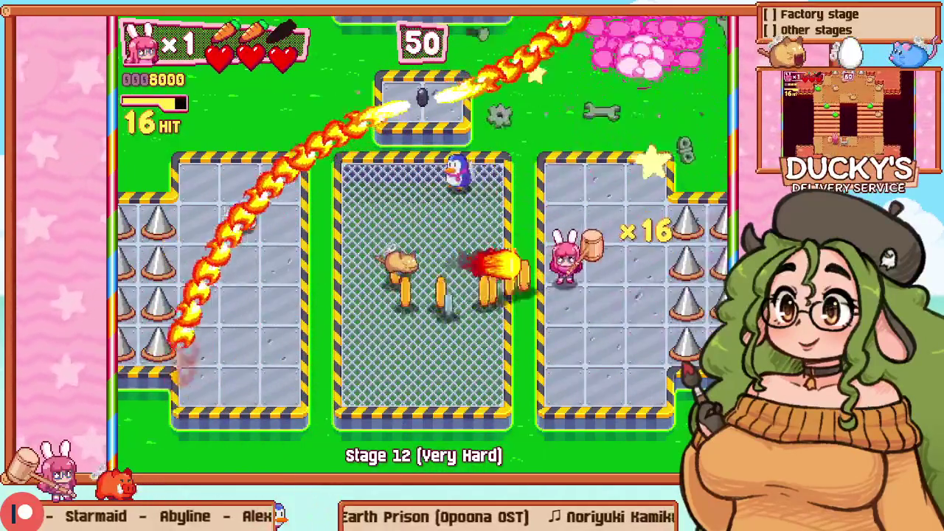
key(z)
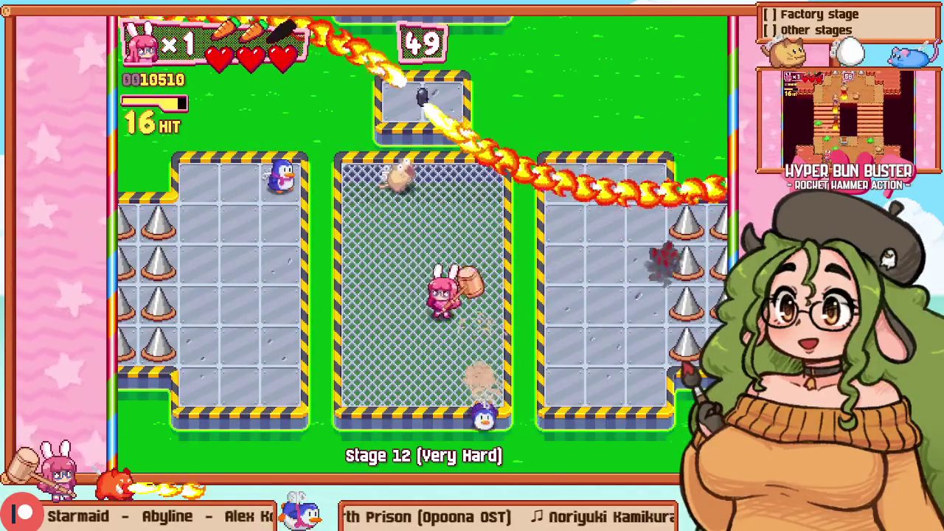
key(Left)
key(z)
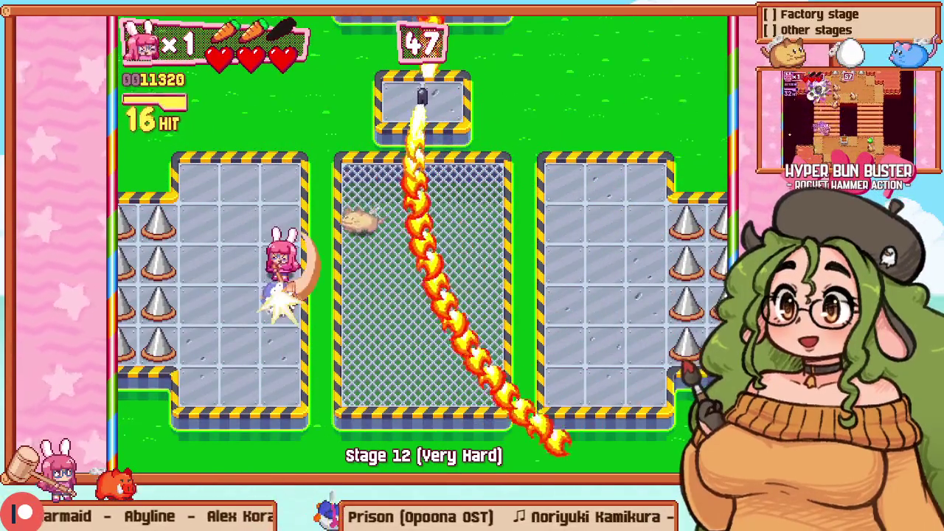
key(Up)
key(Right)
key(z)
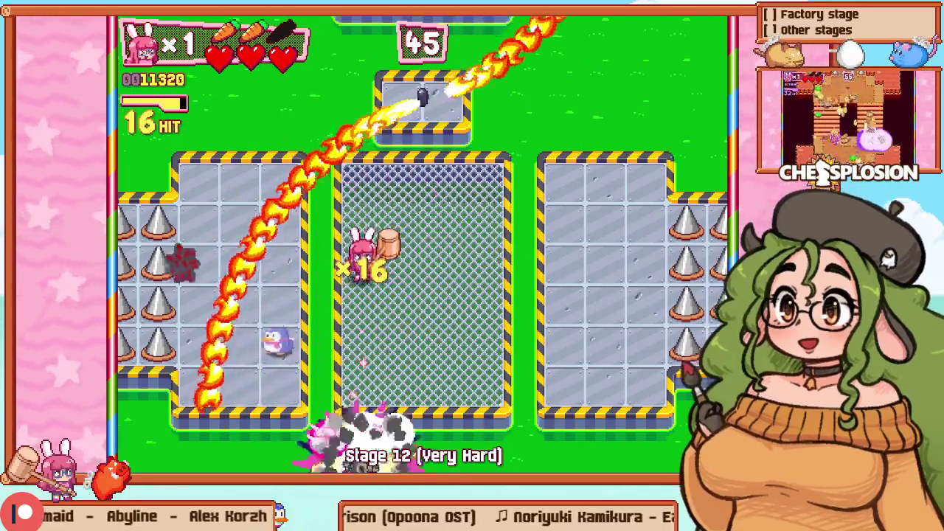
key(Left)
key(z)
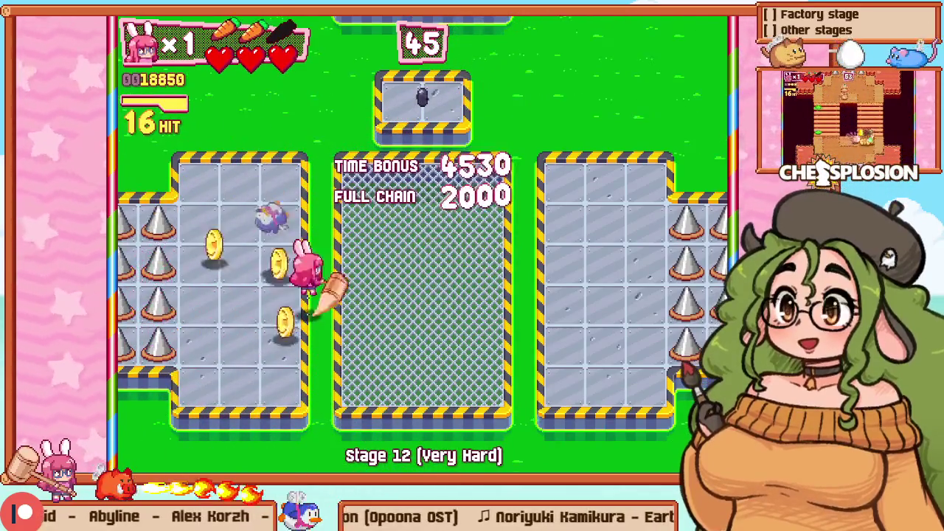
Step: Retry the stage, hit the first rat and hammer rats in the centre pen
key(Escape)
key(Down)
key(z)
key(Right)
key(z)
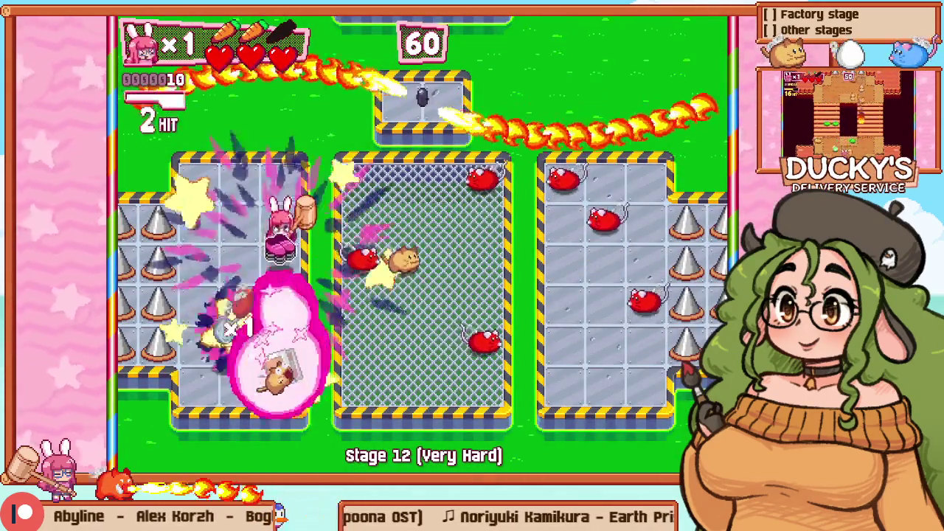
key(Down)
key(Right)
key(z)
Step: Loop around the centre pen and push into the right pen hammering enemies
key(z)
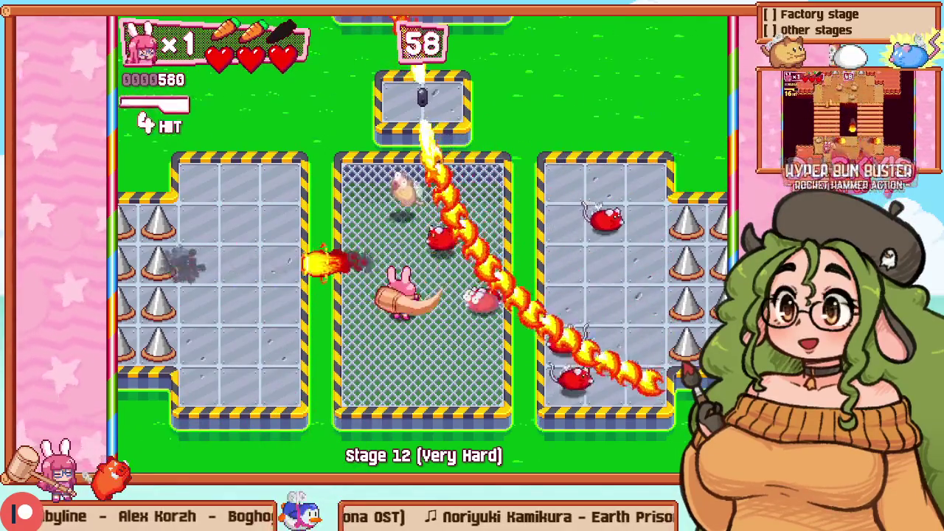
key(Left)
key(Up)
key(Right)
key(z)
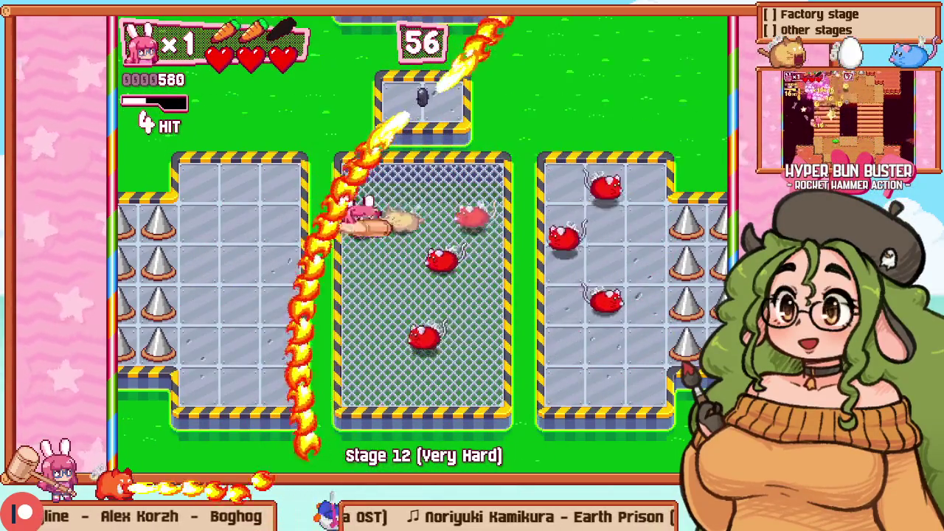
key(z)
key(Down)
key(Right)
key(z)
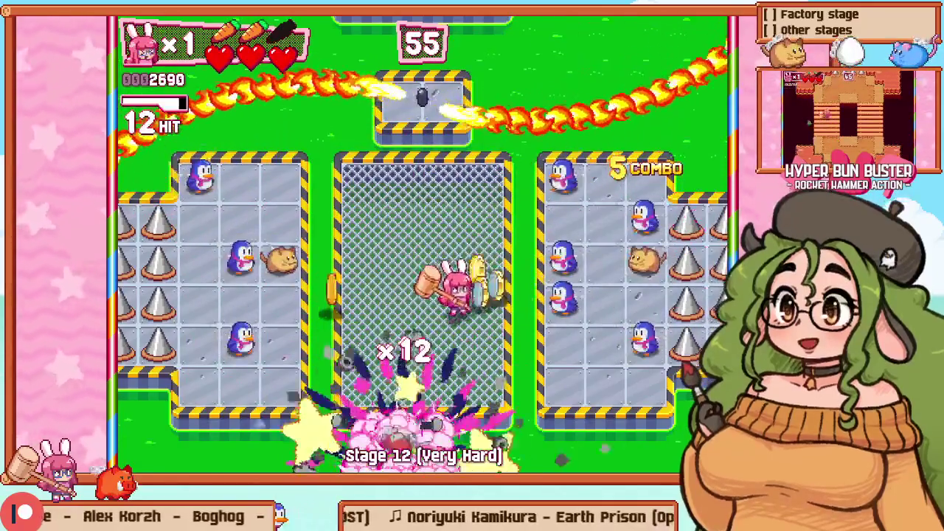
key(Right)
key(Down)
key(z)
key(z)
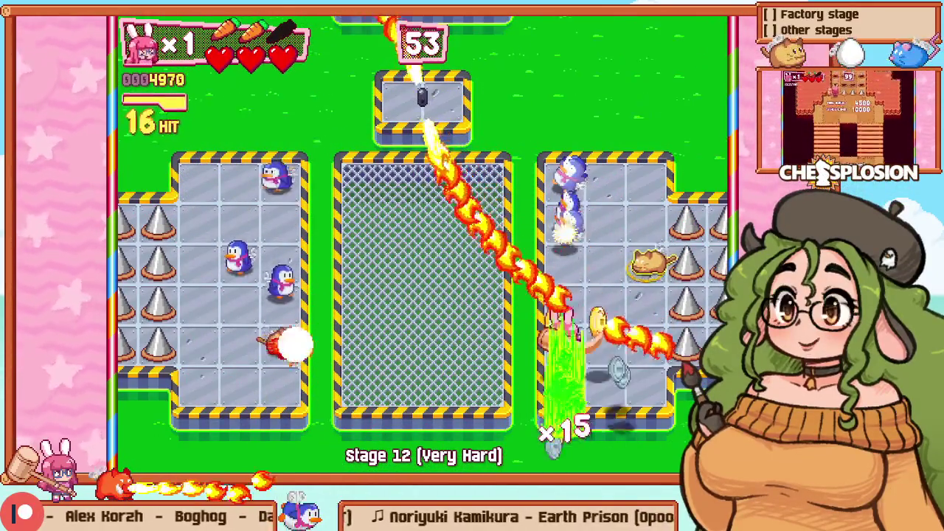
key(Left)
key(z)
Step: Start a fresh attempt, moving down the left pen and up into the centre pen
key(Escape)
key(Down)
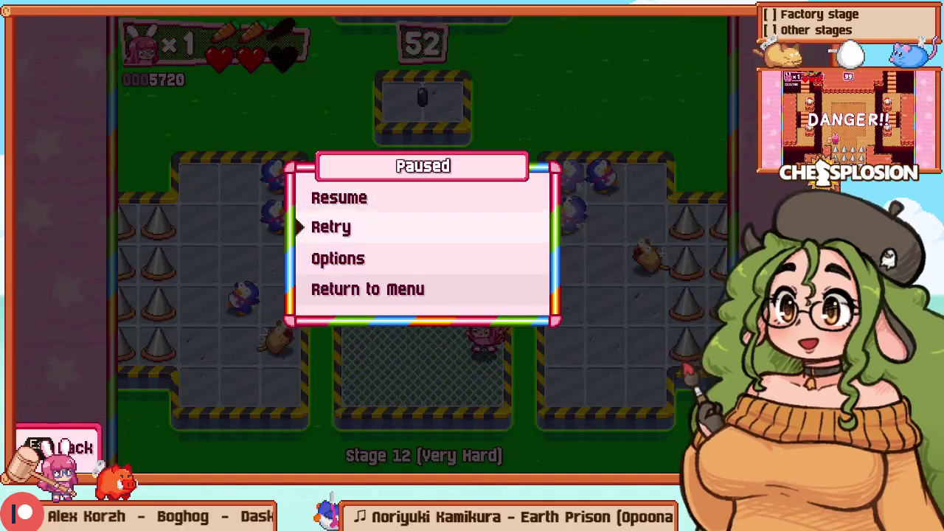
key(z)
key(z)
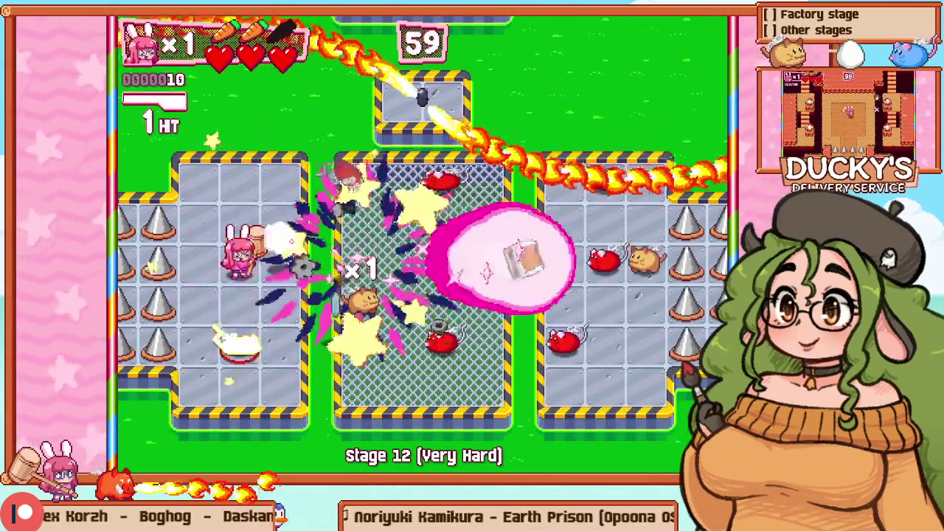
key(Left)
key(Down)
key(Right)
key(Up)
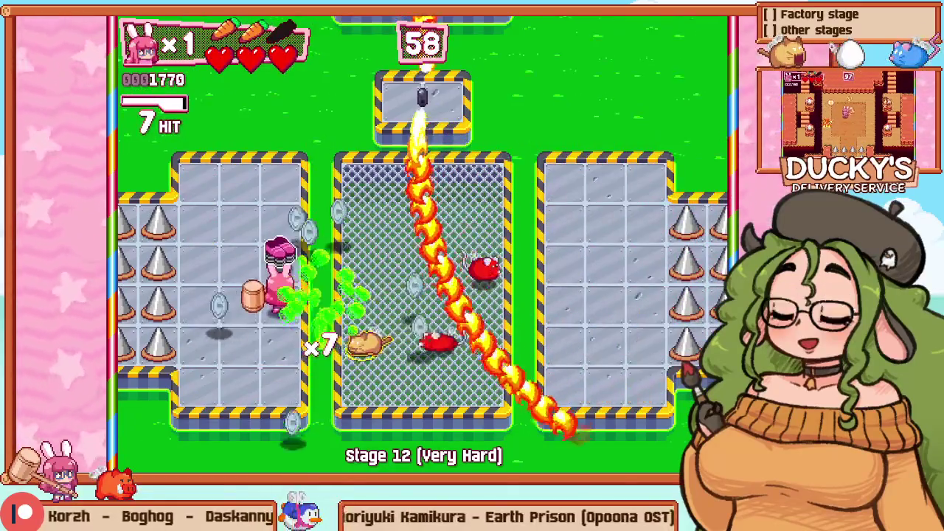
key(Right)
key(z)
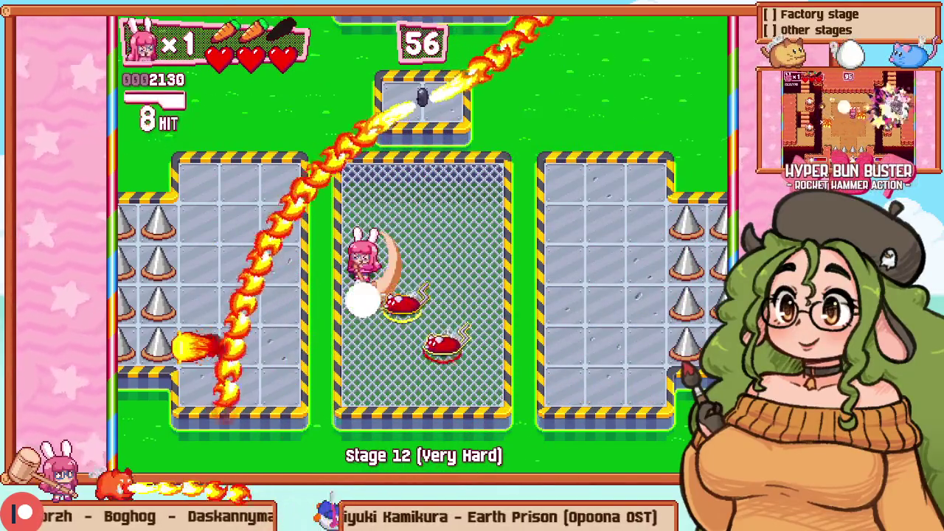
Step: Retry again and fight through the left pen to its right edge
key(Escape)
key(Down)
key(z)
key(Right)
key(z)
key(Down)
key(Left)
key(z)
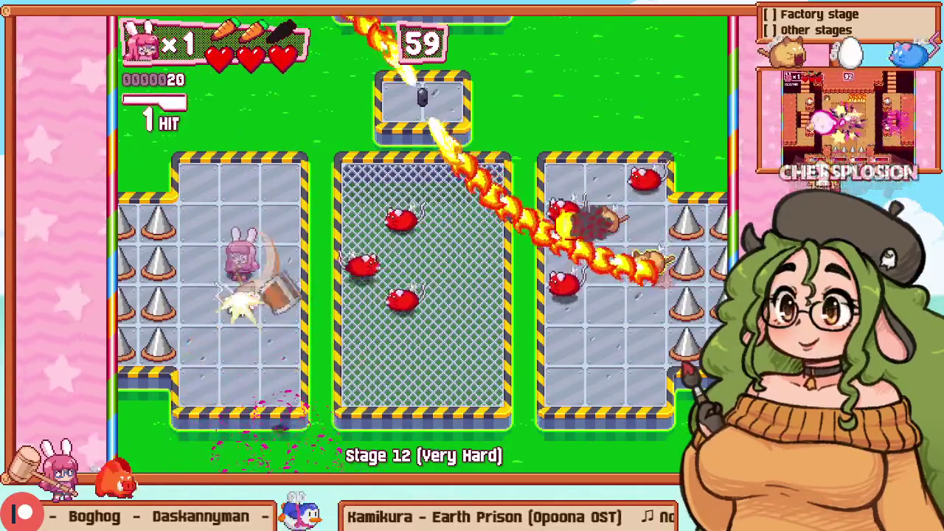
key(z)
key(Right)
key(Down)
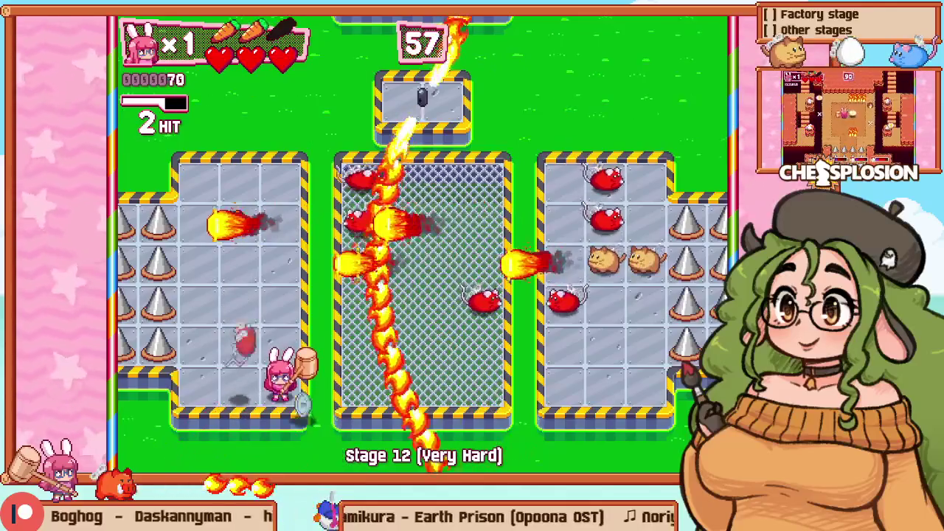
key(Right)
key(Right)
Step: Move around the middle pen attacking rats
key(z)
key(Left)
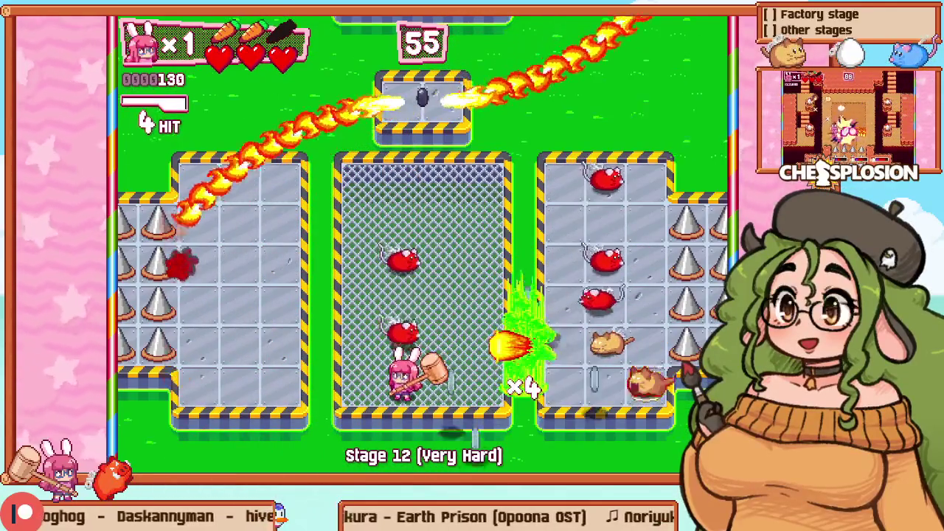
key(z)
key(Up)
key(z)
key(Up)
key(Left)
Step: Retry once more, hammer rats down the left pen, then exit to the room 17 editor
key(Escape)
key(Down)
key(z)
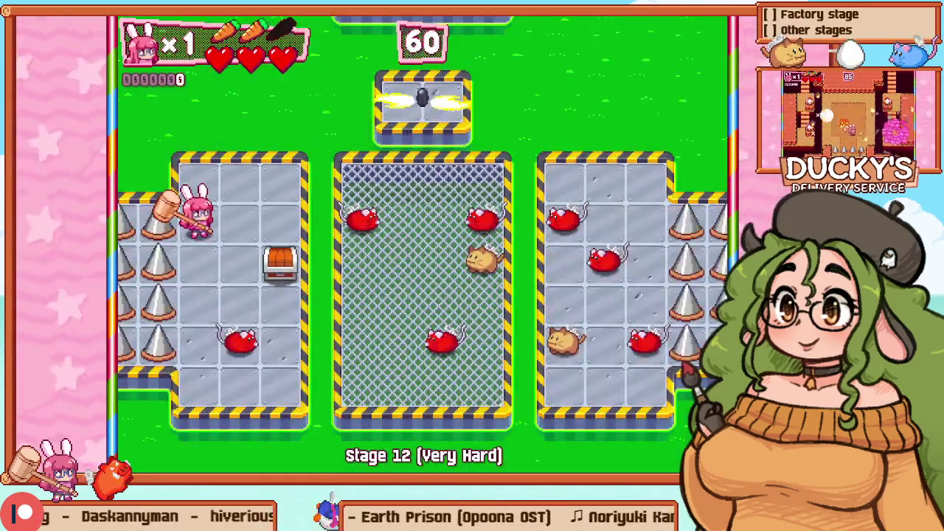
key(Right)
key(z)
key(Down)
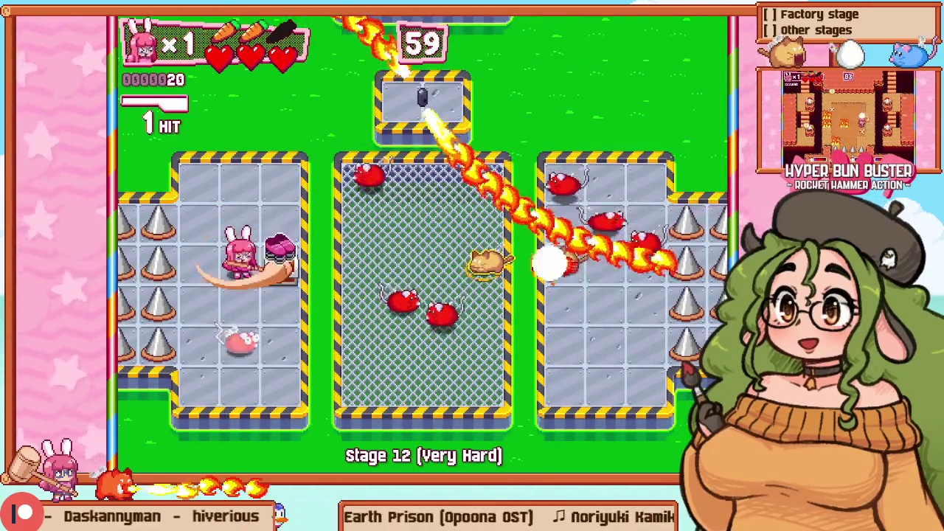
key(z)
key(Down)
key(F1)
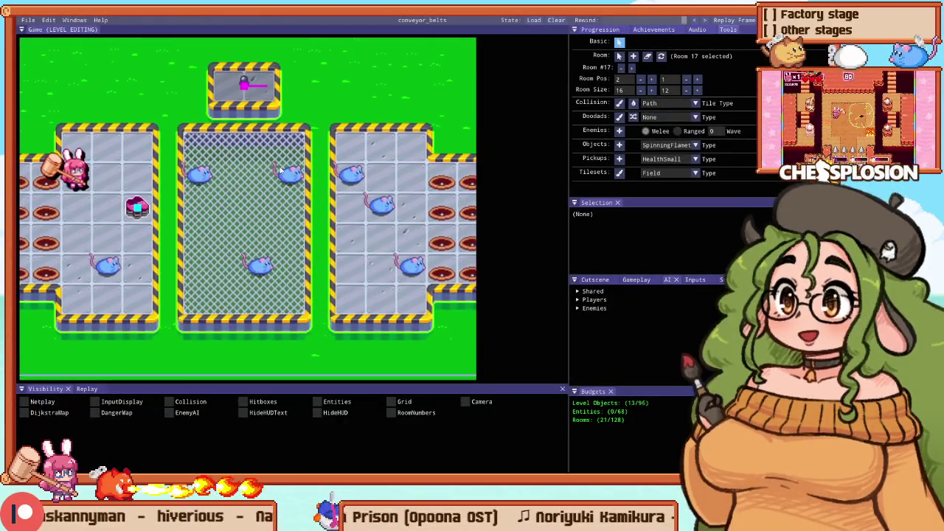
Step: Switch from the game to the Sublime Text window holding the enemy wave code
key(alt+Tab)
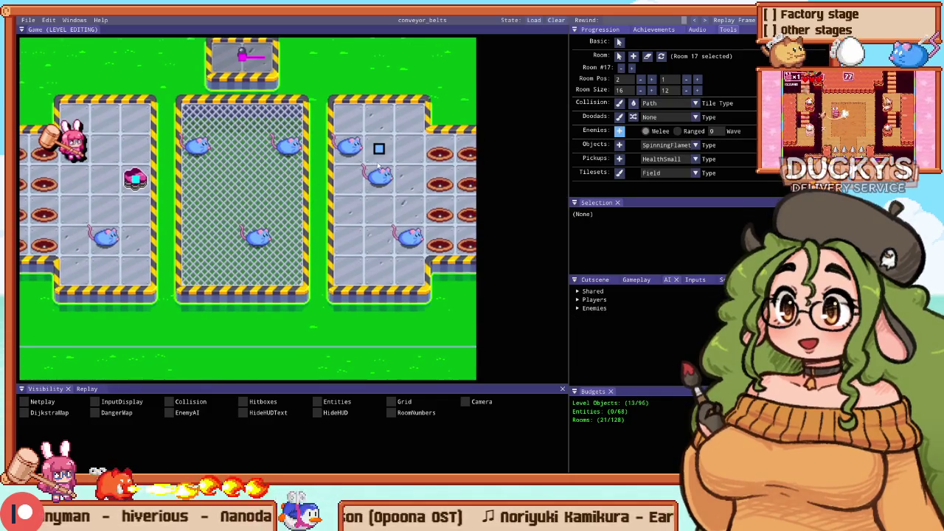
key(super)
click(198, 463)
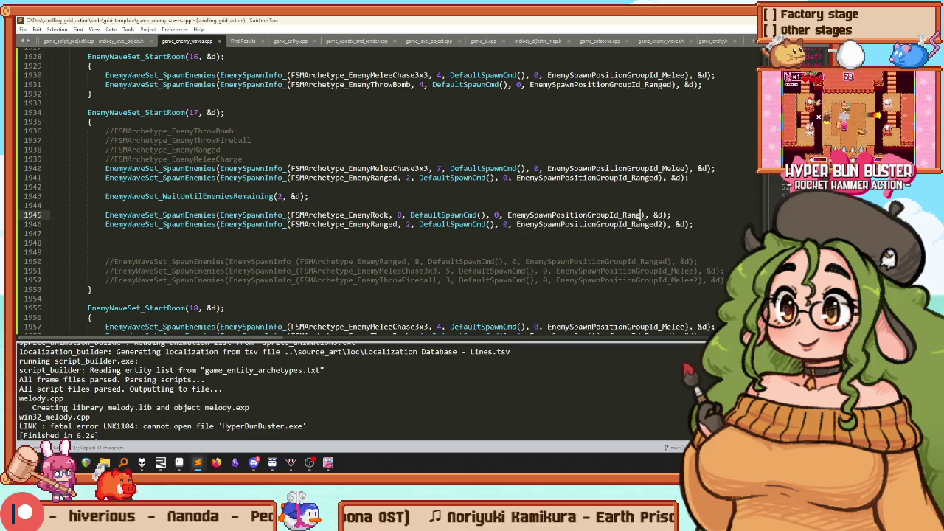
Step: Set the EnemyRook spawn to group Melee2 and count 7 instead of 8, rebuilding after each change
text(Melee2)
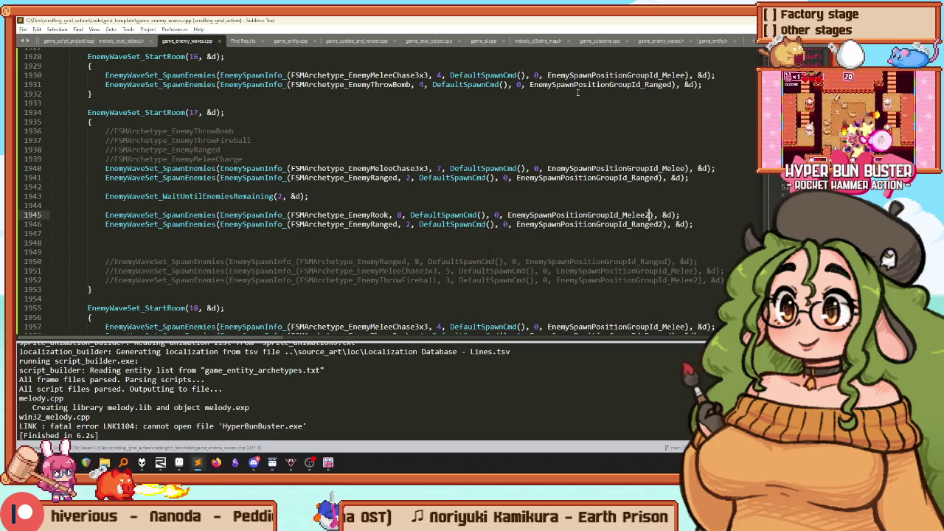
key(ctrl+b)
key(alt+Tab)
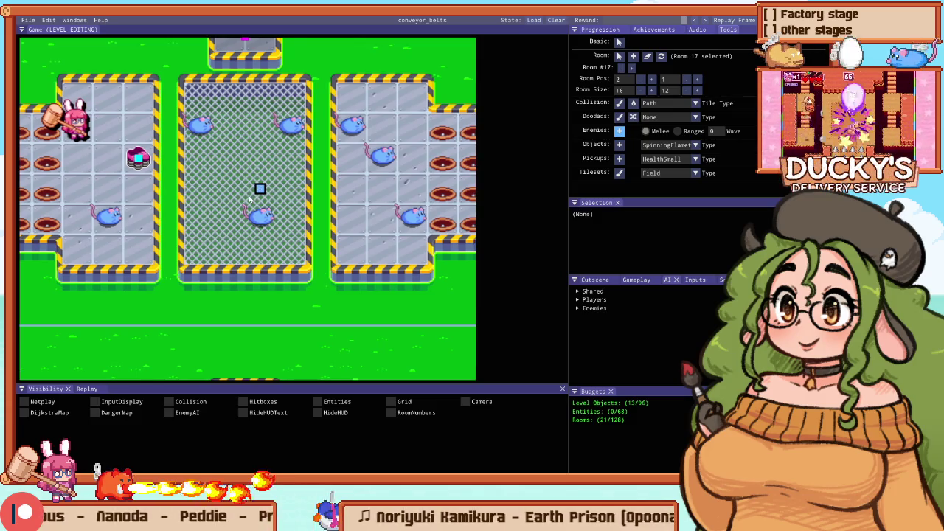
key(alt+Tab)
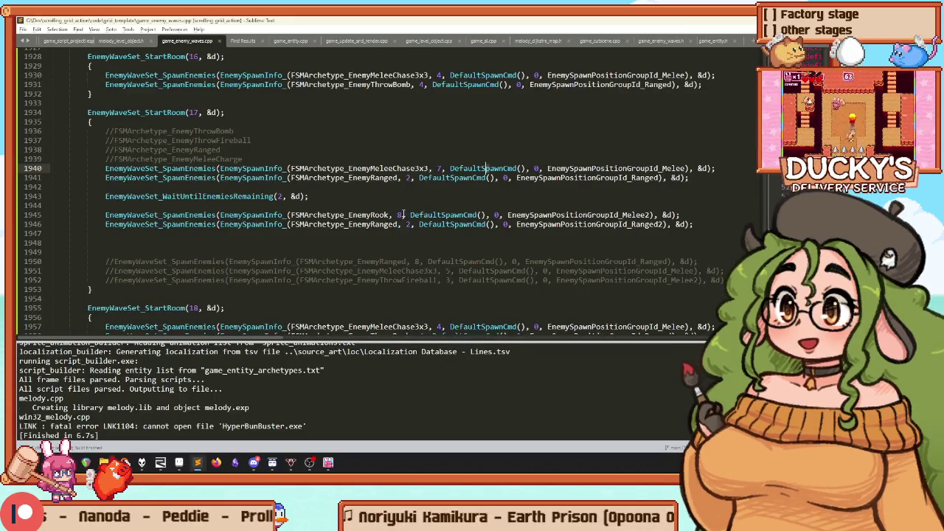
text(7)
key(ctrl+b)
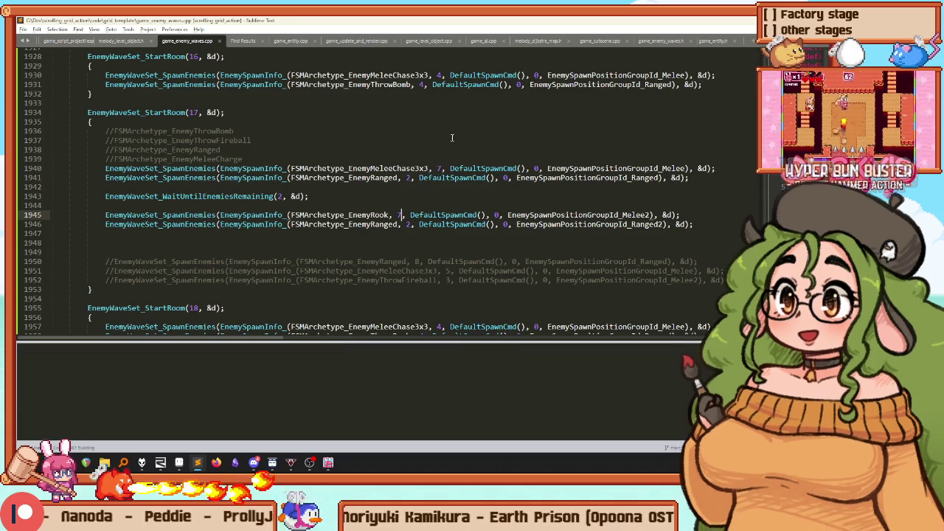
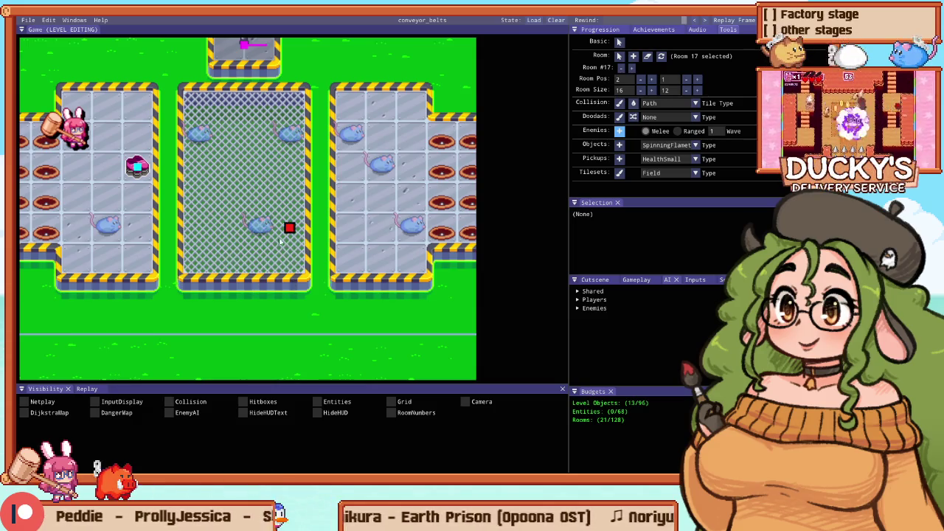
Step: Place ranged spawns at two spots in Room 17's middle caged room, checking the wave code between them
click(212, 242)
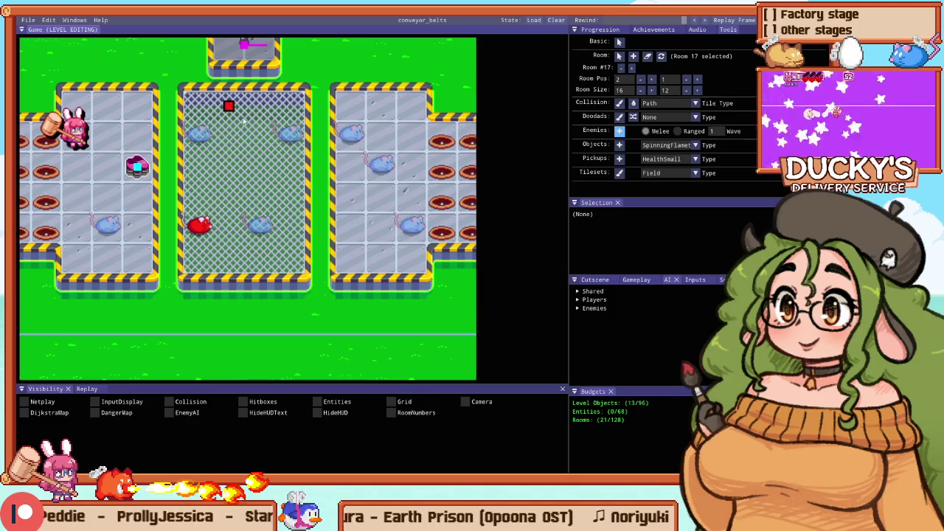
key(alt+Tab)
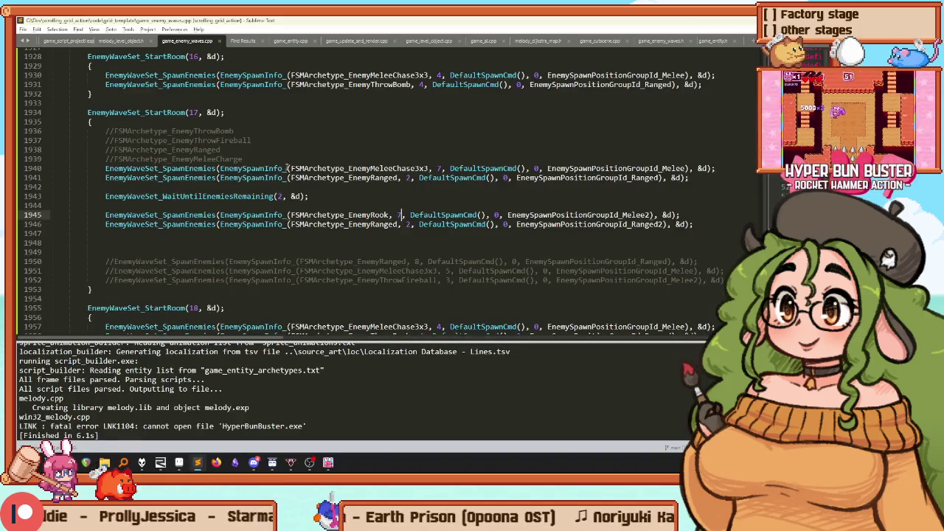
key(alt+Tab)
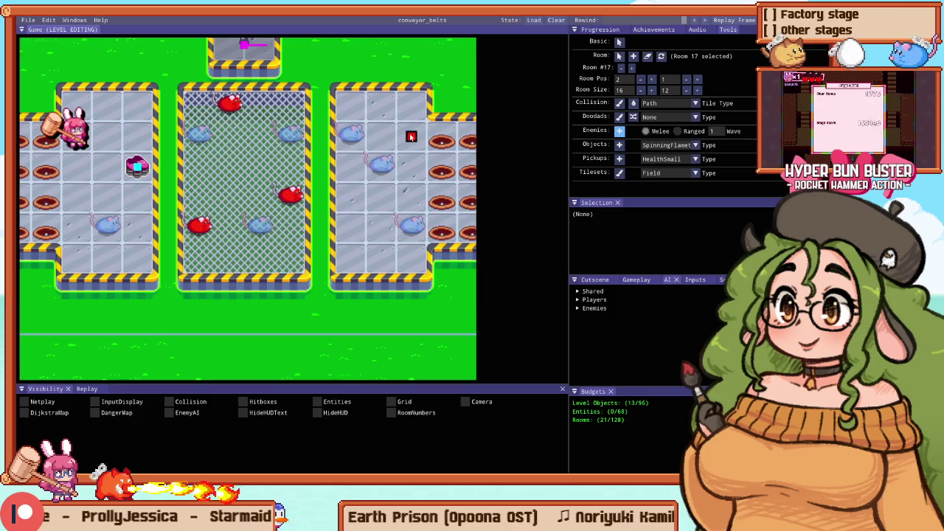
click(290, 314)
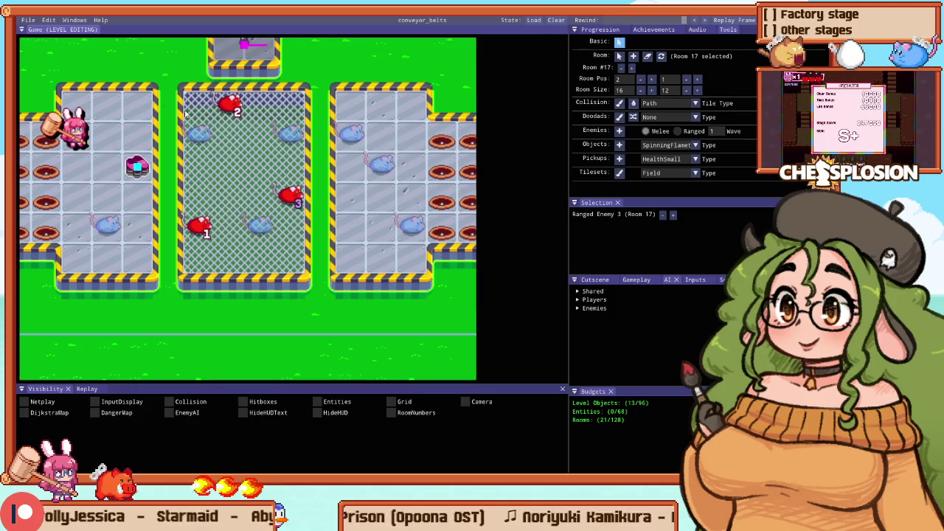
scroll(260, 178, up, 1)
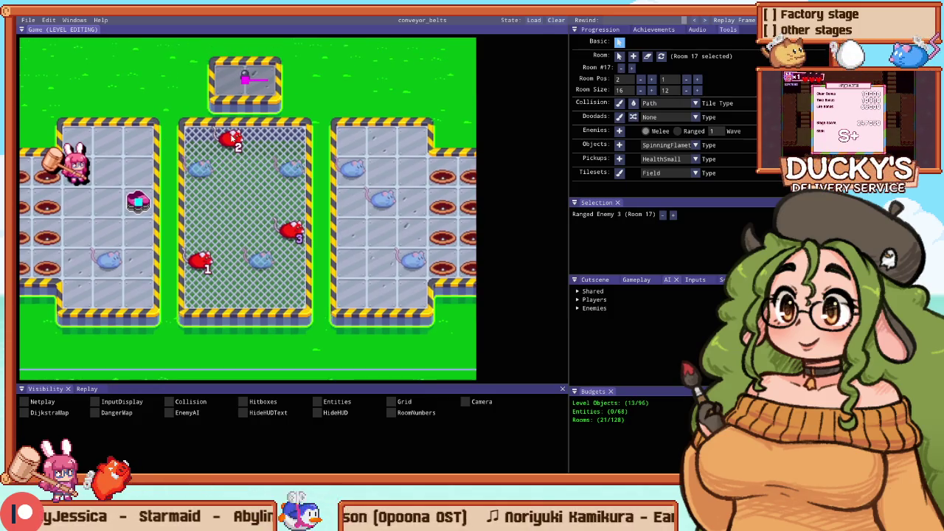
key(Escape)
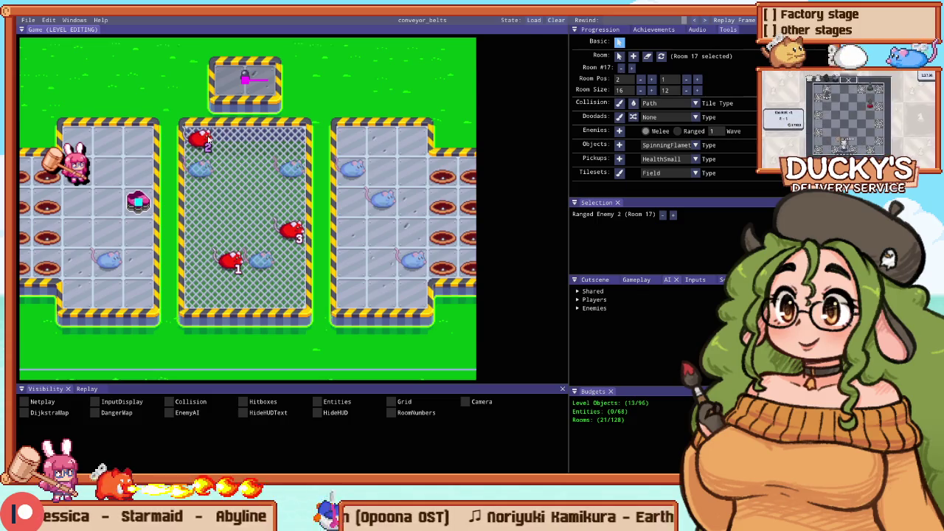
scroll(407, 150, right, 2)
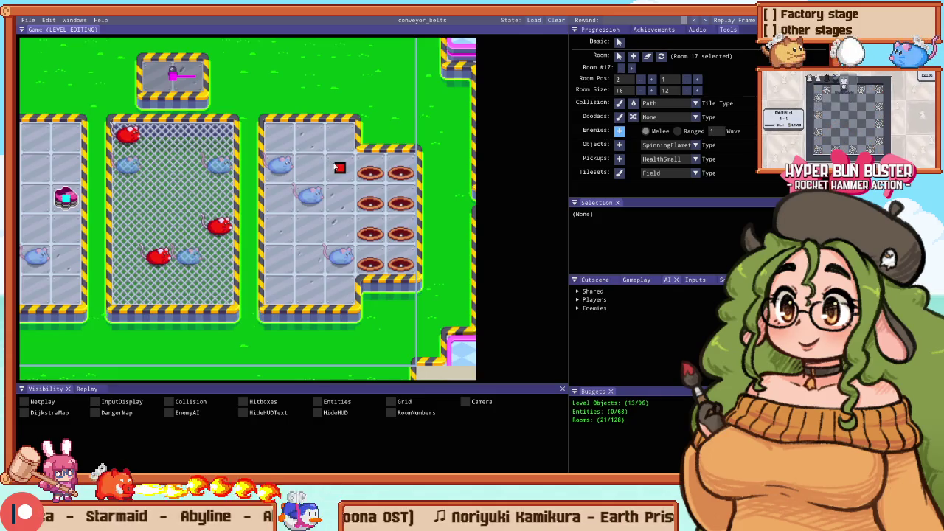
Step: Place an enemy spawn in Room 17's right room
click(339, 168)
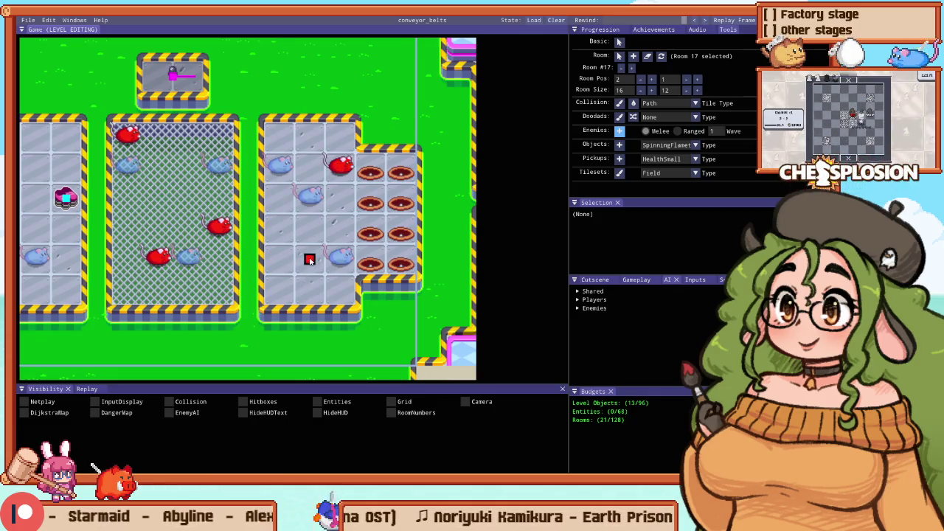
scroll(153, 251, left, 2)
scroll(162, 244, down, 2)
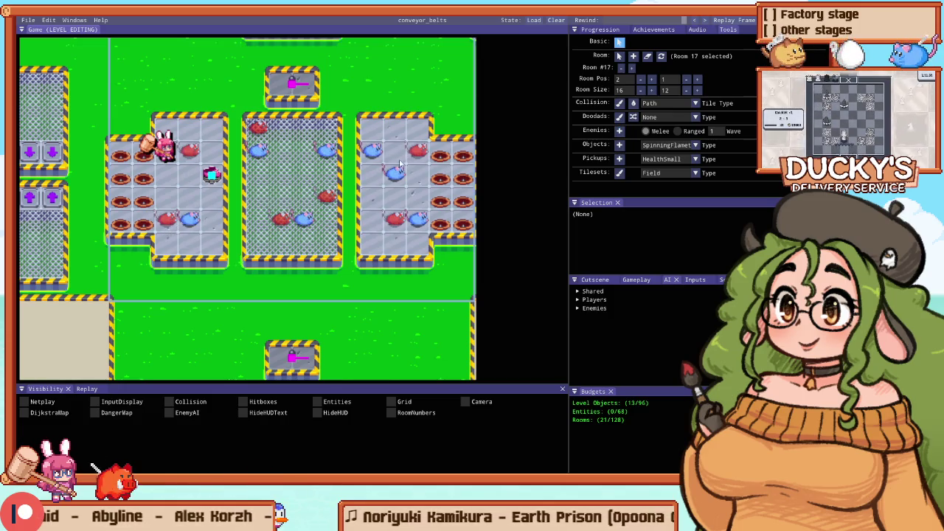
scroll(270, 192, right, 2)
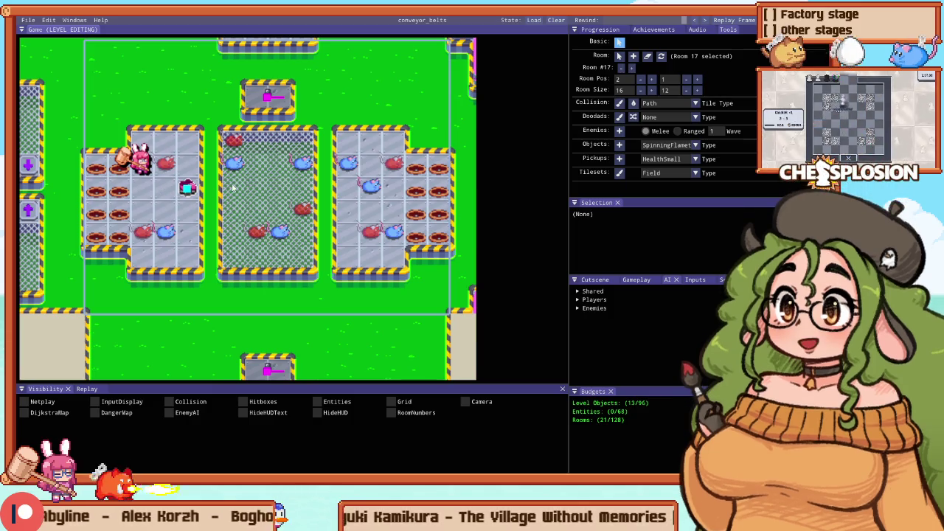
Step: Switch back to enemy placement and set the spawn wave to 1 for the next wave
key(e)
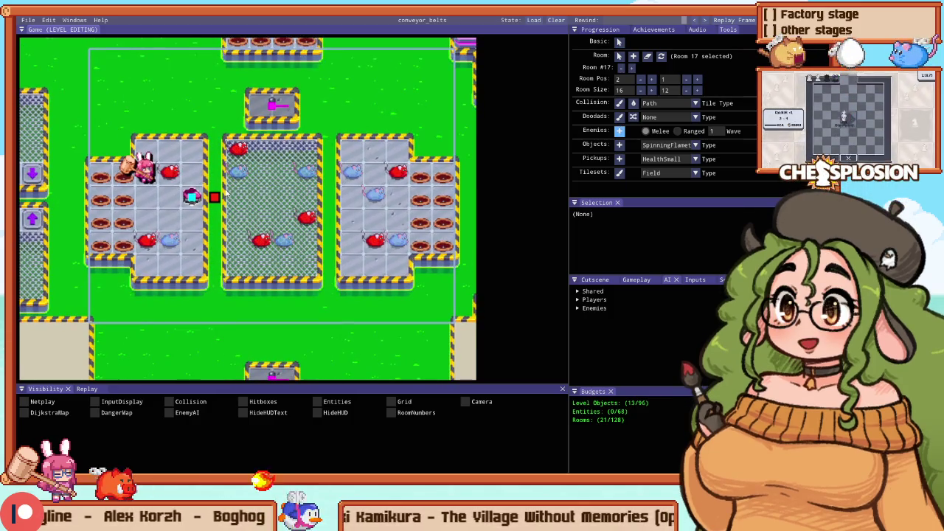
scroll(225, 194, up, 2)
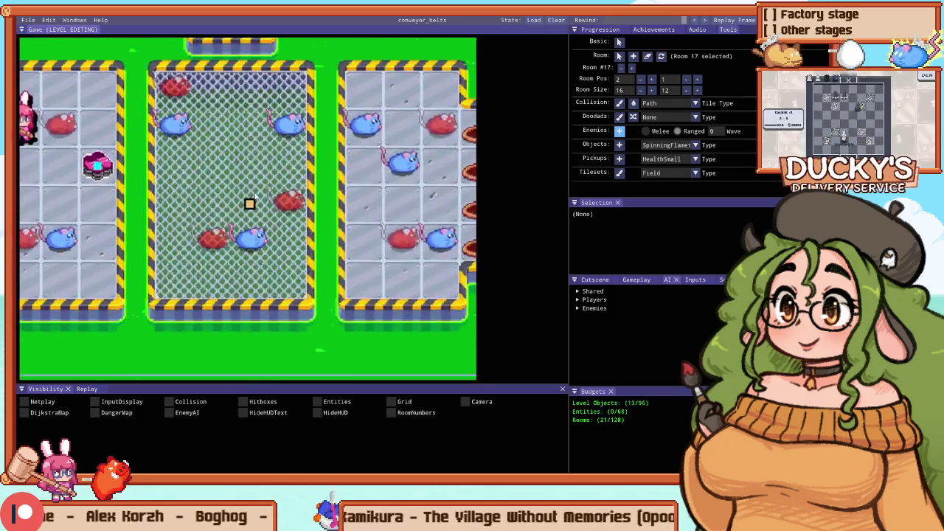
scroll(244, 193, down, 3)
scroll(244, 193, up, 2)
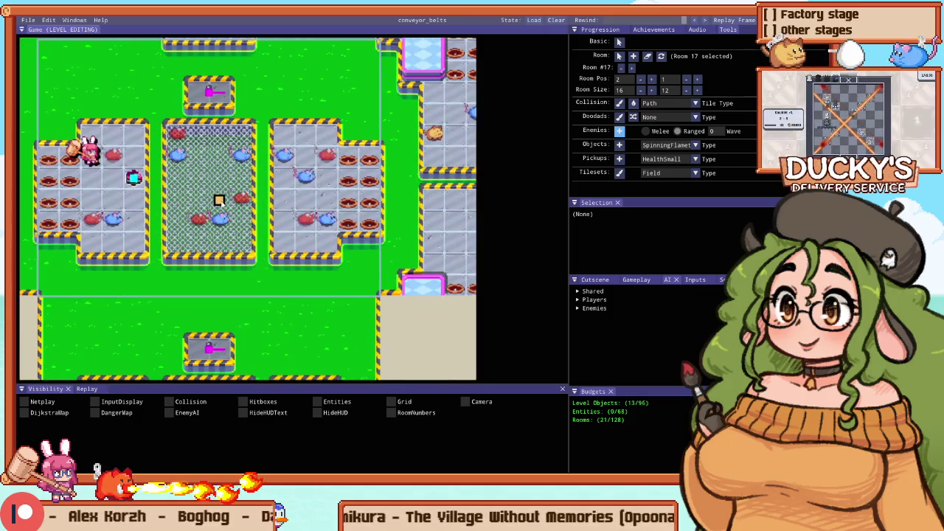
key(1)
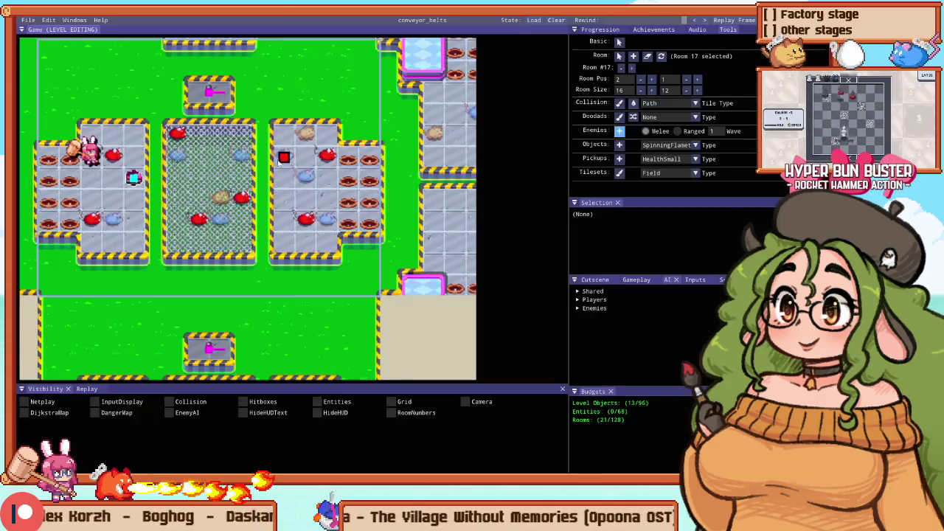
scroll(289, 191, up, 1)
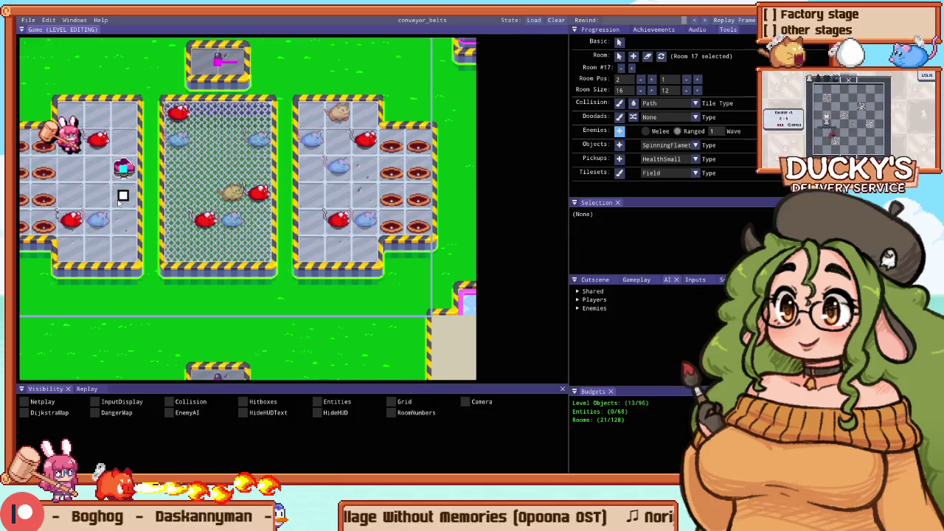
key(alt+Tab)
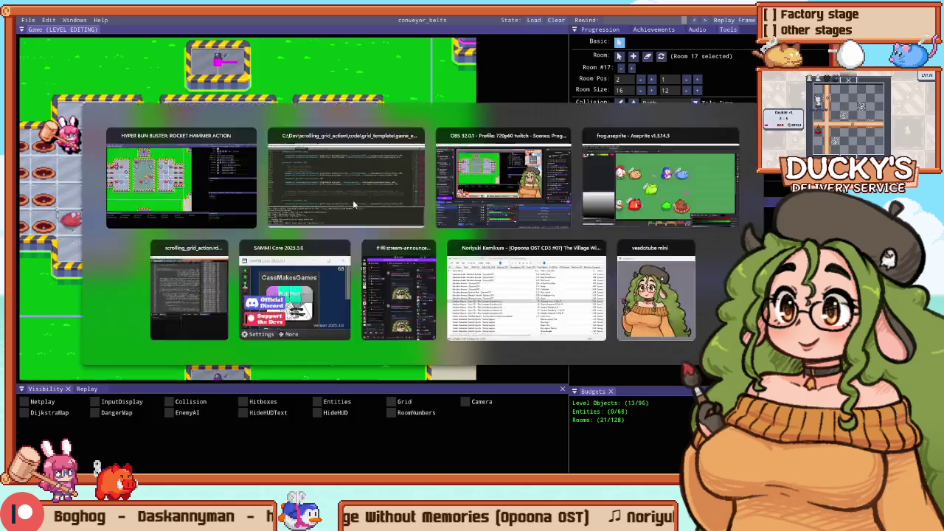
Step: Change the rook and ranged spawn lines from DefaultSpawnCmd to SpawnCmd_Jump(FourWayDir_Count)
double_click(443, 215)
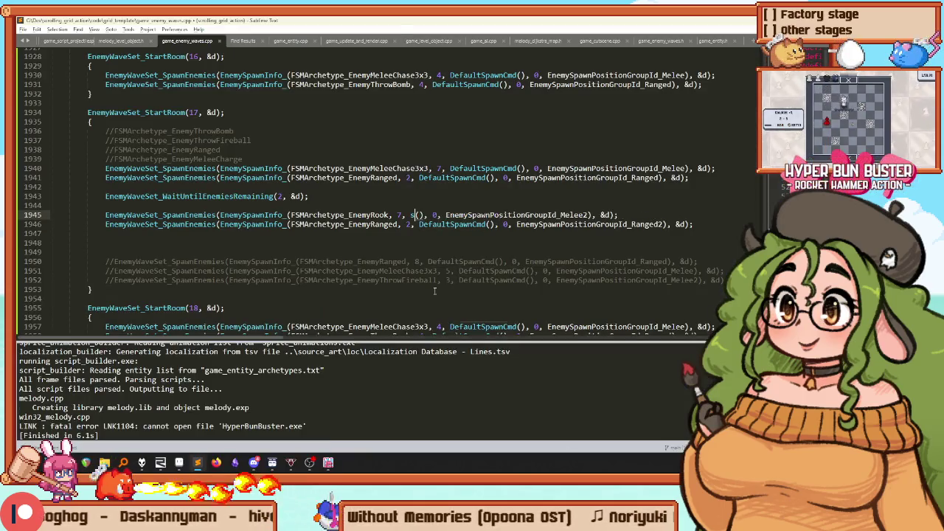
text(spawnc)
key(Return)
key(Down)
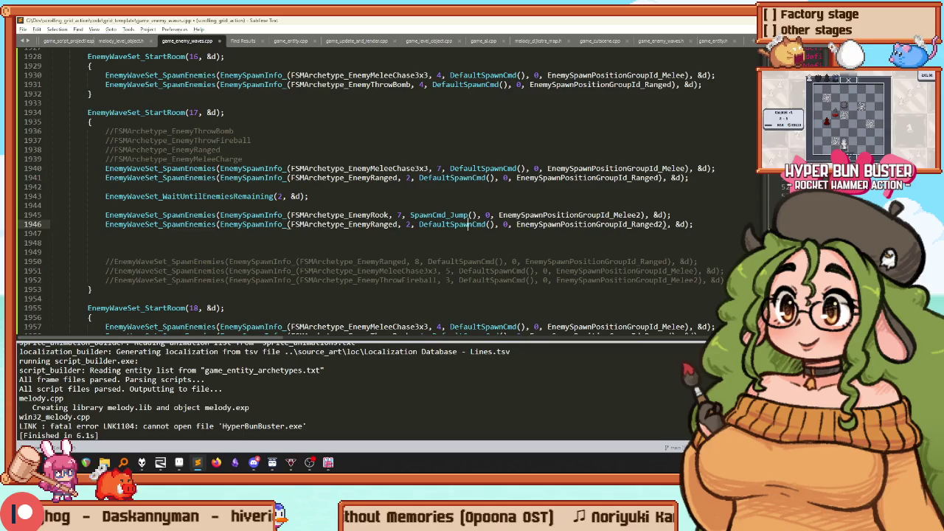
key(ctrl+d)
text(spawn)
key(Return)
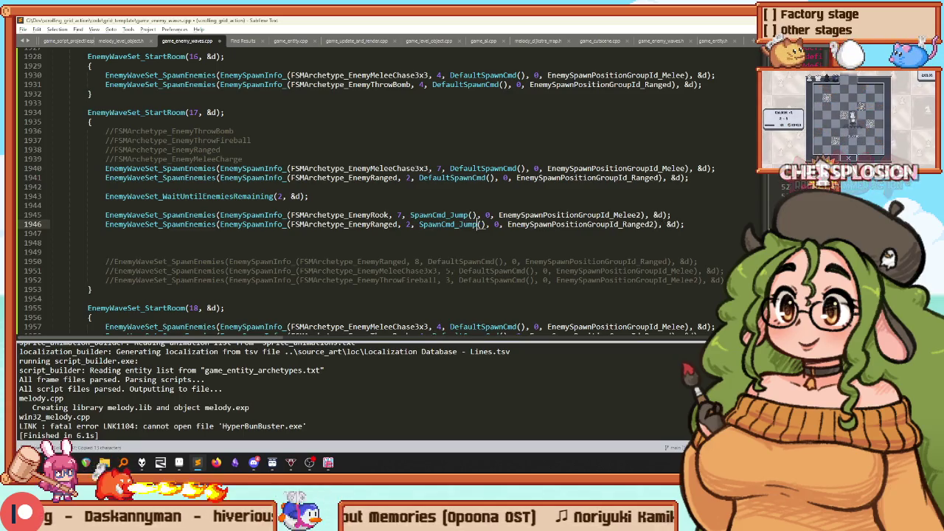
text(f)
text(FourWayDir_Count)
key(Return)
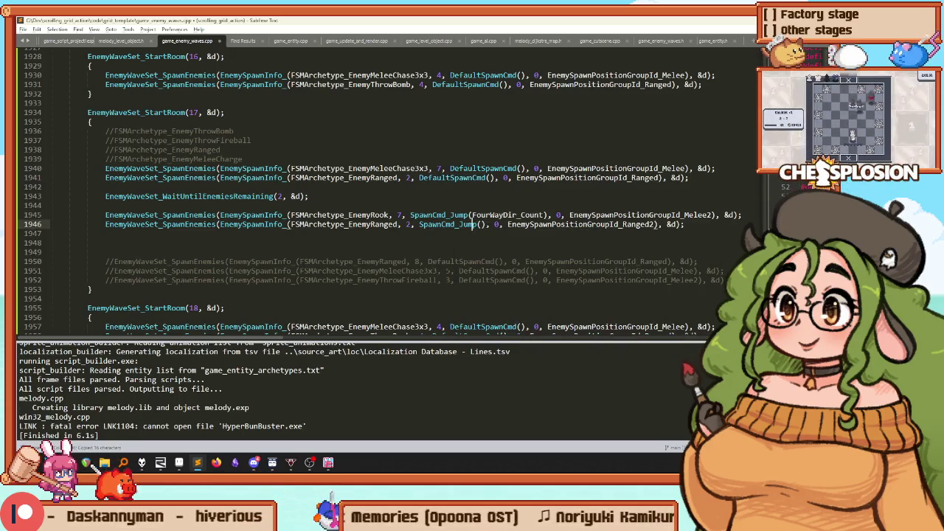
Step: Insert EnemyWaveSet_Wait(80, &d); between the two spawn lines and rebuild the game
key(ctrl+Return)
text(waitt()
text(EnemyWaveSet_Wait(80)
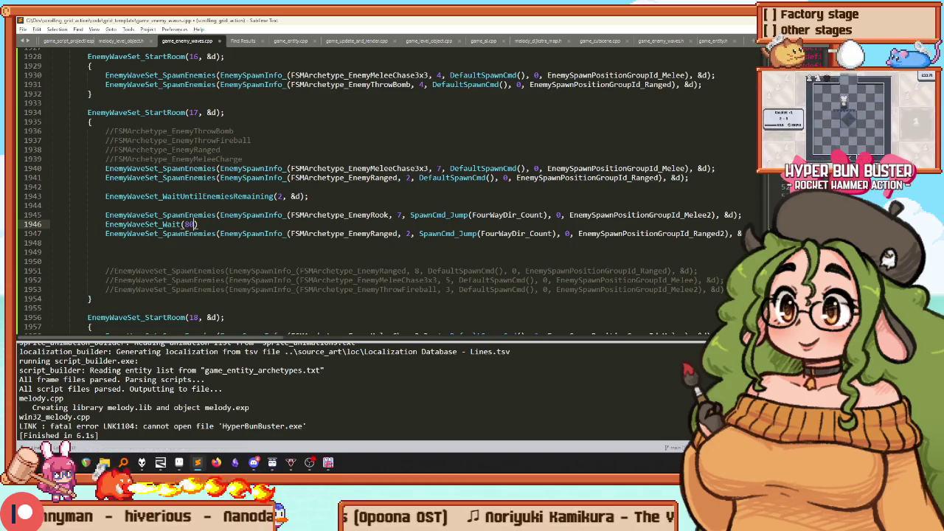
text(&d);)
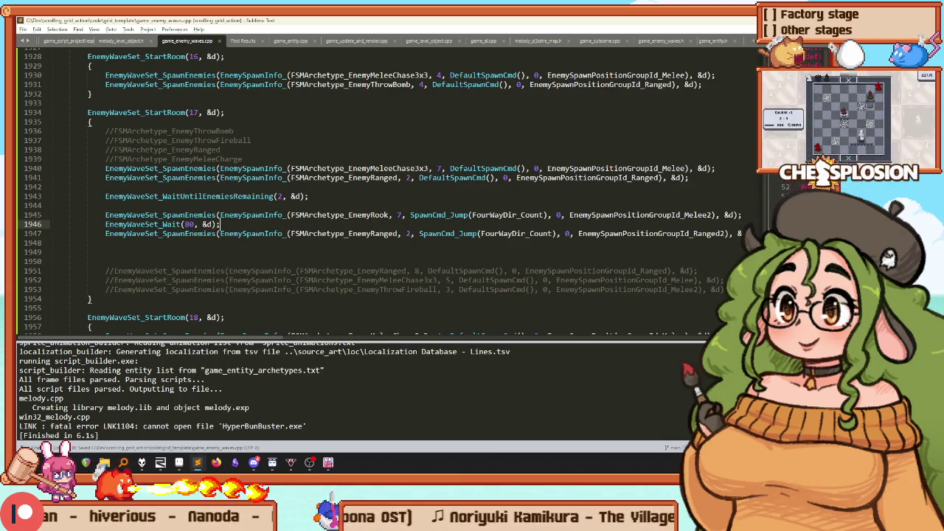
key(ctrl+b)
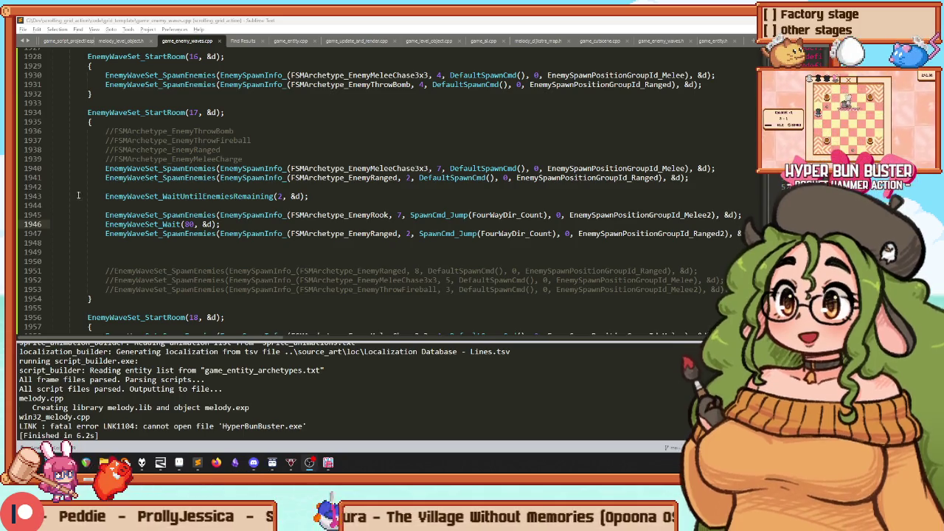
Step: Start a Stage 12 playtest in the game, restarting it with Retry from the pause menu
click(329, 463)
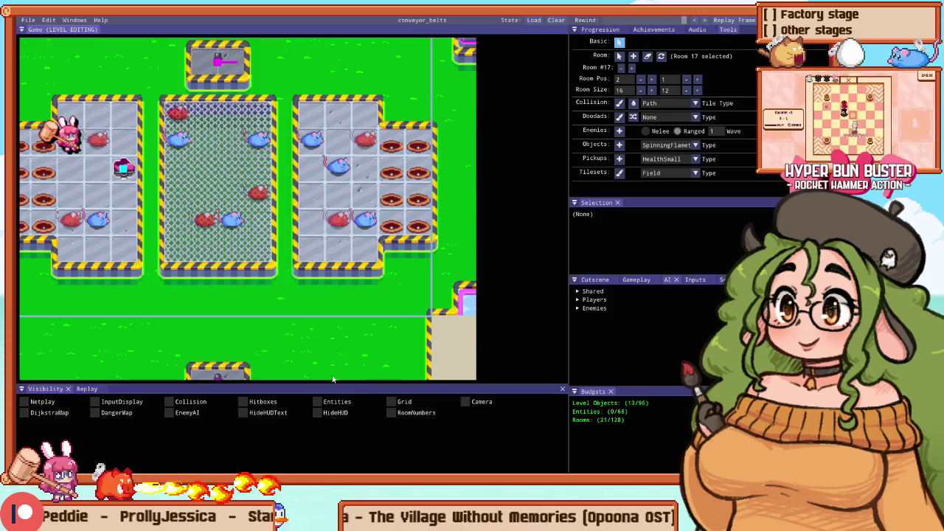
key(F5)
key(Escape)
key(Return)
key(Right)
key(Right)
Step: Fight through Room 17's centre and side pens until every enemy is cleared
key(Down)
key(Left)
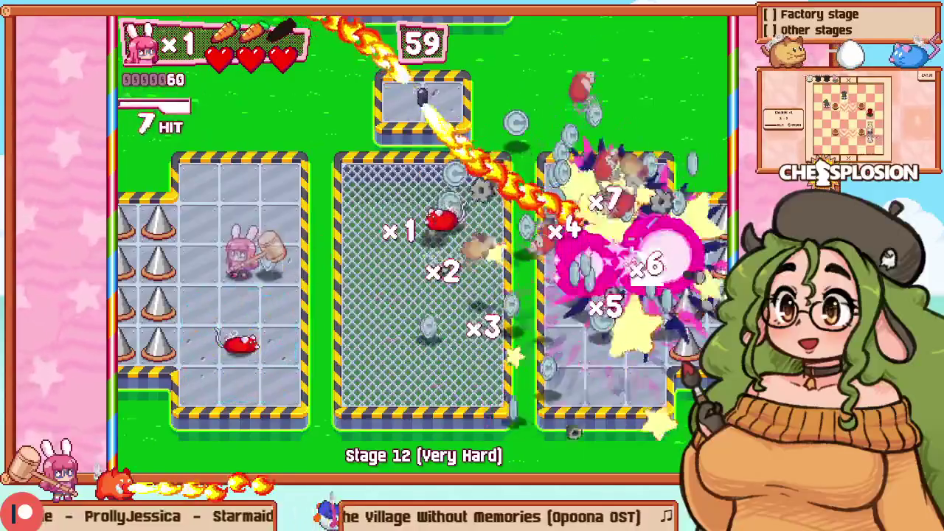
key(Down)
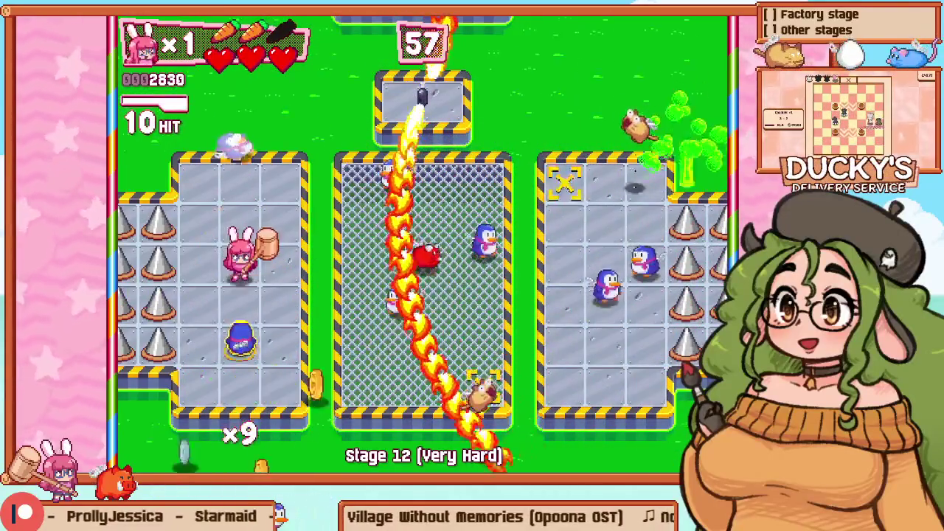
key(Down)
key(Right)
key(Right)
key(Down)
key(Down)
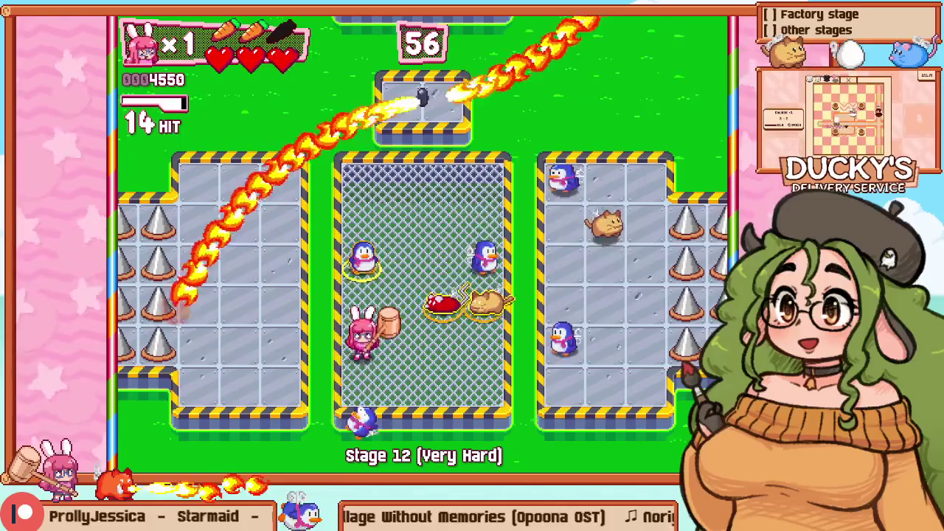
key(Right)
key(Up)
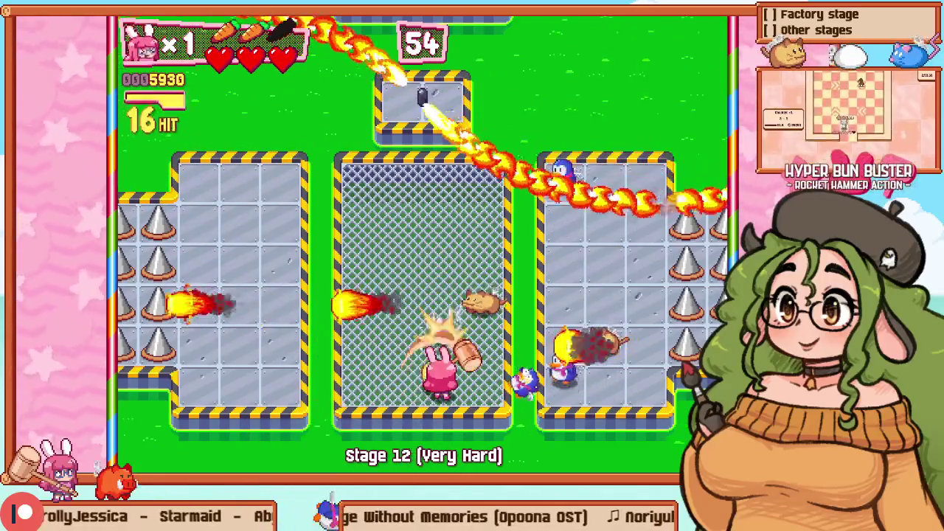
key(Up)
key(Left)
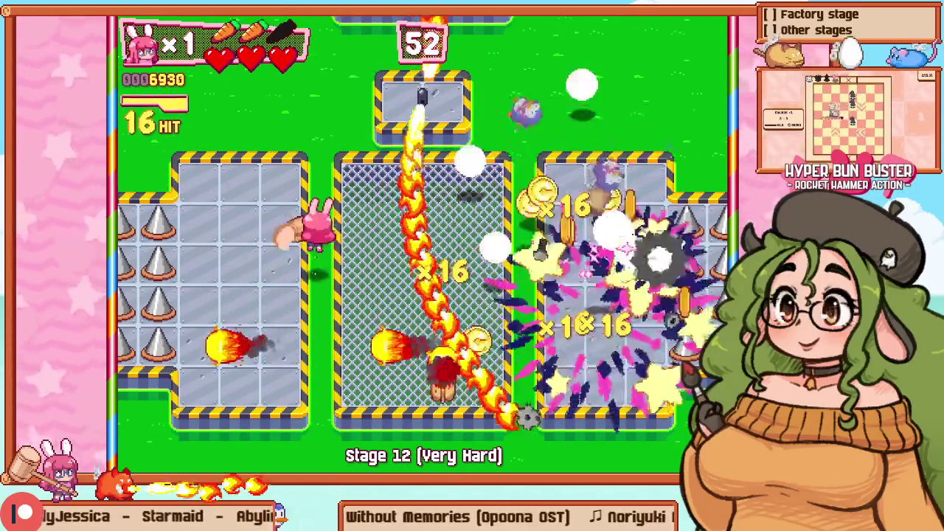
key(Right)
key(Down)
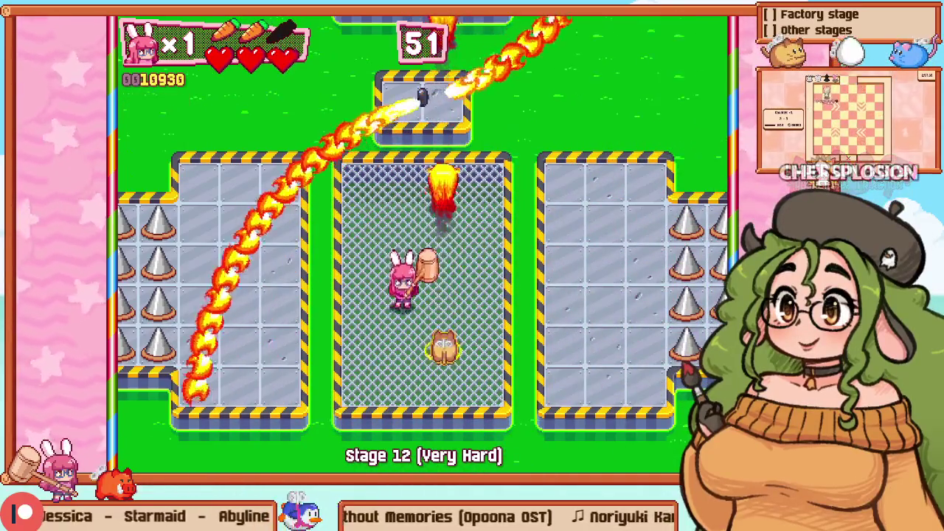
key(Right)
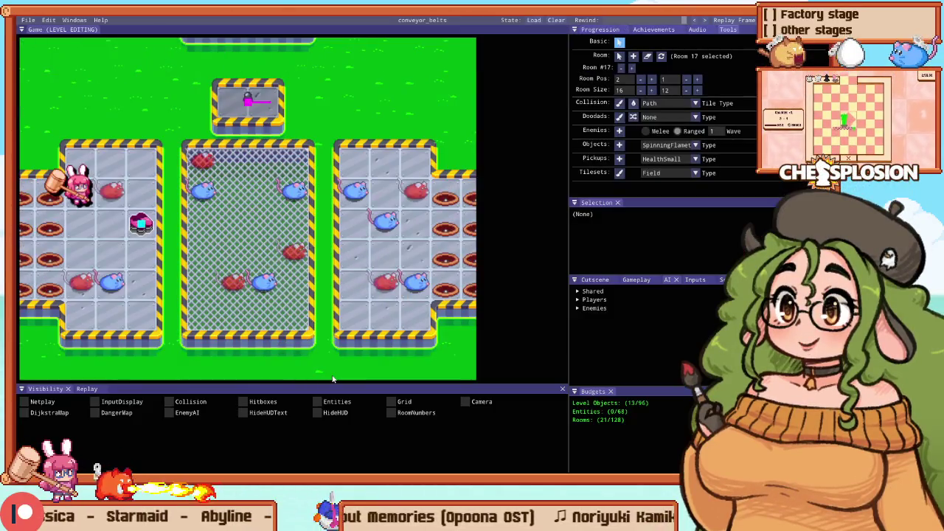
Step: Nudge ranged spawns one tile each (6 left, 7 down, 1 up, 4 down, 5 right), then playtest Stage 12
click(164, 259)
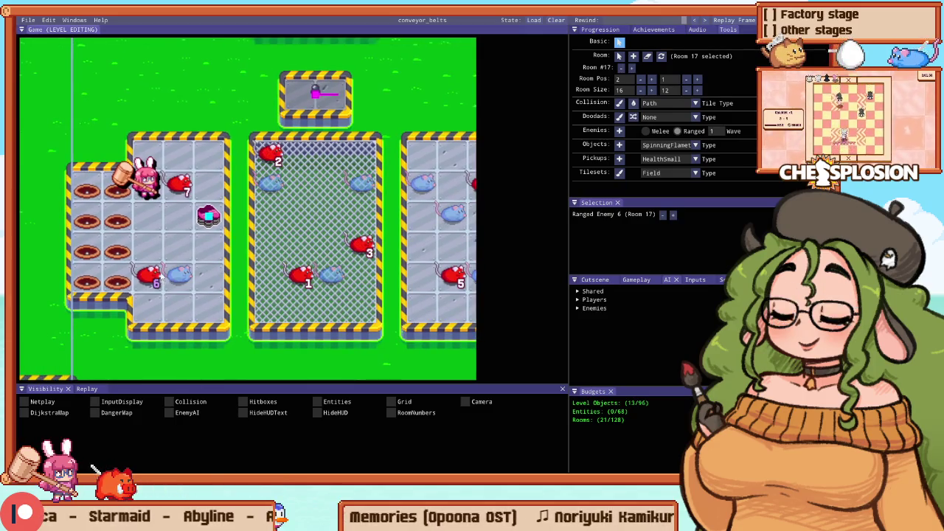
drag(188, 246, 157, 248)
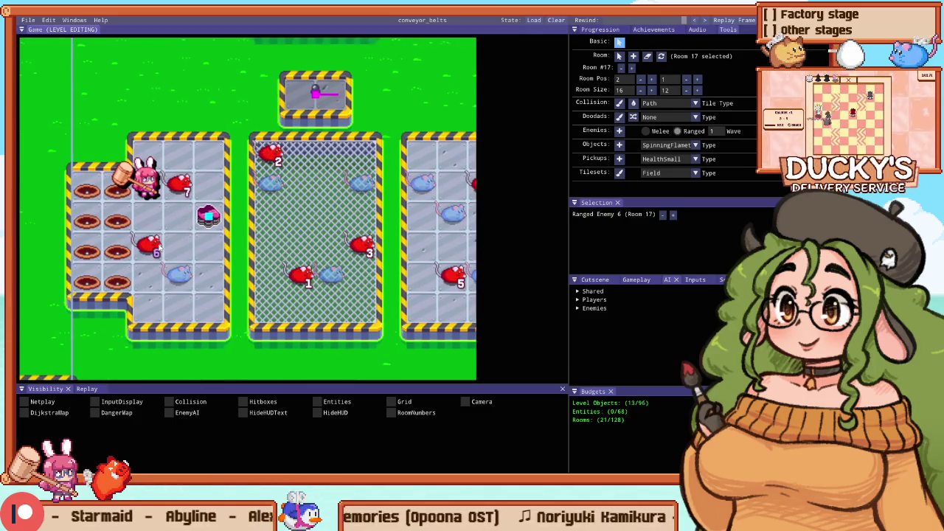
drag(177, 201, 177, 230)
drag(193, 278, 193, 249)
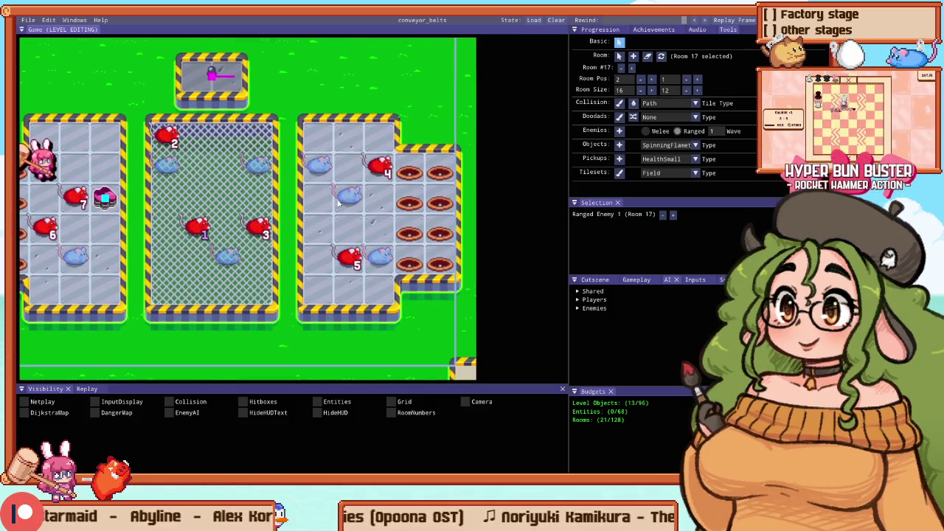
click(349, 252)
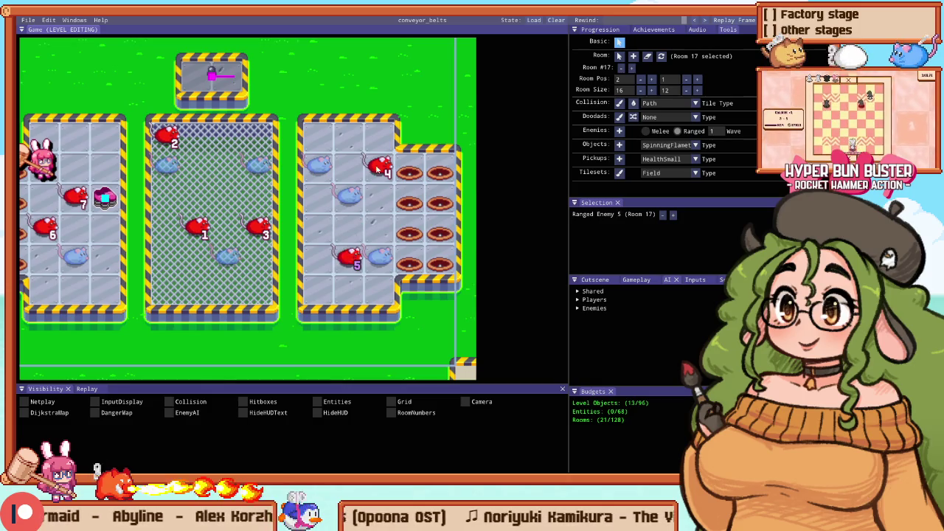
drag(377, 169, 369, 196)
drag(360, 251, 370, 263)
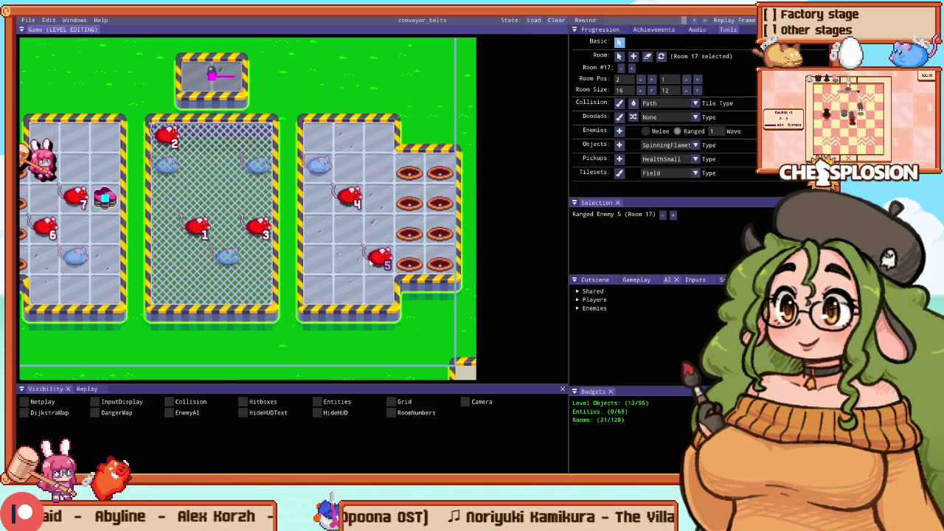
key(F5)
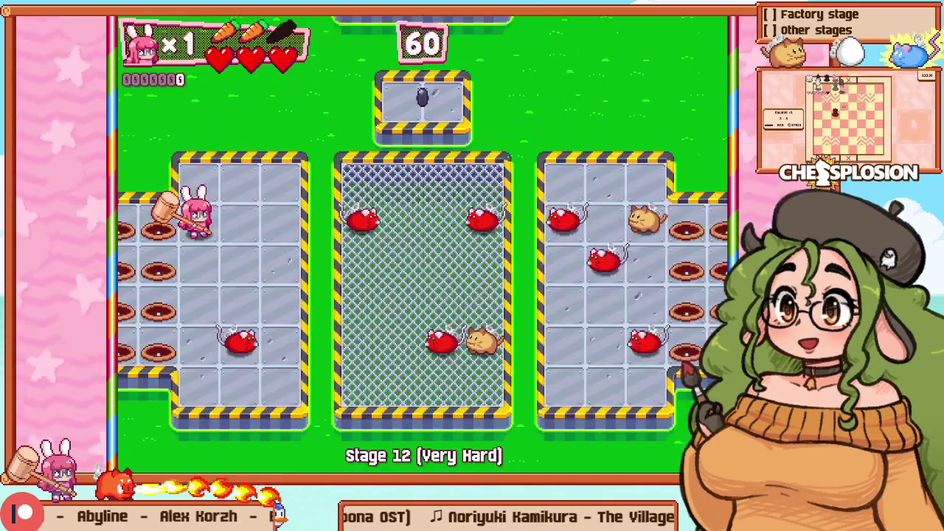
Step: Smash the chest in Stage 12 to trigger the jump-in spawns, then return to Sublime Text
key(Right)
key(Right)
key(Down)
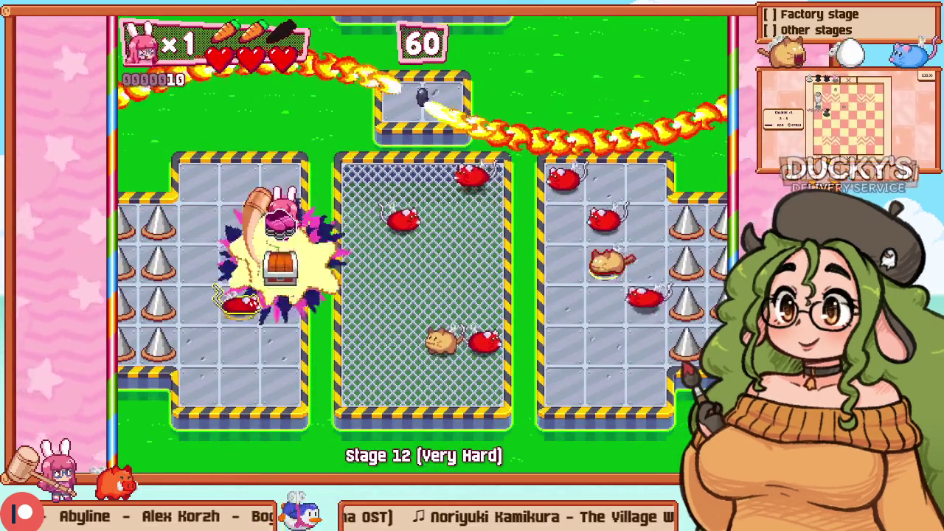
key(Down)
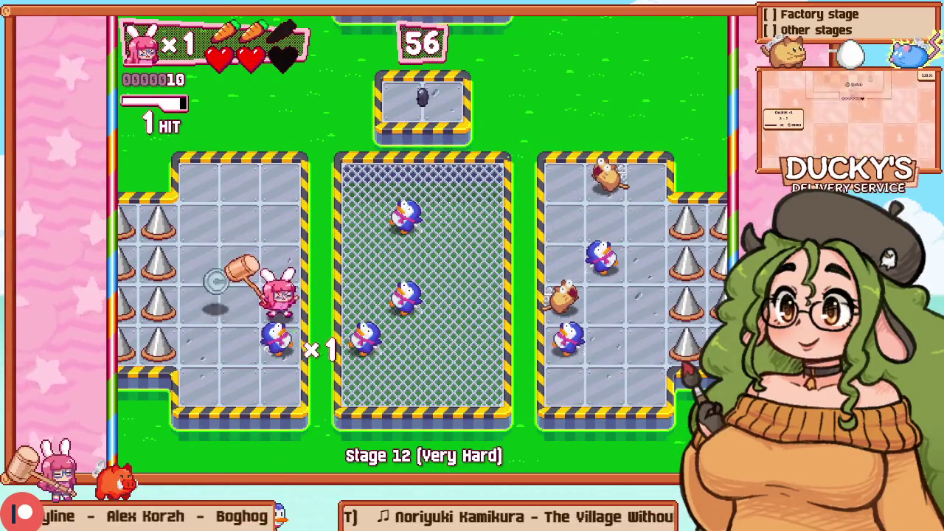
key(alt+Tab)
key(Tab)
key(Tab)
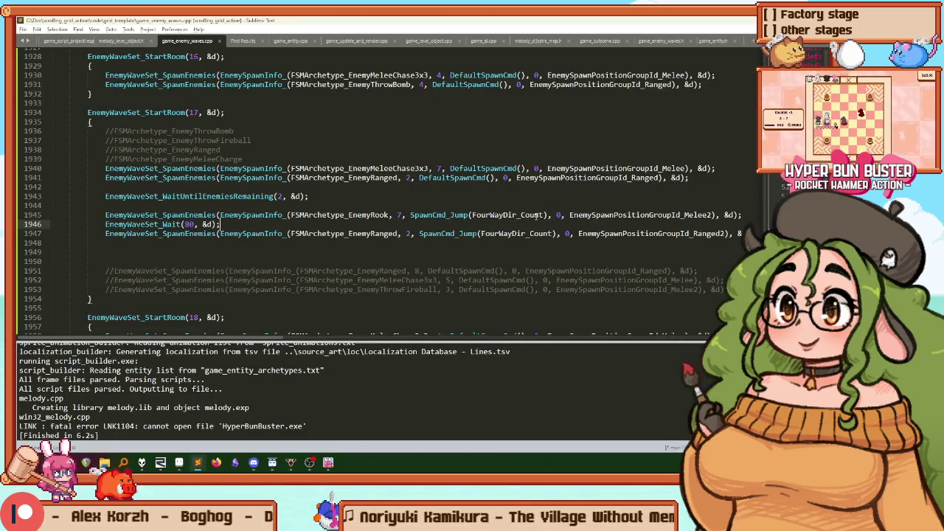
Step: Duplicate the rook spawn line so the pair jumps in via FourWayDir_D and FourWayDir_U
click(216, 215)
key(ctrl+shift+d)
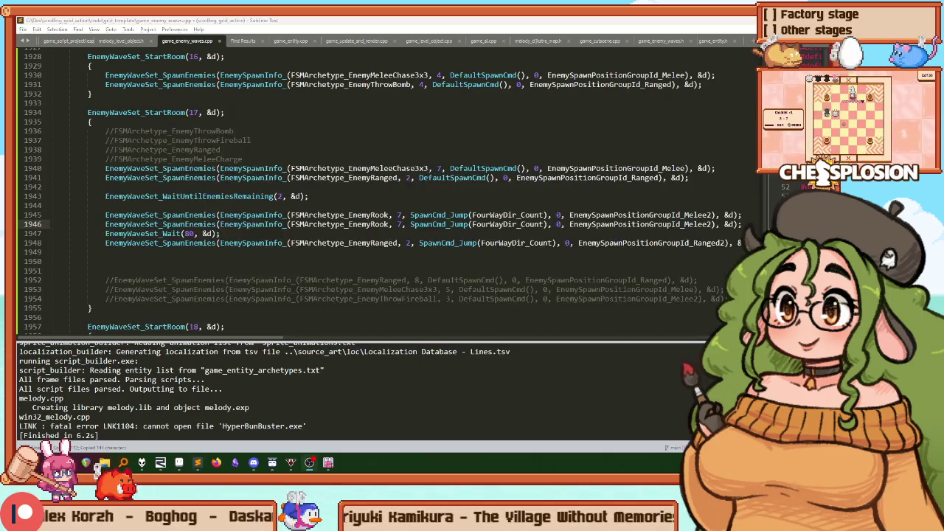
click(521, 215)
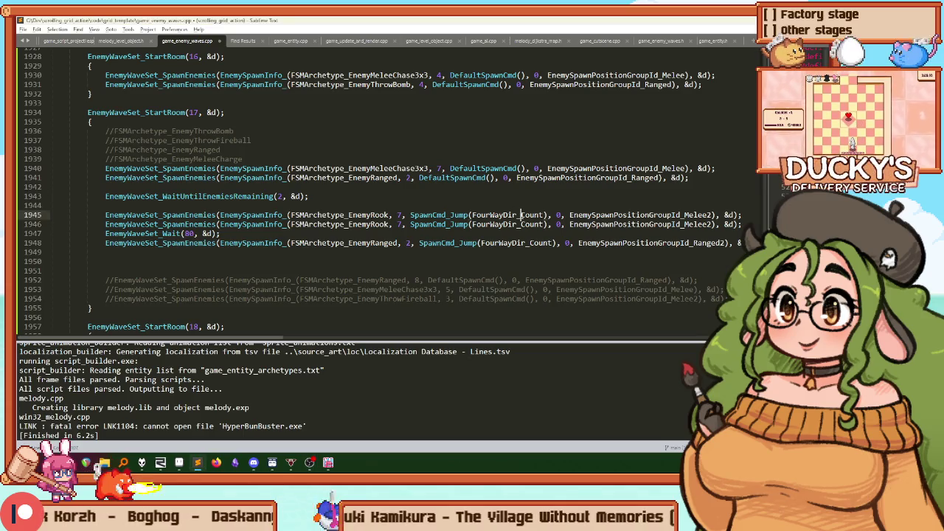
key(ctrl+Delete)
text(D)
key(ctrl+BackSpace)
text(U)
key(Down)
key(Down)
Step: Duplicate the ranged spawn line with FourWayDir_D and FourWayDir_U directions, then resume level editing
key(ctrl+shift+d)
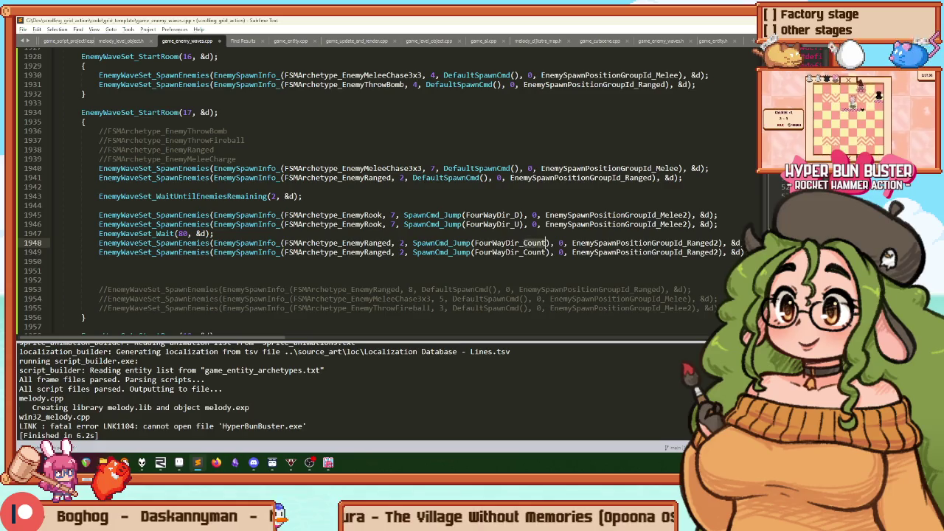
key(ctrl+BackSpace)
text(D)
key(Down)
key(ctrl+BackSpace)
text(U)
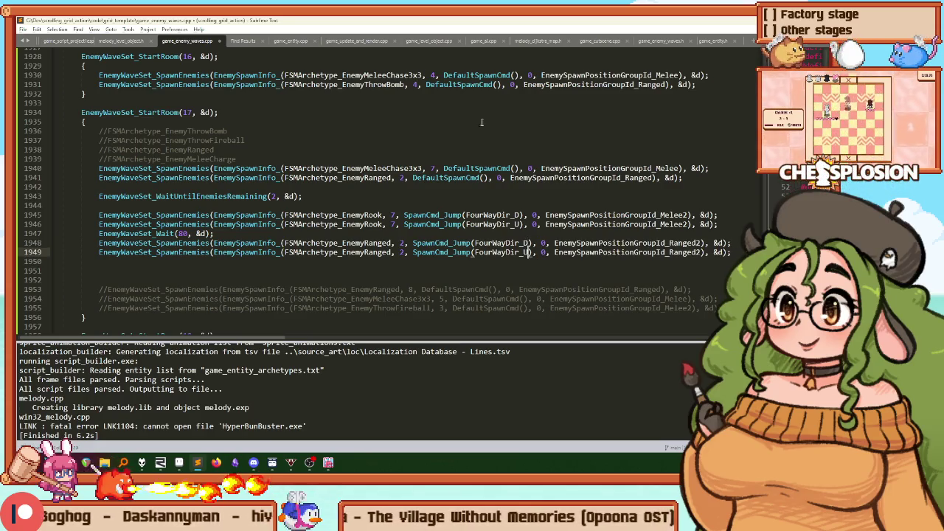
key(alt+Tab)
key(F1)
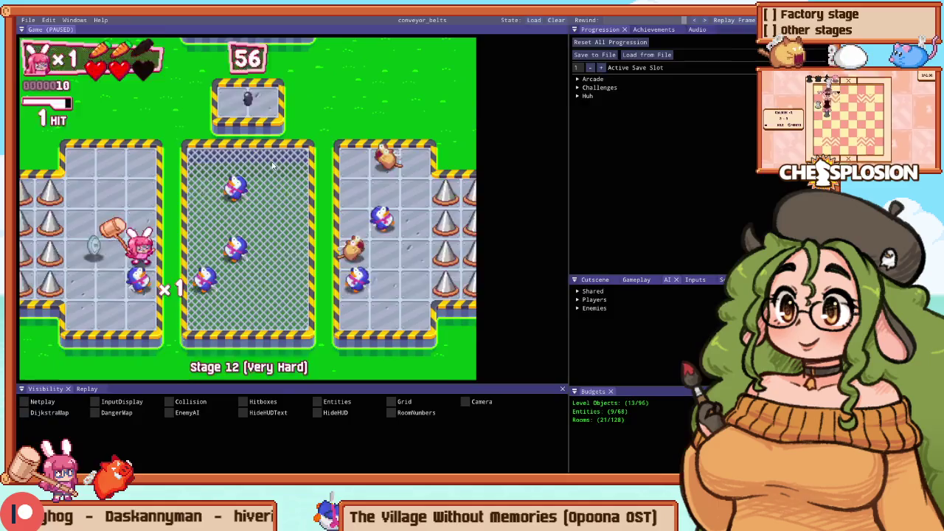
Step: Move ranged spawn 4 into the middle room, 5 within the right room, 3 to the left room, 1 to the right room
click(211, 192)
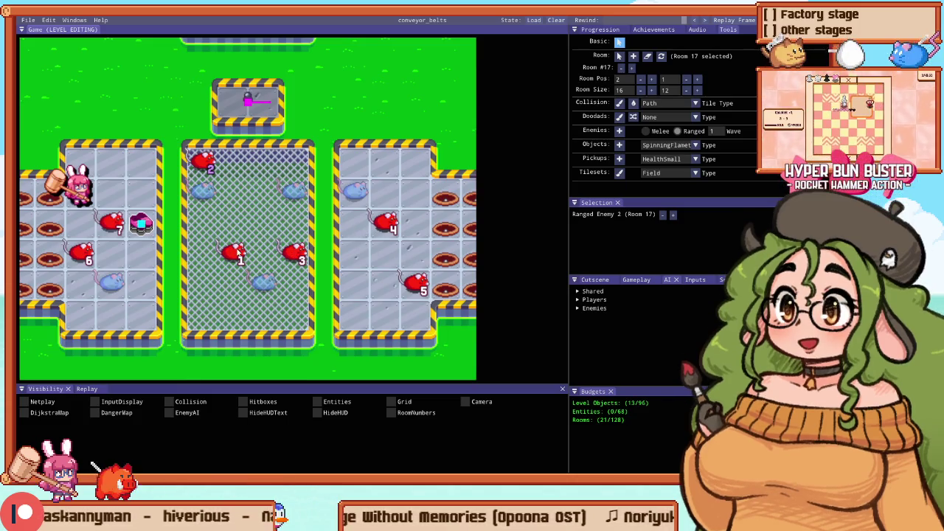
mouse_move(375, 233)
mouse_down()
mouse_move(228, 251)
mouse_move(344, 228)
mouse_up()
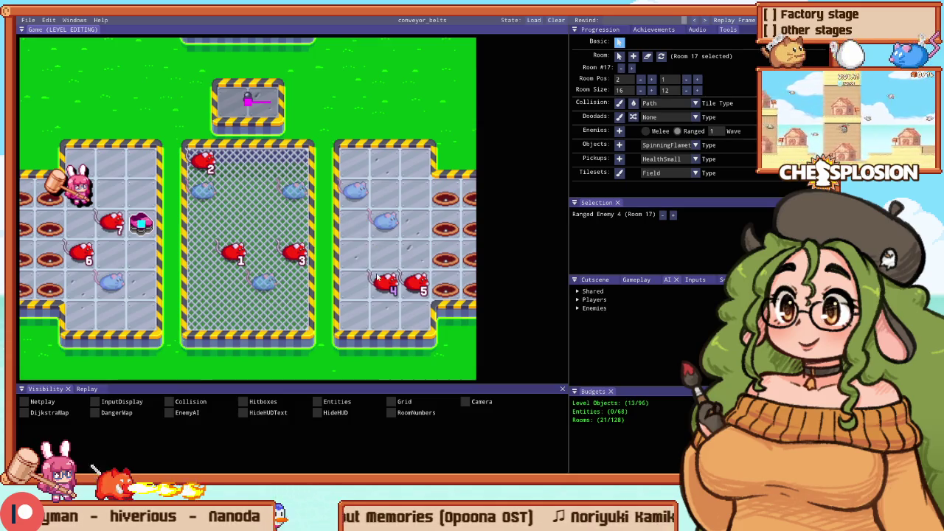
drag(408, 282, 408, 225)
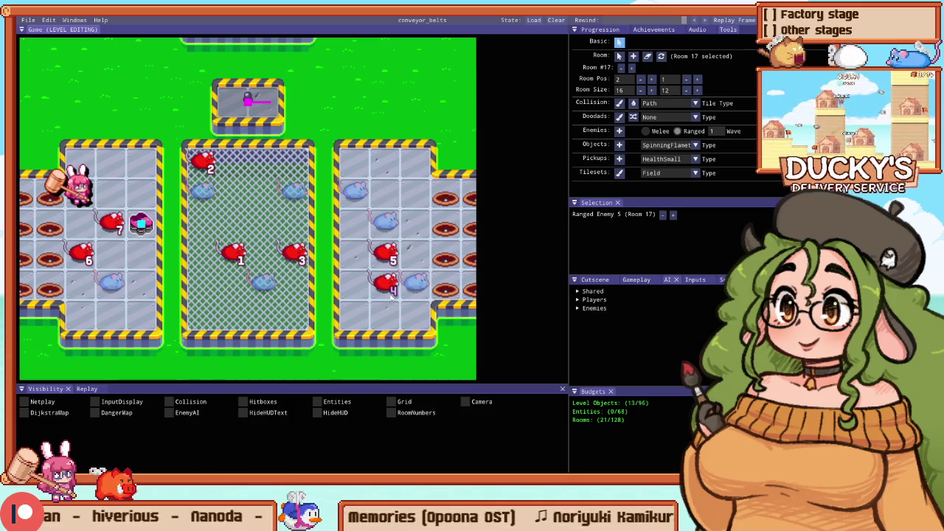
drag(388, 256, 389, 289)
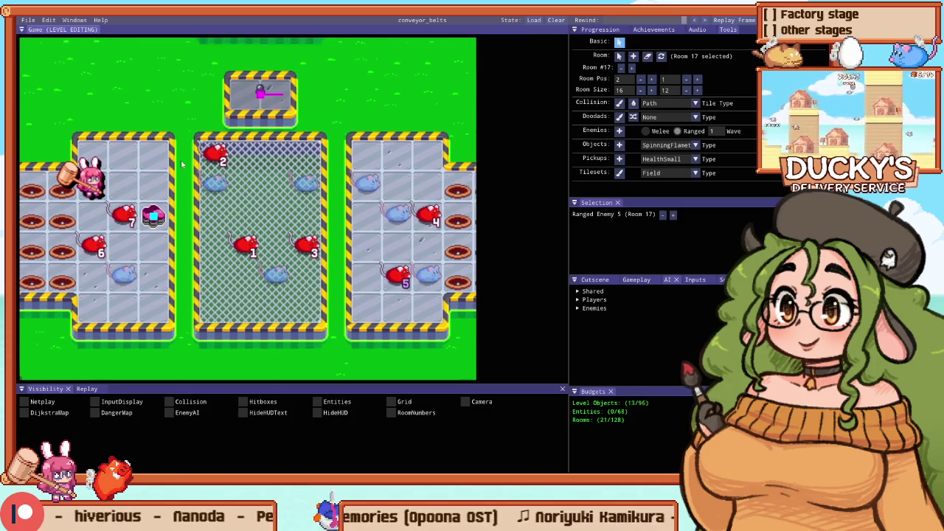
drag(306, 248, 124, 185)
click(123, 222)
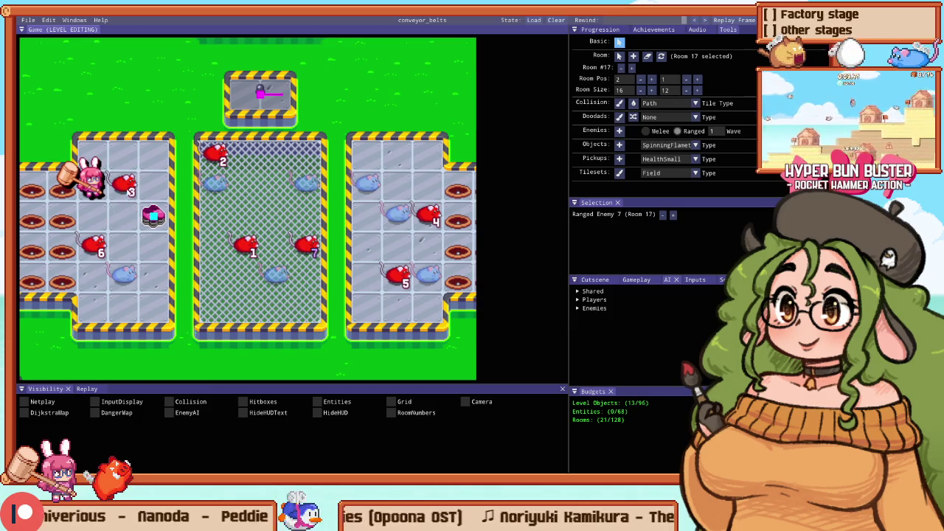
drag(124, 184, 125, 216)
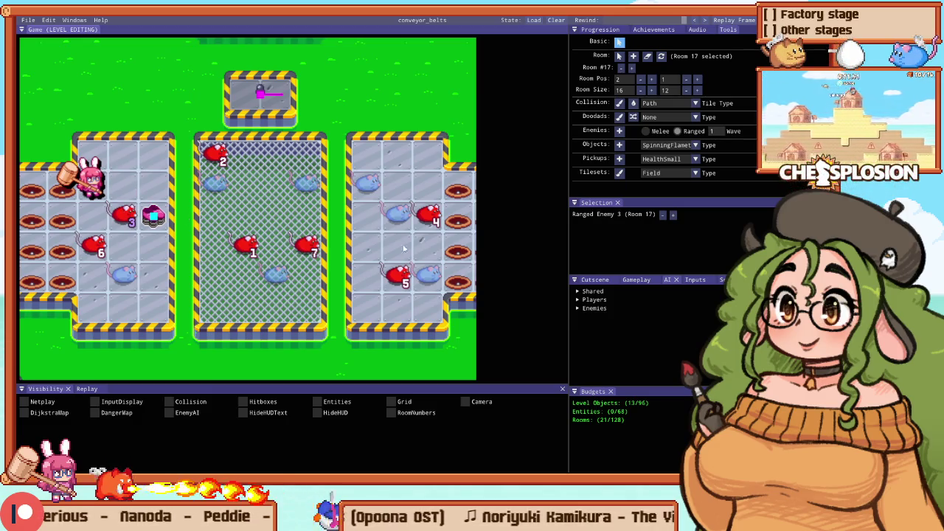
drag(237, 249, 420, 215)
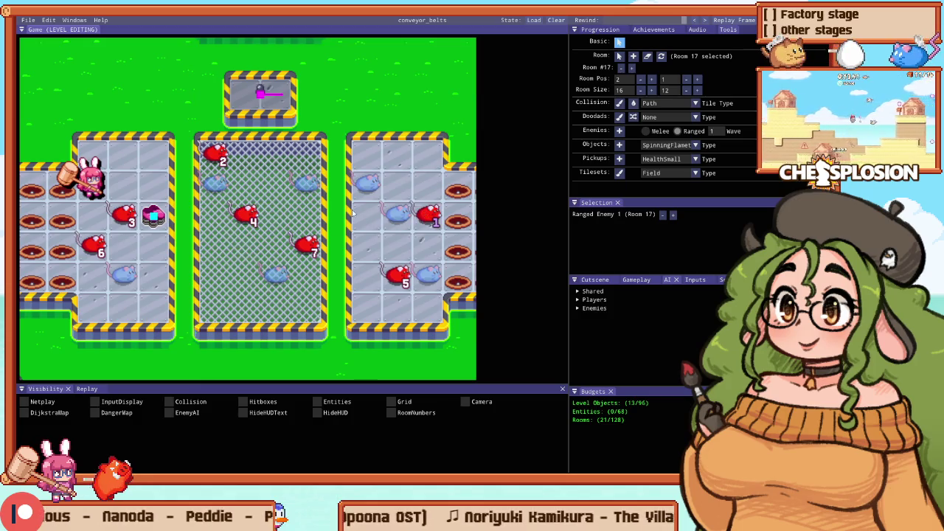
key(alt+Tab)
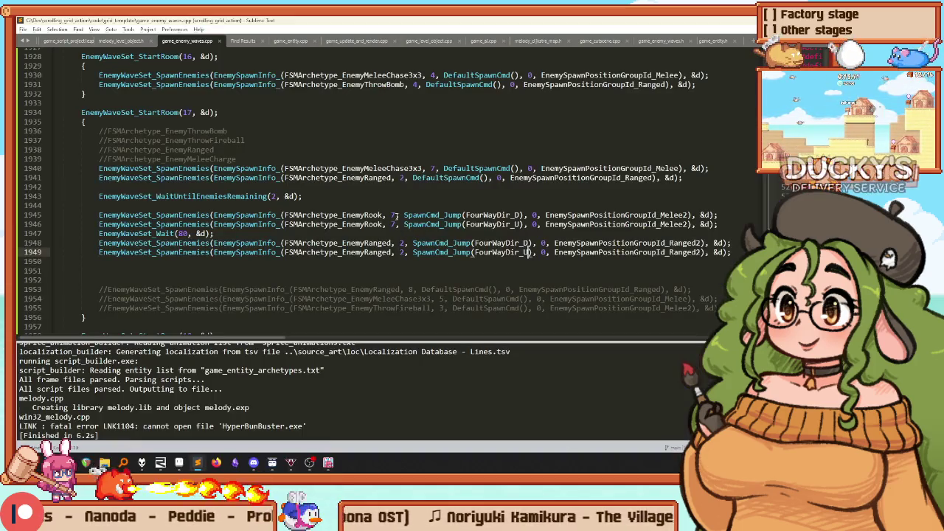
Step: Zoom over Room 17 with the Enemies tool and review the wave 1 spawns
key(alt+Tab)
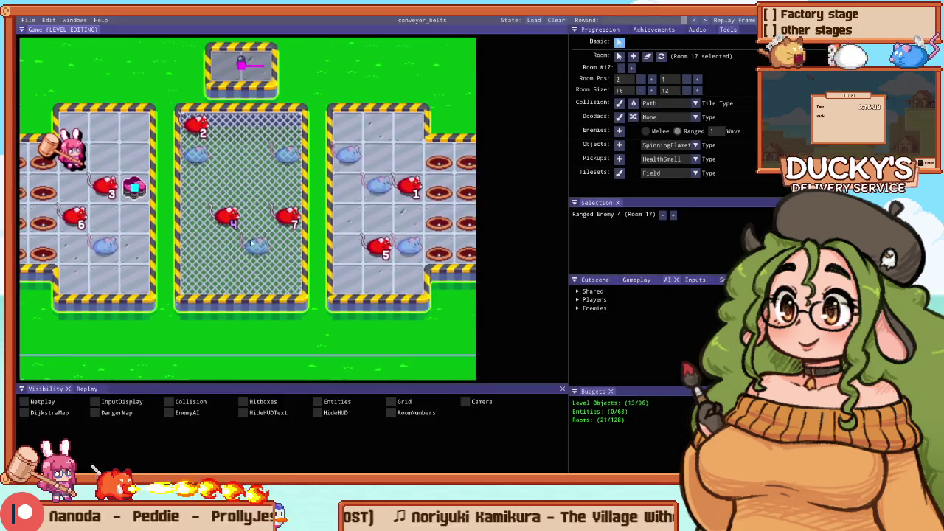
scroll(240, 232, down, 2)
scroll(249, 212, up, 3)
scroll(249, 211, down, 3)
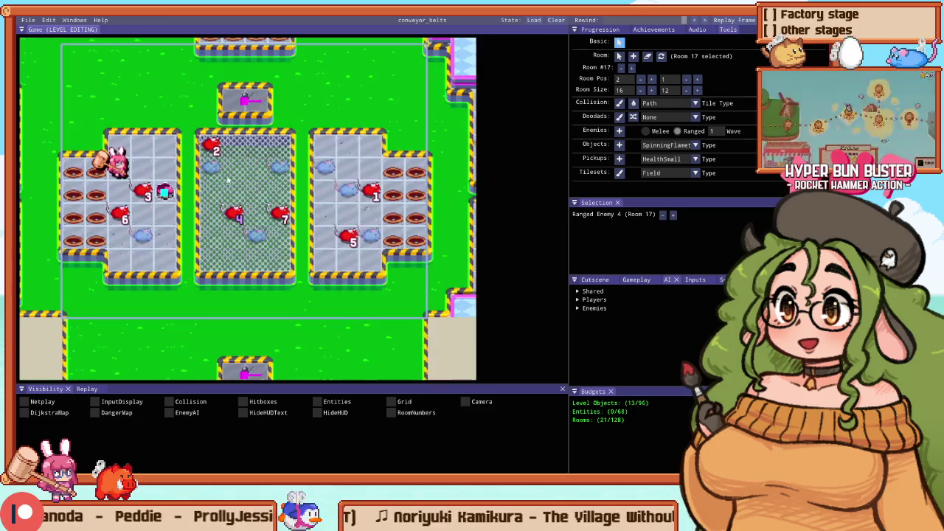
scroll(220, 168, up, 2)
scroll(289, 203, up, 2)
key(e)
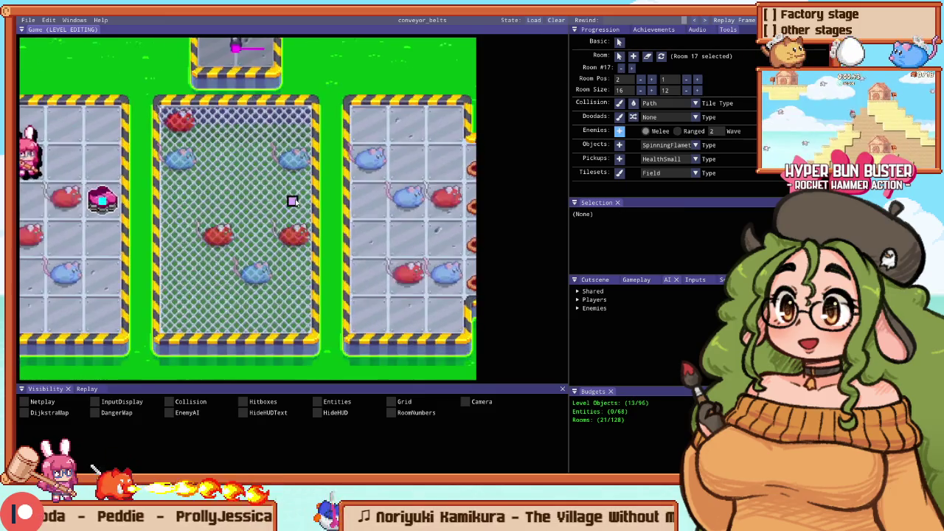
scroll(292, 199, down, 2)
scroll(293, 201, up, 1)
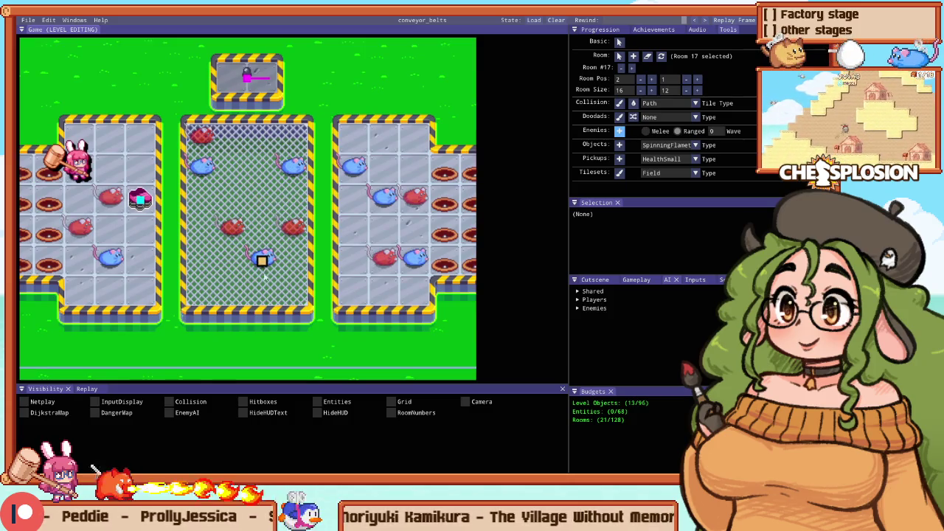
key(1)
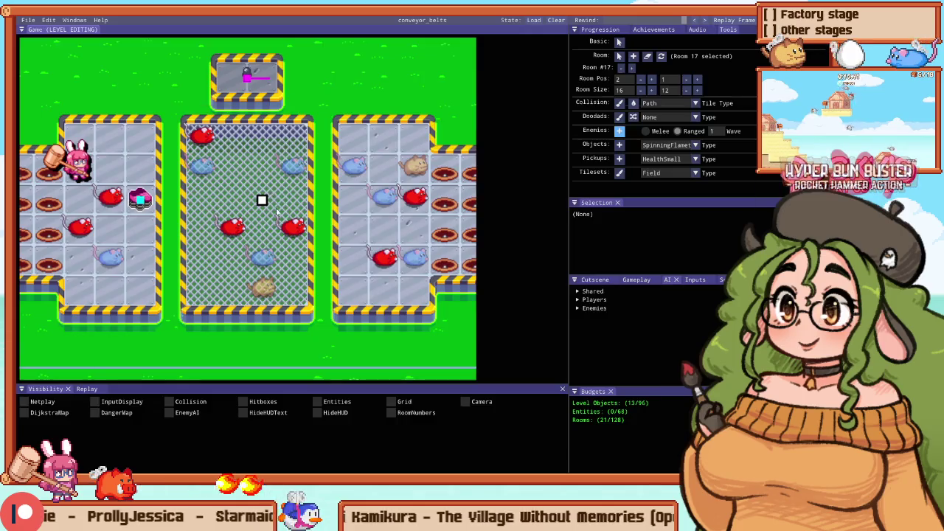
key(alt+Tab)
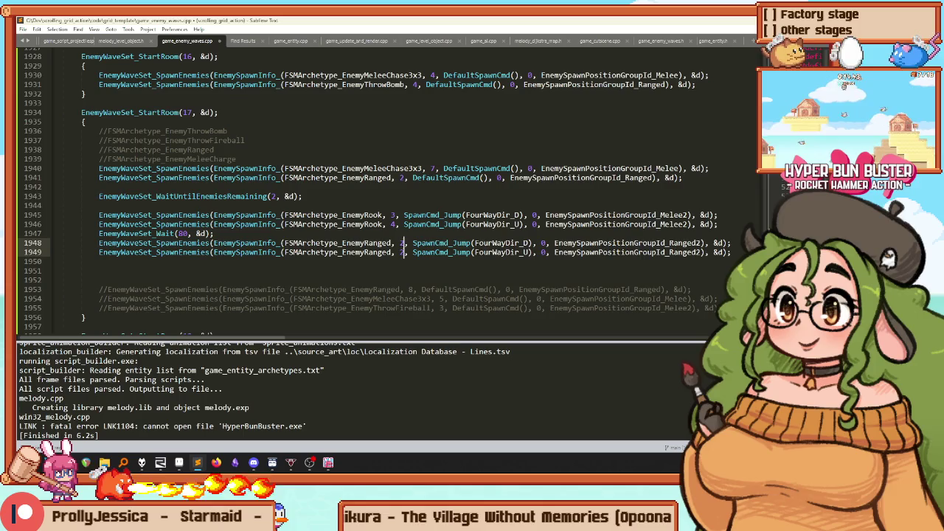
Step: Delete the spawn-position 2 from both ranged lines and reload room 17 in the editor
key(BackSpace)
key(alt+Tab)
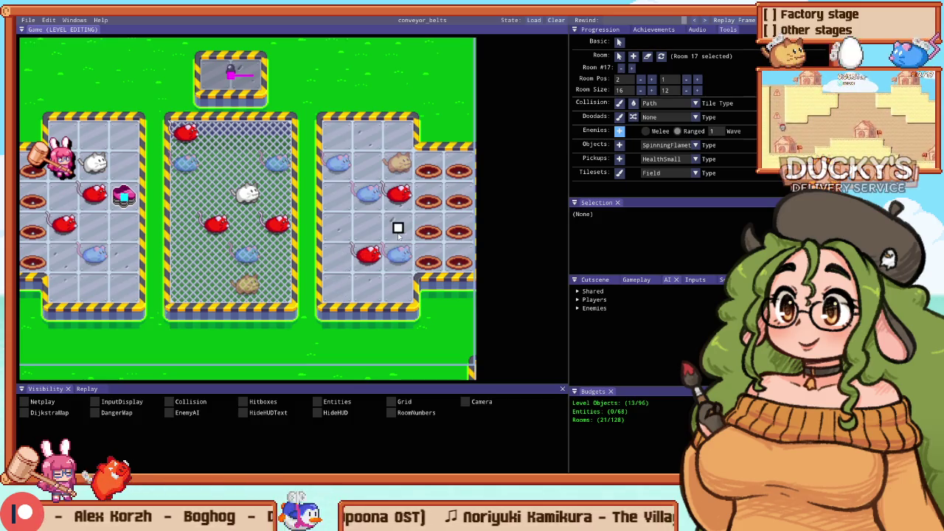
Step: Move a ranged spawn up-left one tile and set its wave-code spawn position to 2, saving
drag(399, 196, 369, 166)
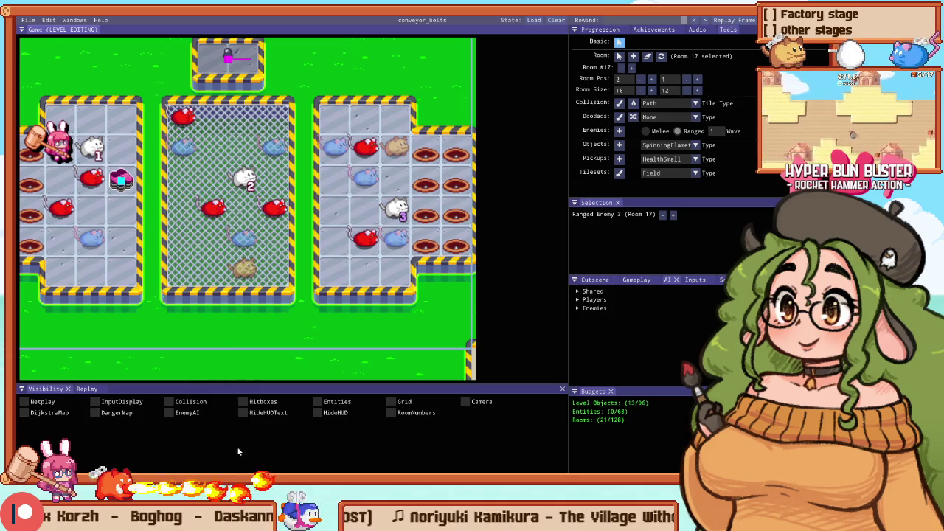
key(super)
click(199, 463)
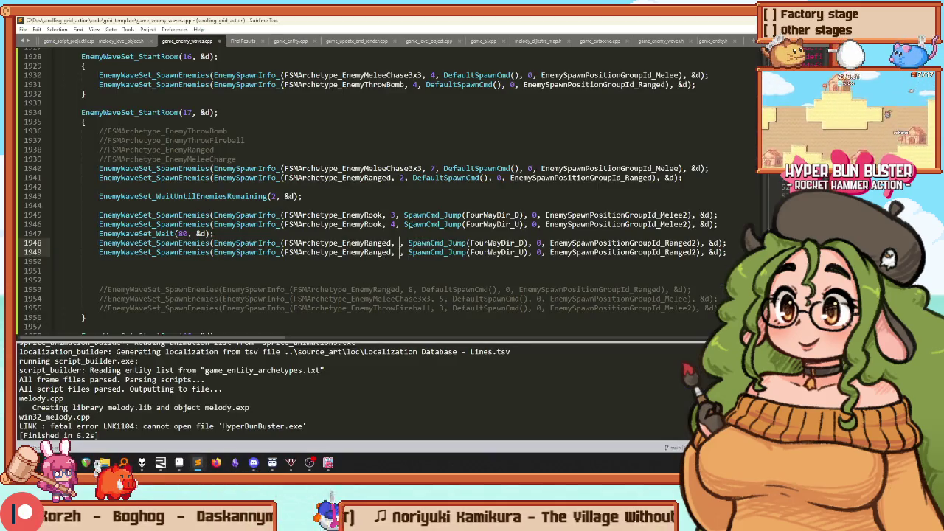
text(2)
key(Escape)
key(ctrl+s)
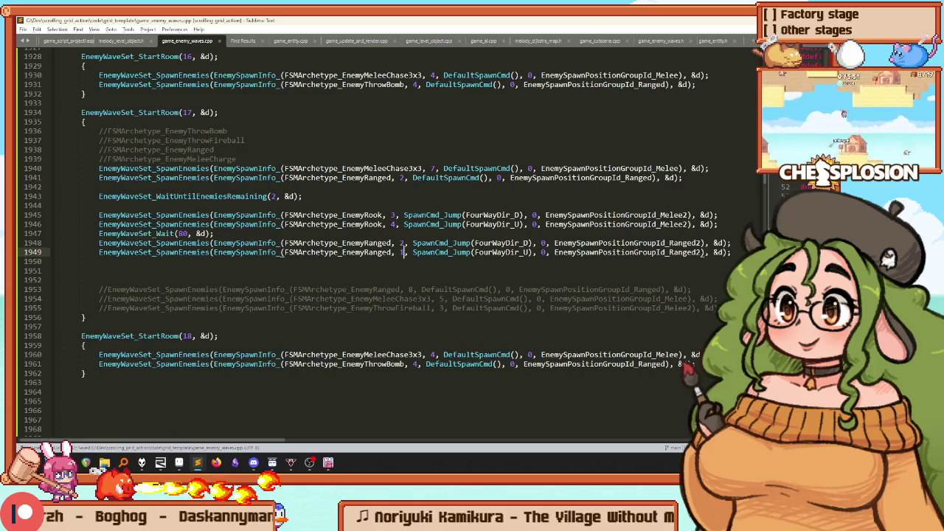
Step: Rebuild the game and return to the HYPER BUN BUSTER window
key(ctrl+b)
key(alt+Tab)
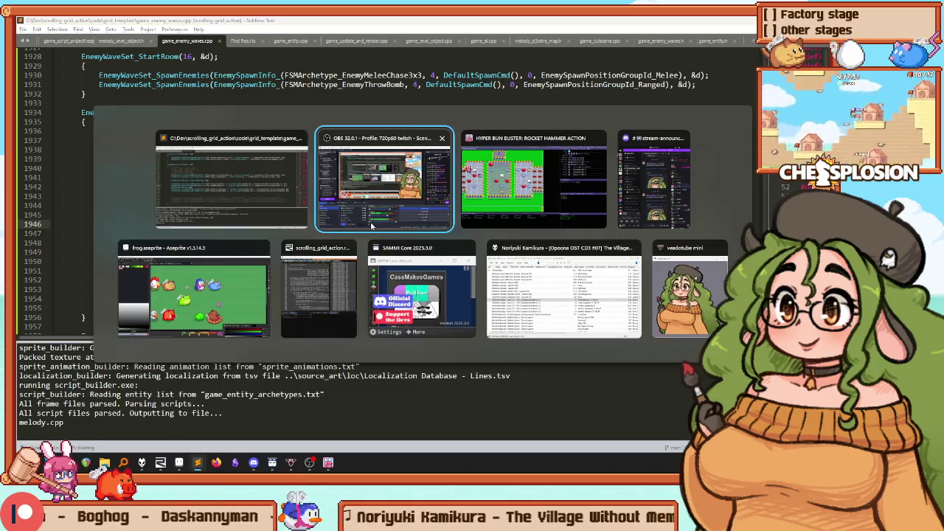
key(alt+Tab)
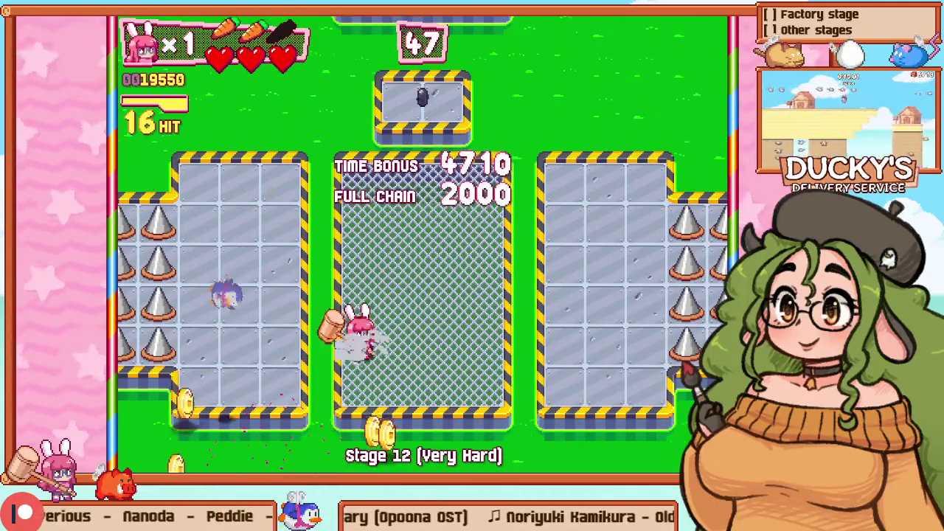
Step: Pause Stage 12 and choose Retry to restart the run
key(Escape)
key(Return)
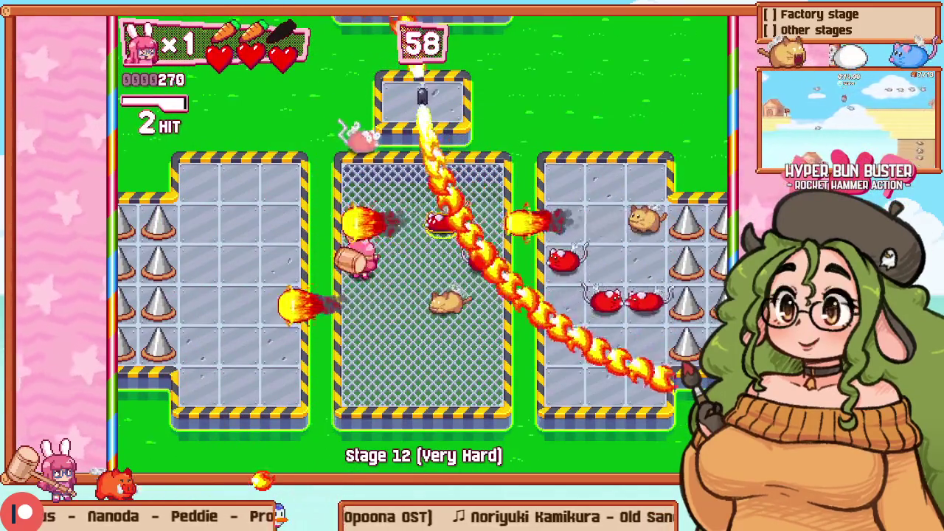
key(Return)
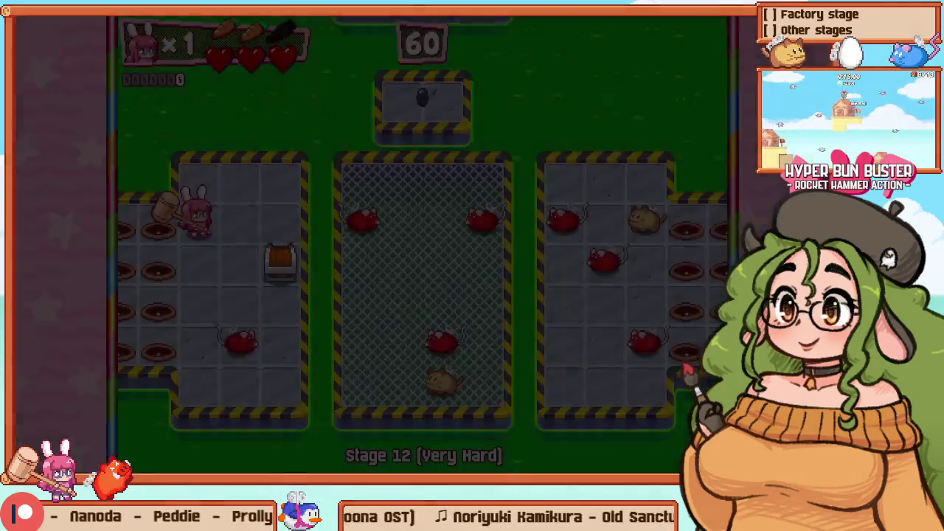
Step: Move the bunny up-right then left smashing enemies, then switch back to Sublime Text
key(Right)
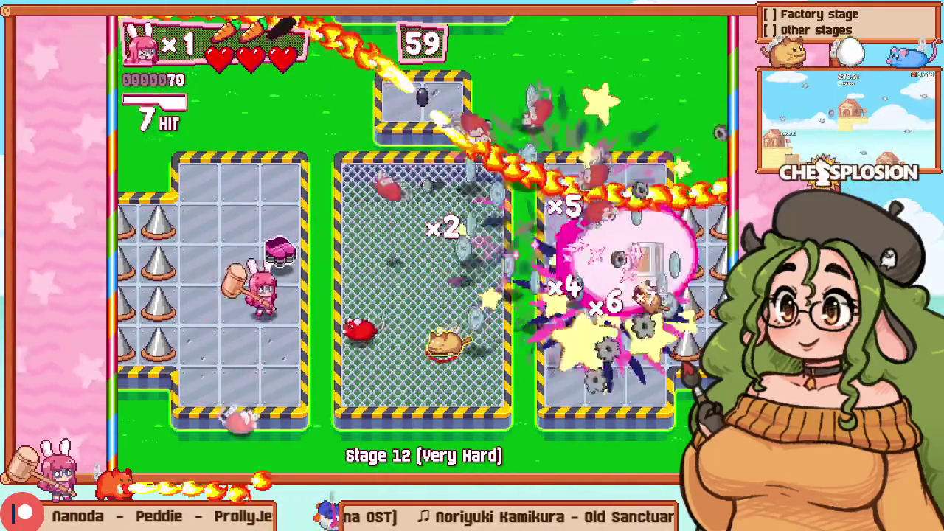
key(Up)
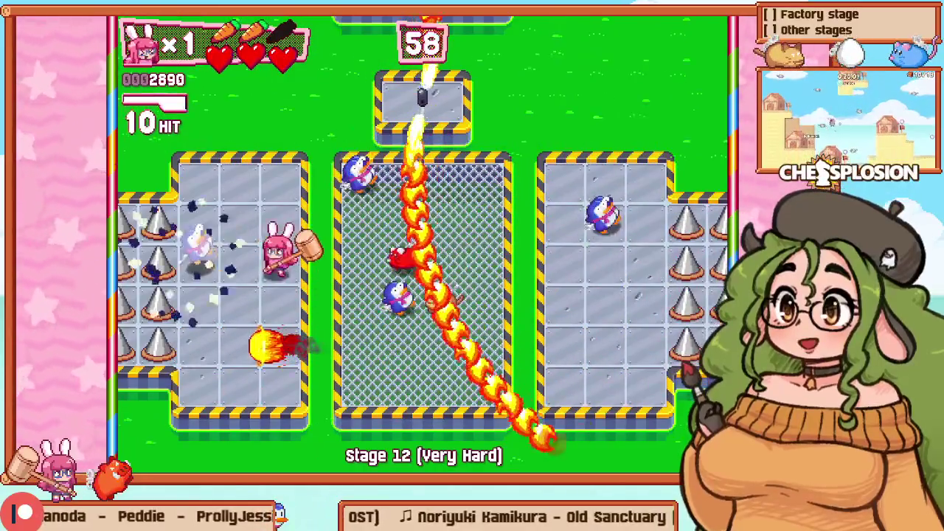
key(Left)
key(Up)
key(Left)
key(alt+Tab)
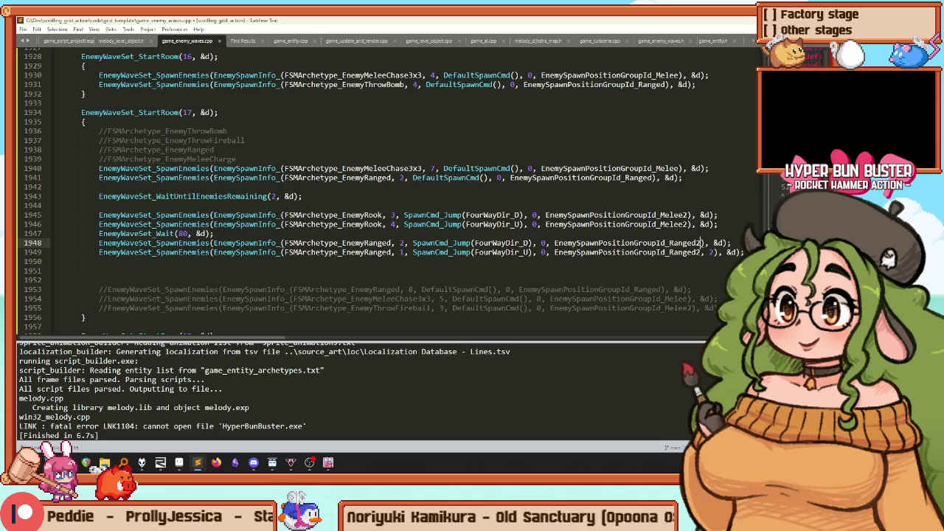
Step: Add position indices 0, 3, 0 to the Melee2/Ranged2 spawn calls, rebuild, and resume Stage 12
click(545, 224)
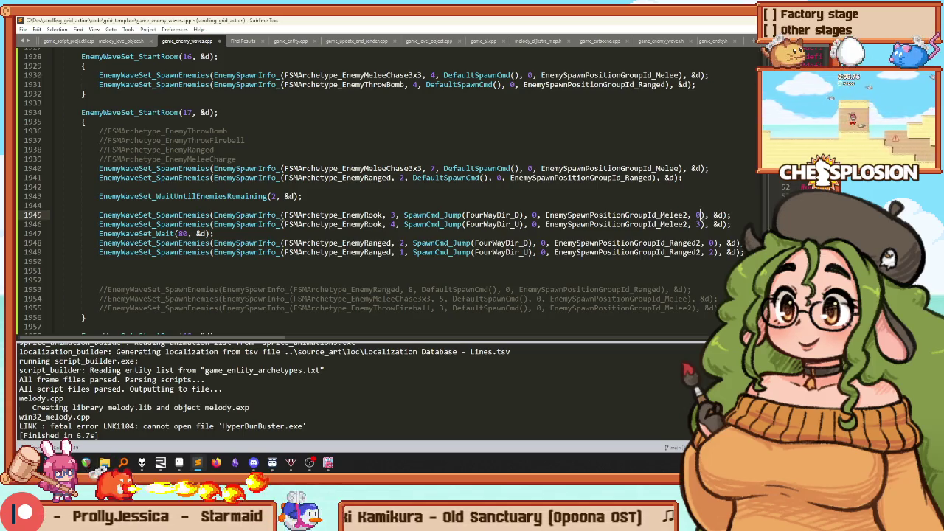
key(ctrl+b)
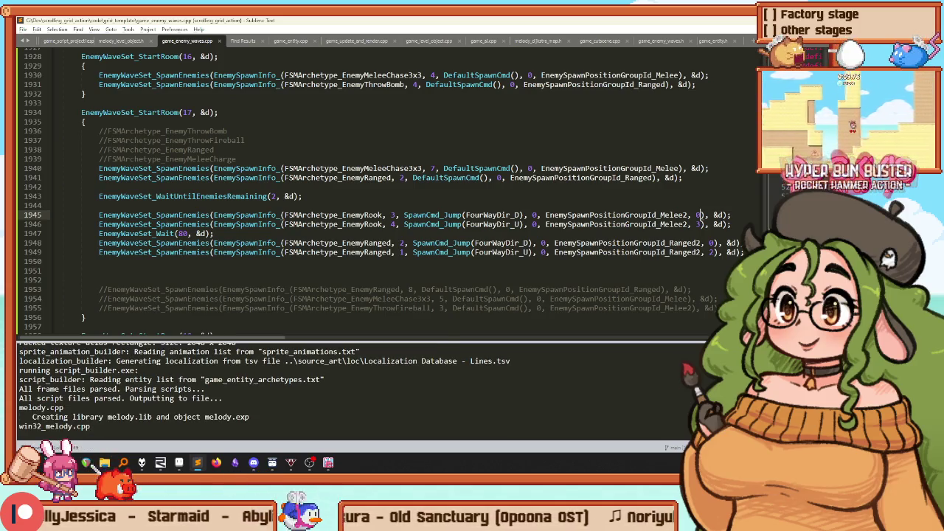
key(alt+Tab)
key(F1)
key(Escape)
key(Escape)
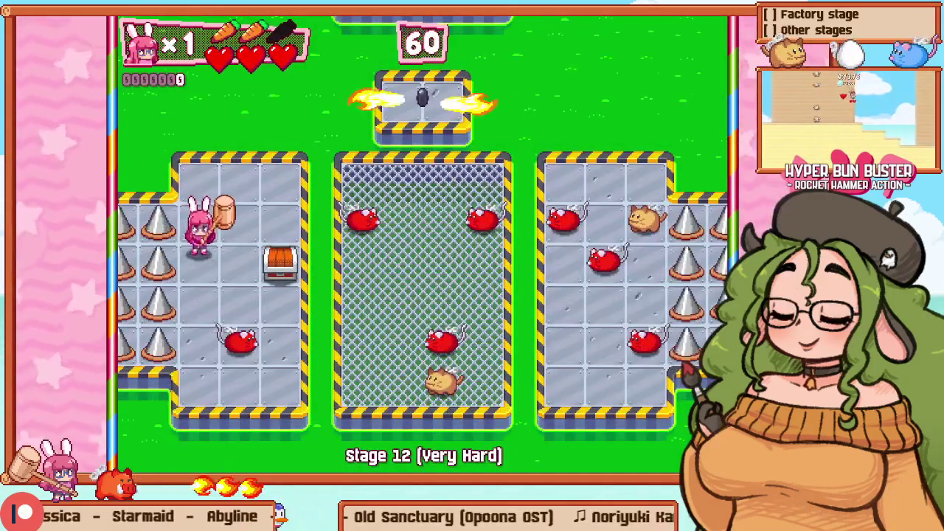
Step: Hammer a rat and fight rightward into the middle cage
key(x)
key(Down)
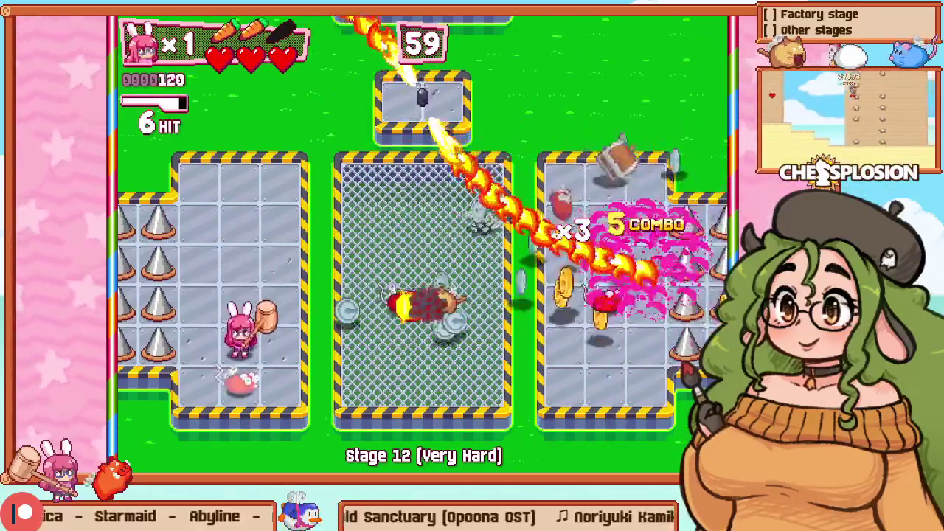
key(Right)
key(x)
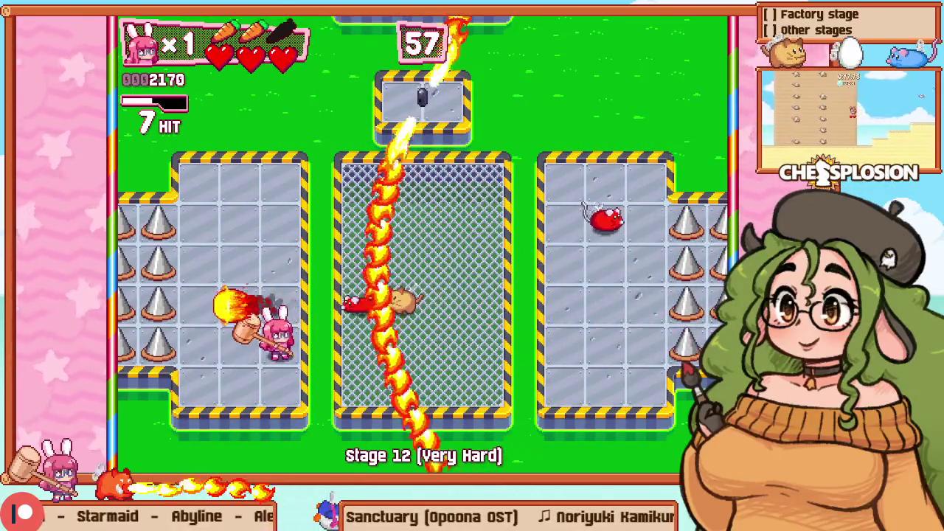
key(Right)
key(Up)
key(x)
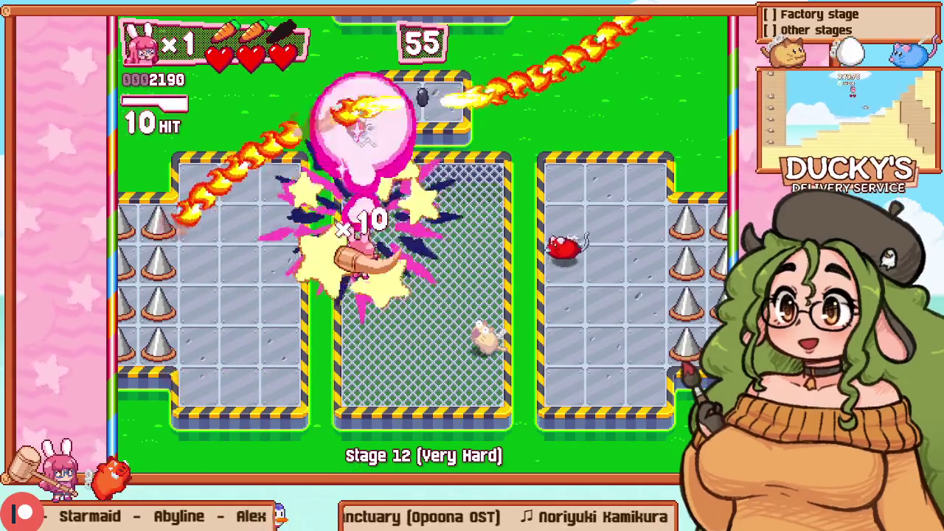
Step: Attack enemies in the middle cage, then fight into the left cage
key(Right)
key(x)
key(Down)
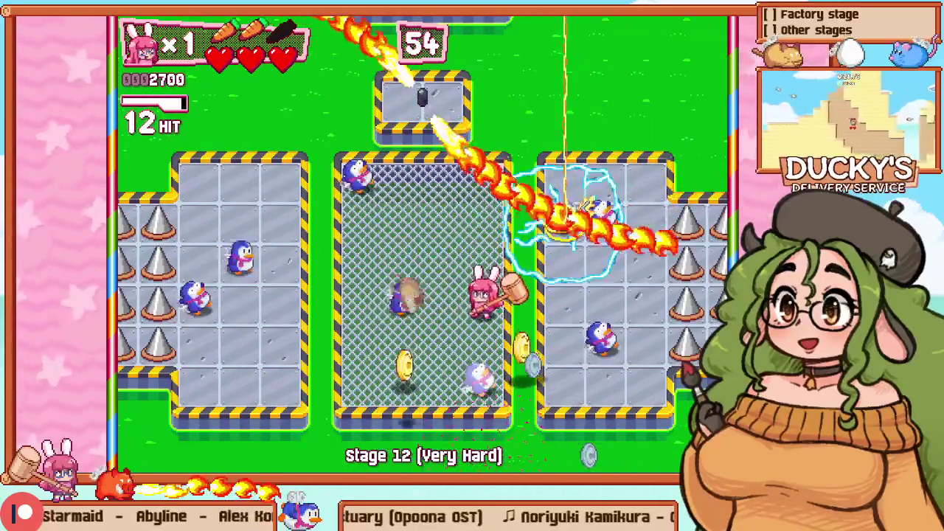
key(Left)
key(x)
key(x)
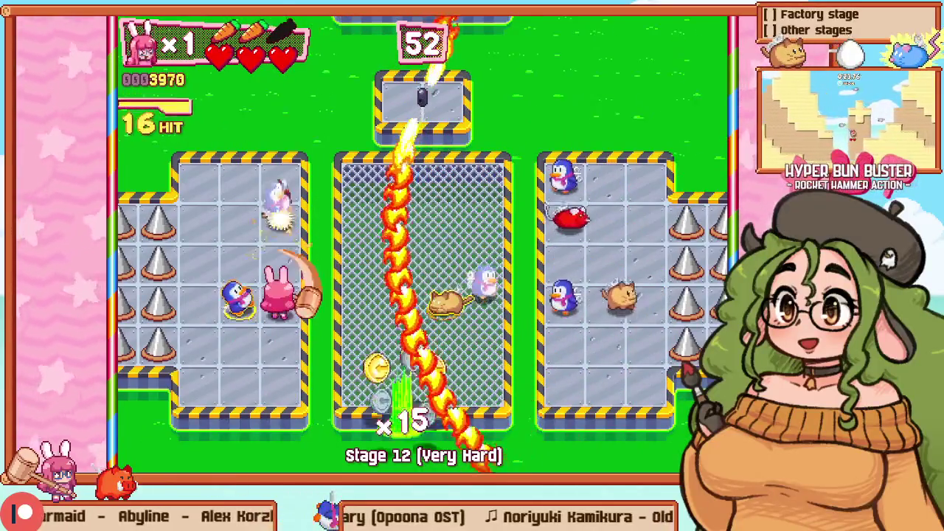
key(x)
key(Up)
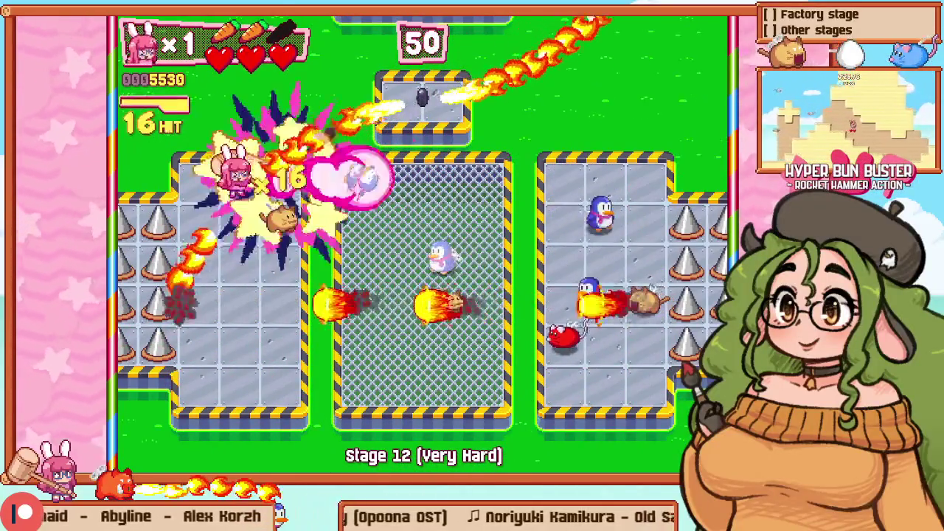
Step: Retry the stage and attack enemies up and down the left cage
key(Escape)
key(Down)
key(Return)
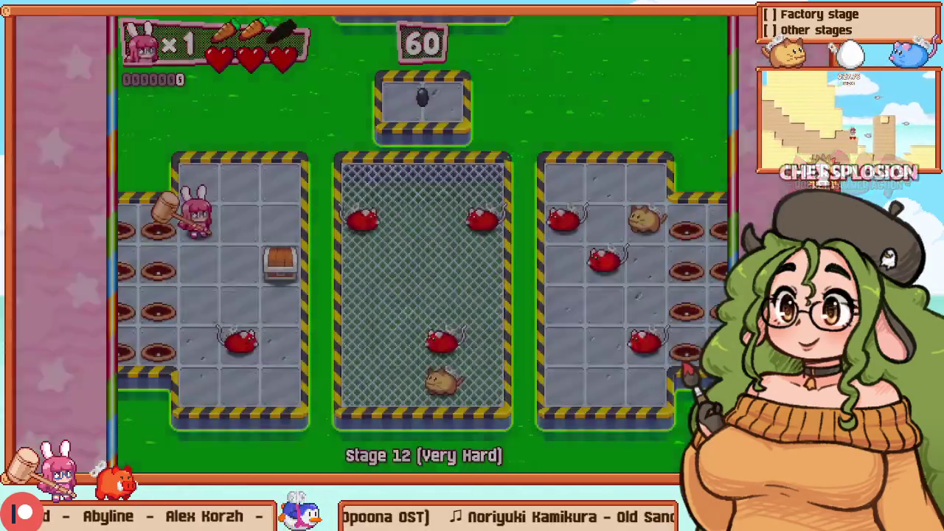
key(x)
key(Up)
key(x)
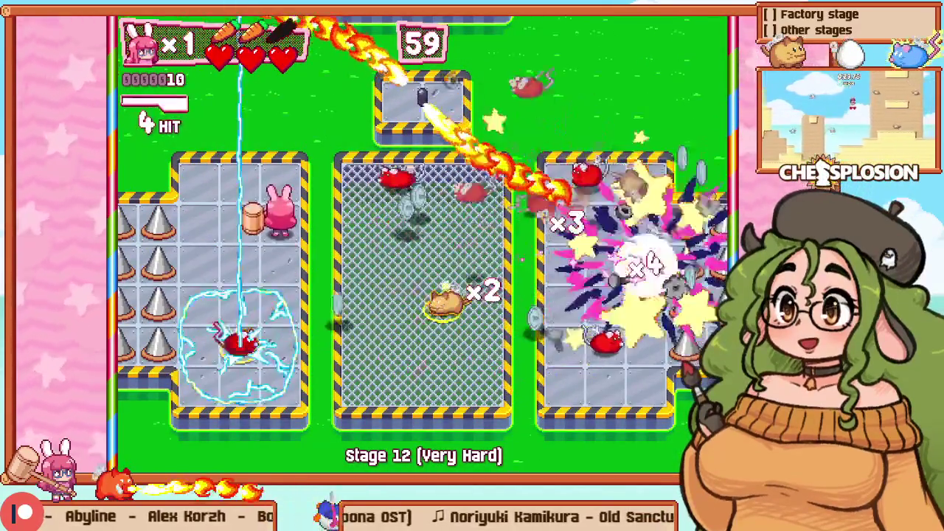
key(Down)
key(Down)
key(x)
key(x)
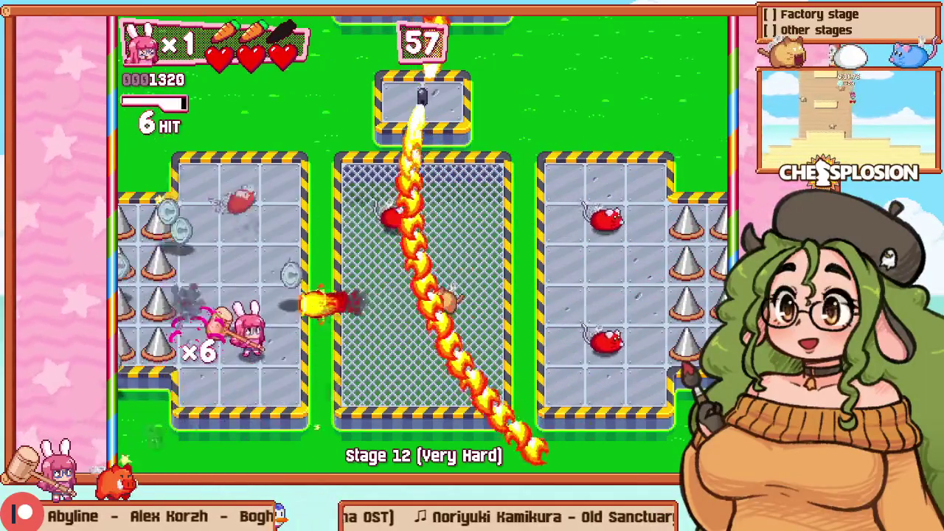
key(Up)
key(Right)
Step: Fight through the centre and left cages to clear the last enemies
key(x)
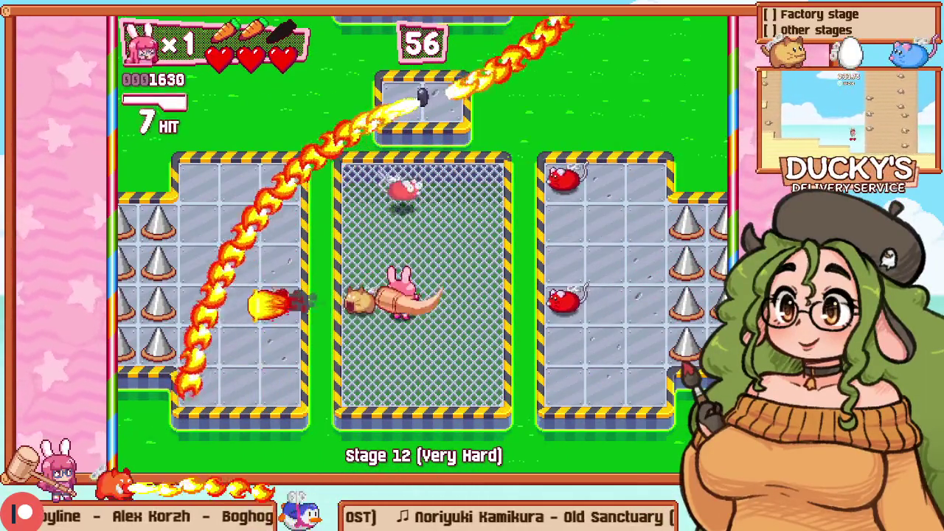
key(Up)
key(x)
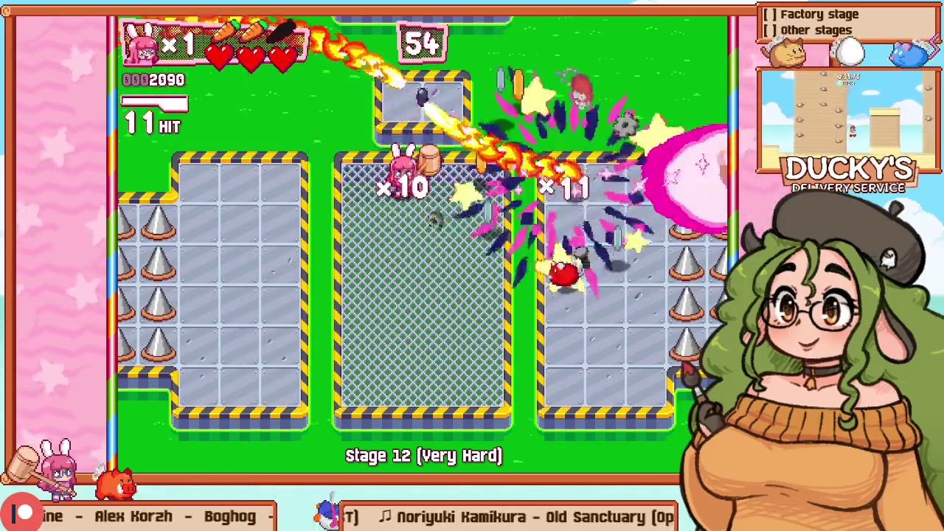
key(Down)
key(Left)
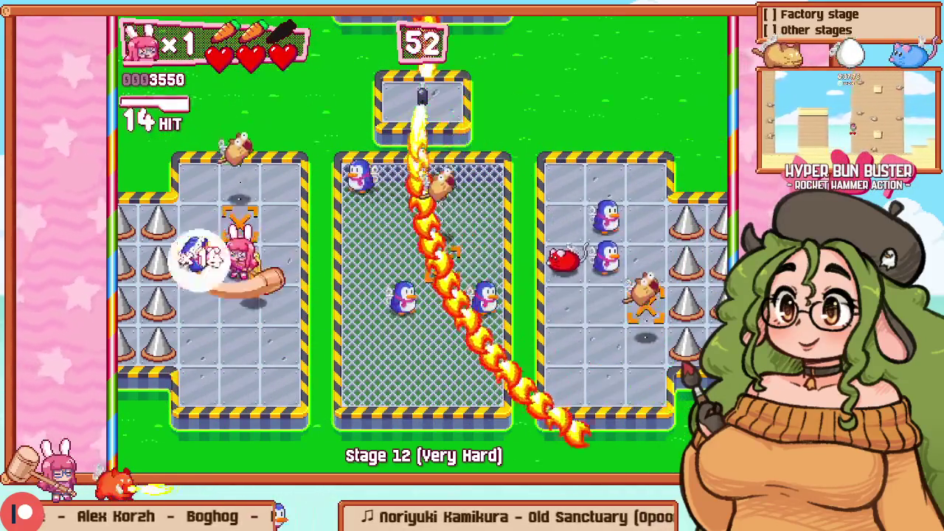
key(Up)
key(x)
key(Right)
key(Right)
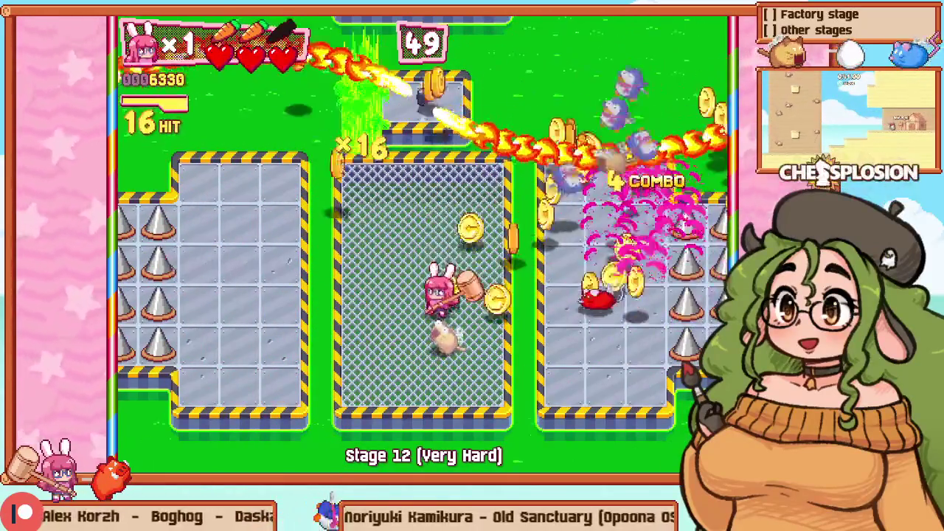
key(Right)
key(Up)
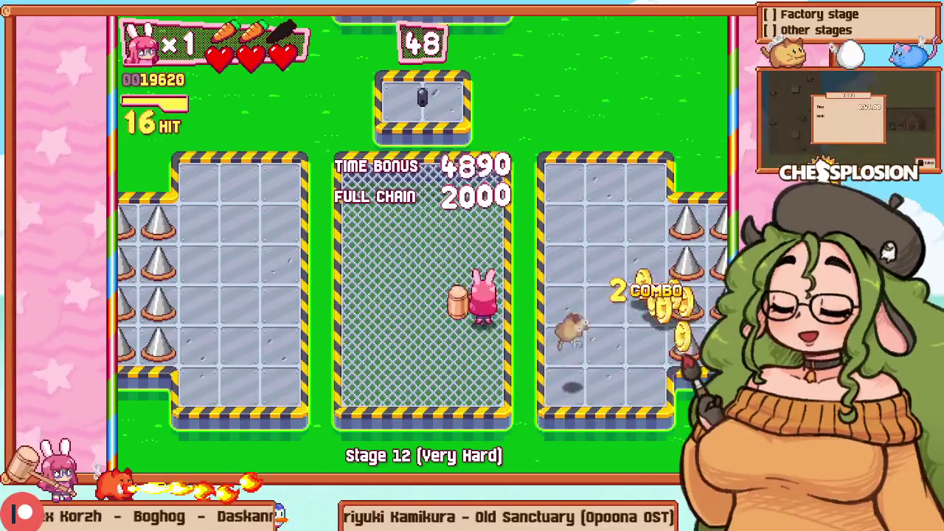
Step: Retry Stage 12 and chain hits in the left cage up into the middle cage
key(Escape)
key(Return)
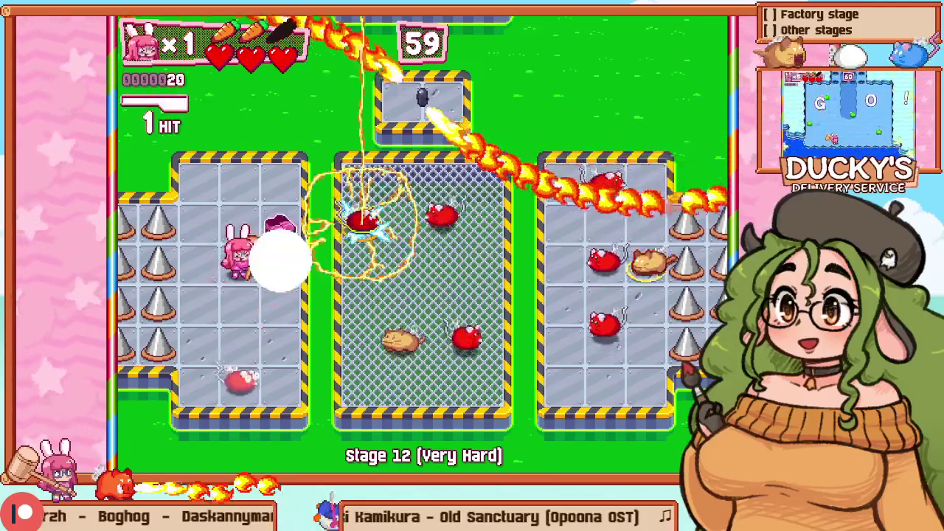
key(Down)
key(Up)
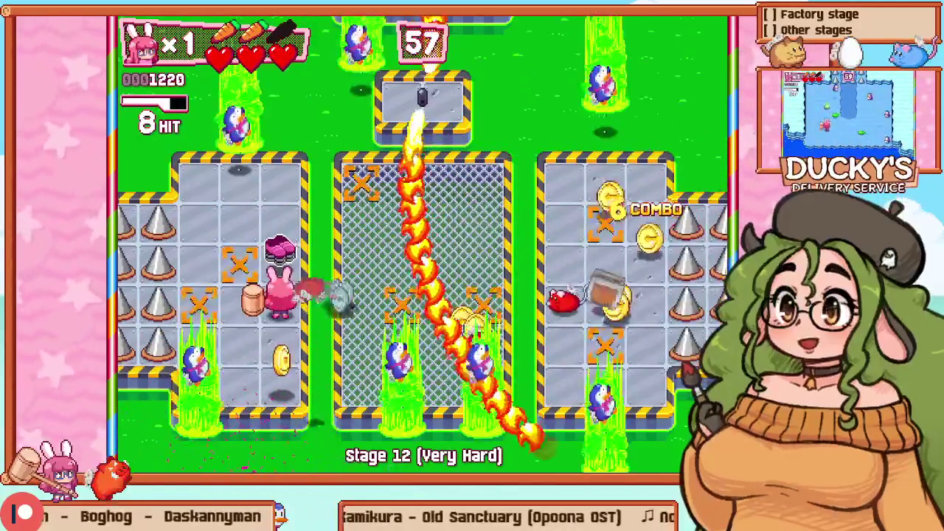
key(Up)
key(Right)
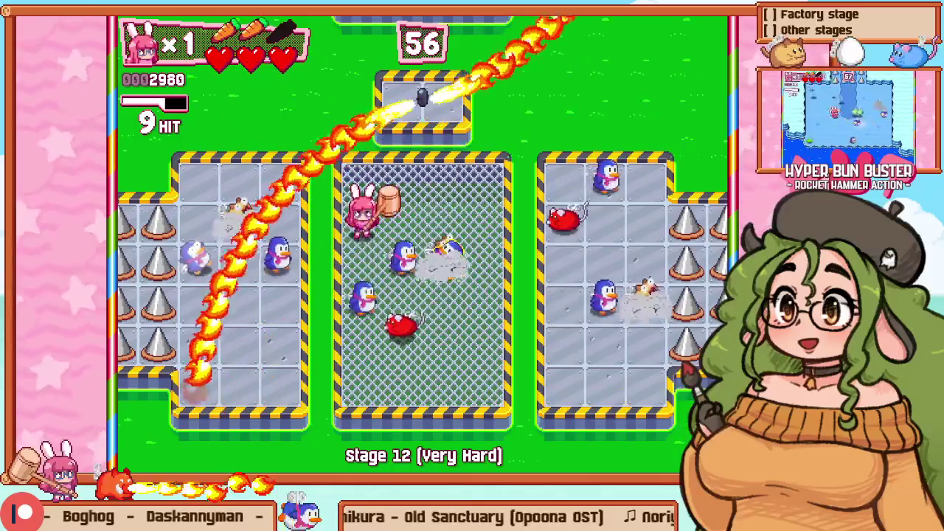
Step: Restart again, hitting enemies as the fire chain clears a path to the middle cage
key(Escape)
key(Down)
key(Return)
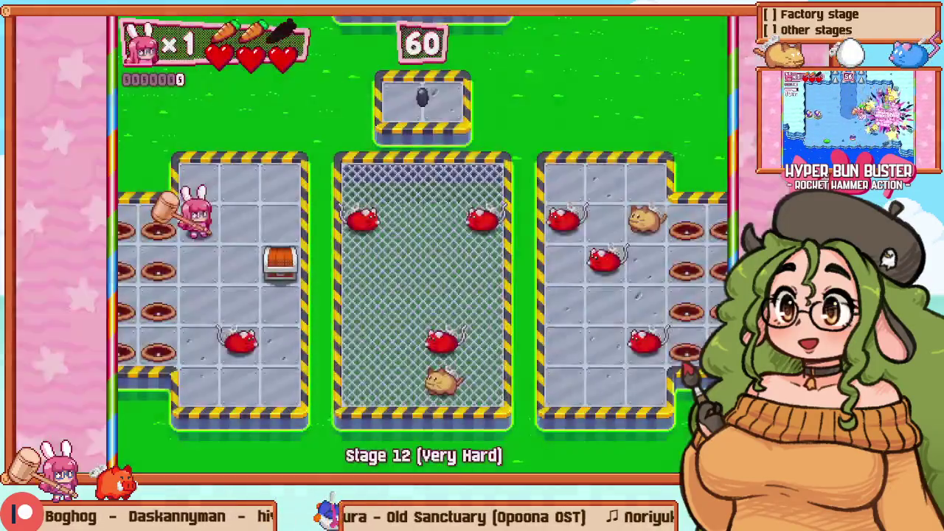
key(Down)
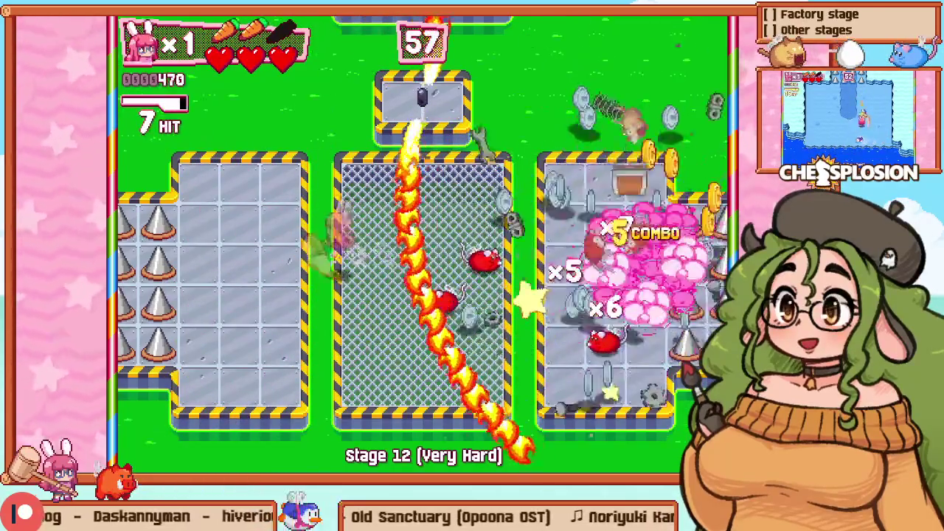
key(Right)
key(Up)
key(Right)
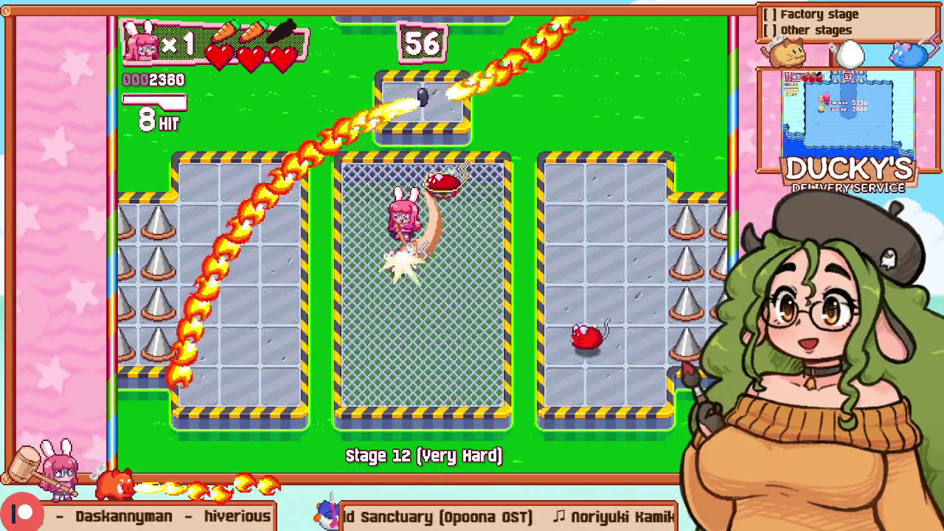
Step: Restart once more and work down the left cage toward the middle cage
key(Escape)
key(Down)
key(Return)
key(Down)
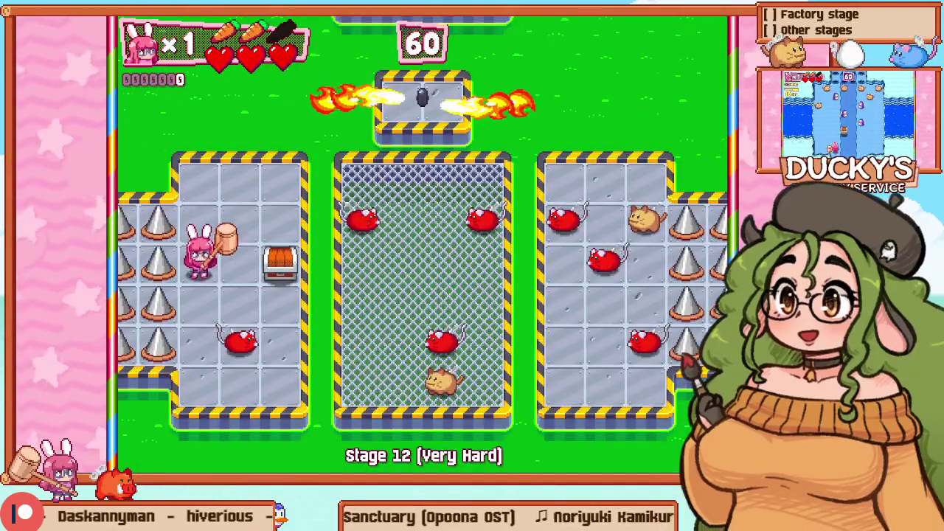
key(Right)
key(Down)
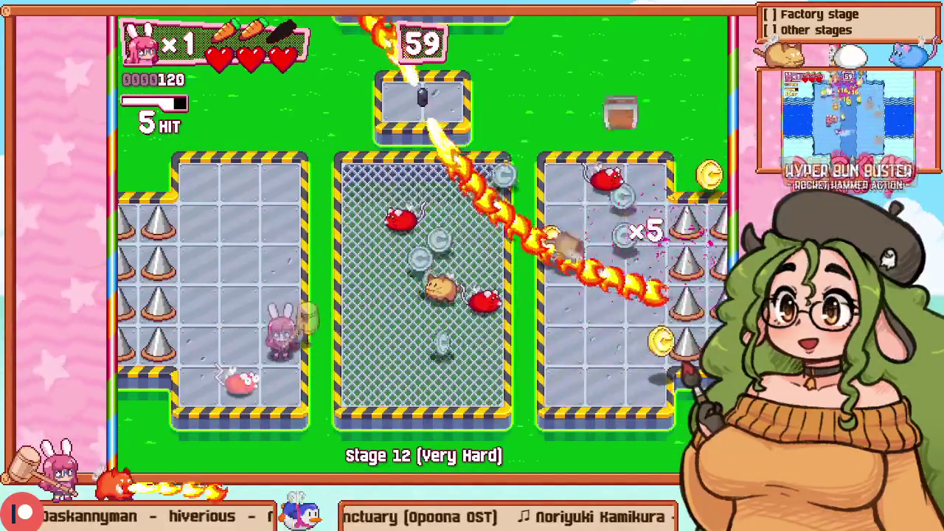
key(Up)
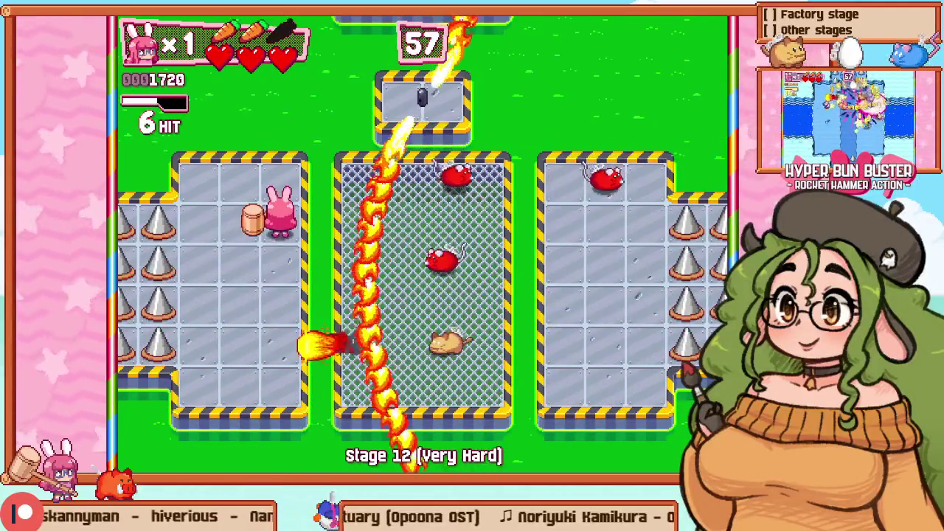
key(Right)
key(Right)
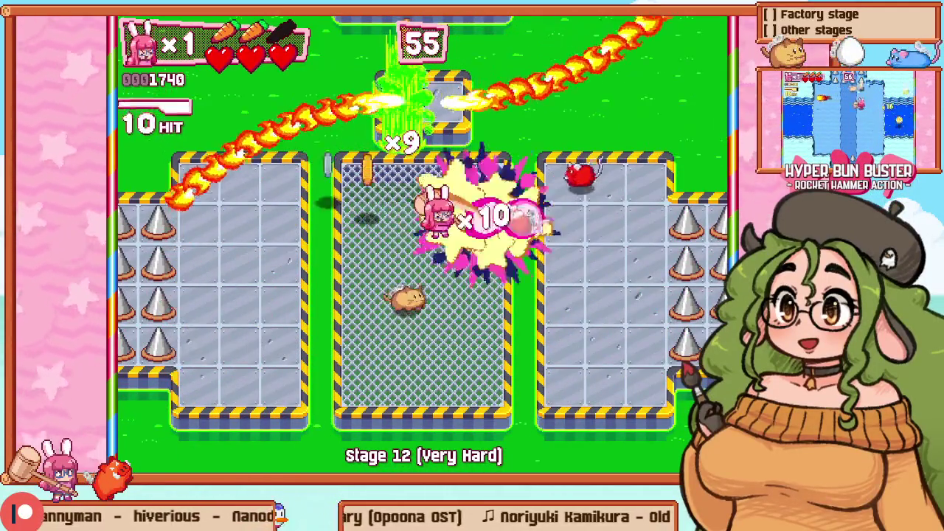
Step: Smash the middle-cage enemies, return to the left cage, and pause at score 7070
key(Down)
key(Down)
key(Left)
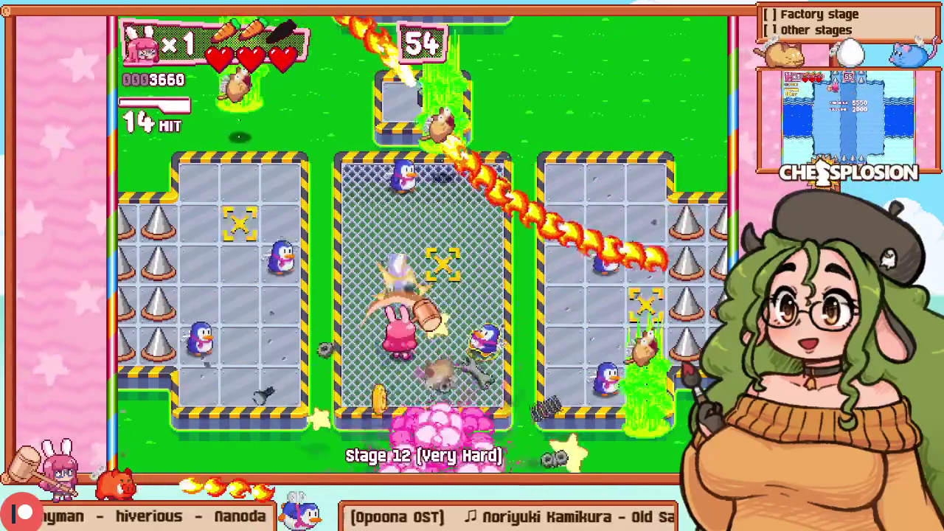
key(Up)
key(Left)
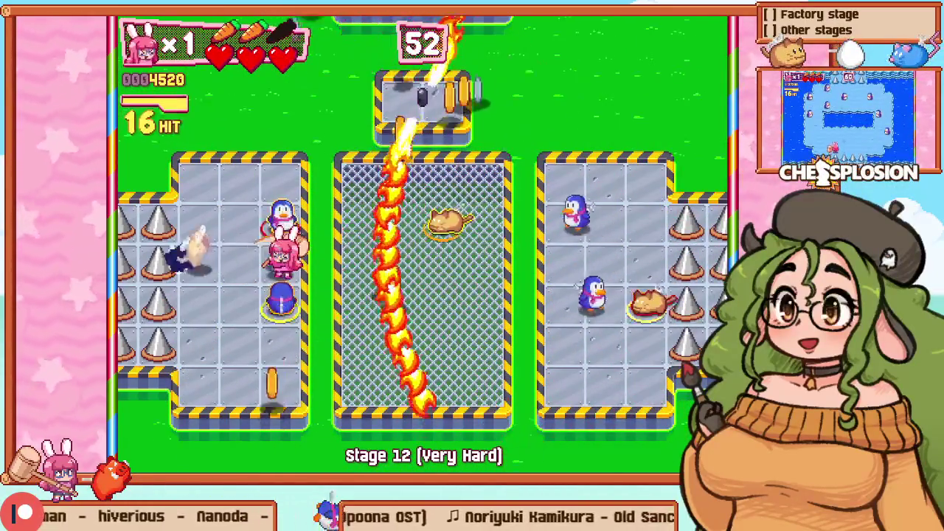
key(Up)
key(Escape)
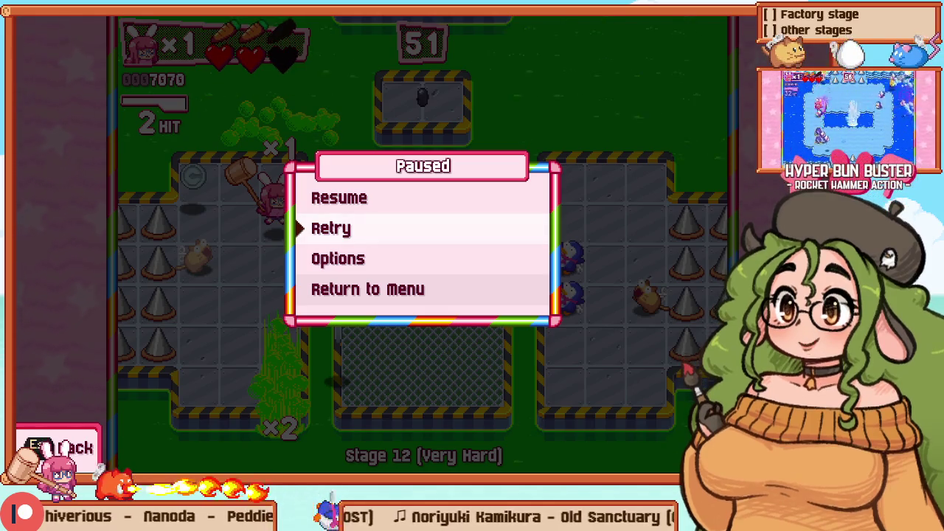
Step: Retry Stage 12, hammer an enemy, smash the cheese crate, and head for the middle pit
key(Return)
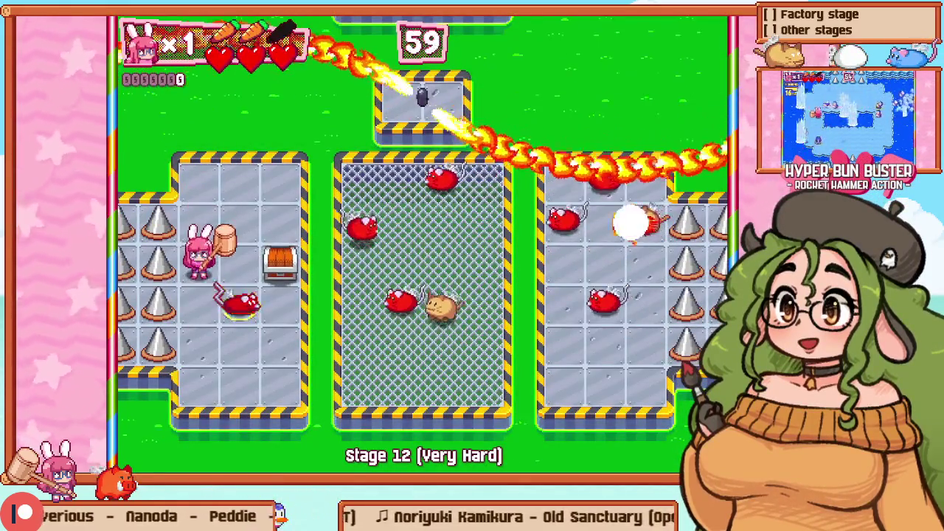
key(Right)
key(Right)
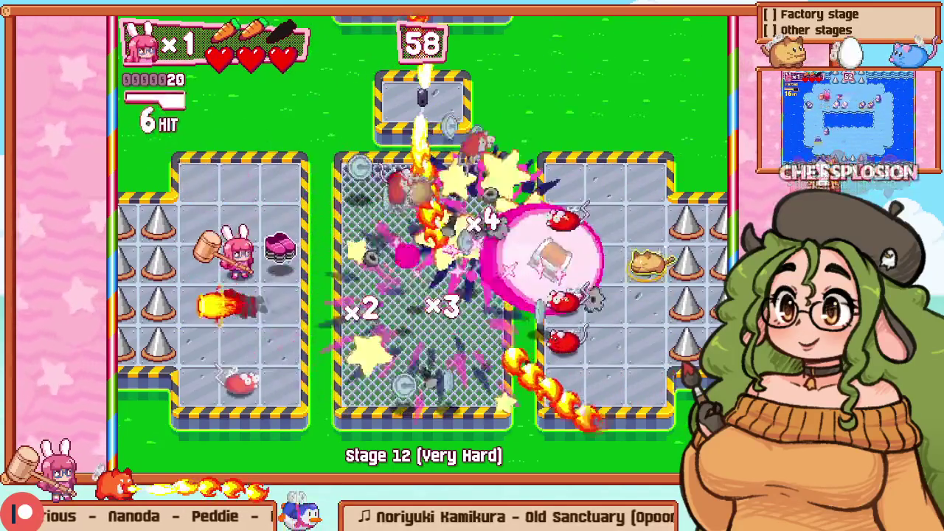
key(Right)
key(Up)
key(Right)
Step: Restart the stage and move right past the crate toward the middle pit
key(Right)
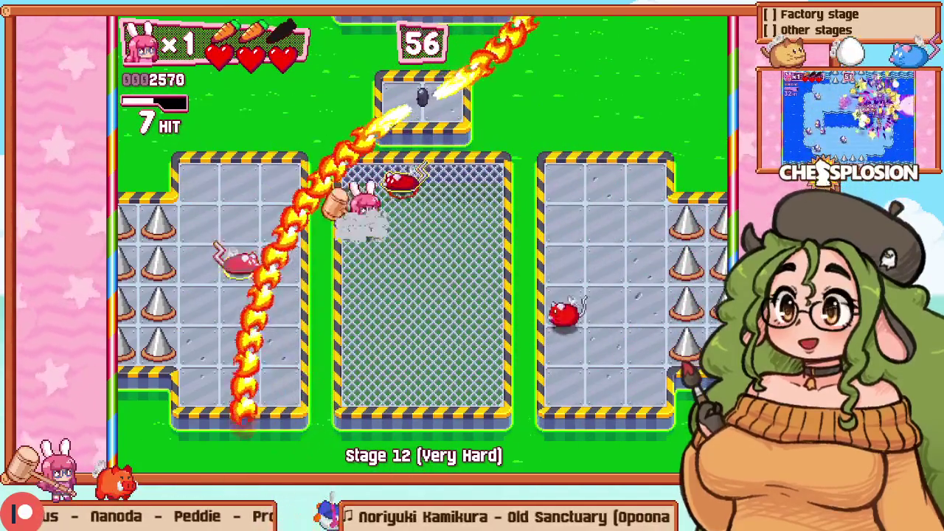
key(Right)
key(Right)
key(Escape)
key(Down)
key(Return)
key(Right)
key(Right)
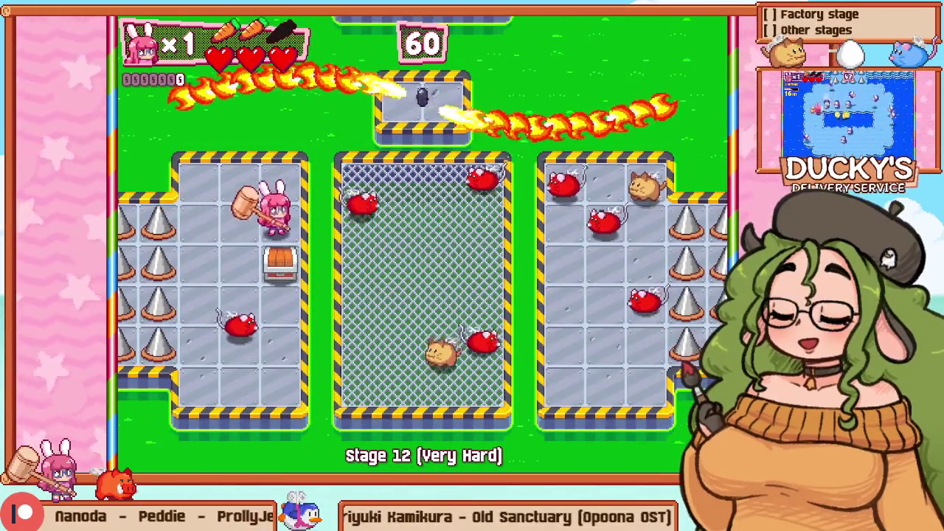
key(Right)
key(Right)
Step: Retry again and swing at bombs to chain explosions toward the middle room
key(Escape)
key(Escape)
key(Escape)
key(Down)
key(Return)
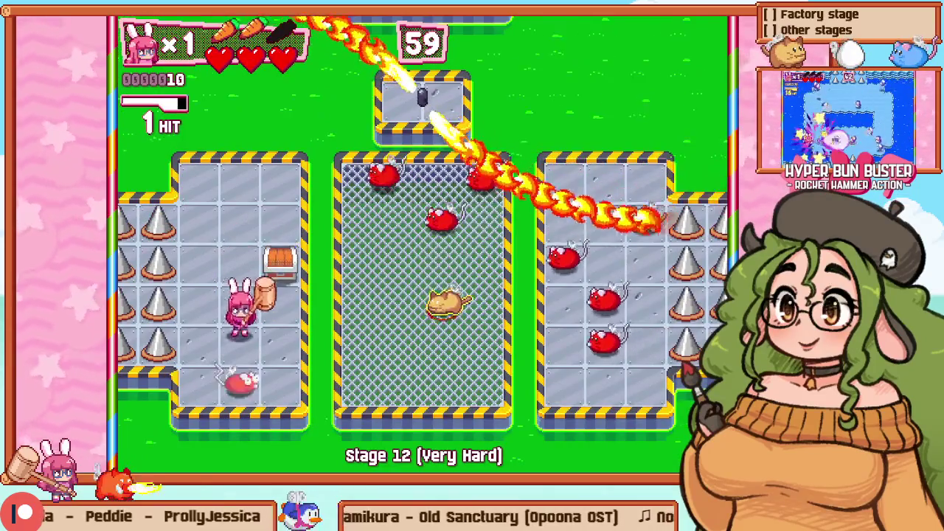
key(z)
key(Up)
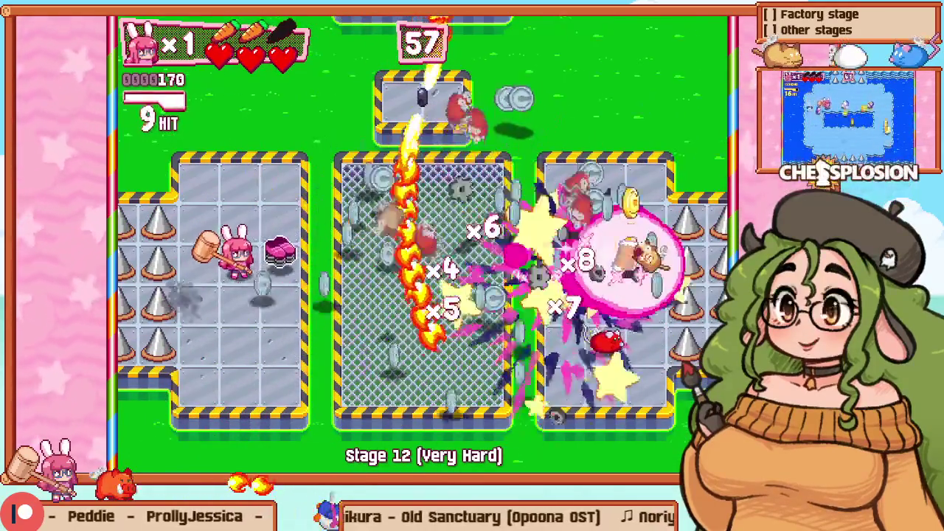
key(Right)
key(Up)
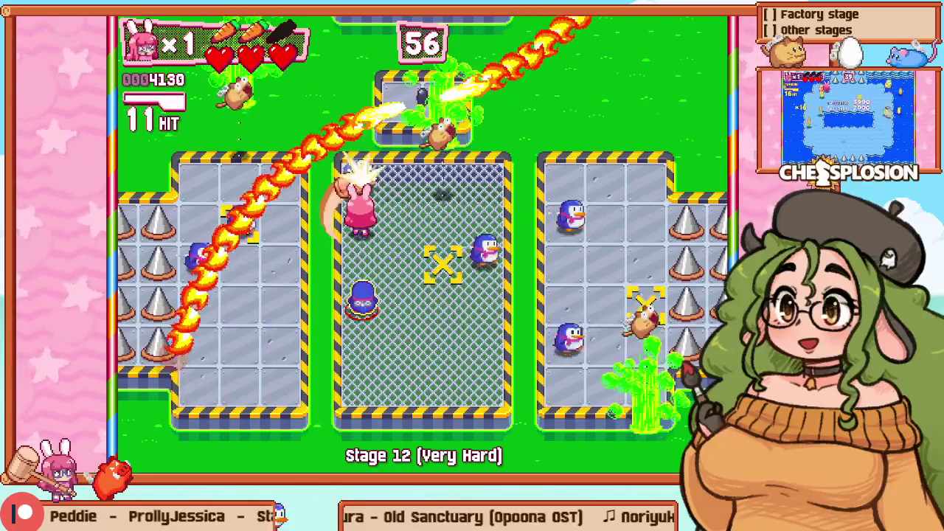
Step: Clear the middle and right rooms, then pause and restart the stage once more
key(z)
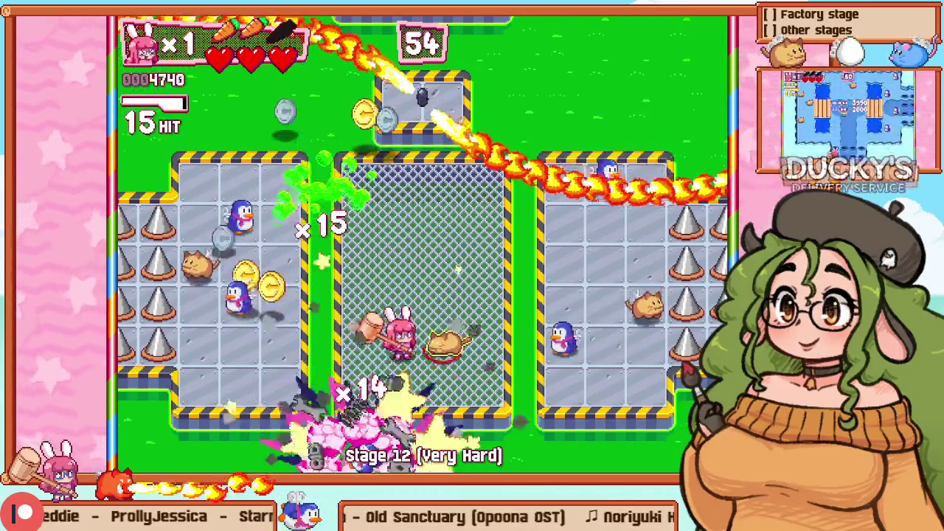
key(Right)
key(Right)
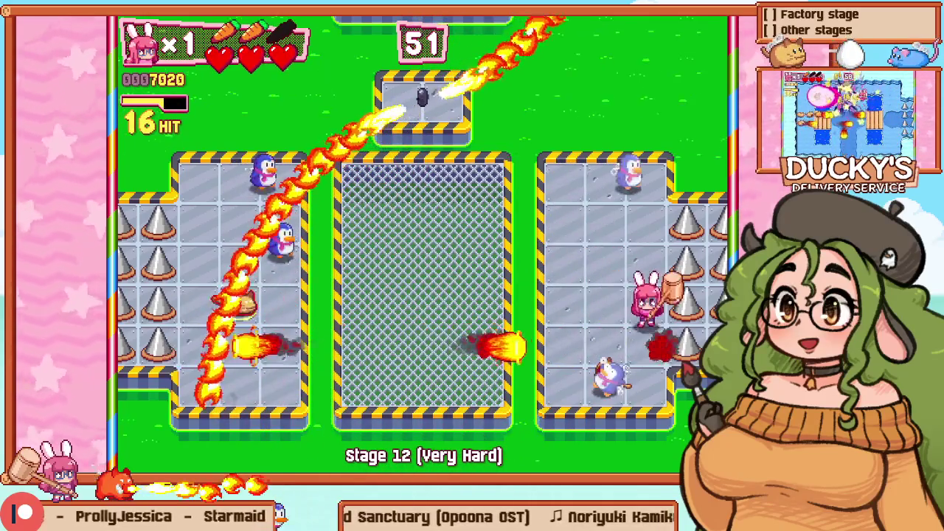
key(z)
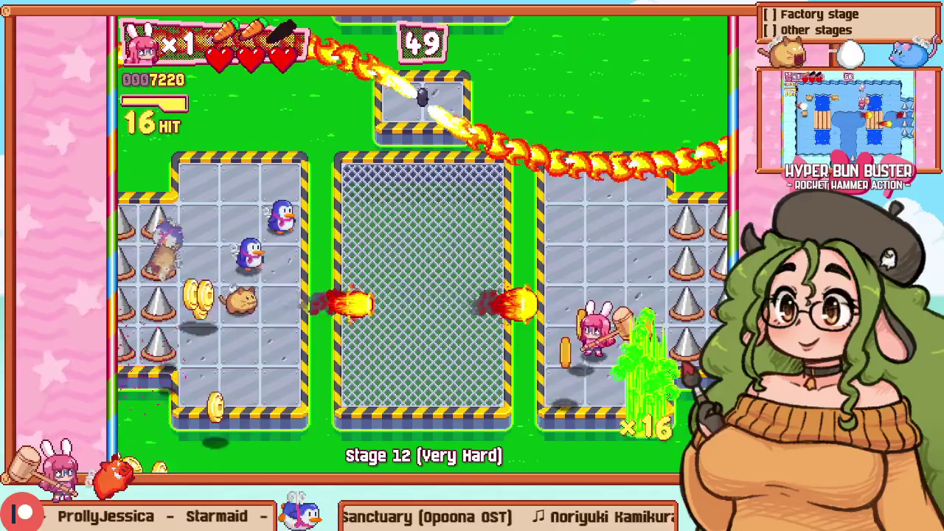
key(Left)
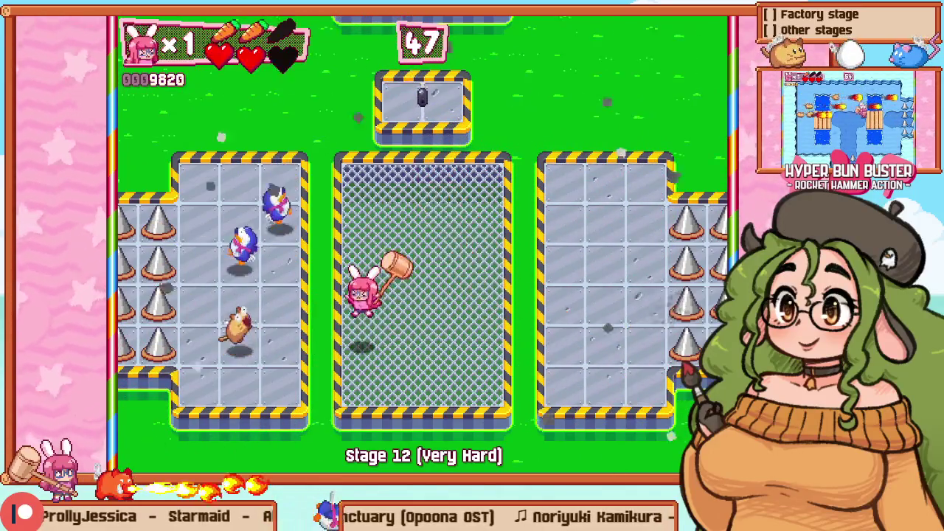
key(Escape)
key(Down)
key(z)
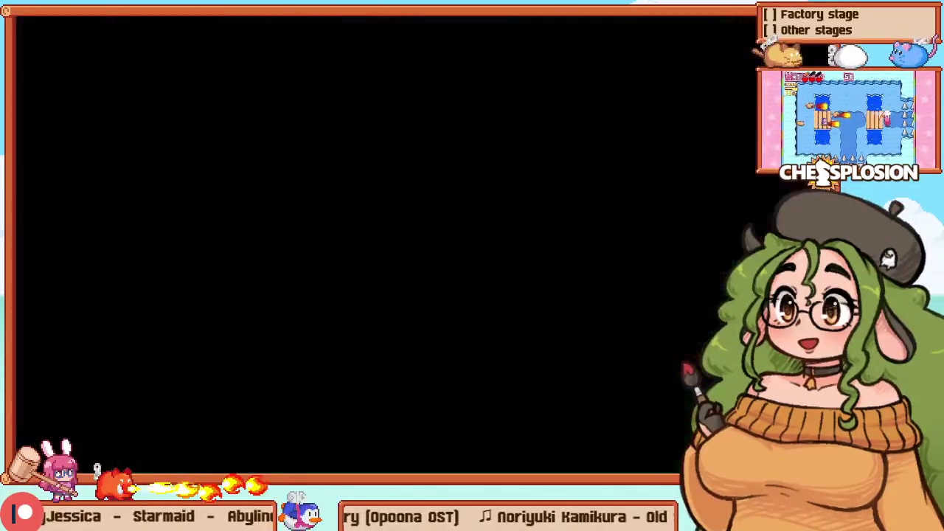
Step: Restart Stage 12 twice and move the bunny around the left arena, hammering a cat
key(Escape)
key(z)
key(z)
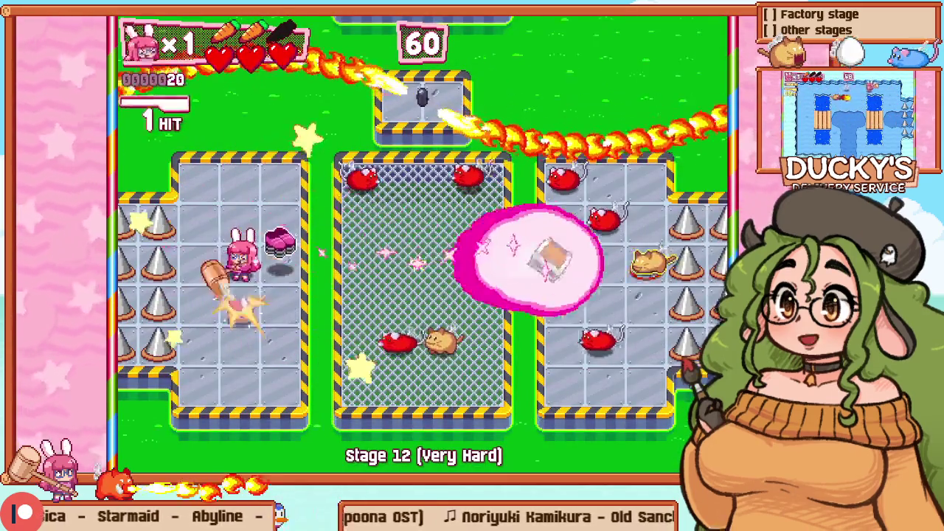
key(Down)
key(Down)
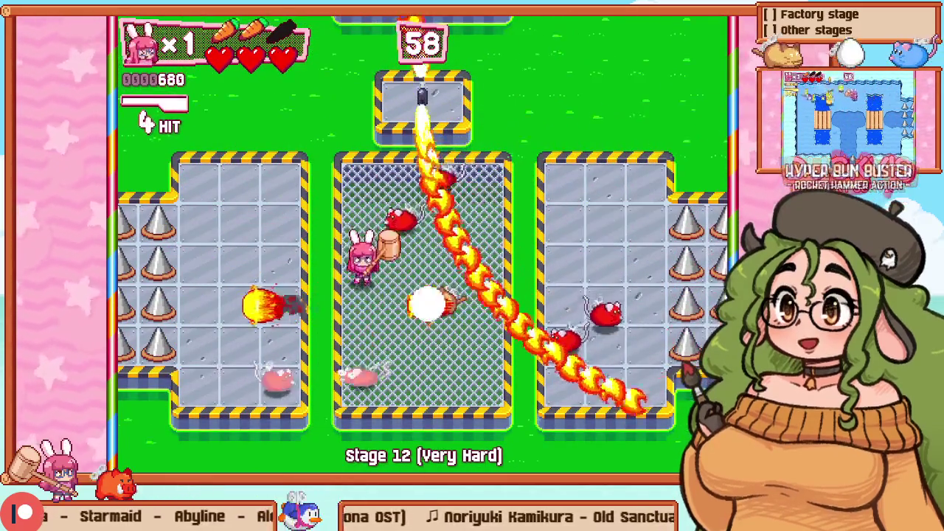
key(r)
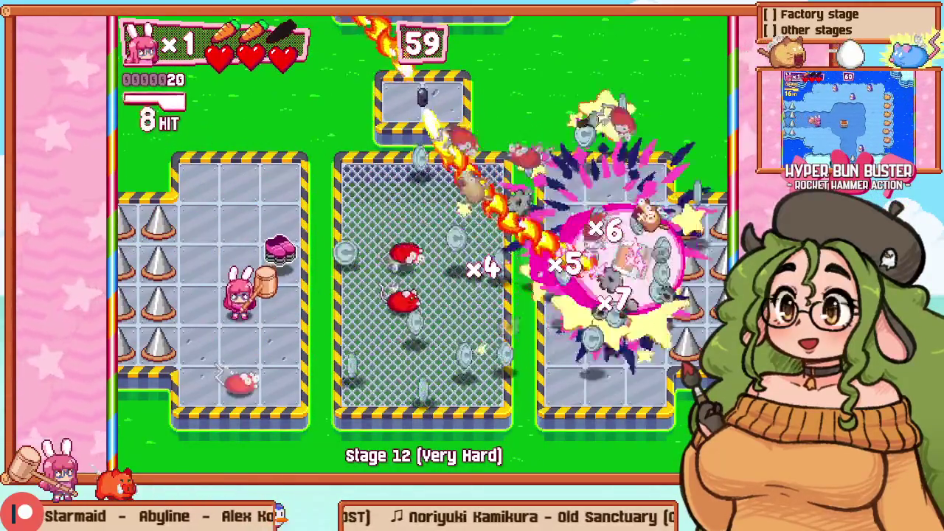
key(Right)
key(Up)
key(Left)
key(Up)
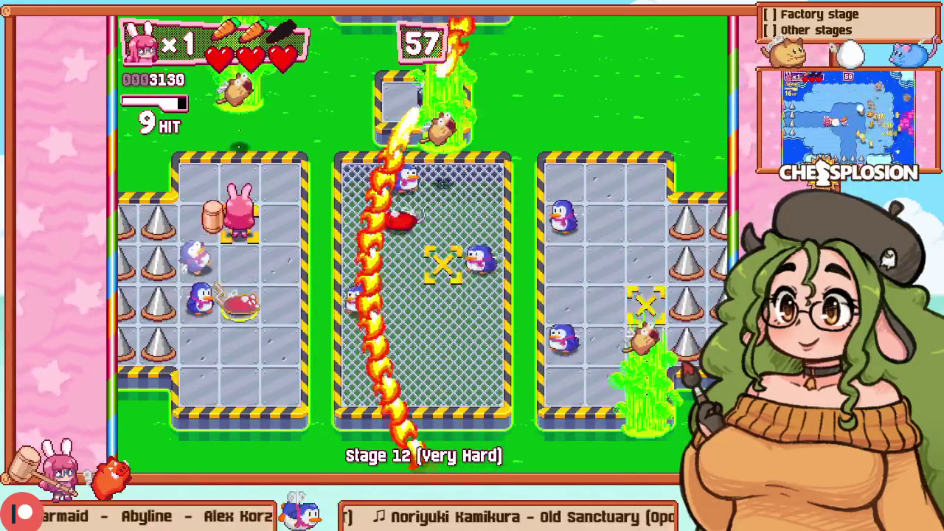
Step: Restart again, hammer the crate, dash through the right room and hit the middle room's penguins
key(r)
key(Right)
key(z)
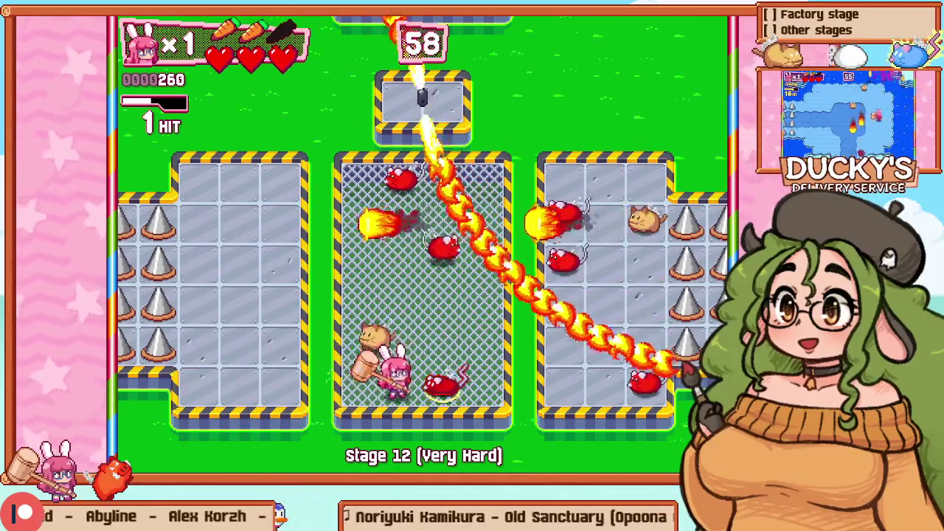
key(z)
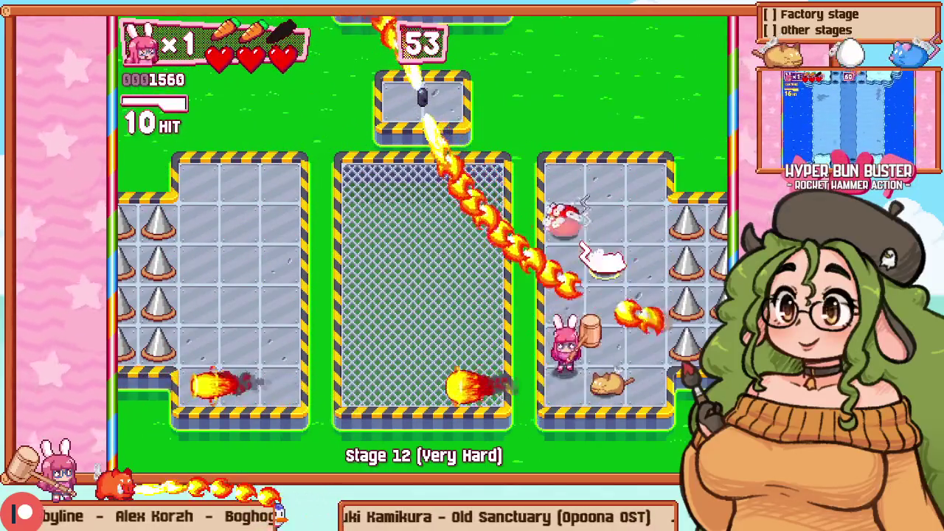
key(z)
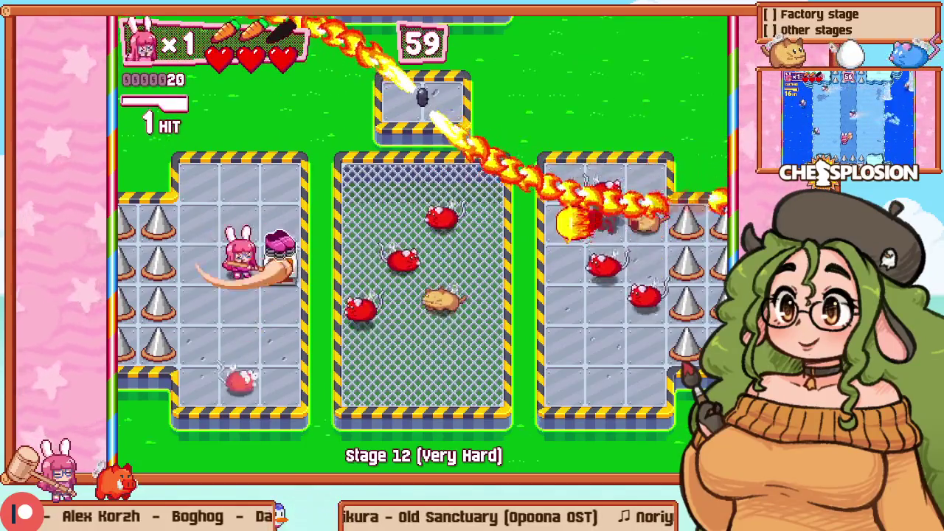
key(Down)
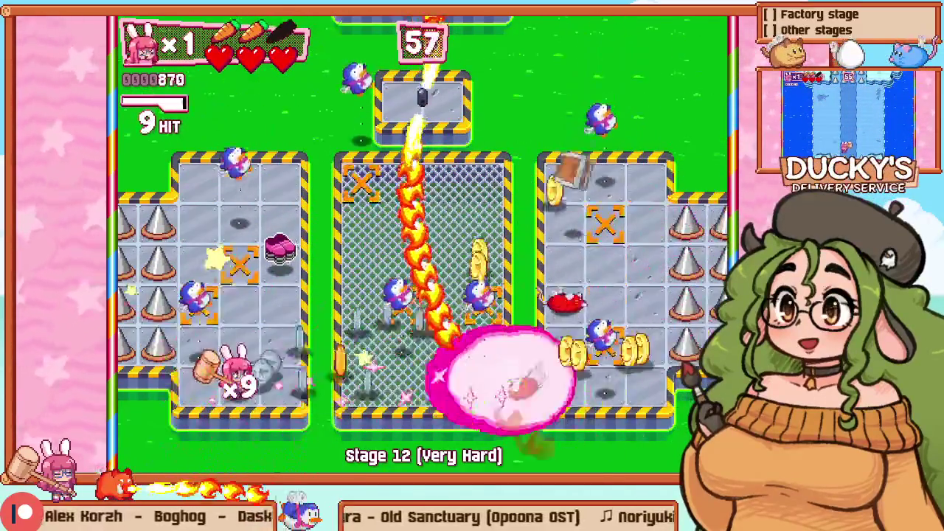
key(Right)
key(Up)
key(z)
key(Right)
key(z)
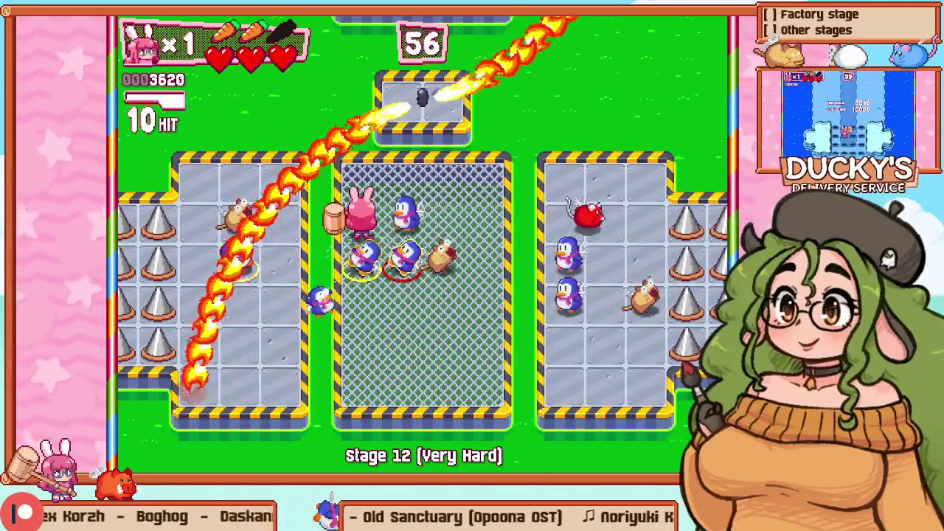
Step: Loop back through the left and middle rooms, hammering enemies to build a combo
key(Down)
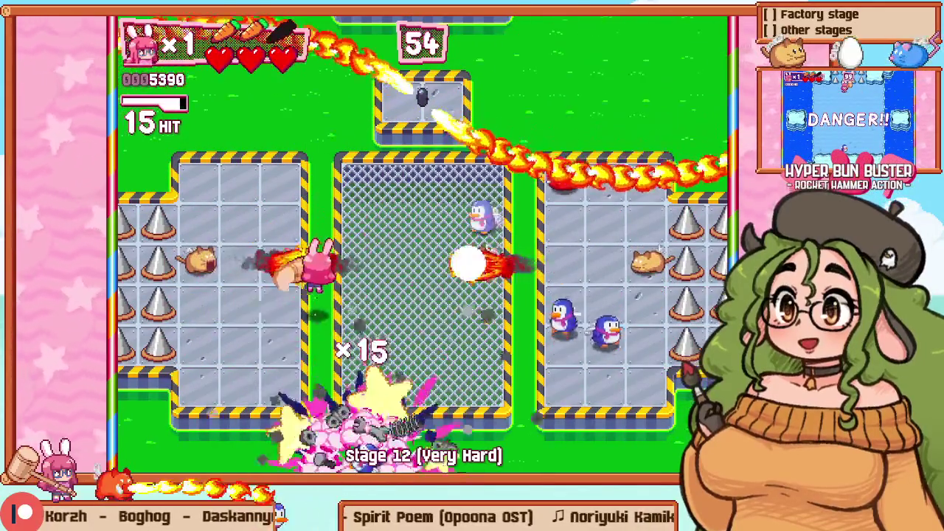
key(Left)
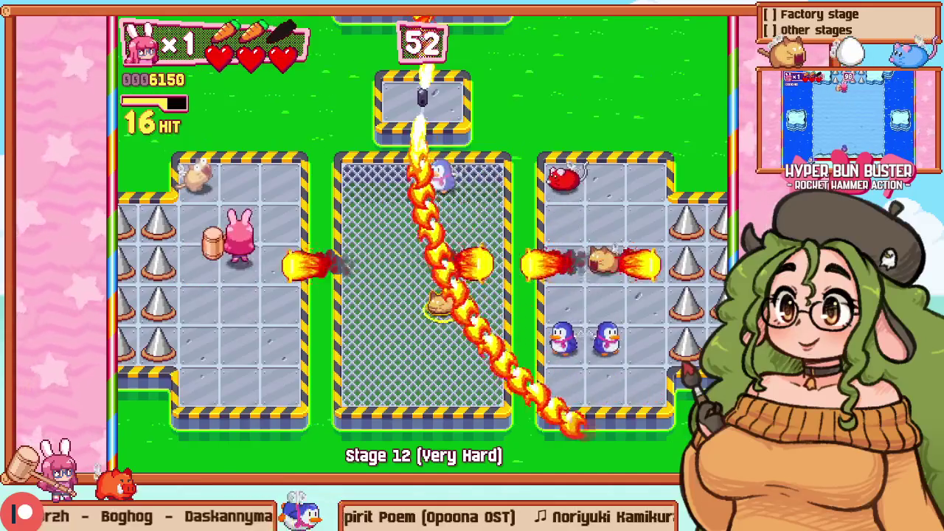
key(Up)
key(z)
key(Right)
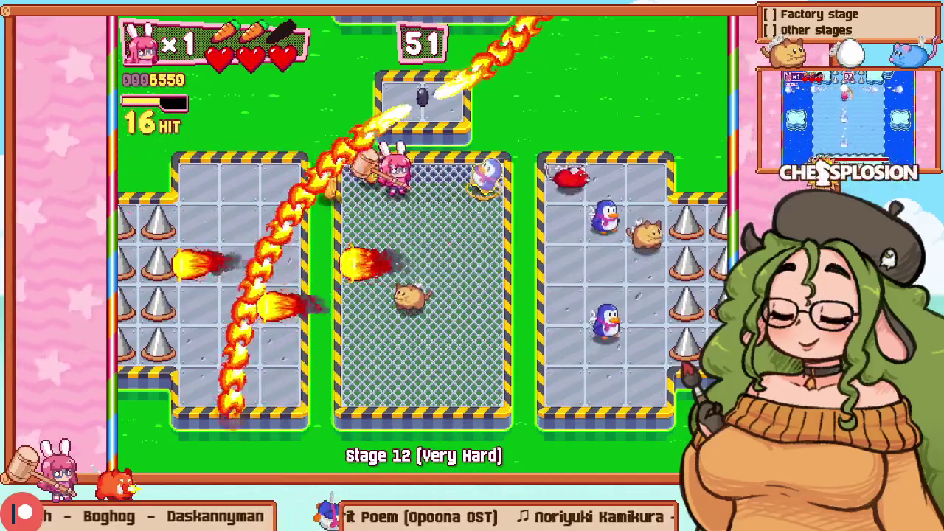
key(z)
key(Down)
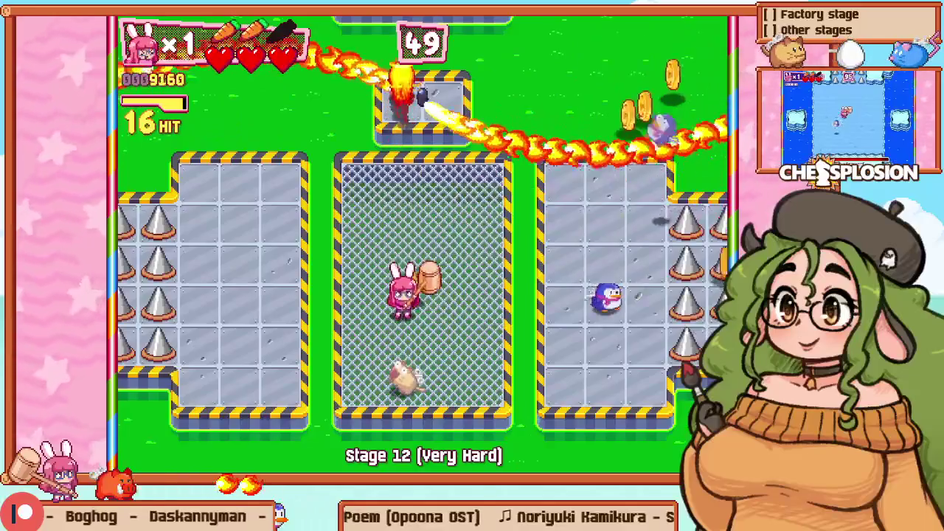
key(Down)
key(z)
key(Right)
key(Up)
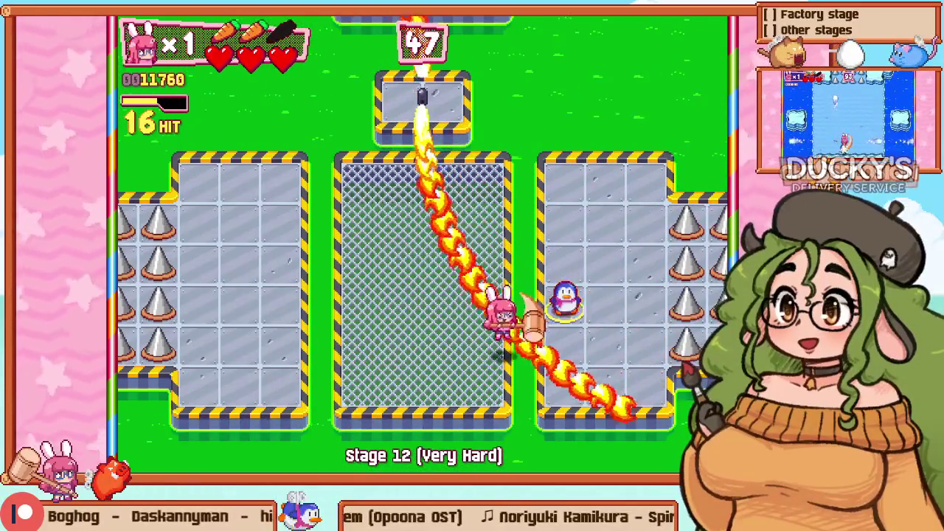
Step: Retry the stage from the pause menu and hammer the first mice toward the middle cage
key(Escape)
key(Down)
key(z)
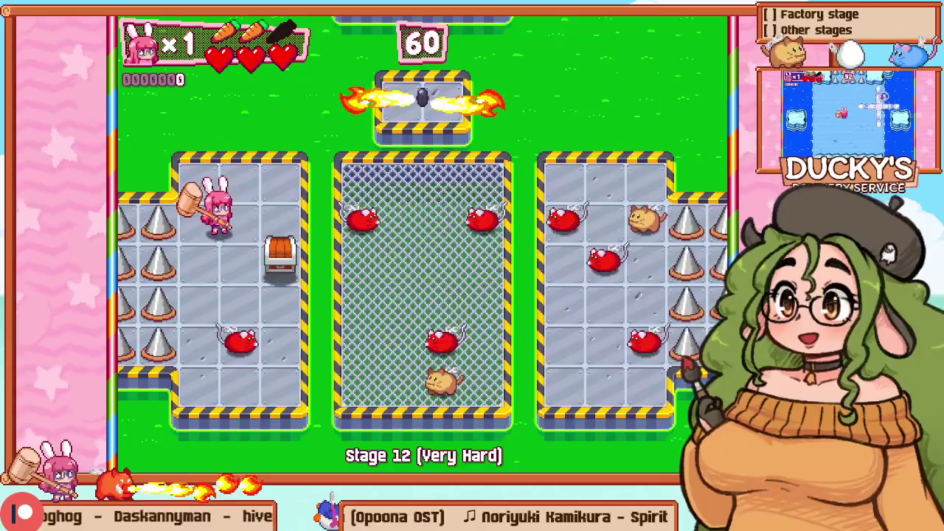
key(z)
key(Down)
key(Right)
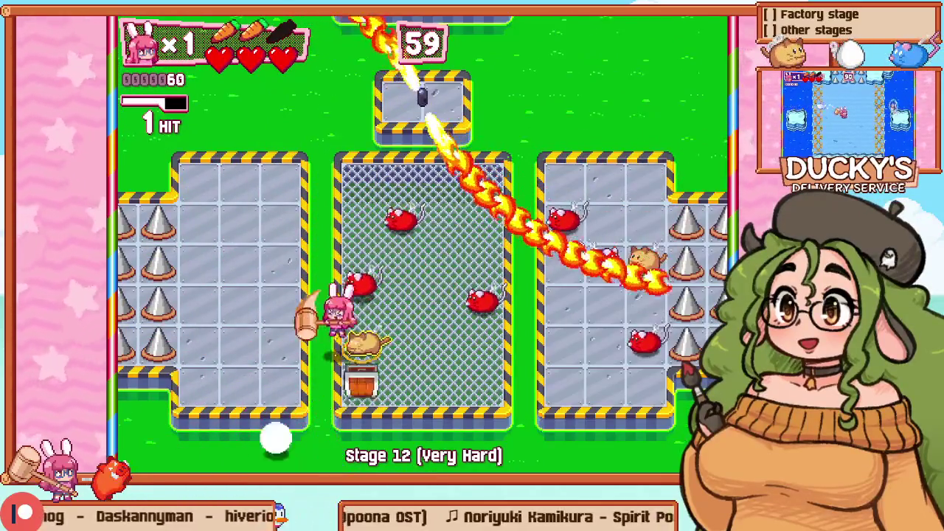
Step: Hammer mice through the left, middle and right cages to extend the combo
key(z)
key(Up)
key(z)
key(Left)
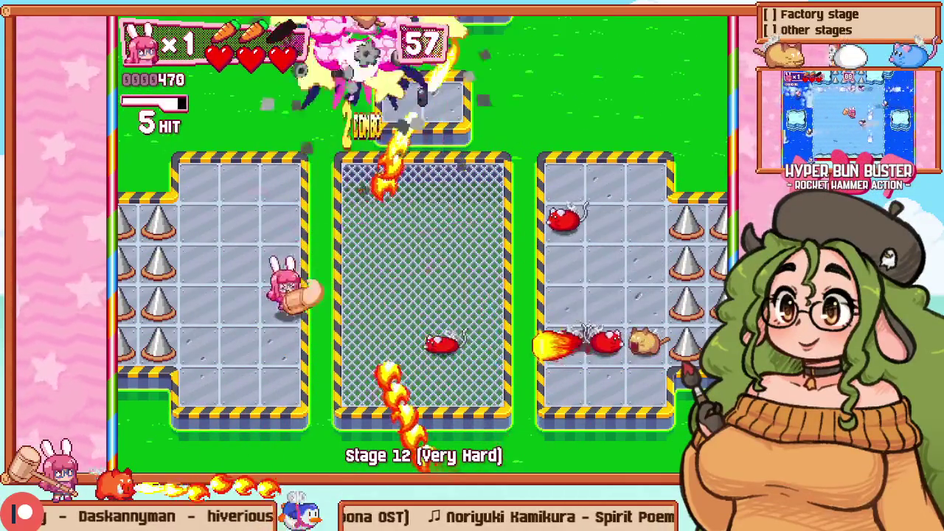
key(Right)
key(z)
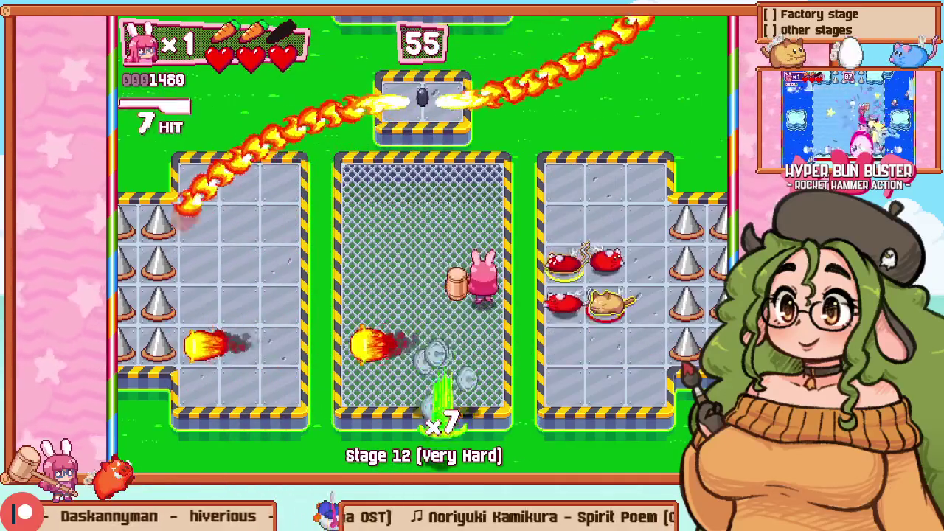
key(Up)
key(Right)
key(z)
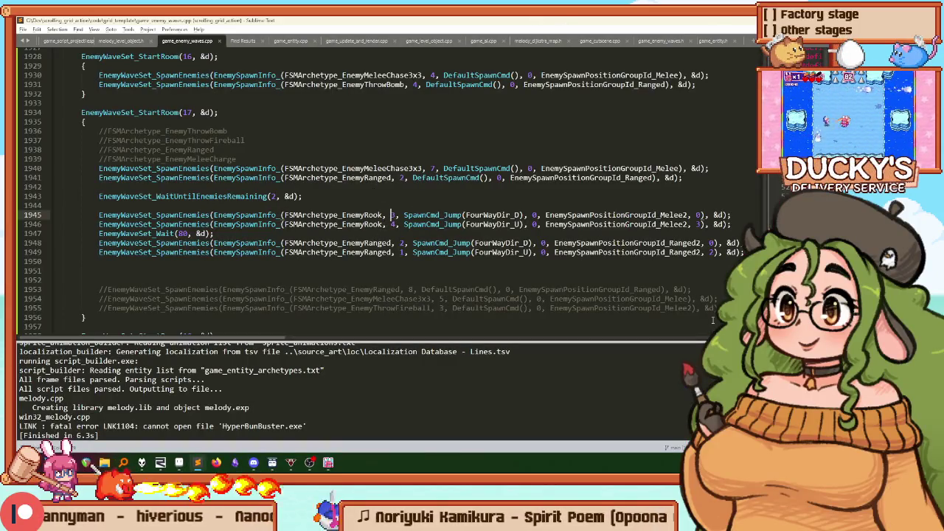
Step: Bring the game back in front and toggle the level editor on for Room 17
key(alt+Tab)
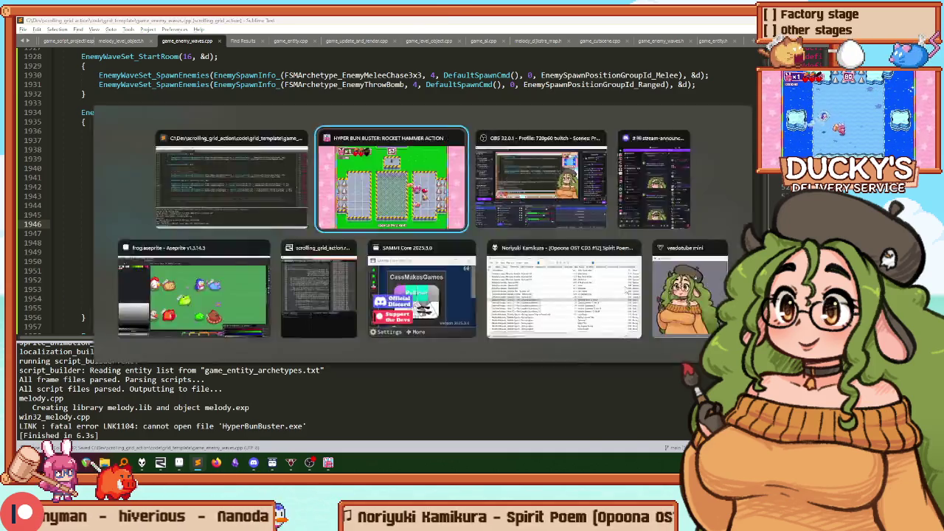
key(F1)
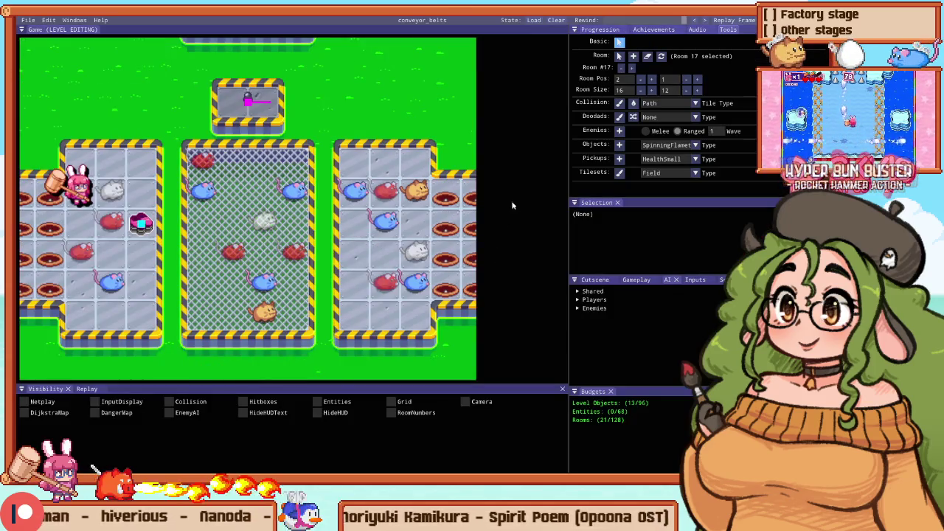
Step: Select room 17's ranged enemies and move ranged enemy 4 one cell left
click(292, 258)
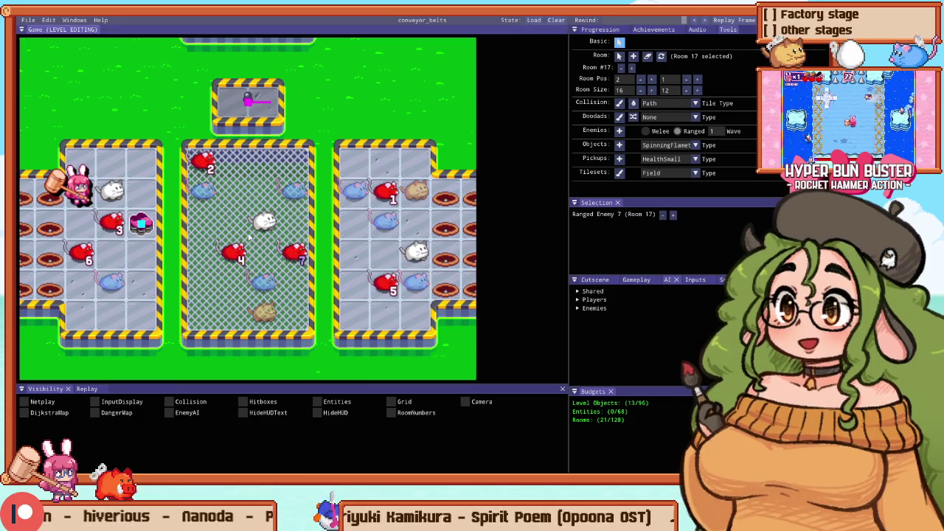
key(e)
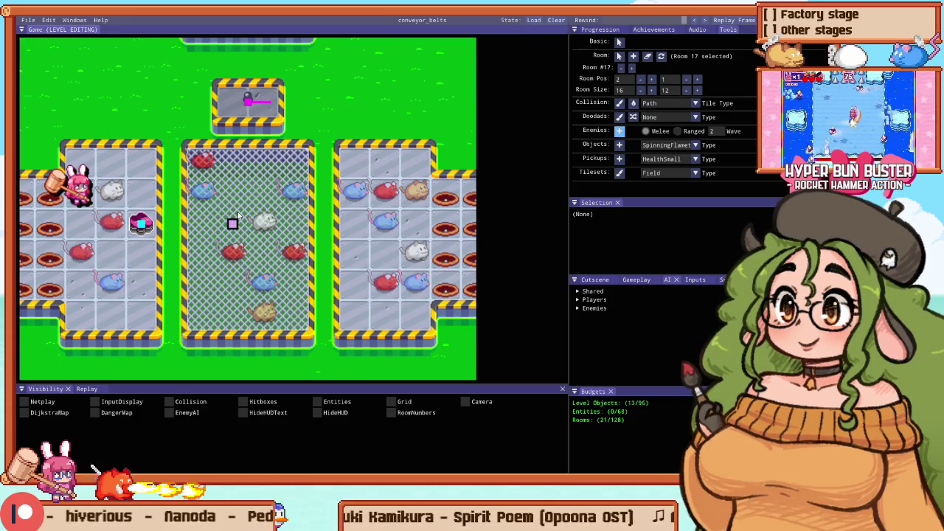
drag(238, 216, 268, 175)
click(232, 134)
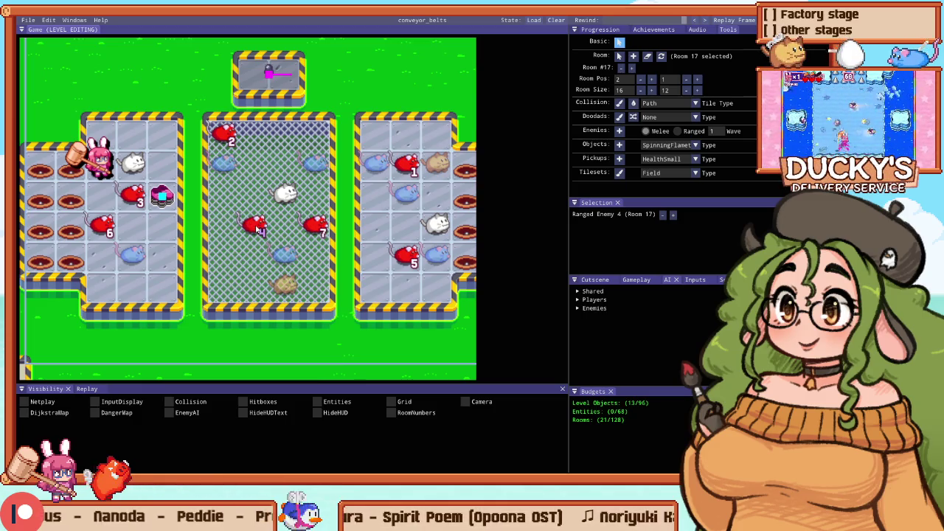
drag(262, 209, 237, 205)
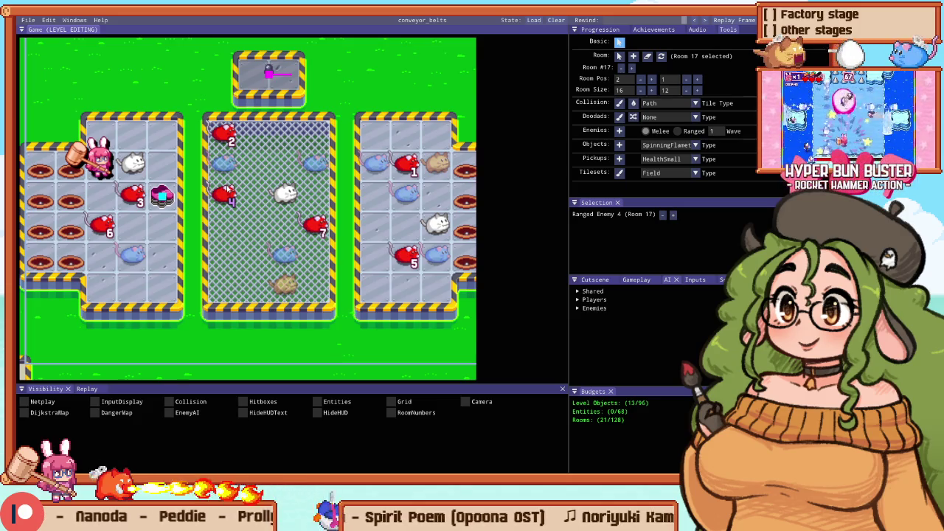
Step: Place ranged enemies in the right and middle cages, swap enemies 8 and 5, lower enemy 7
key(e)
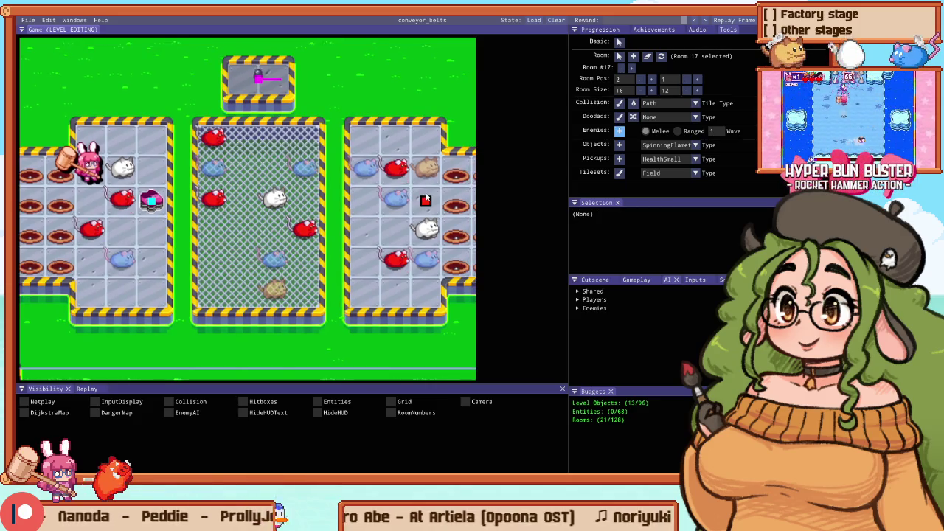
click(314, 230)
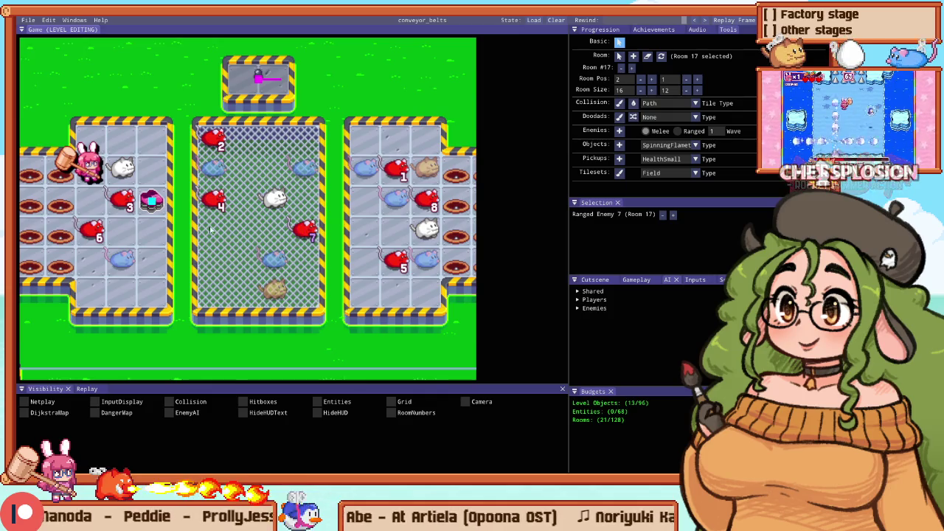
mouse_move(403, 214)
mouse_down()
mouse_move(363, 230)
mouse_move(396, 259)
mouse_up()
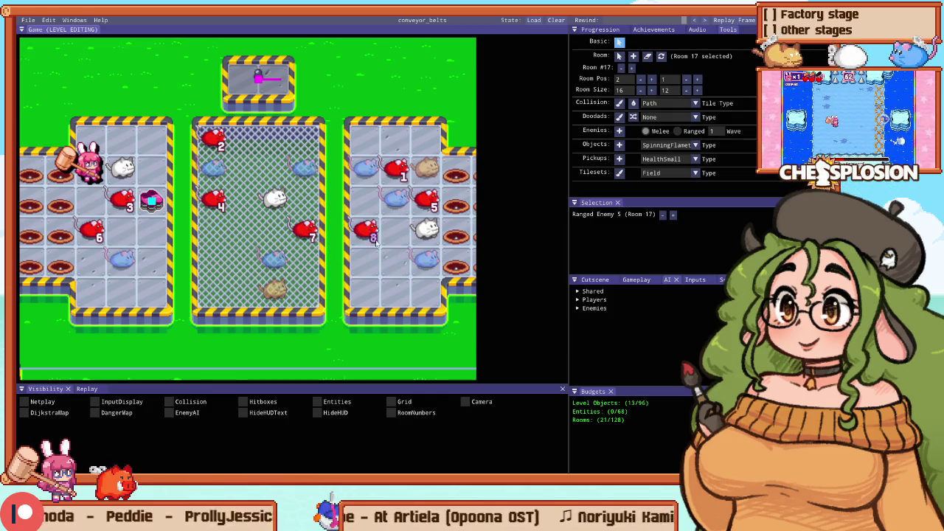
key(e)
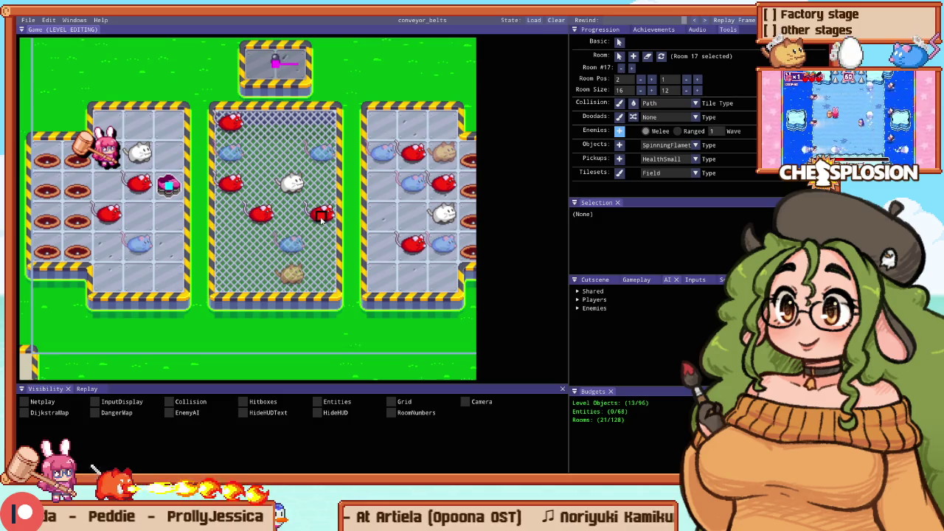
key(Escape)
drag(322, 215, 321, 243)
click(262, 216)
Step: Move ranged enemy 4 one cell right and clear the selection
scroll(262, 216, down, 2)
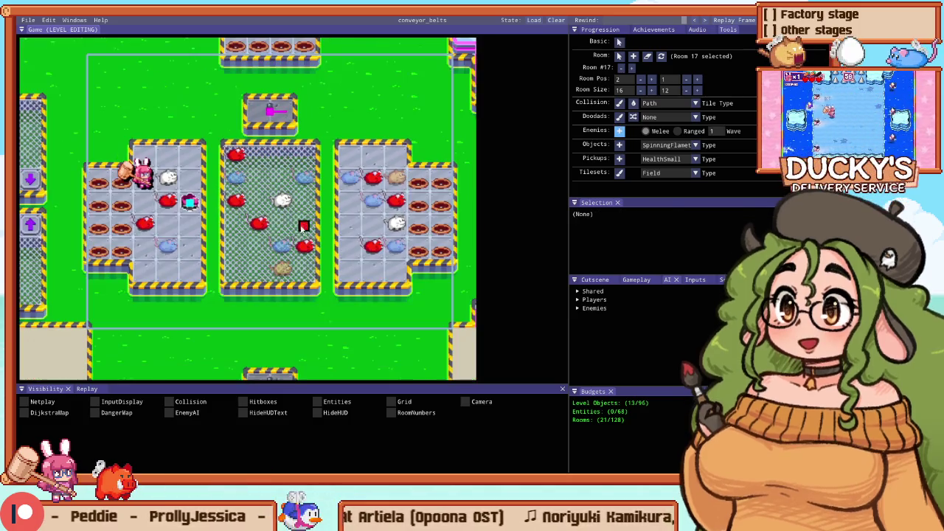
scroll(262, 216, up, 4)
scroll(262, 215, down, 1)
scroll(255, 232, down, 2)
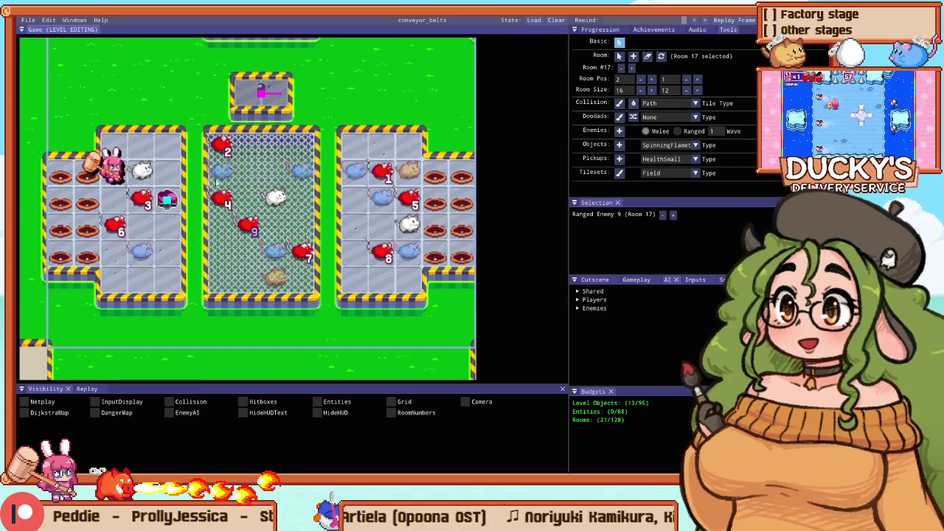
drag(224, 198, 247, 194)
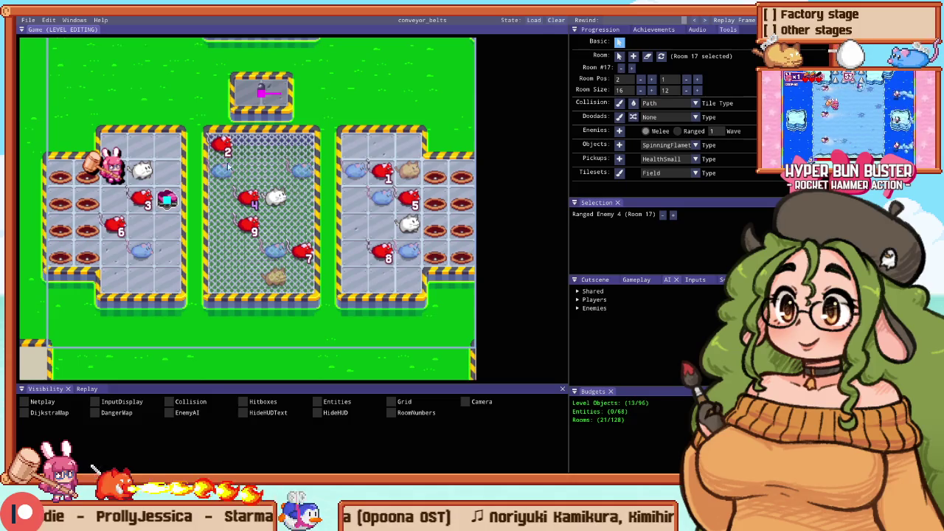
click(168, 255)
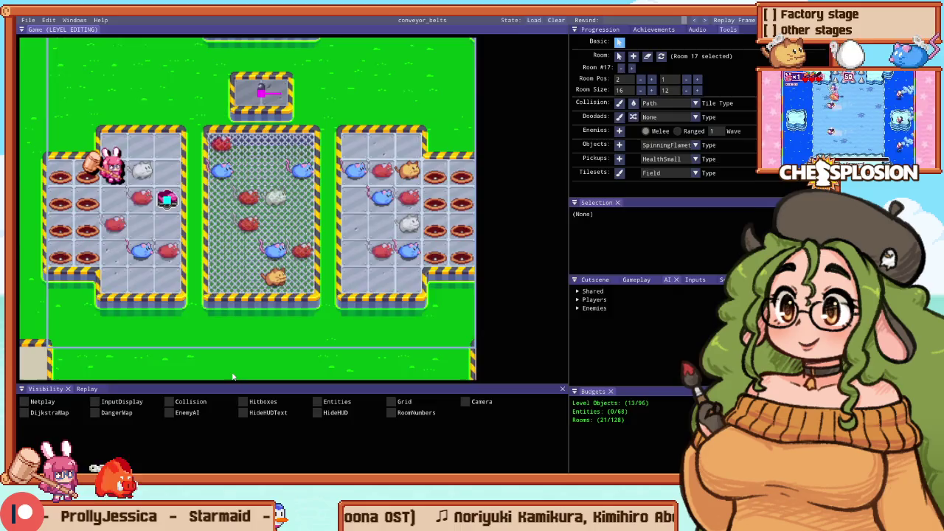
Step: Rebuild the game in Sublime Text with Ctrl+B and start playtesting Stage 12
key(alt+Tab)
key(ctrl+b)
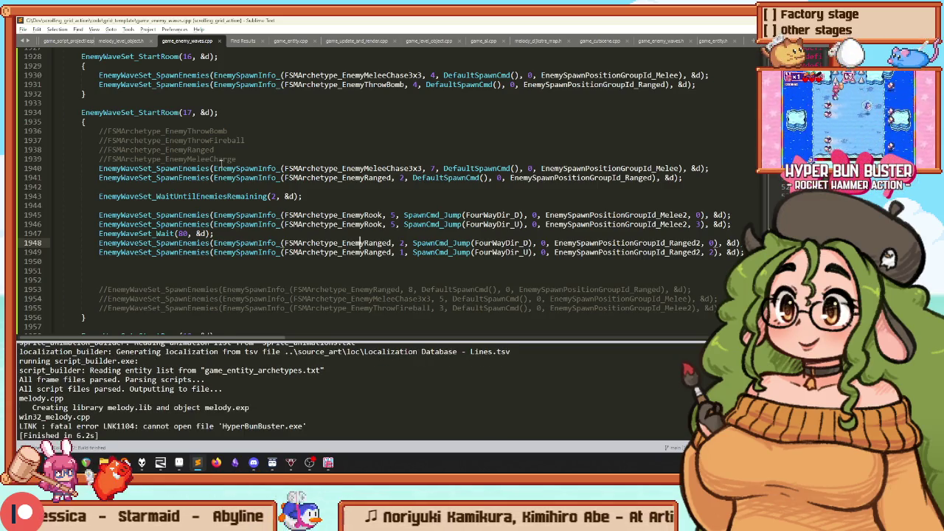
key(alt+Tab)
key(F1)
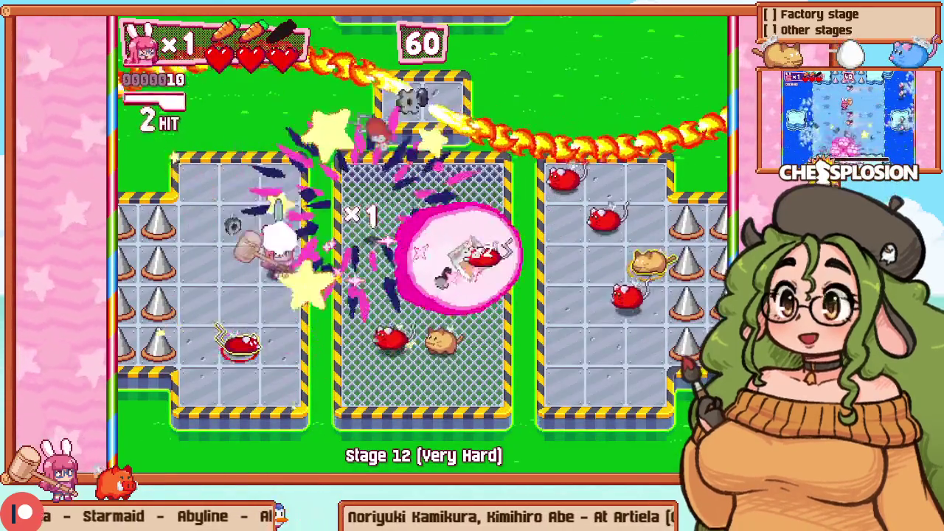
Step: Play through the left, center and right cages to an 11-hit combo, then resume editing
key(Down)
key(Down)
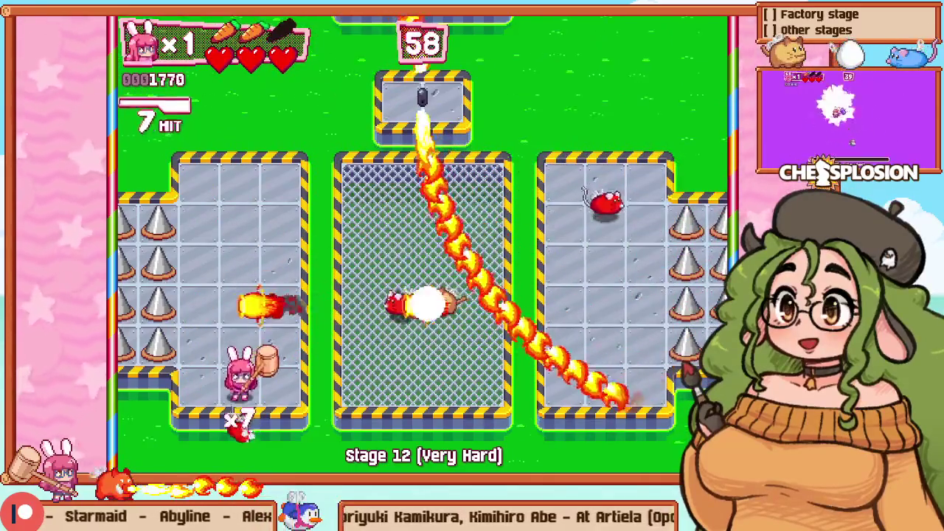
key(Right)
key(Left)
key(Right)
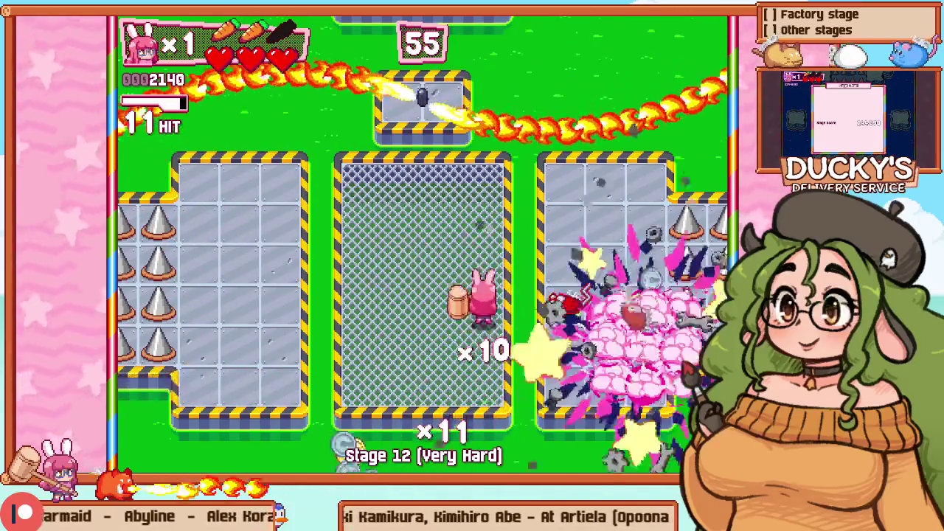
key(Right)
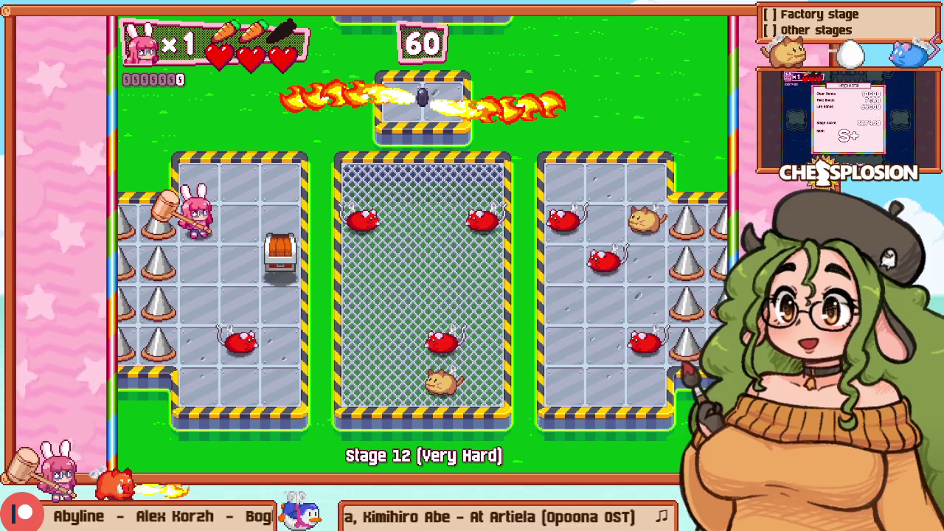
key(F1)
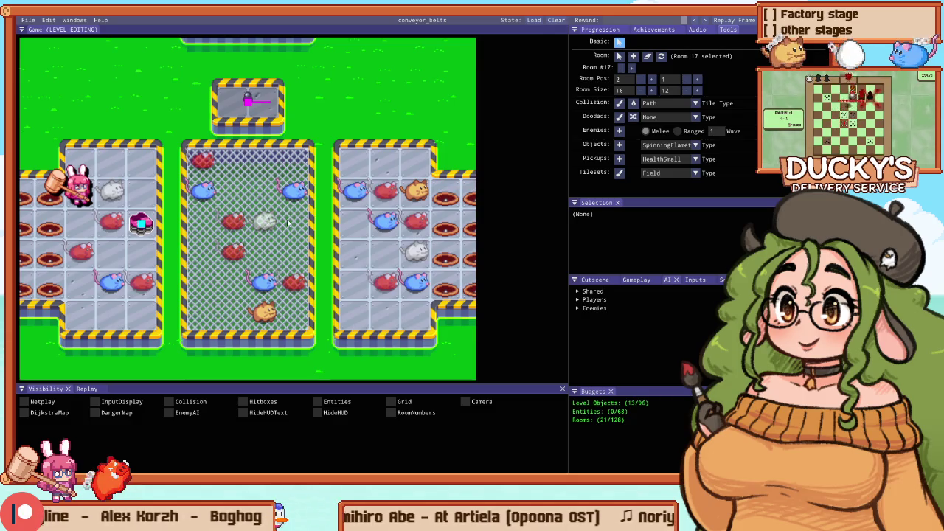
Step: Switch to Wave 2, place ranged spawns in the middle and right cages, and nudge enemy 1 right
key(2)
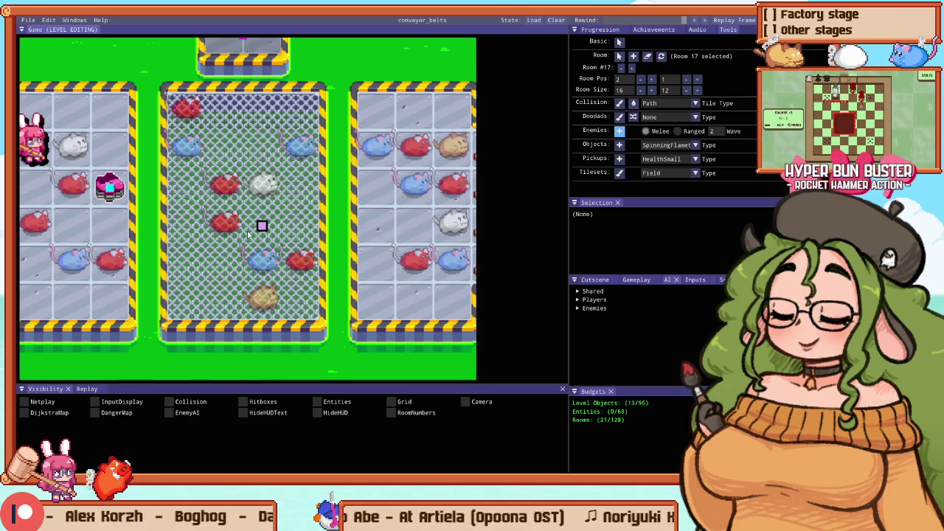
click(217, 160)
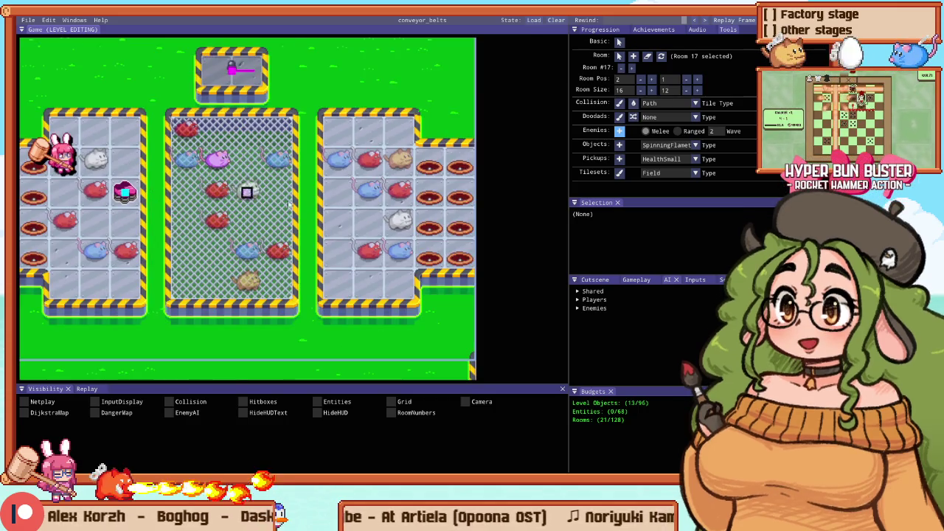
key(Escape)
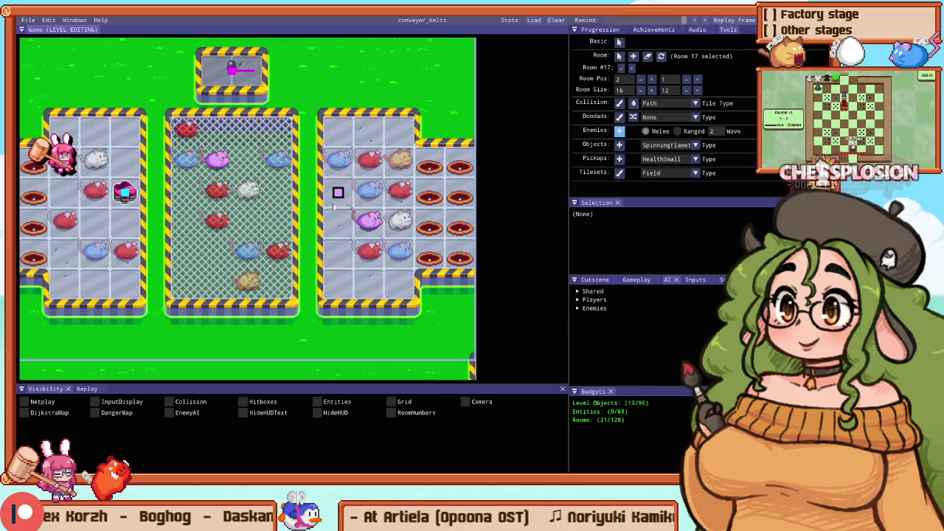
click(373, 224)
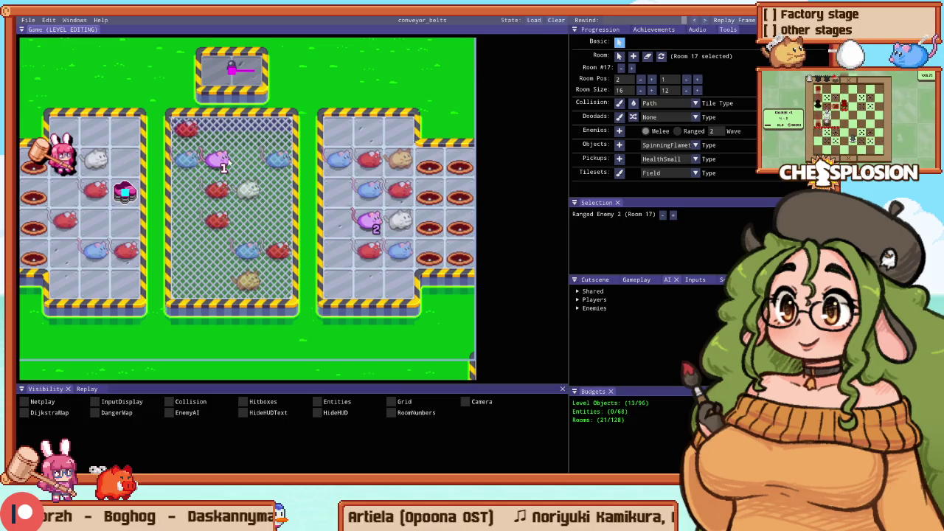
key(e)
click(216, 253)
key(Escape)
drag(218, 163, 236, 168)
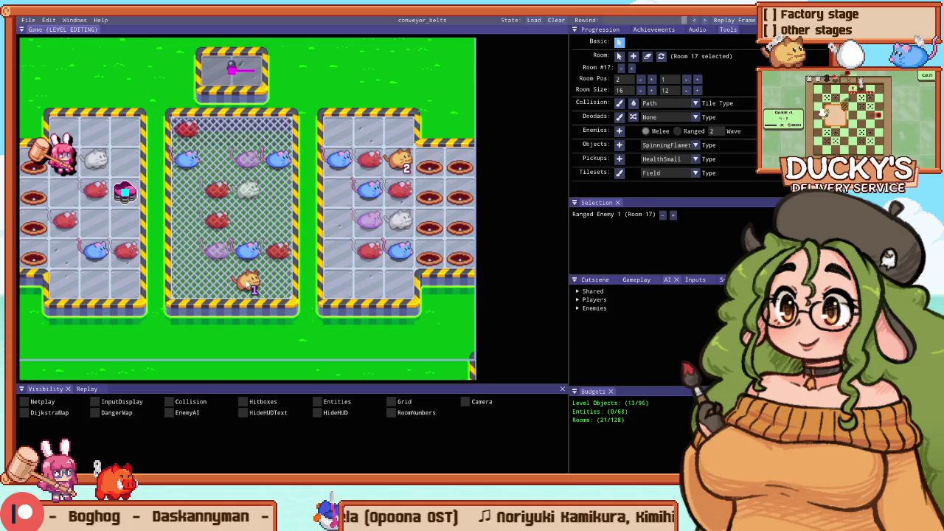